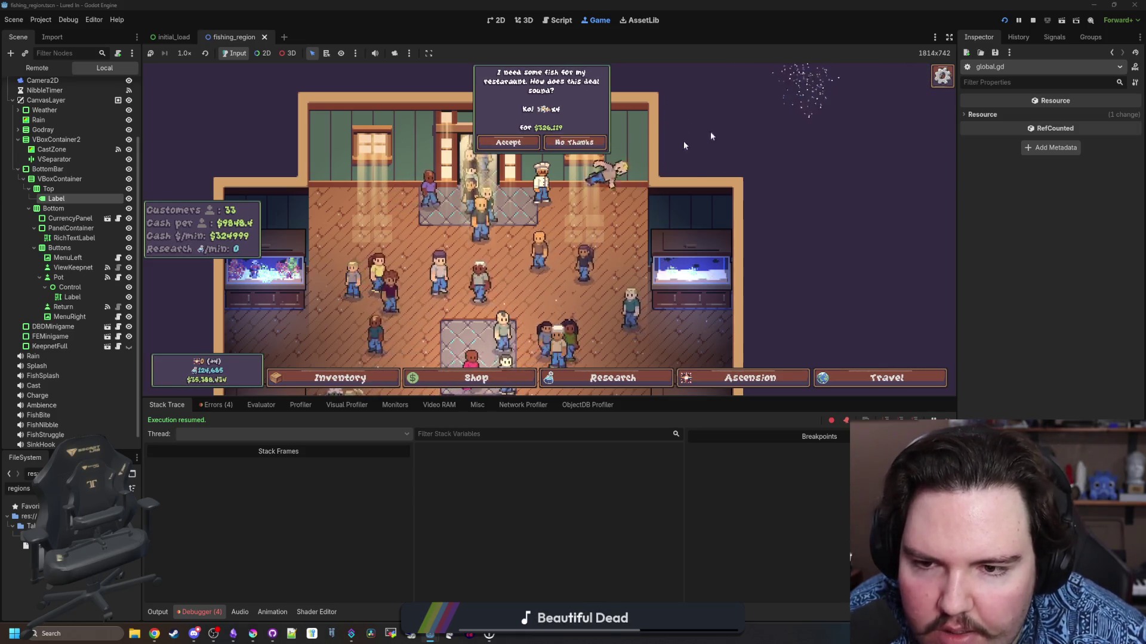
Scroll over the shop floor and open Fish Tank 3 to inspect its fish
scroll(711, 136, down, 5)
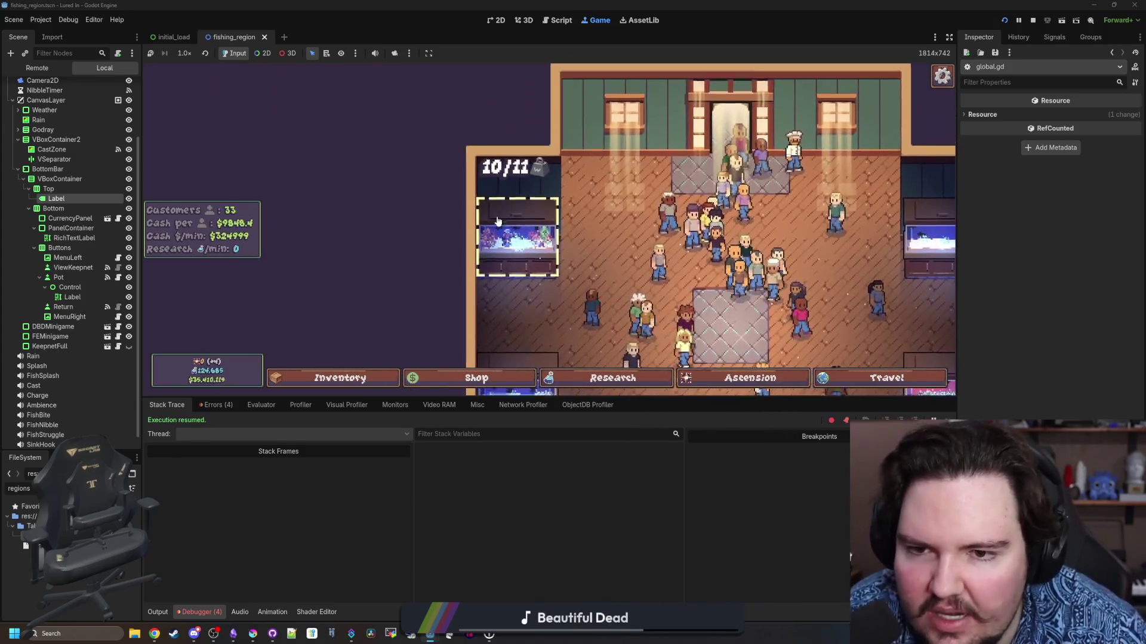
scroll(496, 220, down, 5)
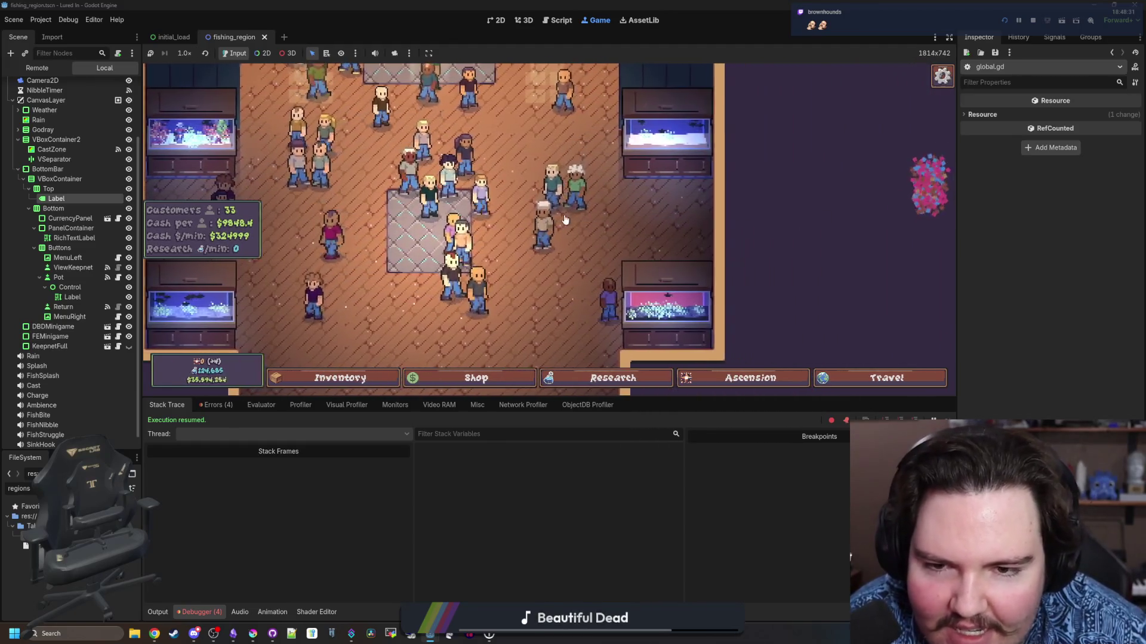
click(319, 268)
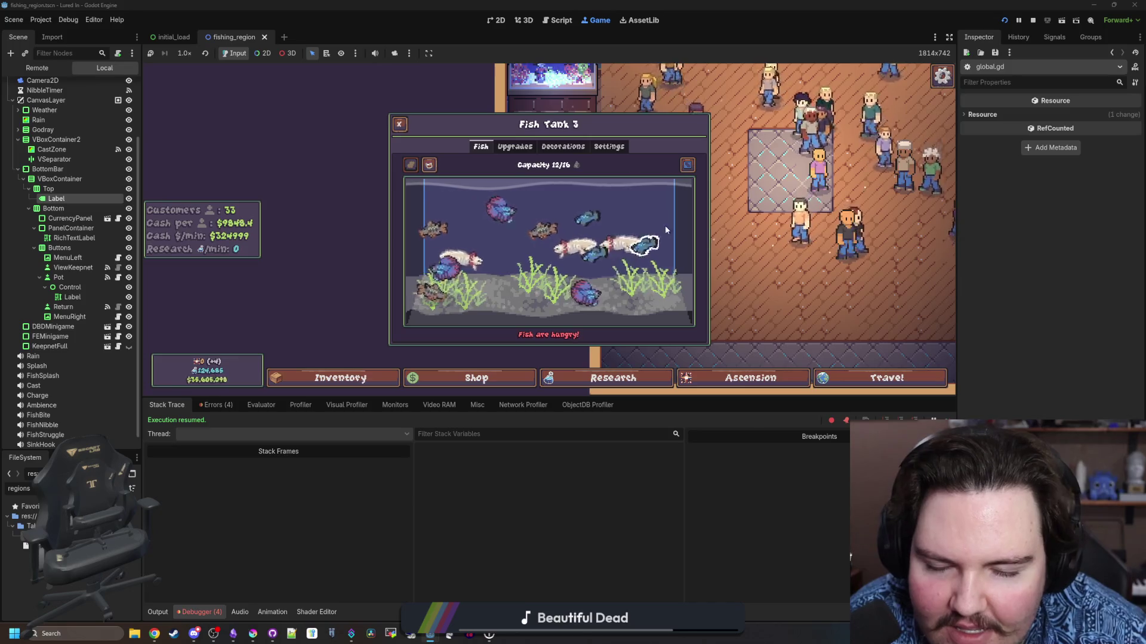
key(Escape)
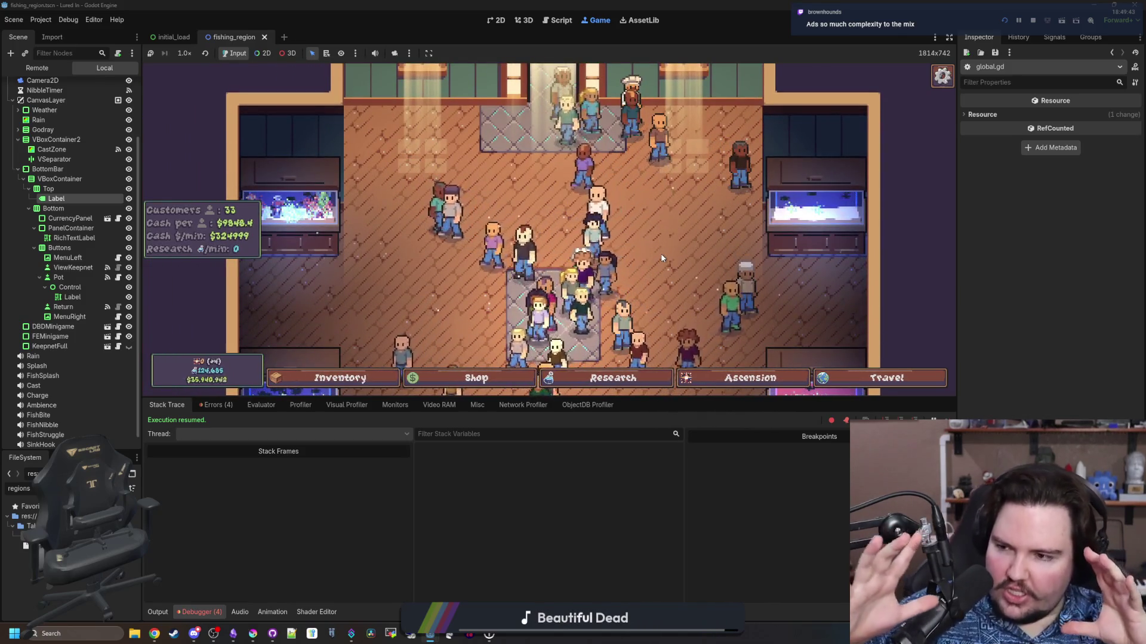
Check the Audio volume settings in the pause menu's Options, then resume play
key(Escape)
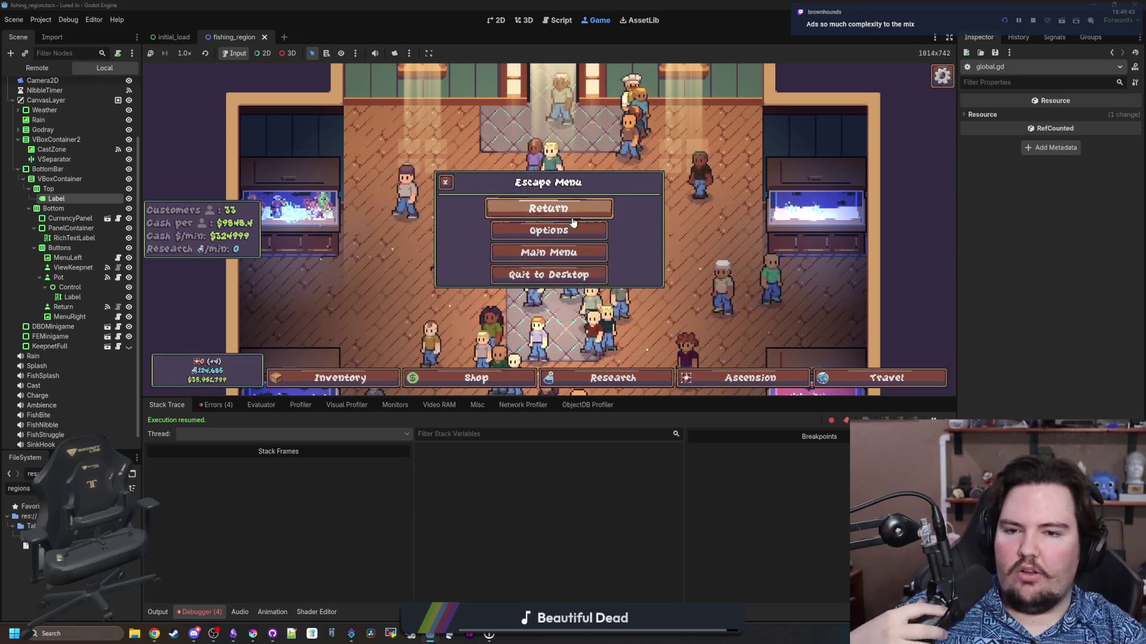
click(569, 227)
click(568, 172)
click(530, 174)
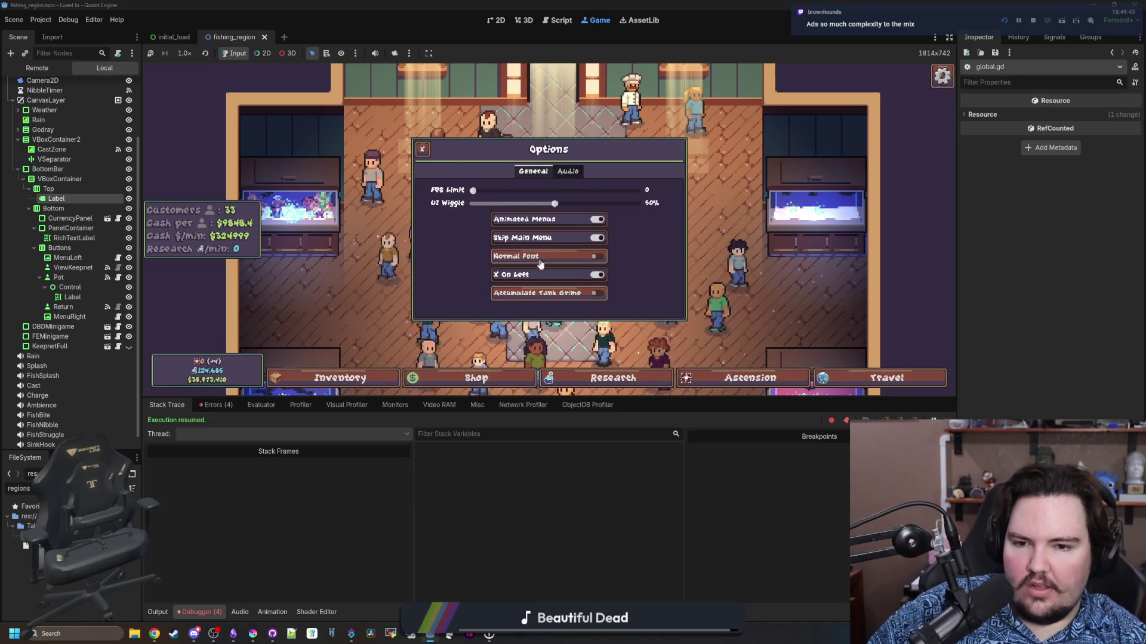
click(424, 150)
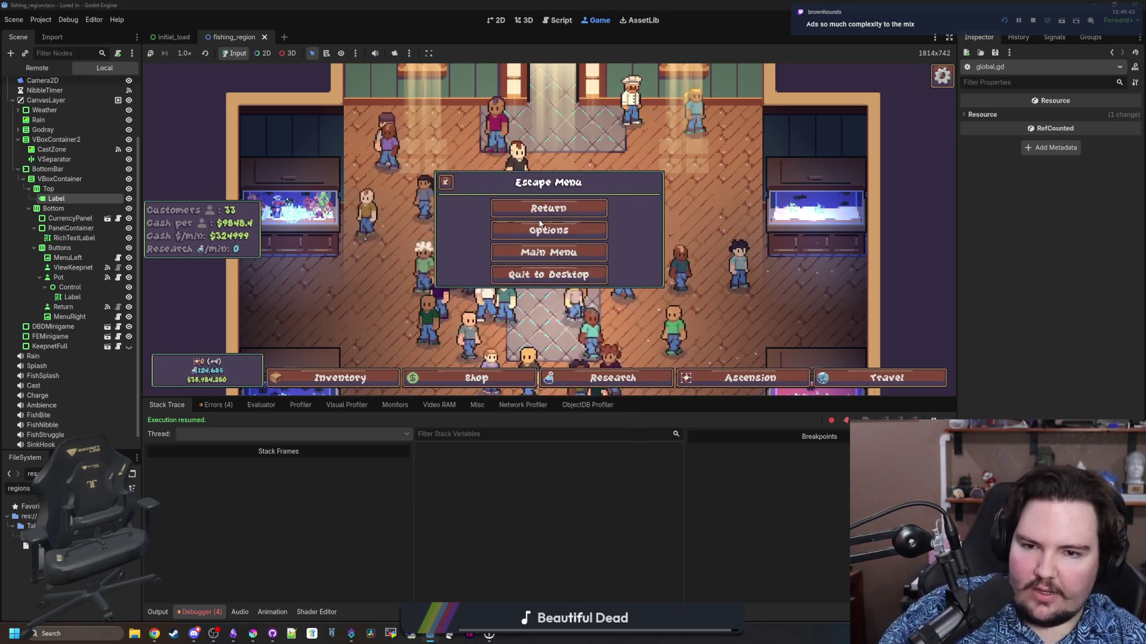
key(Escape)
Browse the Travel destinations and the shop's Equipment and Aquarium items
click(858, 373)
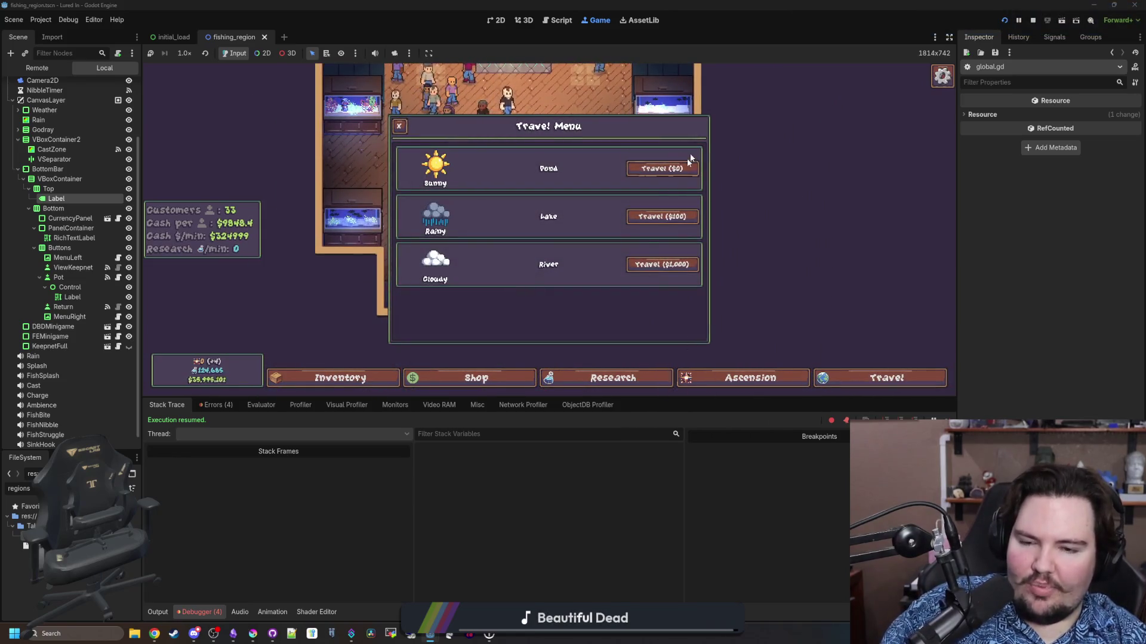
click(687, 167)
click(423, 378)
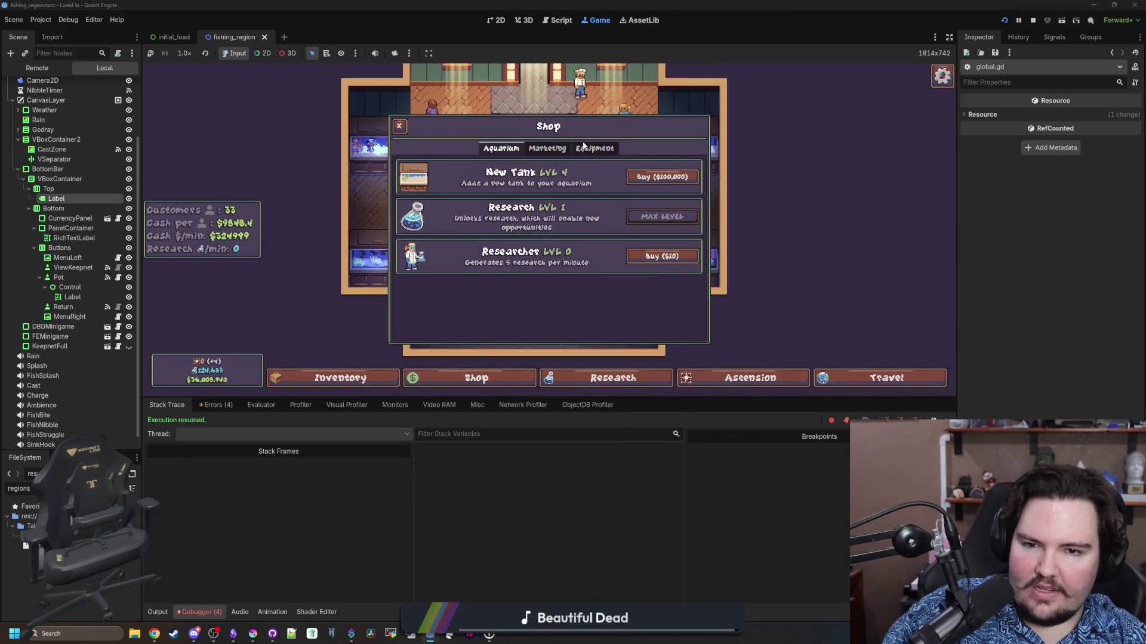
click(550, 153)
click(615, 151)
click(504, 148)
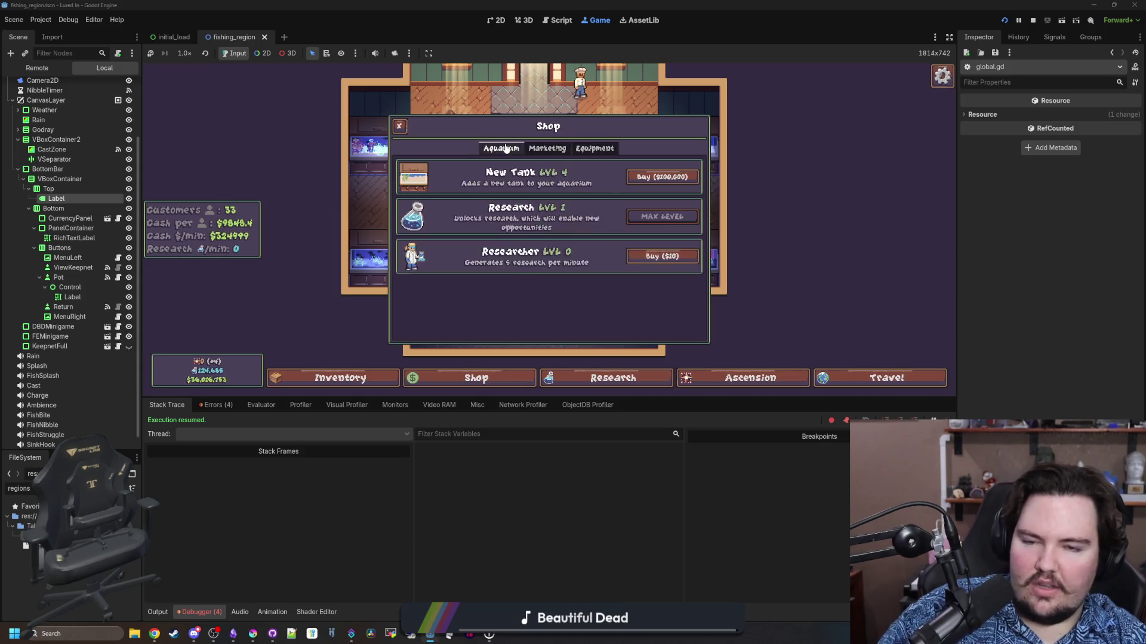
click(603, 377)
Look over the Research window and the Ascension upgrade tree
click(603, 377)
click(701, 366)
click(703, 376)
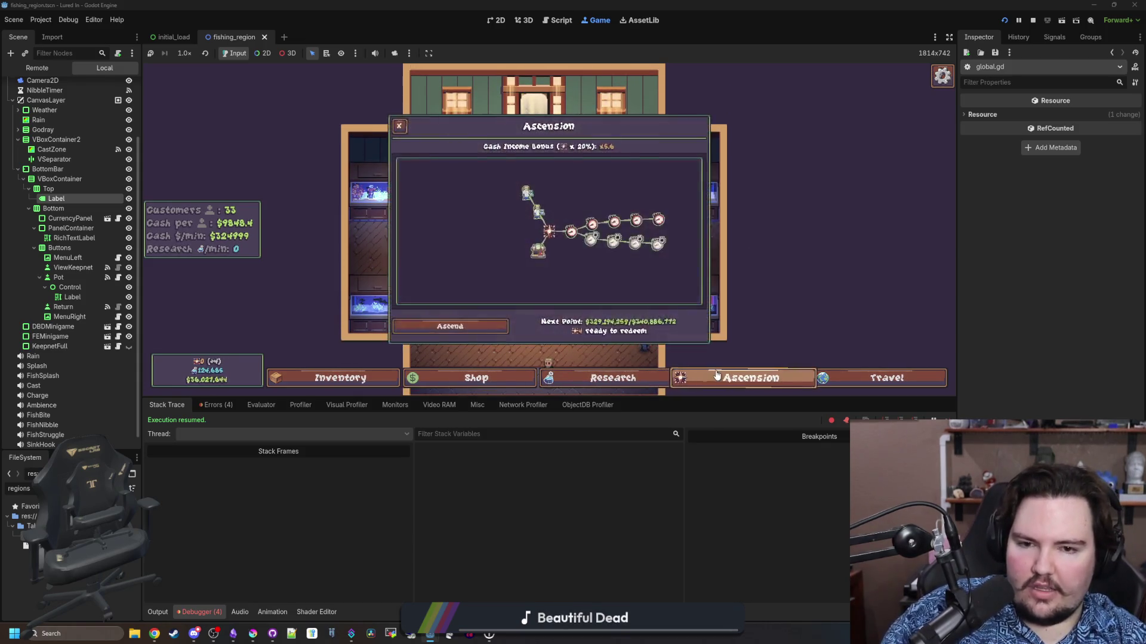
click(703, 376)
scroll(635, 232, up, 3)
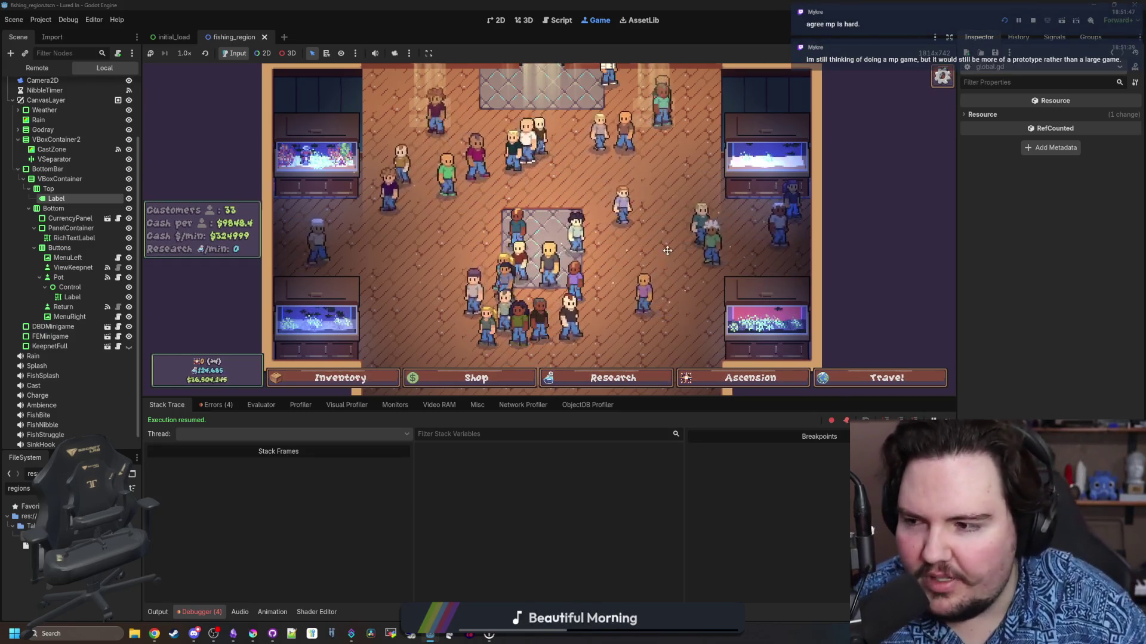
Zoom the game camera in and out over the shop room with the mouse wheel
scroll(661, 276, down, 3)
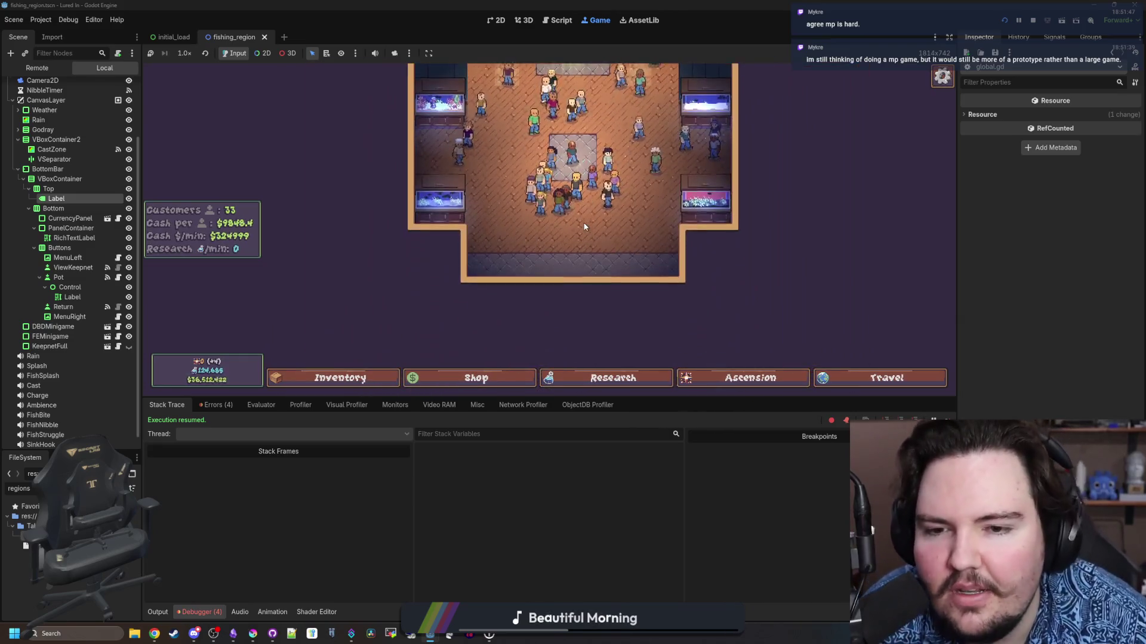
scroll(585, 226, up, 5)
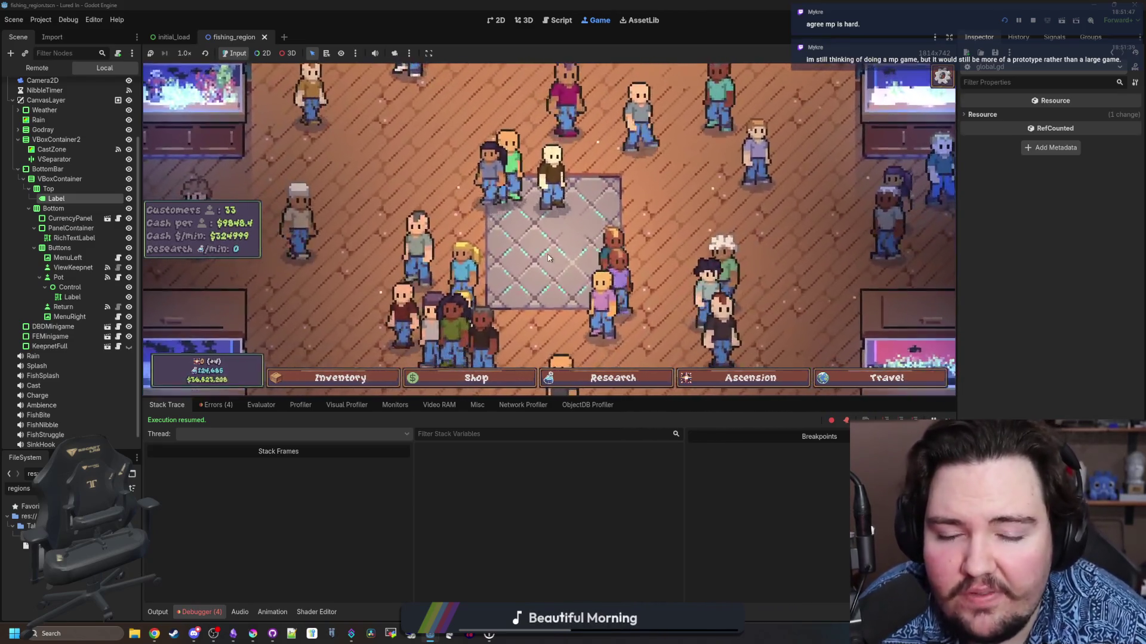
scroll(552, 259, down, 5)
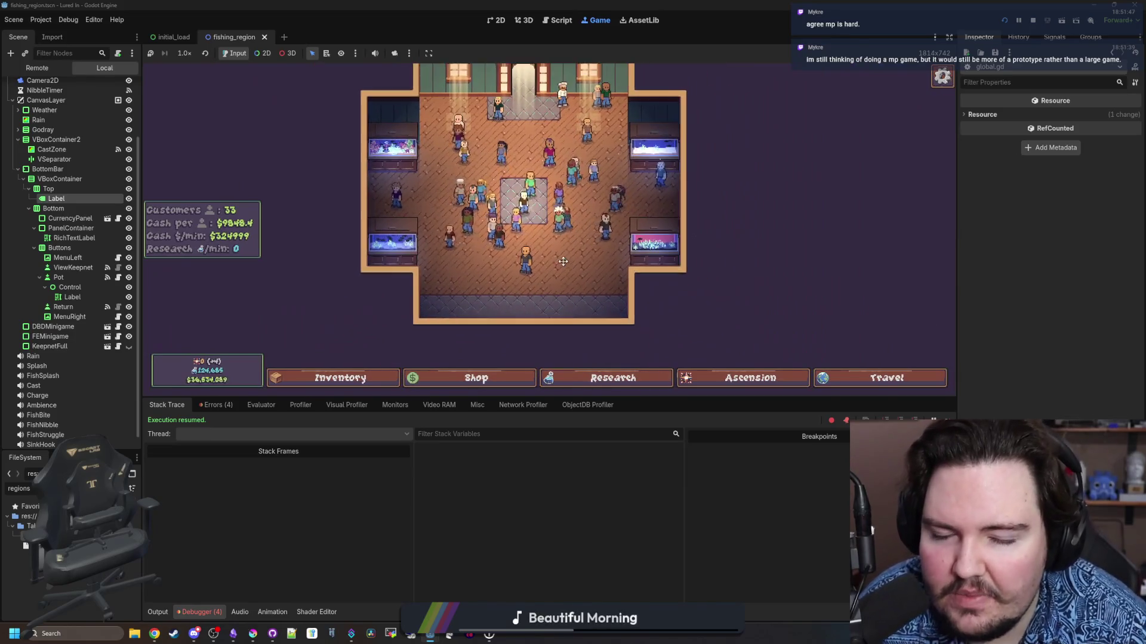
scroll(563, 261, up, 1)
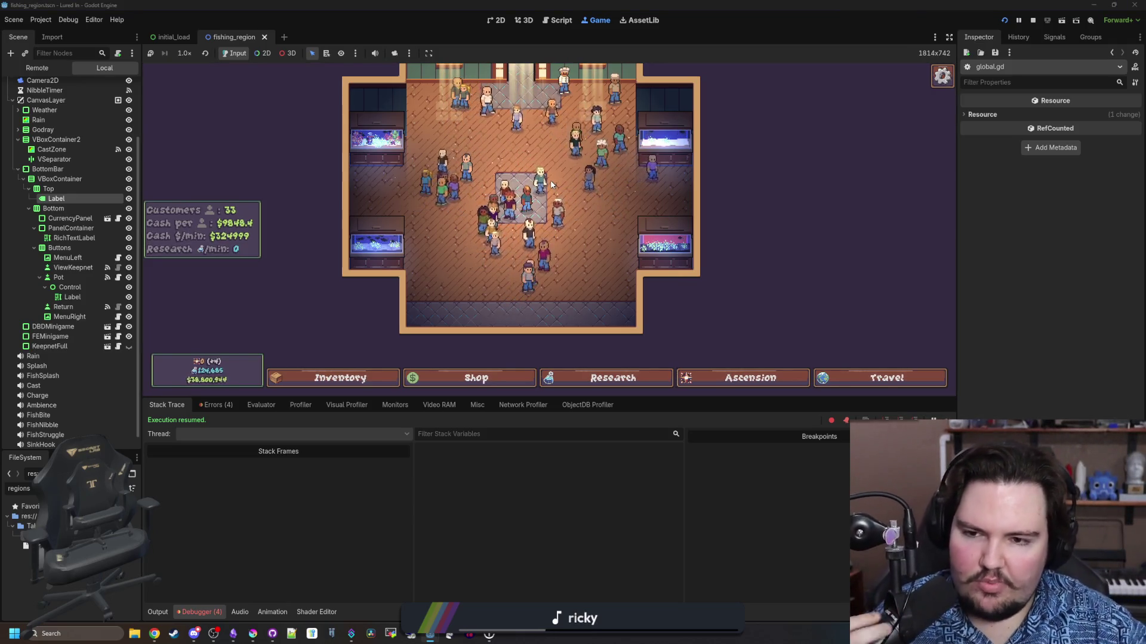
Scroll over the resumed game view of the 33-customer shop floor
scroll(599, 210, up, 3)
Pan the game camera across the fish tanks and shop floor with WASD
key(s)
key(a)
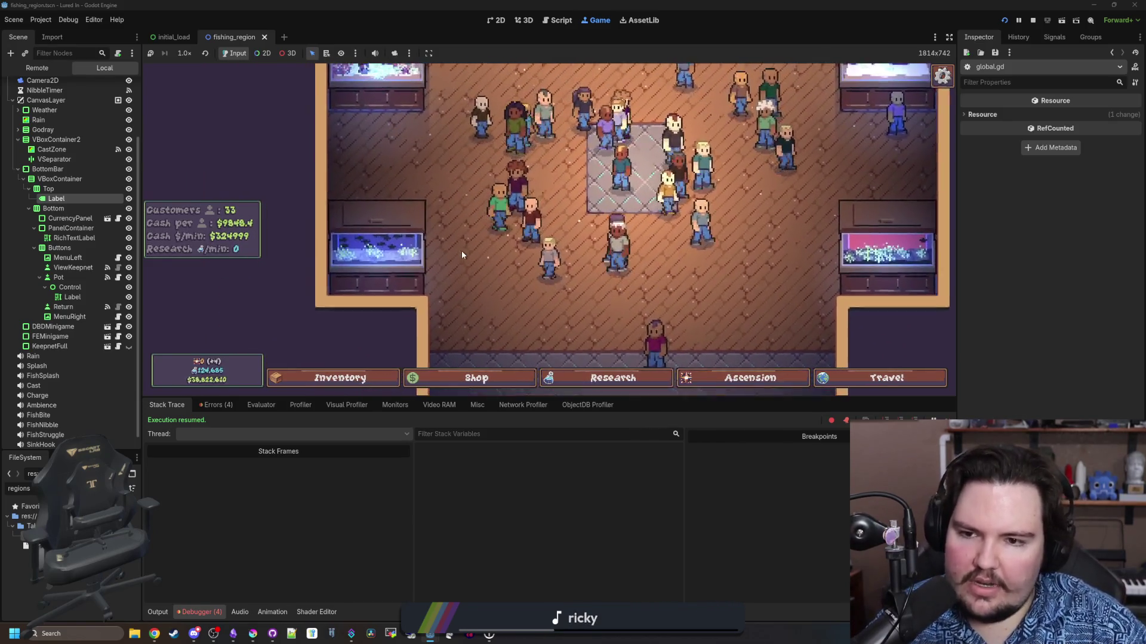
key(w)
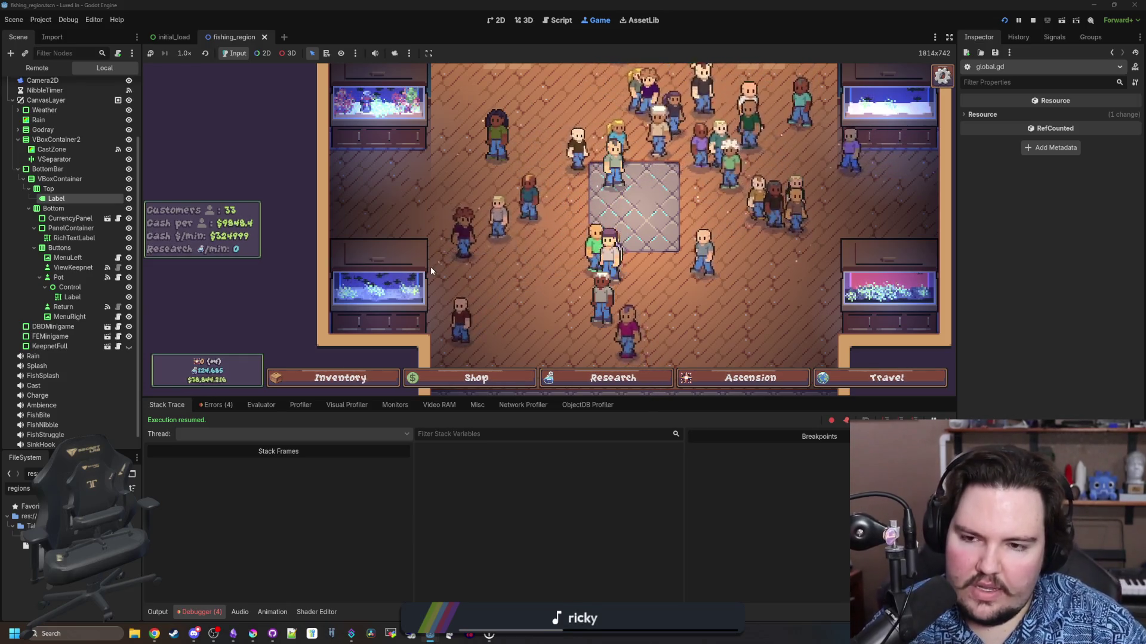
key(d)
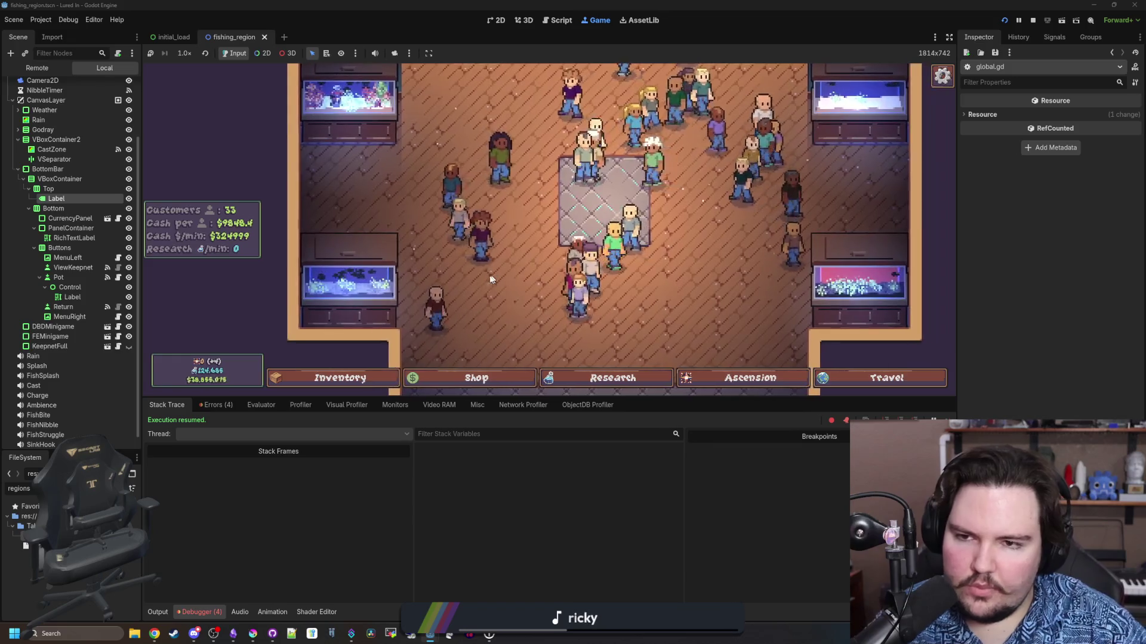
key(d)
key(w)
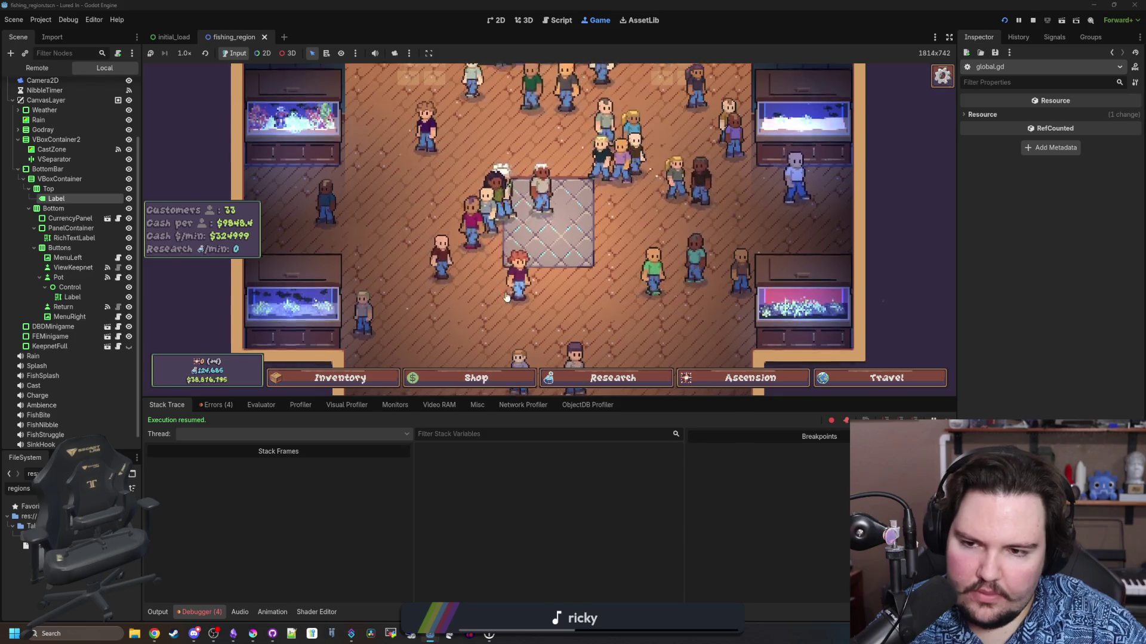
key(d)
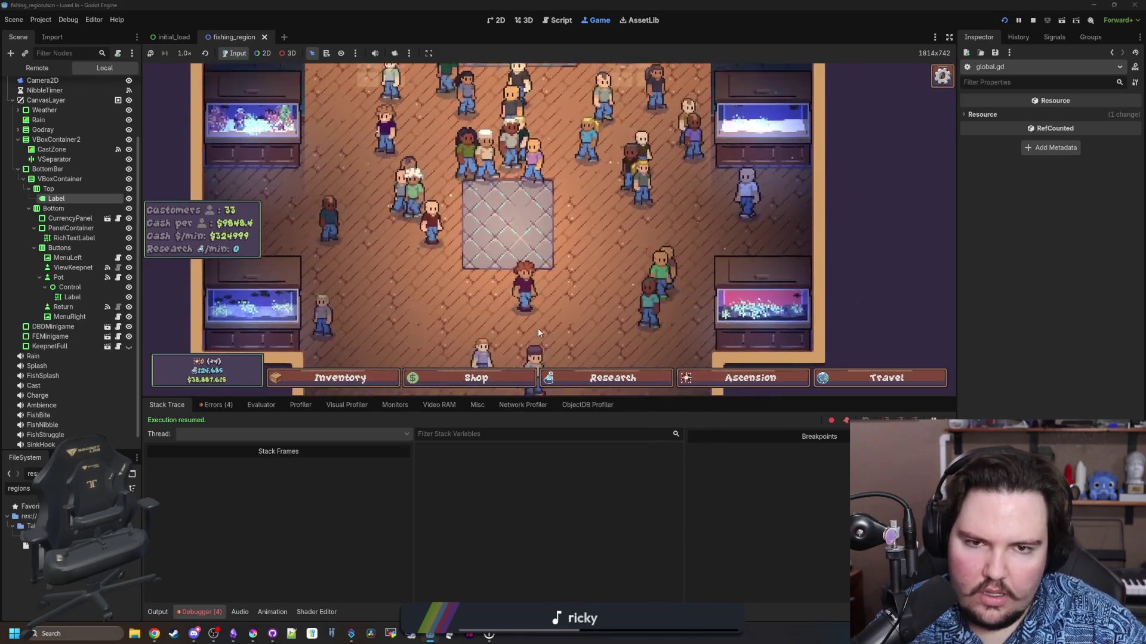
key(a)
key(w)
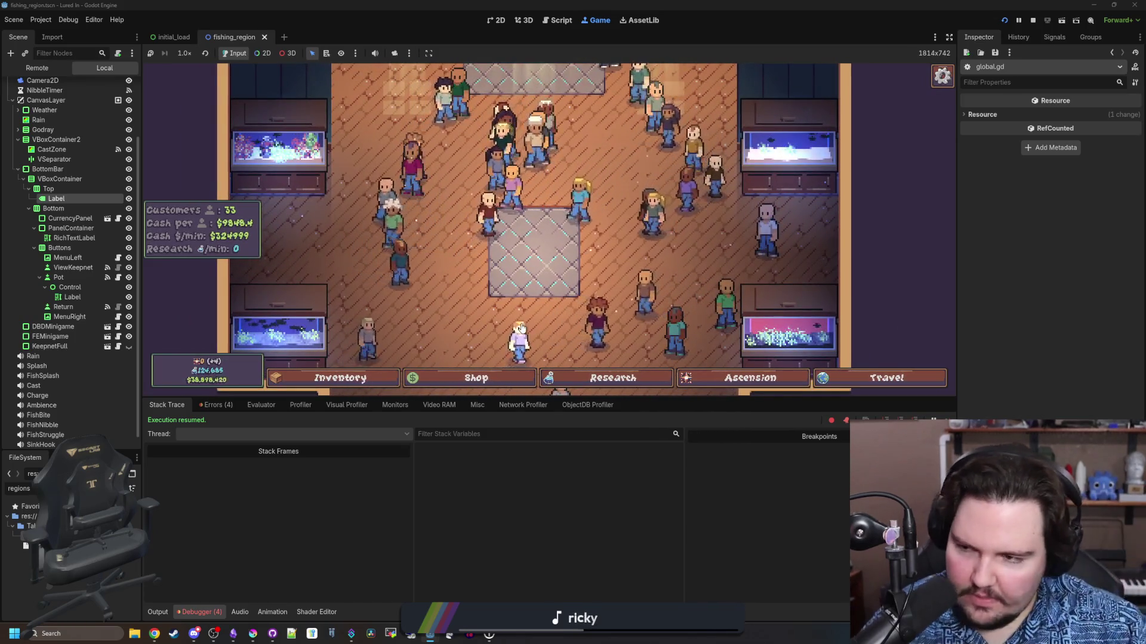
key(s)
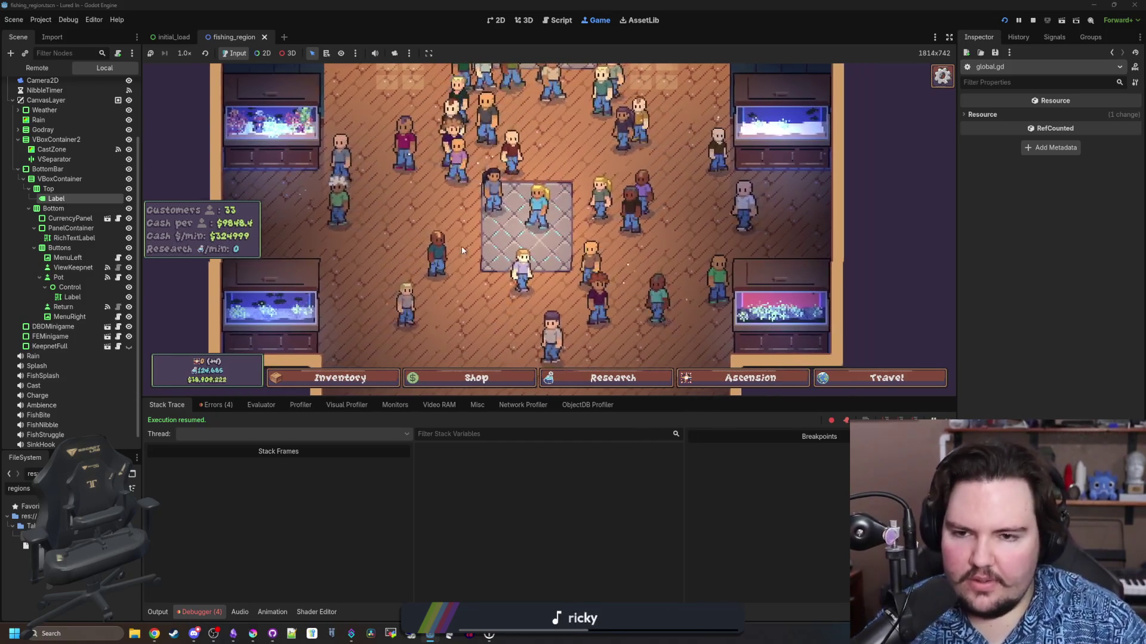
key(d)
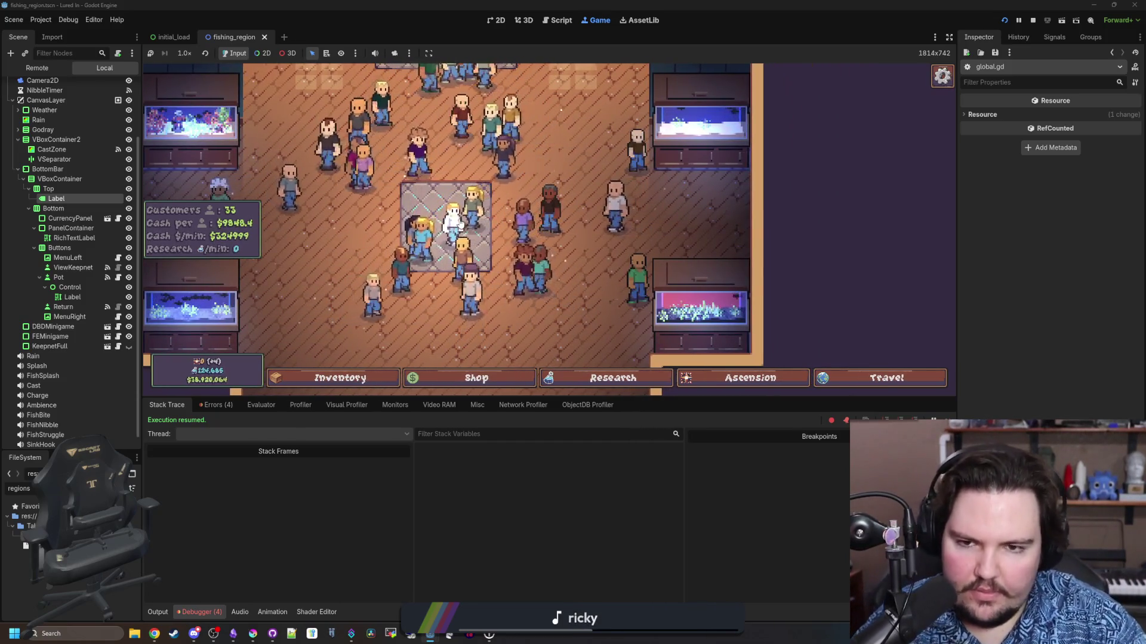
key(w)
key(a)
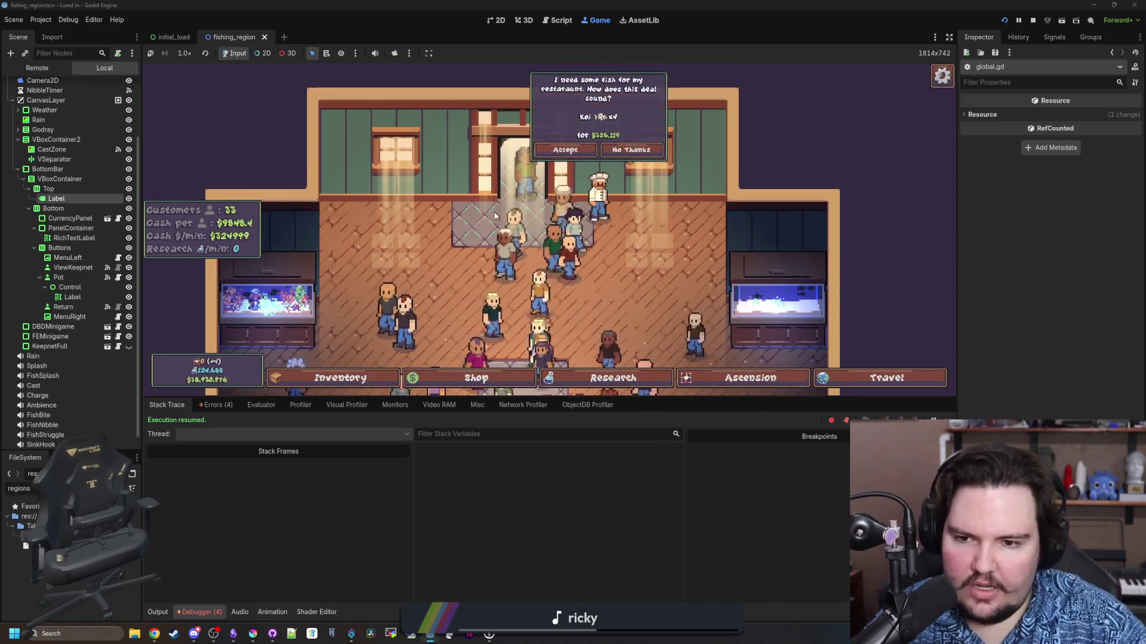
Pan the camera beyond the shop's top-left edge, then back right toward the shop
key(a)
key(s)
key(w)
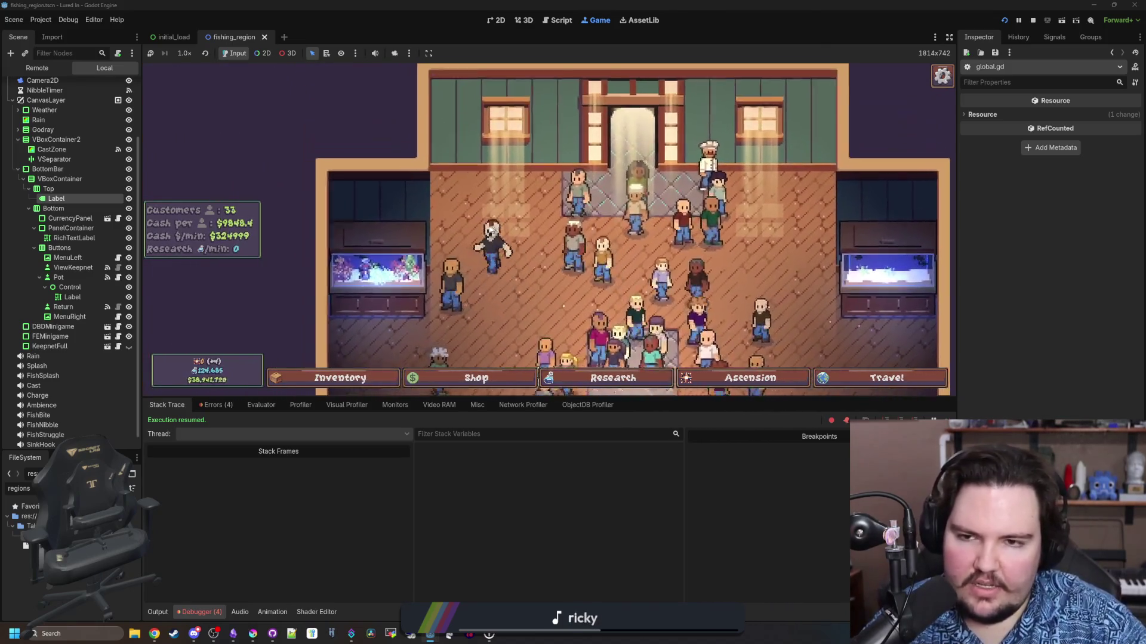
key(w)
key(a)
key(s)
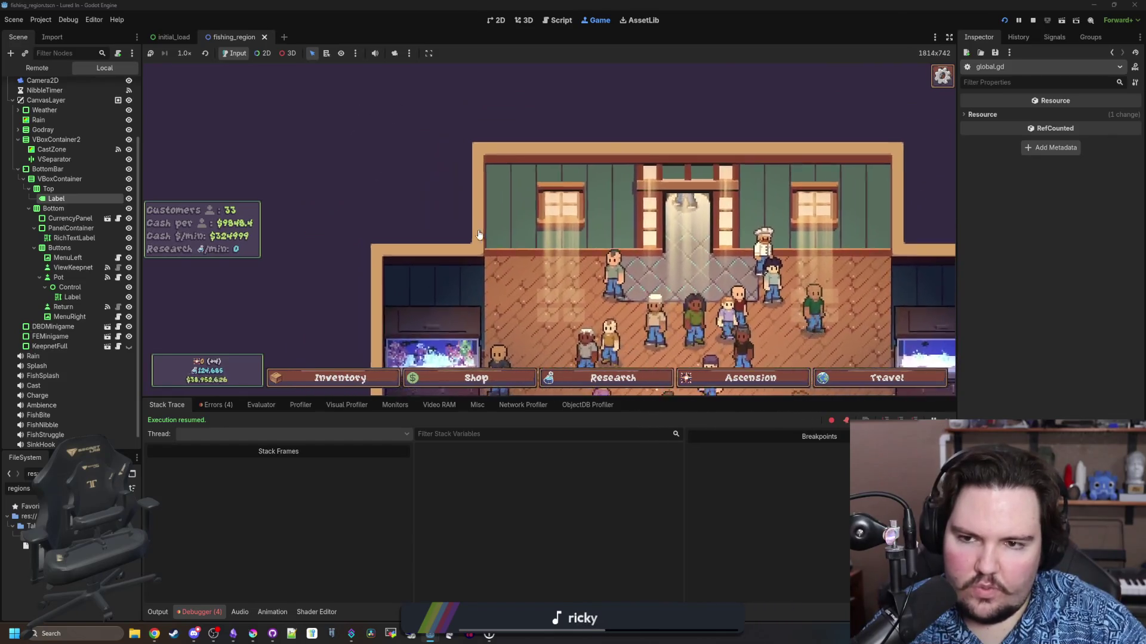
key(w)
key(a)
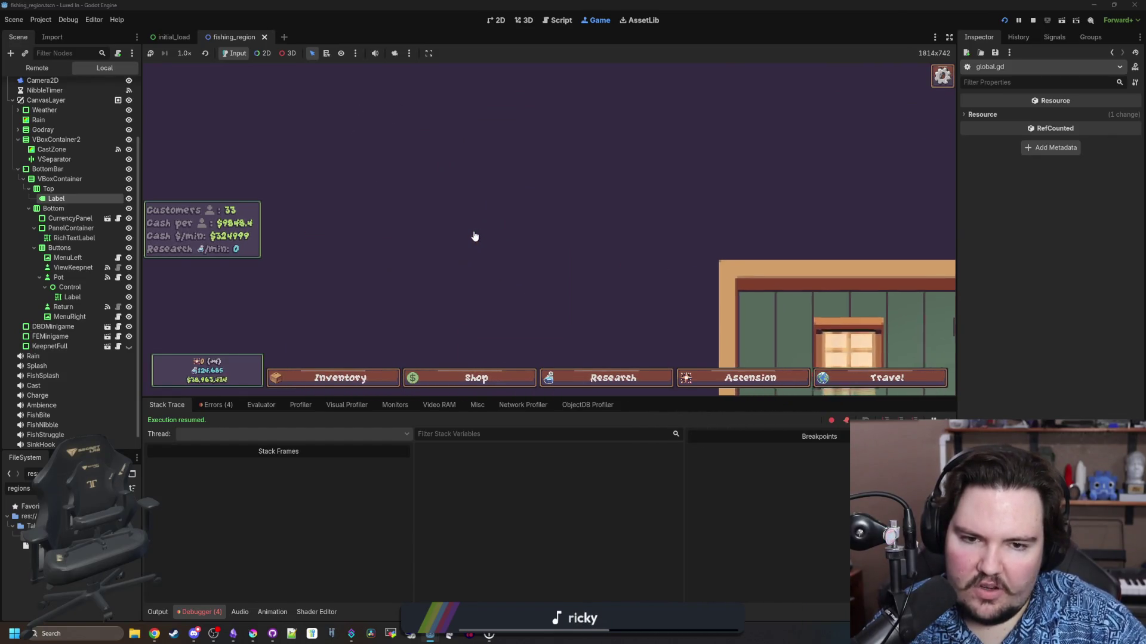
key(d)
key(s)
key(w)
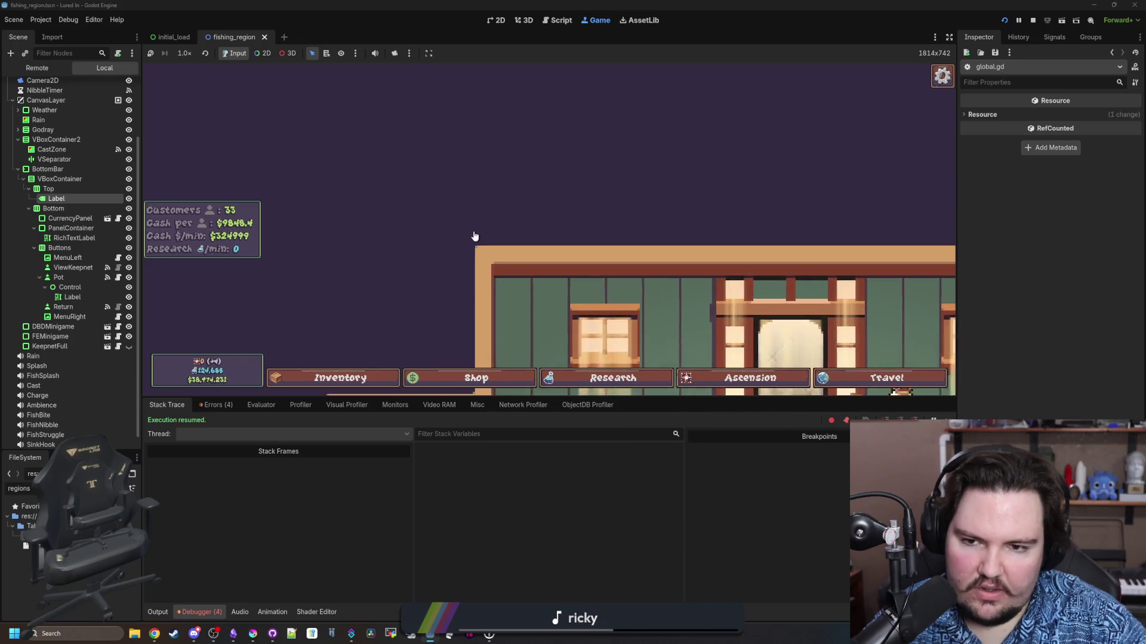
Pan down to the crowded customer floor, then up to the restaurant's back wall
key(a)
key(s)
key(w)
key(d)
key(s)
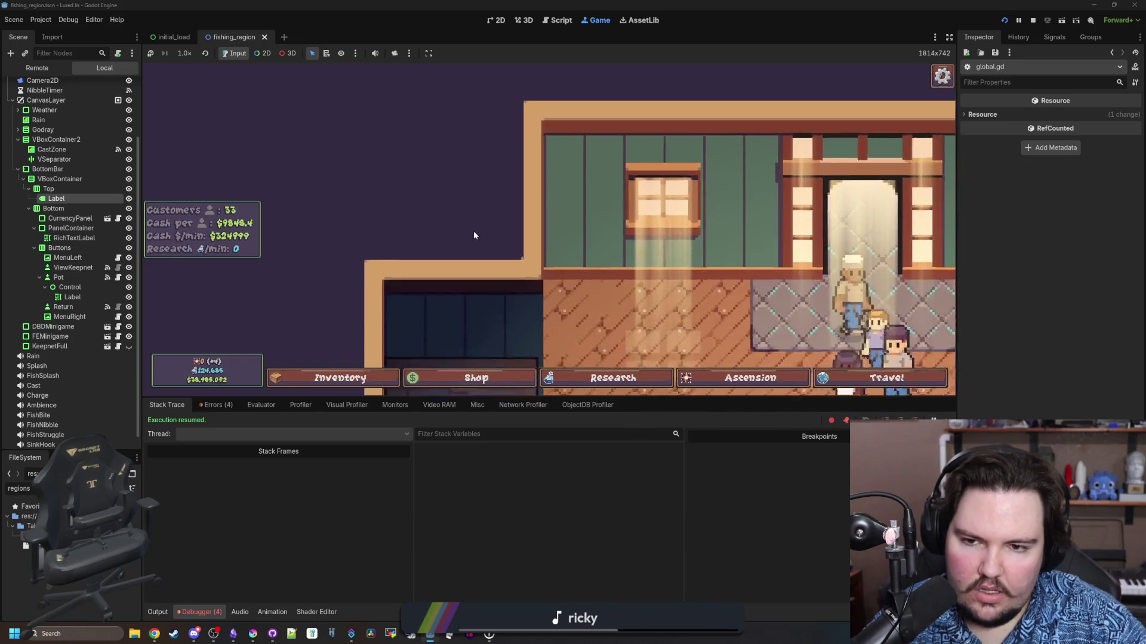
key(s)
key(d)
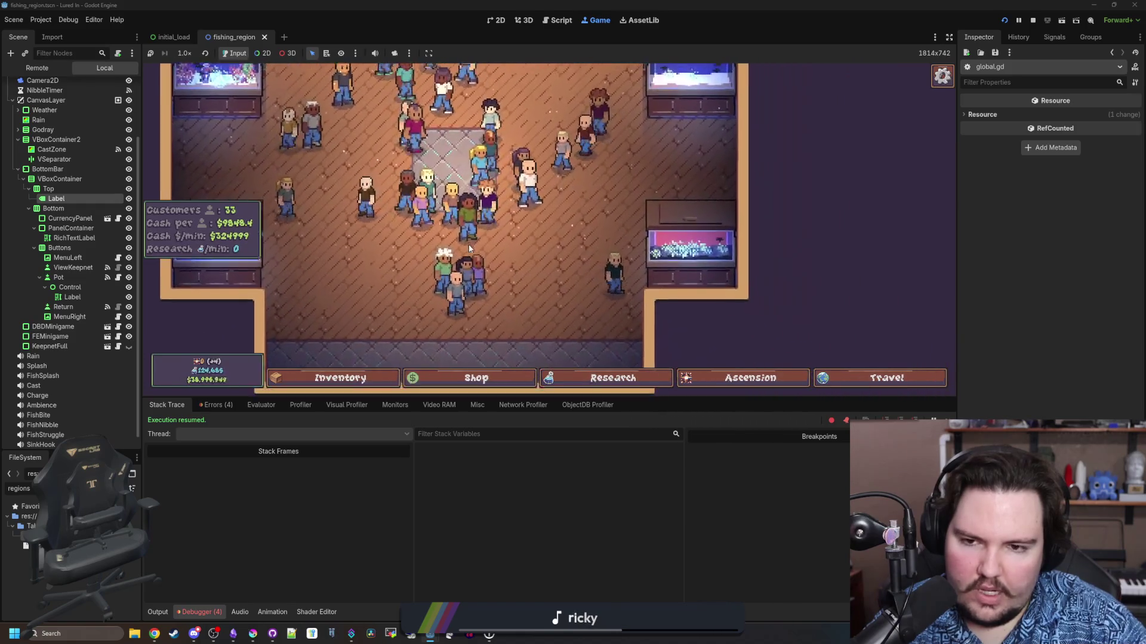
key(w)
key(a)
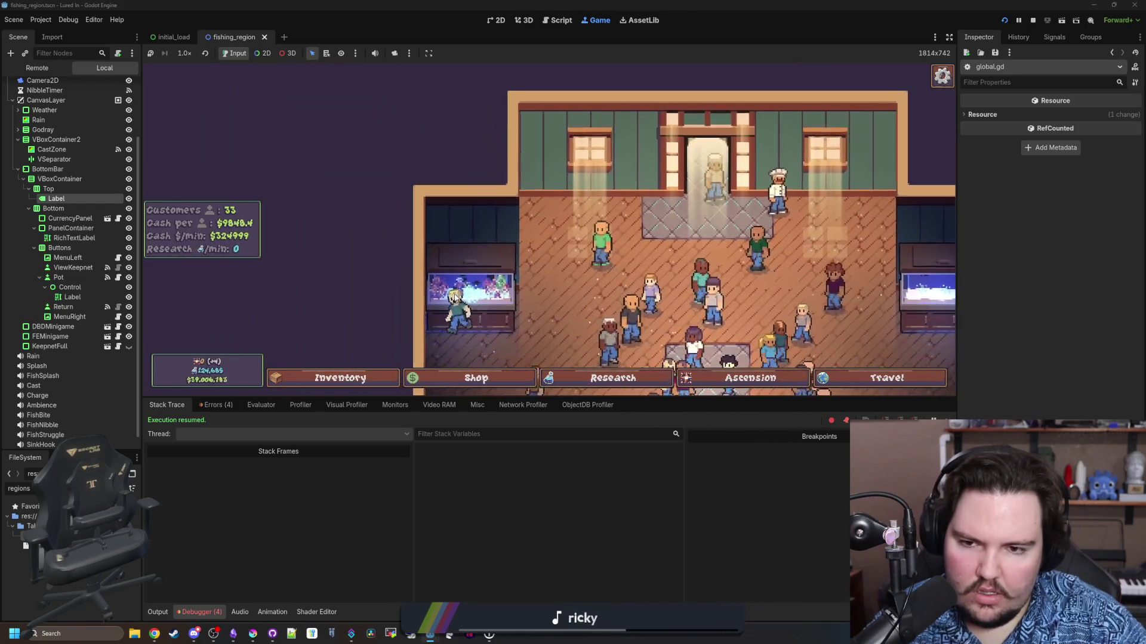
Pan and zoom the game camera around the restaurant's back wall and floor
key(w)
key(a)
key(d)
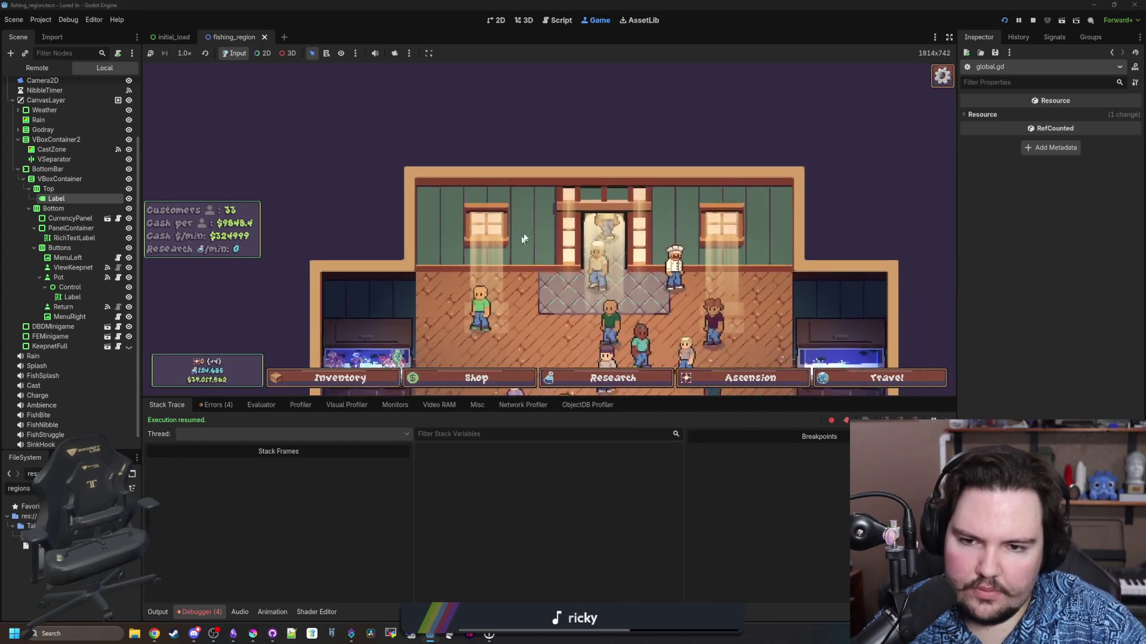
key(s)
key(d)
key(a)
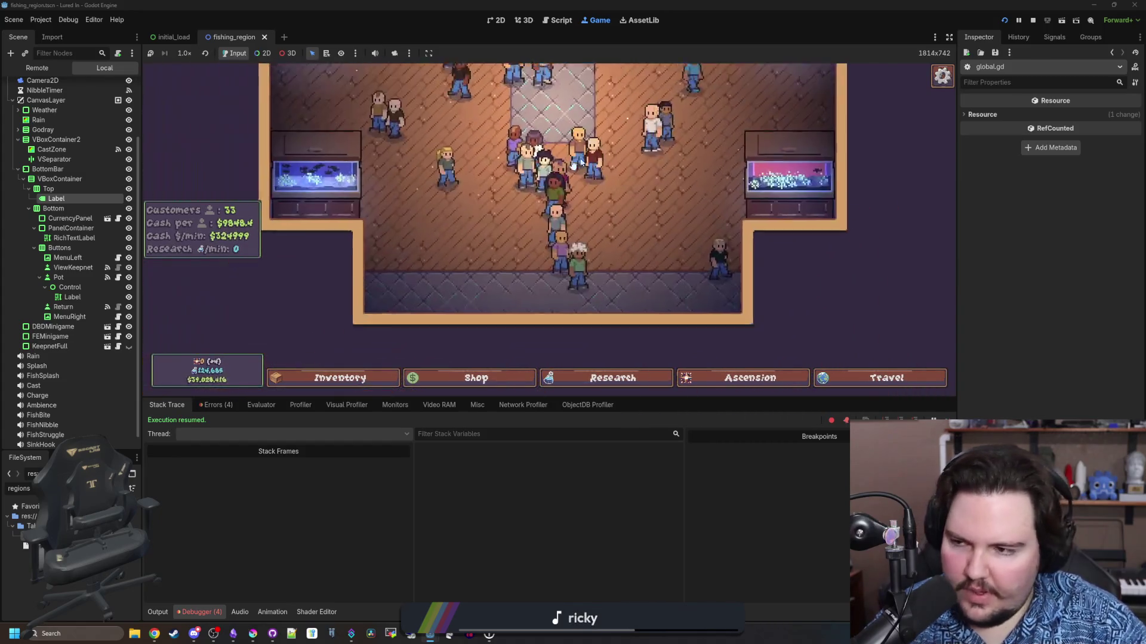
scroll(575, 163, down, 5)
scroll(504, 176, up, 5)
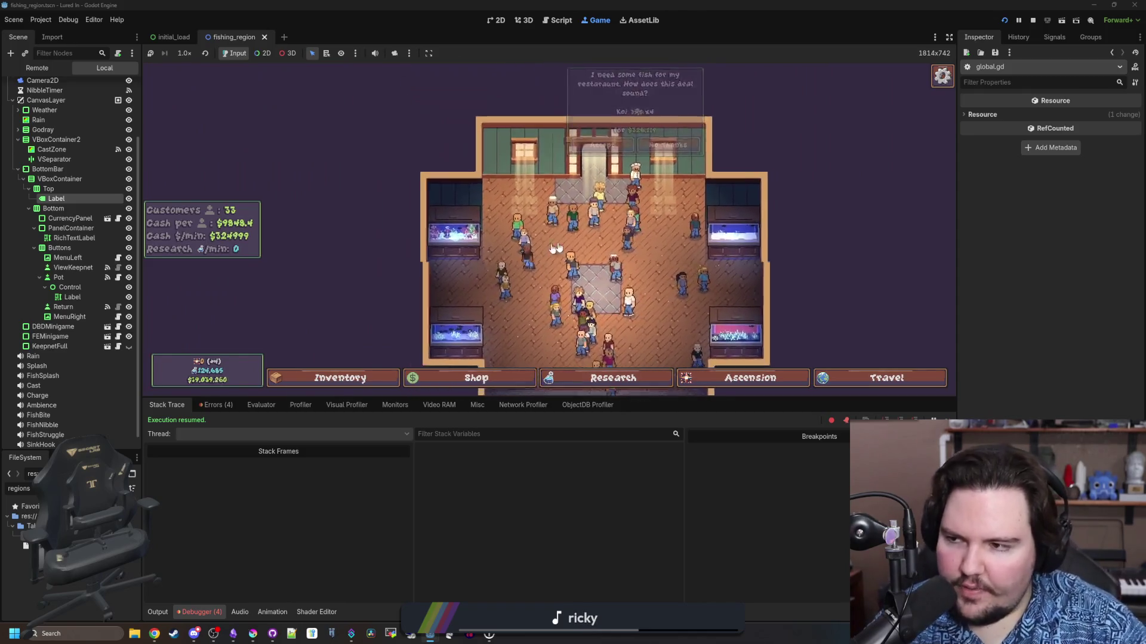
key(s)
key(d)
key(a)
key(w)
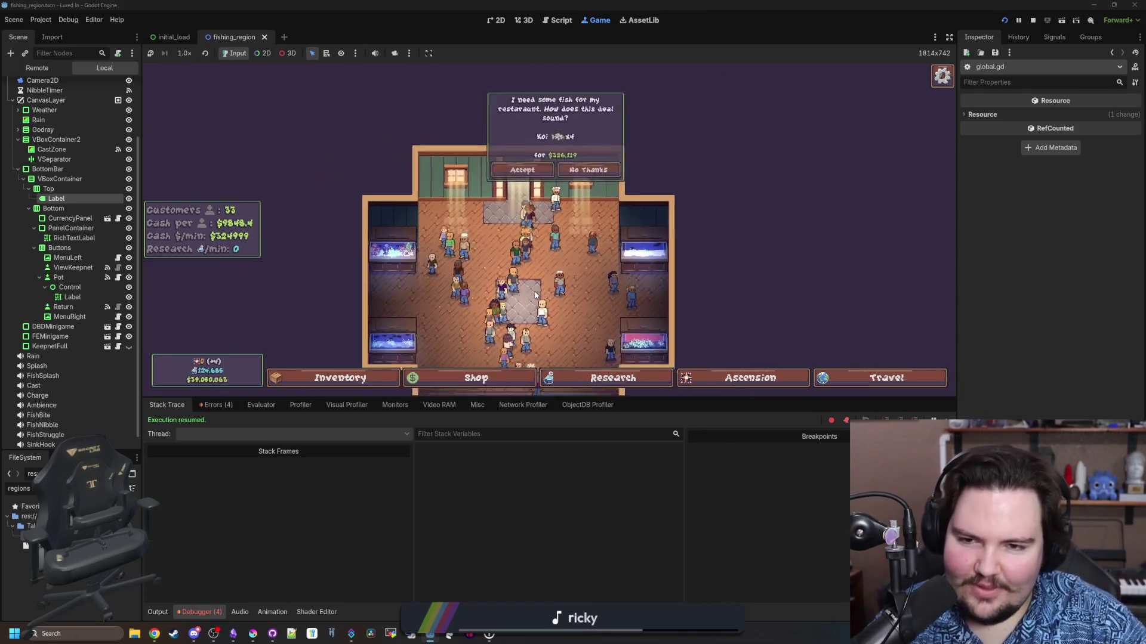
scroll(535, 295, up, 5)
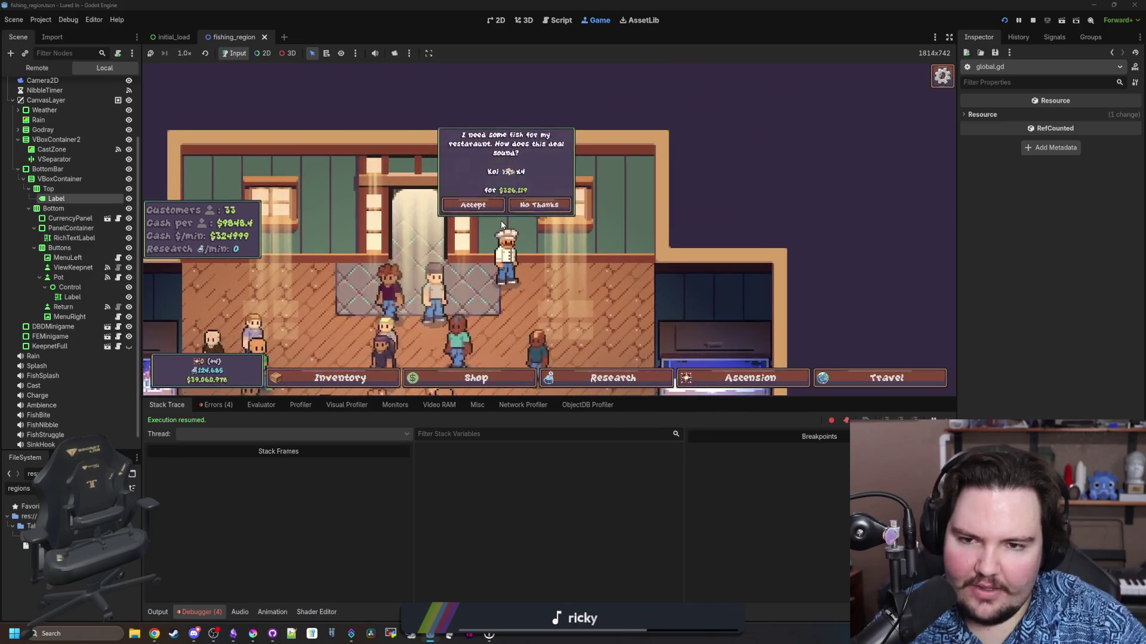
Check the fish inventory and then Fish Tanks 3, 1 and 2
click(337, 377)
scroll(463, 296, down, 5)
scroll(463, 294, up, 10)
scroll(463, 291, up, 8)
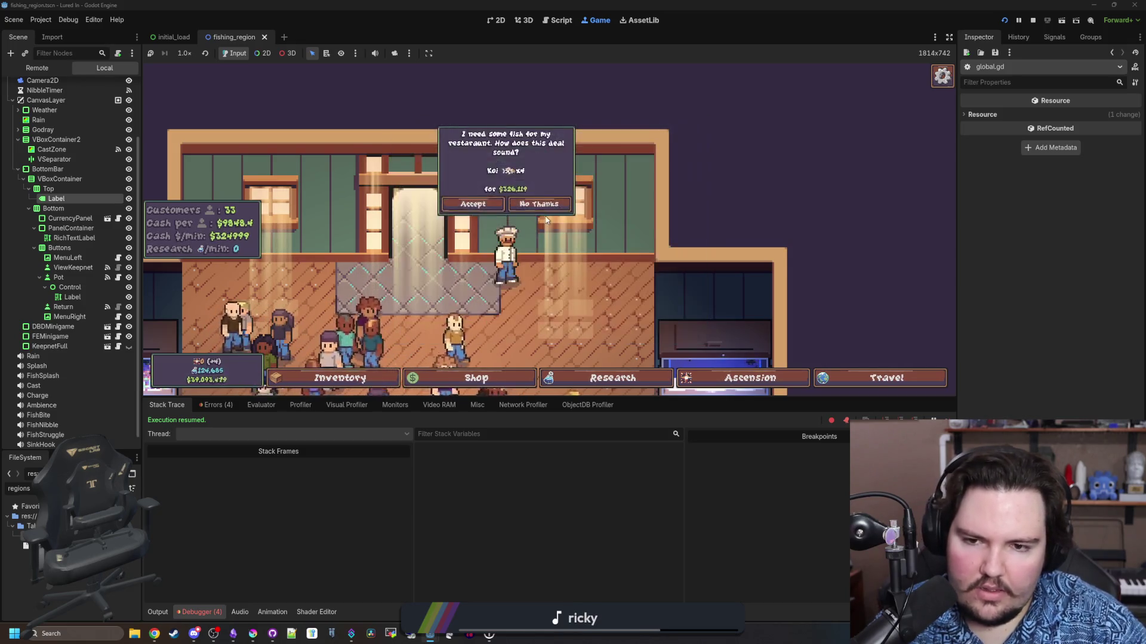
scroll(545, 219, down, 5)
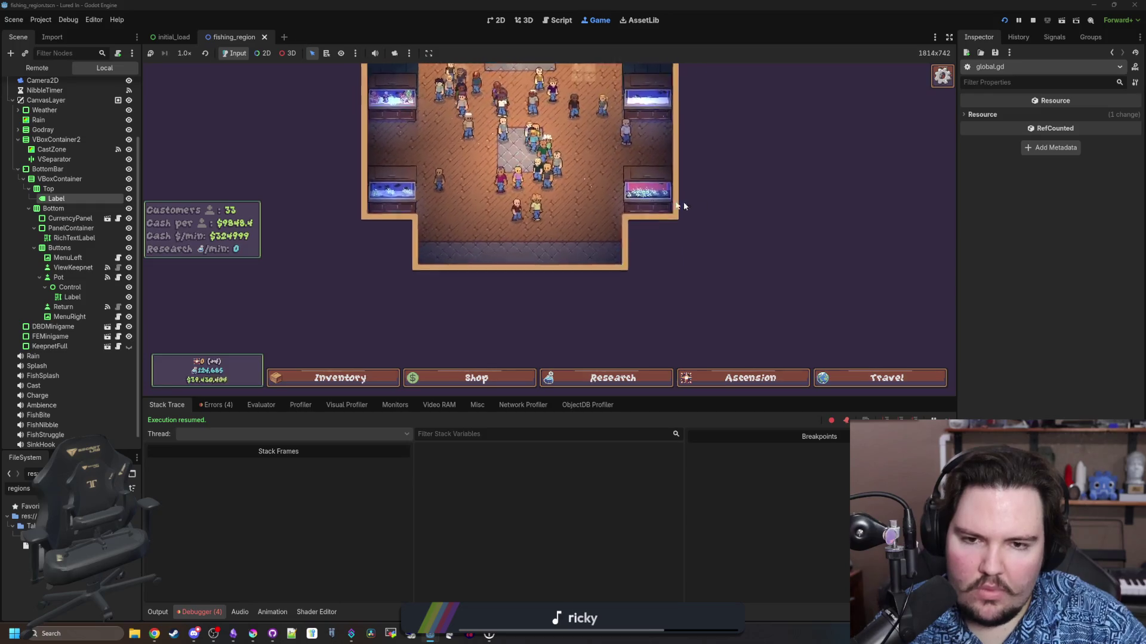
click(632, 194)
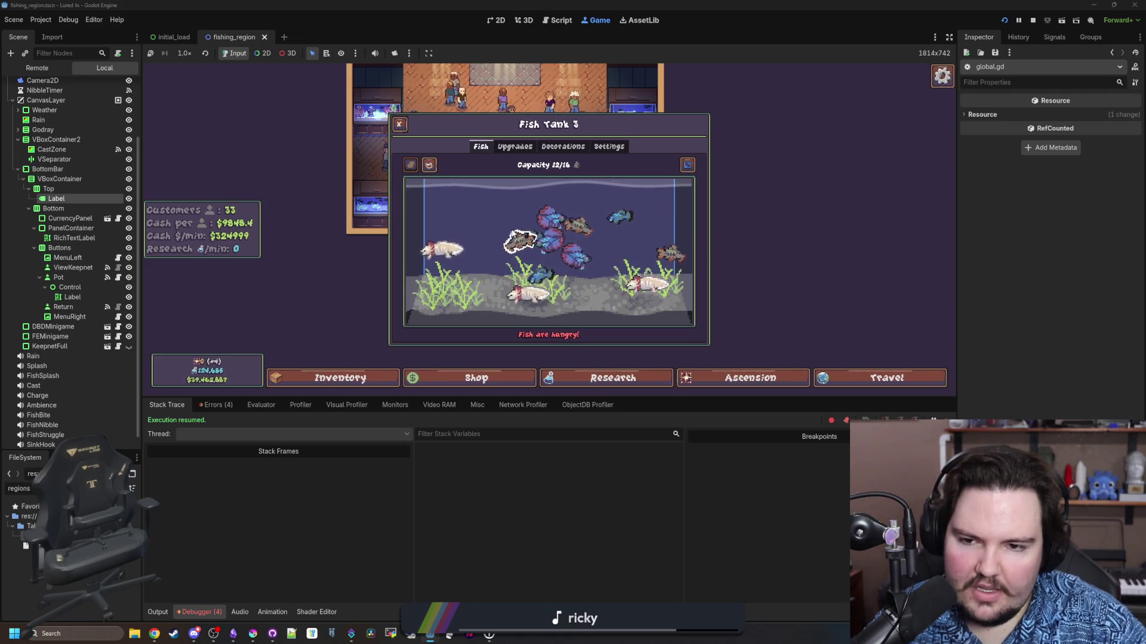
key(Escape)
click(620, 143)
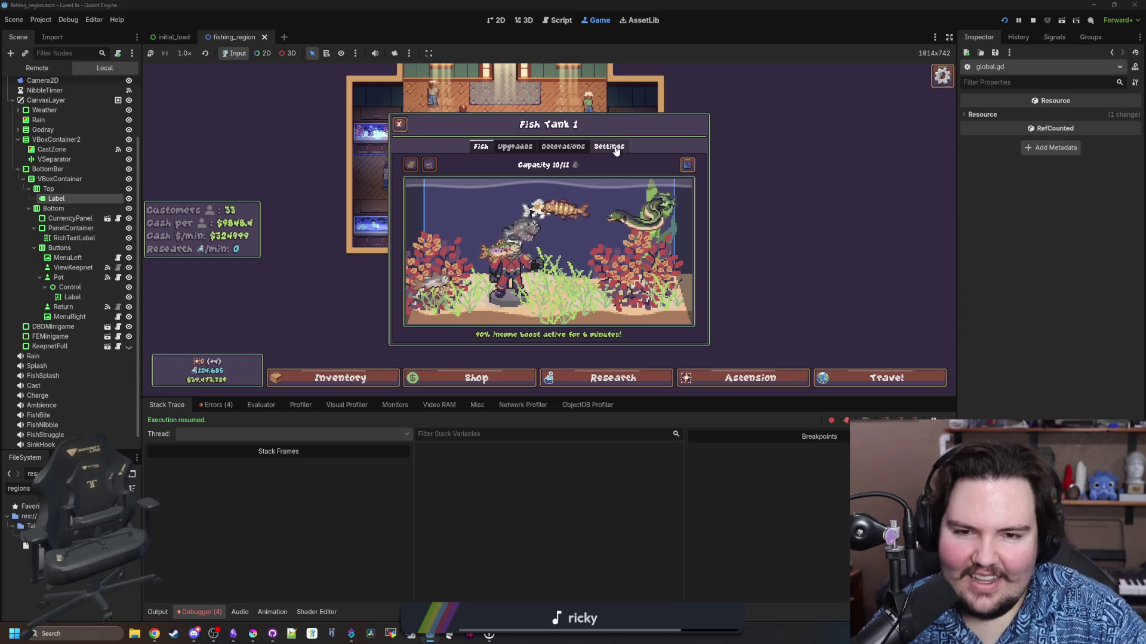
key(Escape)
click(600, 208)
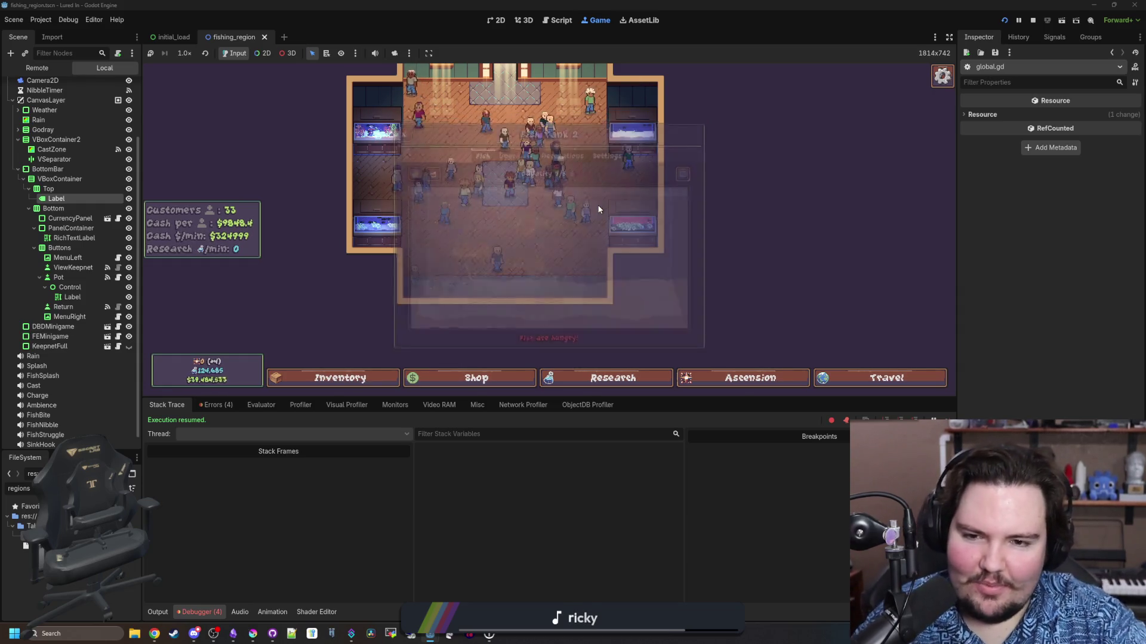
Glance through the Shop, the Research tree and the Ascension tree
click(474, 378)
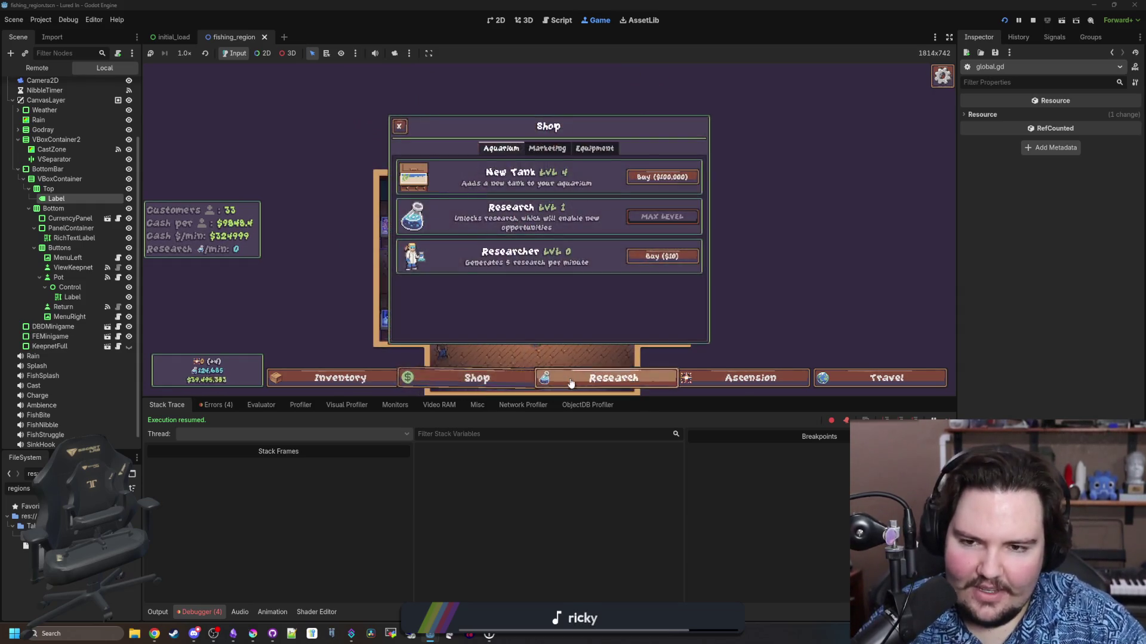
click(570, 382)
click(746, 378)
click(573, 377)
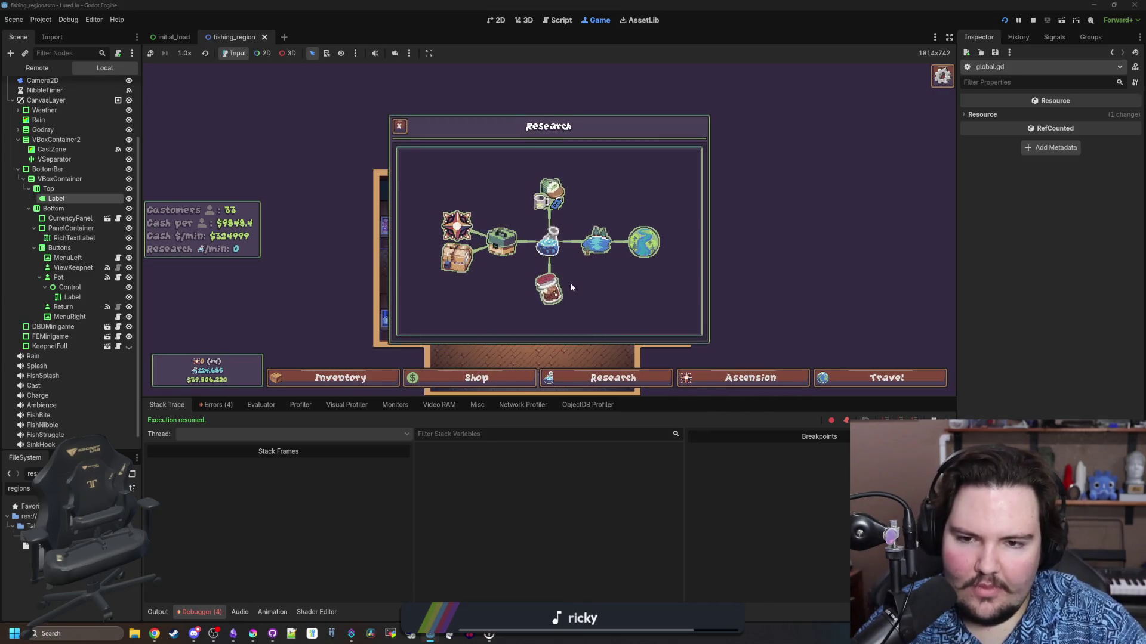
Travel to the pond fishing region and cast the fishing line
mouse_move(495, 257)
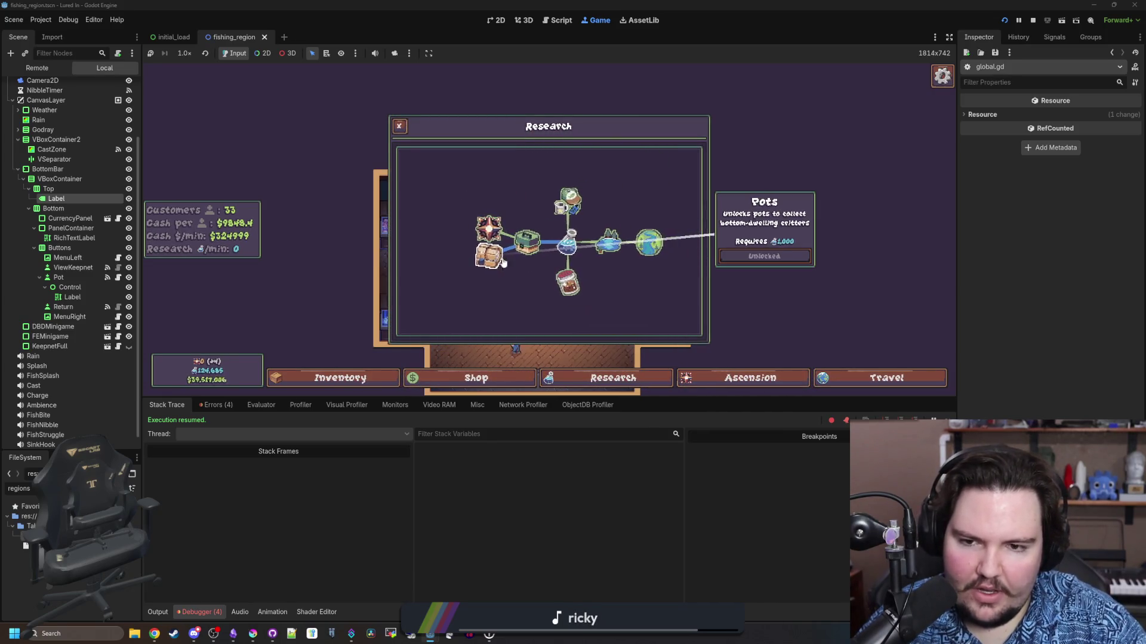
click(883, 378)
click(671, 167)
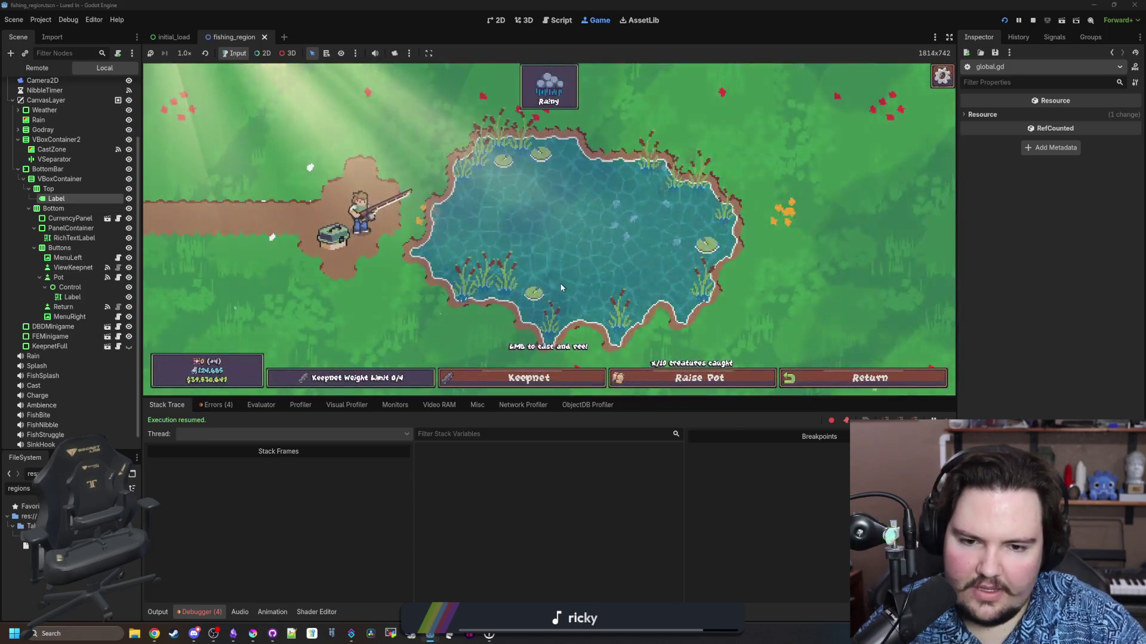
click(543, 237)
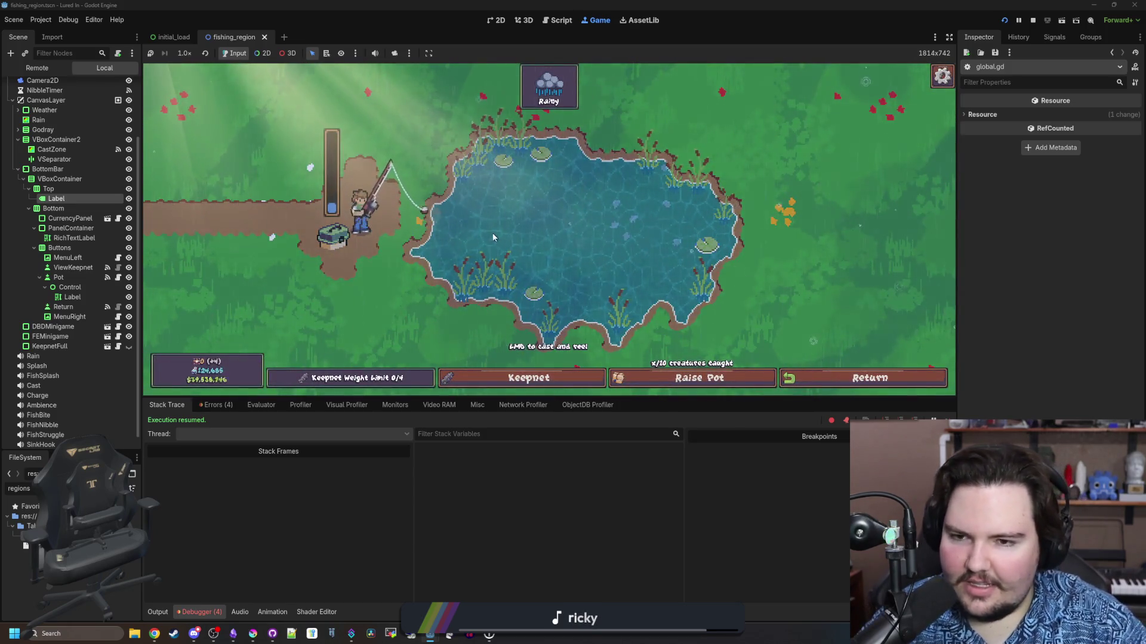
Open the Pot node's script pot_button.gd in the script editor
click(118, 277)
click(393, 230)
scroll(382, 221, up, 6)
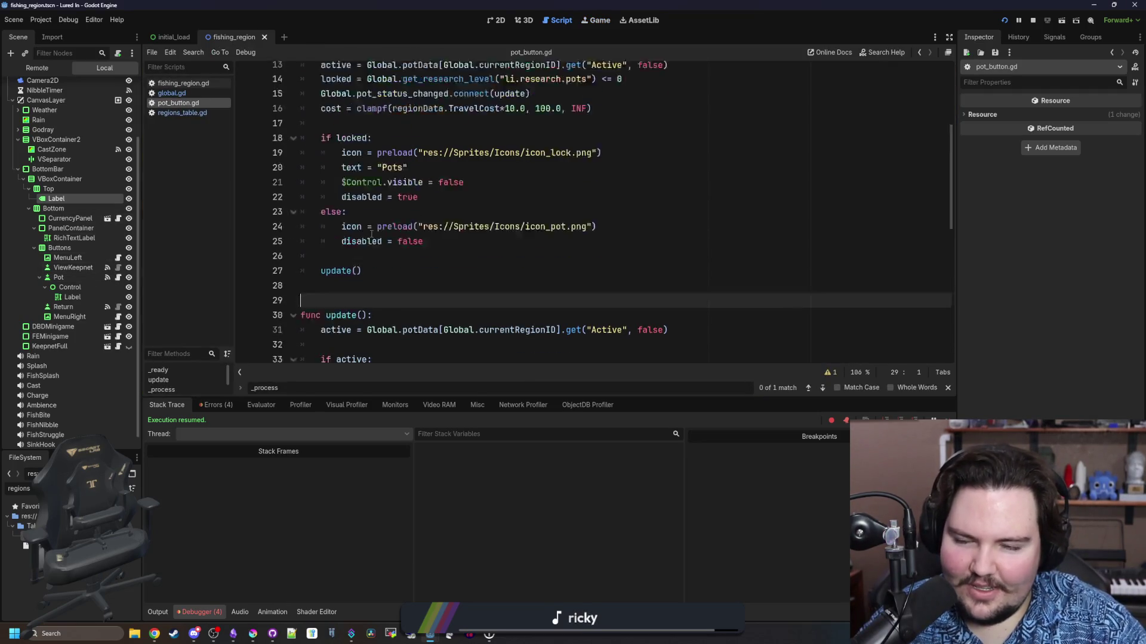
click(405, 159)
key(ctrl+s)
scroll(451, 226, down, 5)
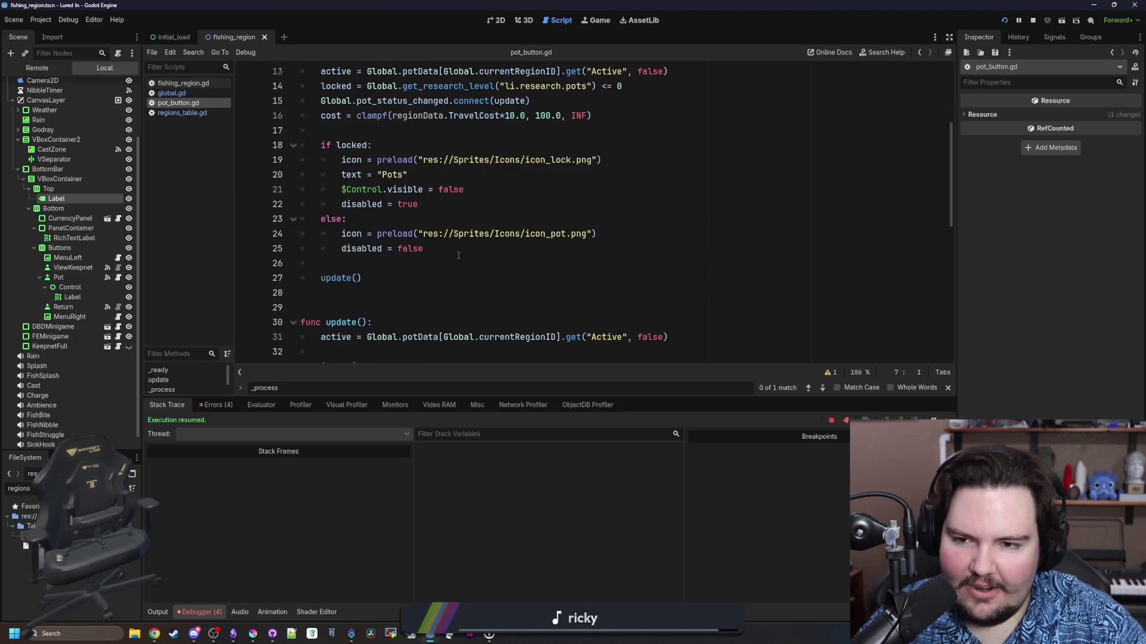
click(379, 160)
key(ctrl+s)
scroll(382, 179, down, 2)
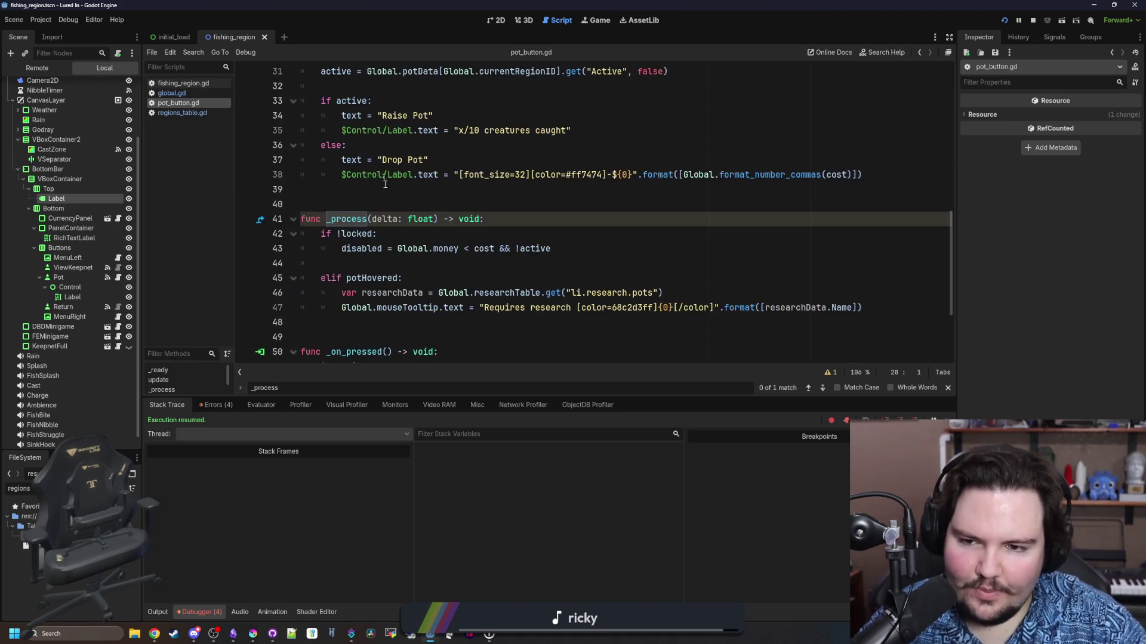
scroll(388, 196, down, 2)
click(394, 207)
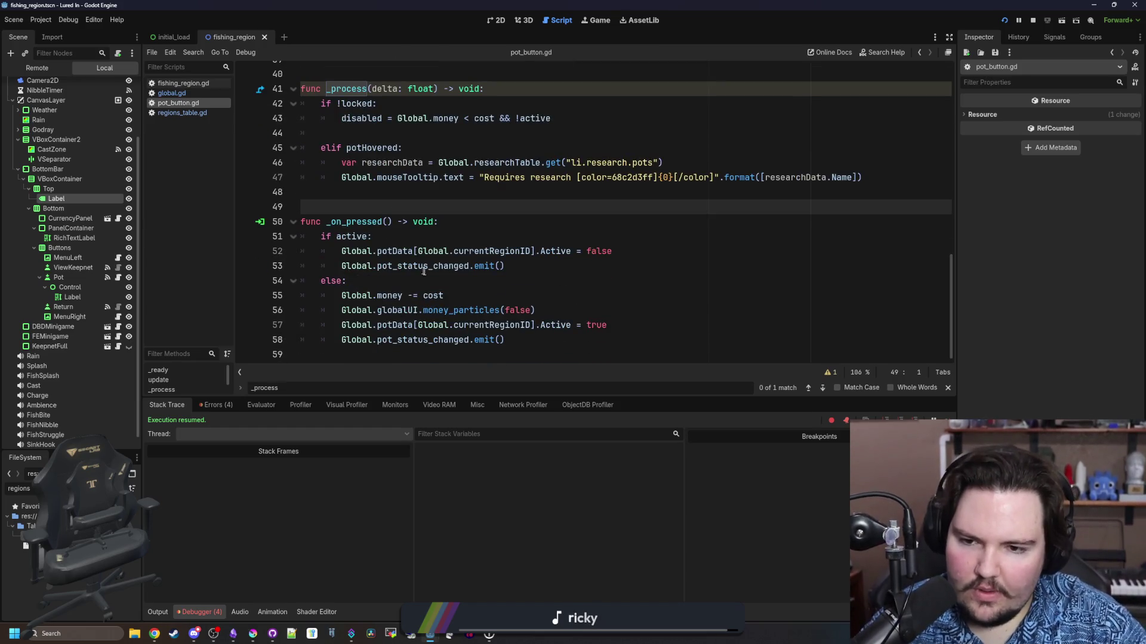
drag(504, 340, 341, 340)
key(ctrl+c)
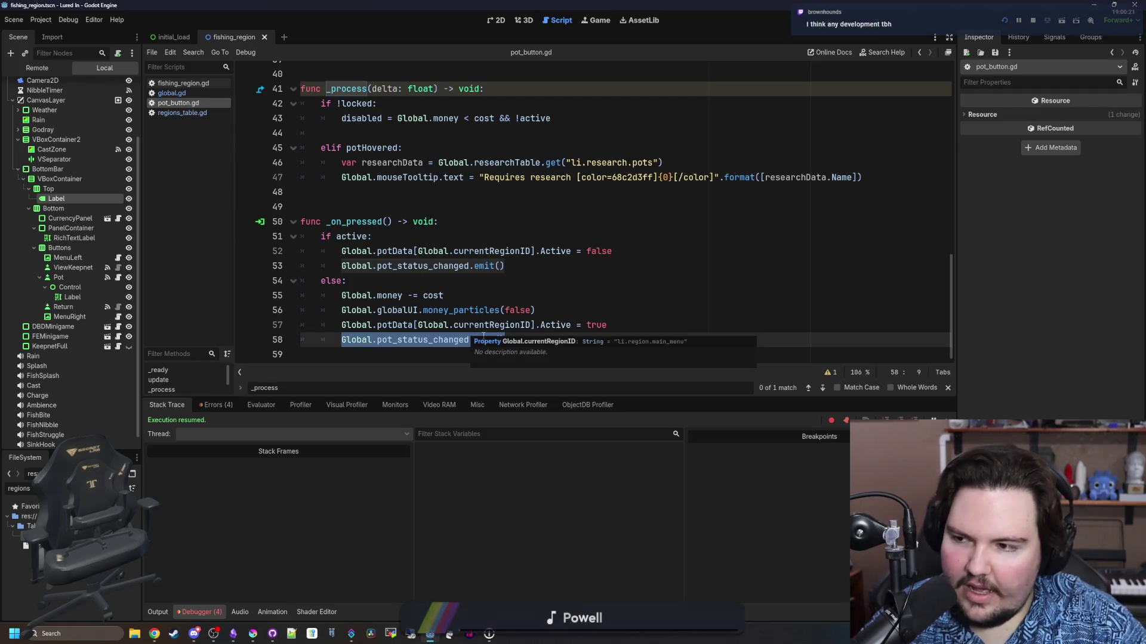
drag(504, 339, 371, 339)
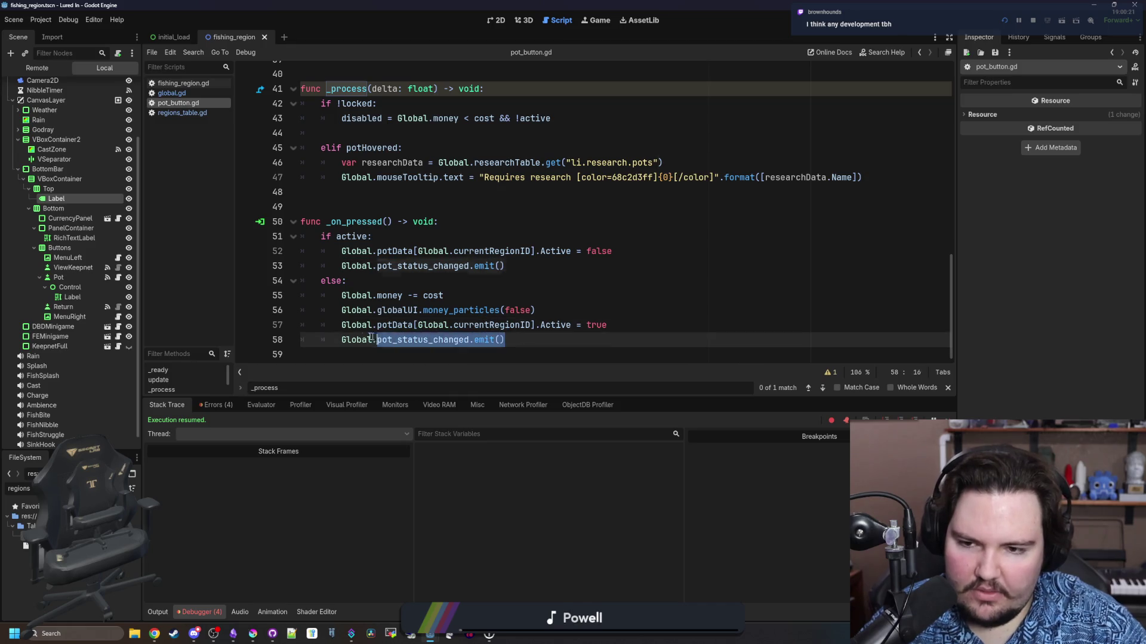
scroll(438, 252, up, 4)
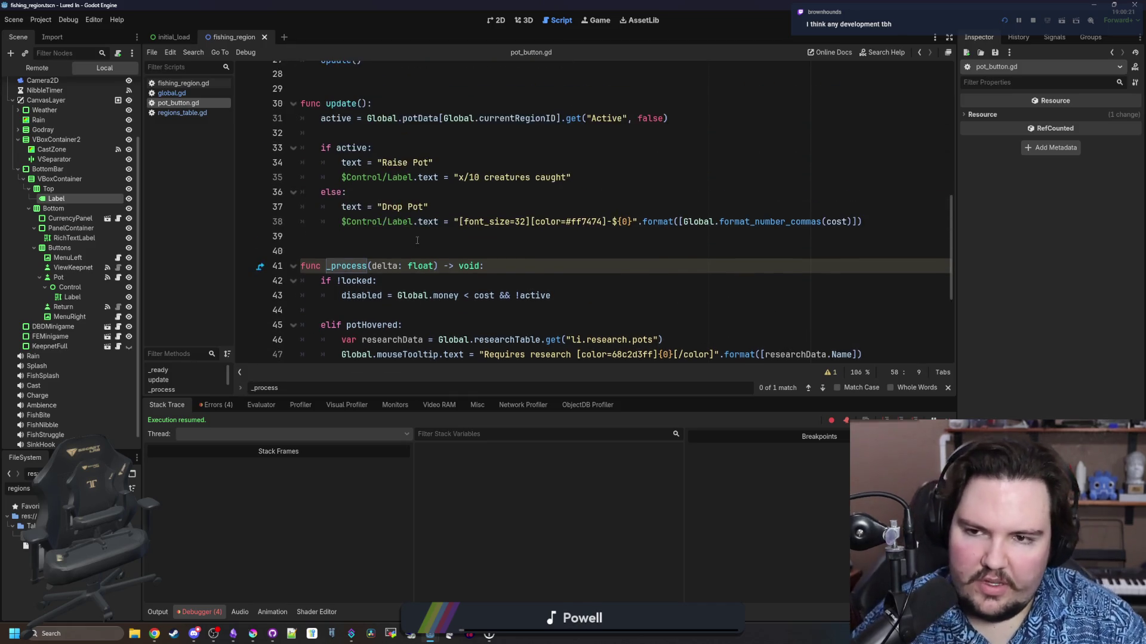
scroll(412, 242, up, 2)
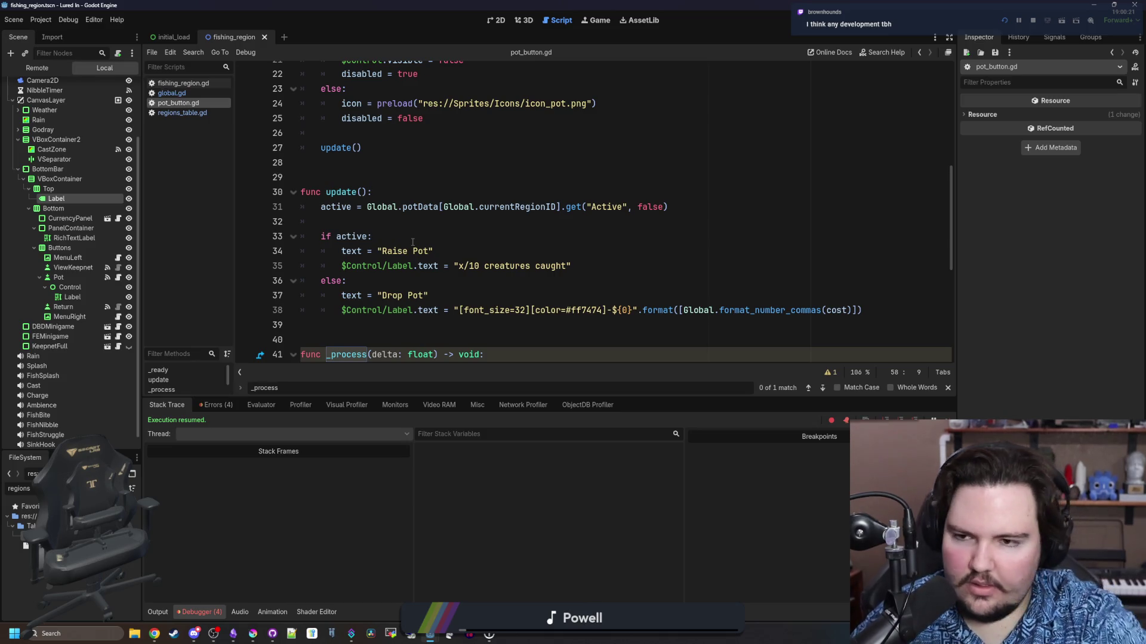
scroll(413, 242, down, 6)
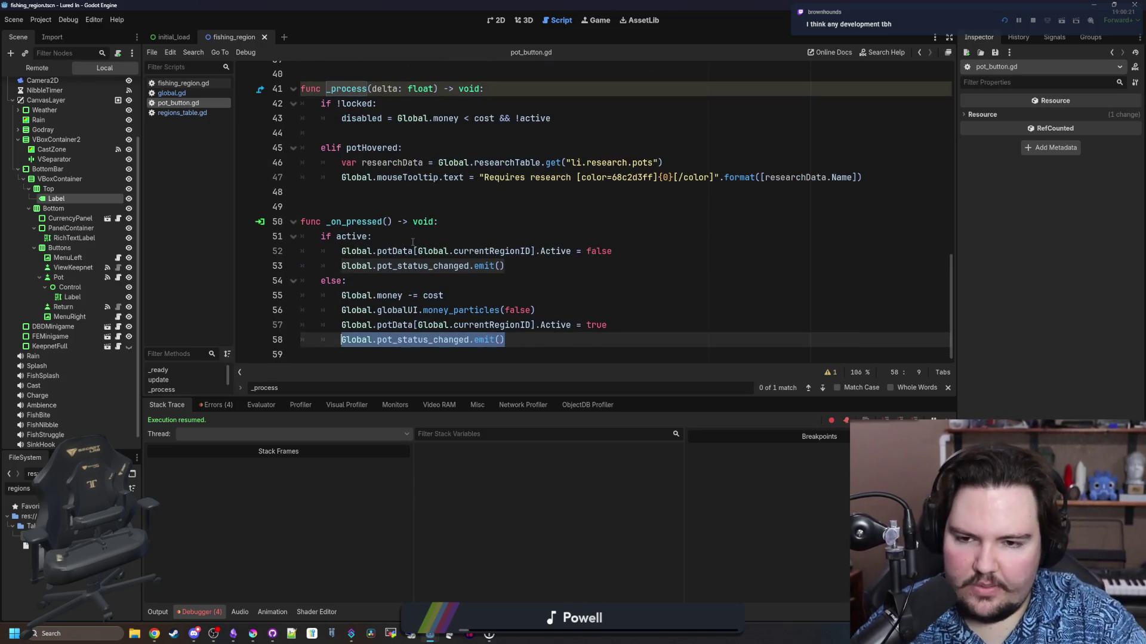
scroll(405, 244, up, 5)
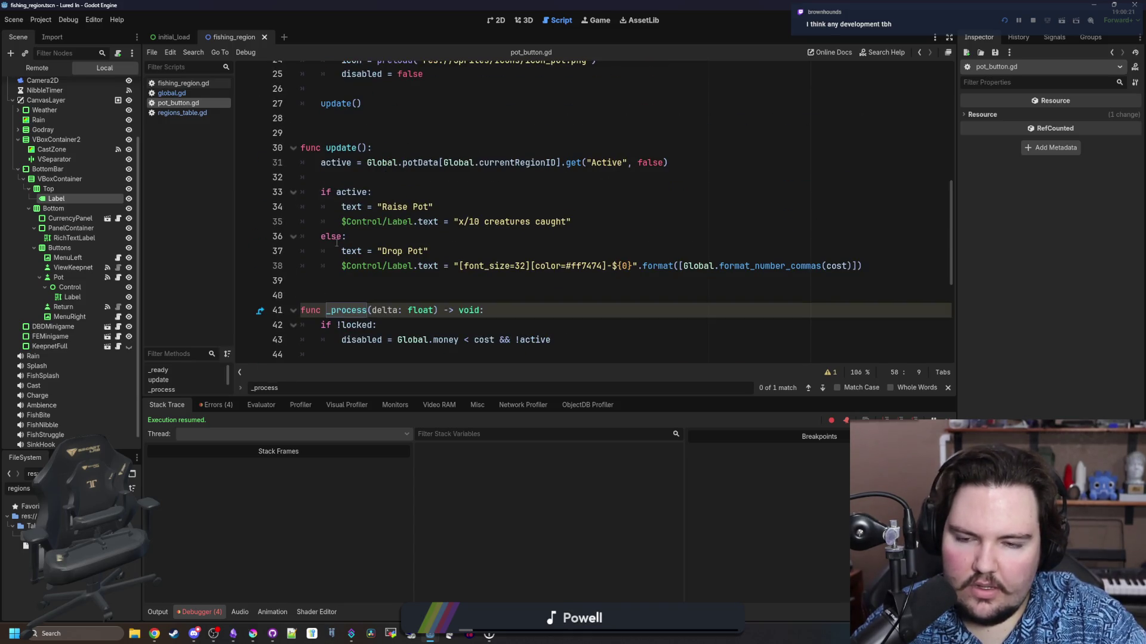
scroll(336, 243, down, 5)
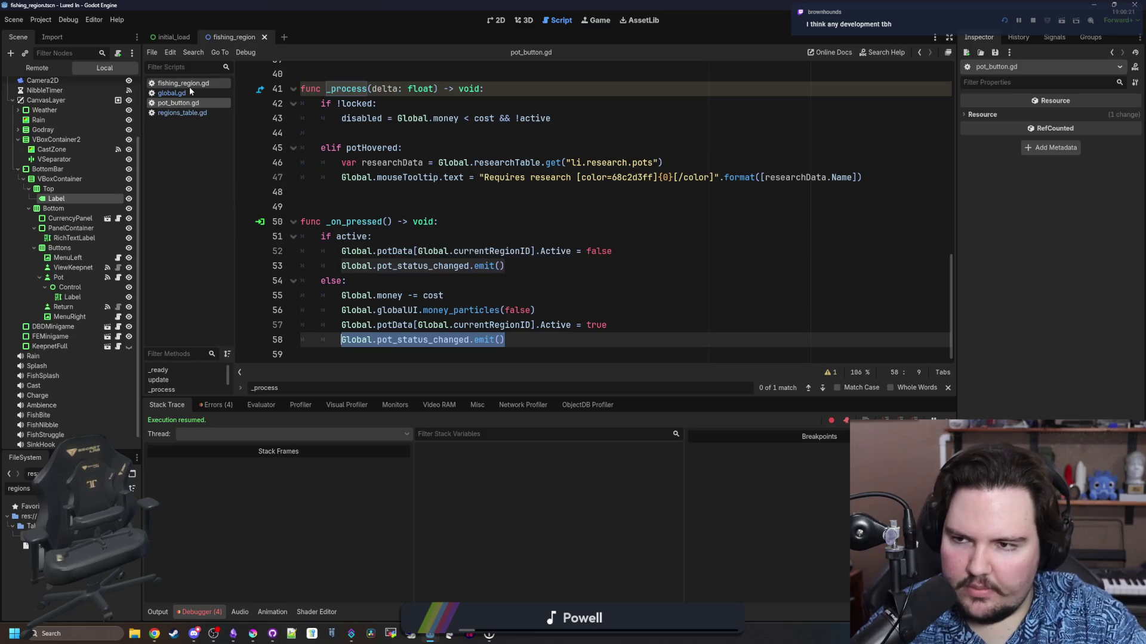
click(175, 94)
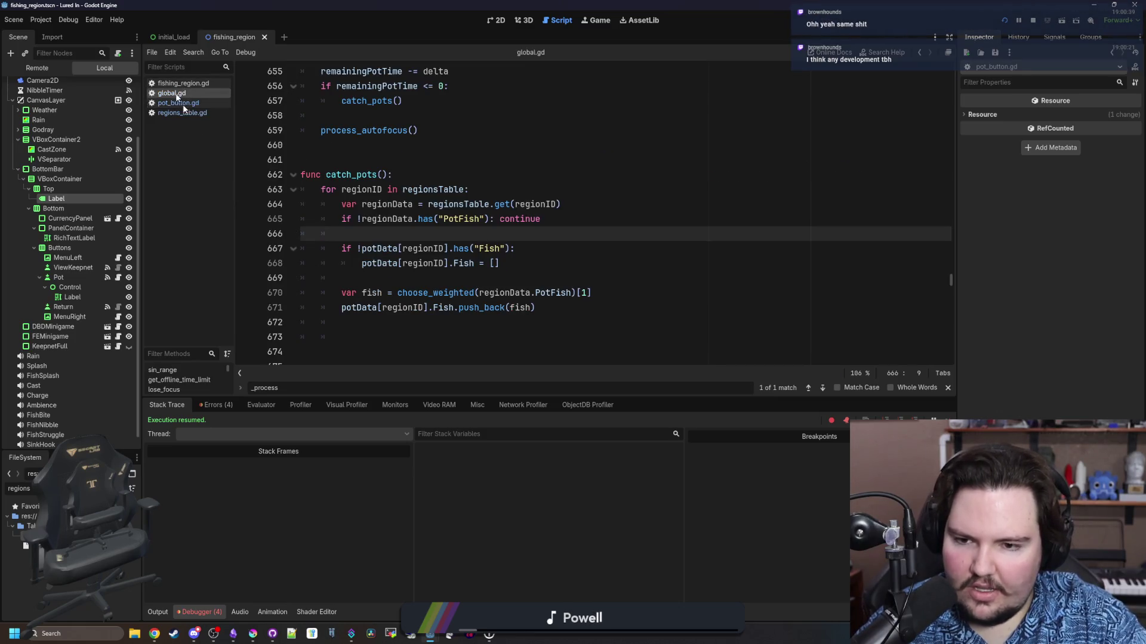
In catch_pots, add Global.pot_status_changed.emit() after the push_back(fish) line
click(437, 273)
scroll(437, 274, down, 2)
click(410, 235)
scroll(481, 312, up, 1)
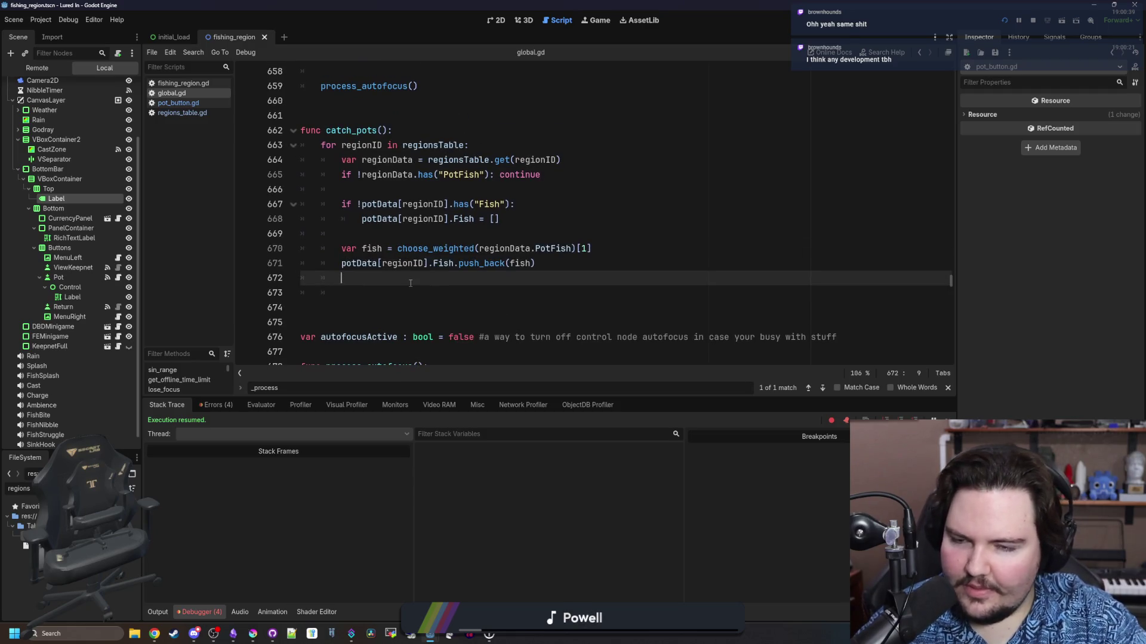
click(551, 265)
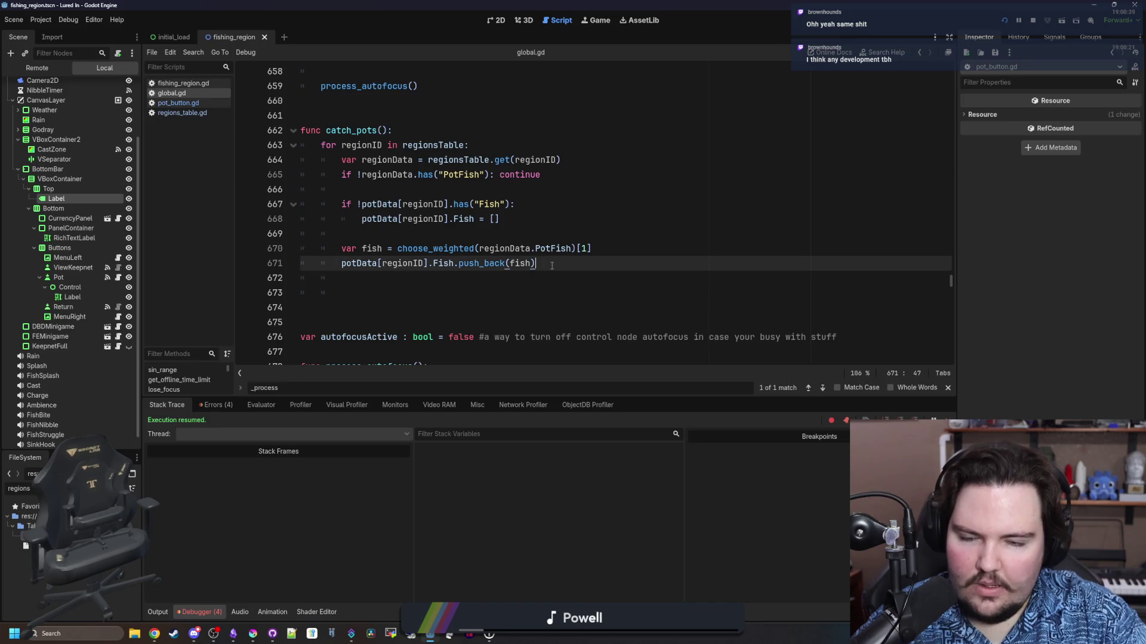
key(Return)
key(ctrl+v)
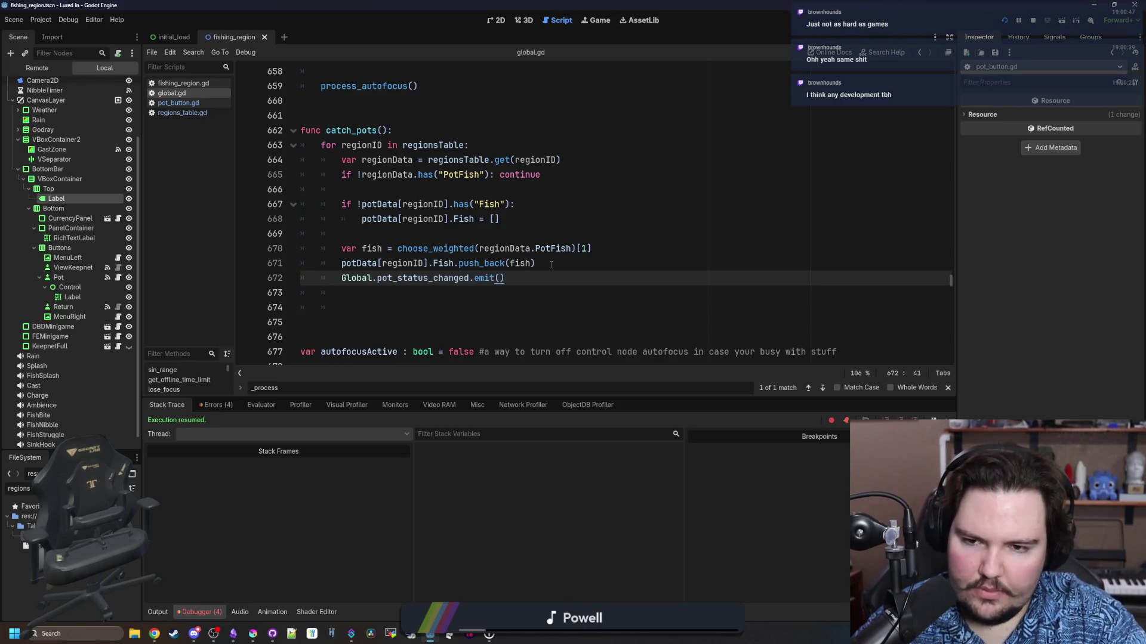
Search global.gd for 'status_changed' to locate the signal declaration on line 89
key(ctrl+z)
key(ctrl+f)
text(status_changed)
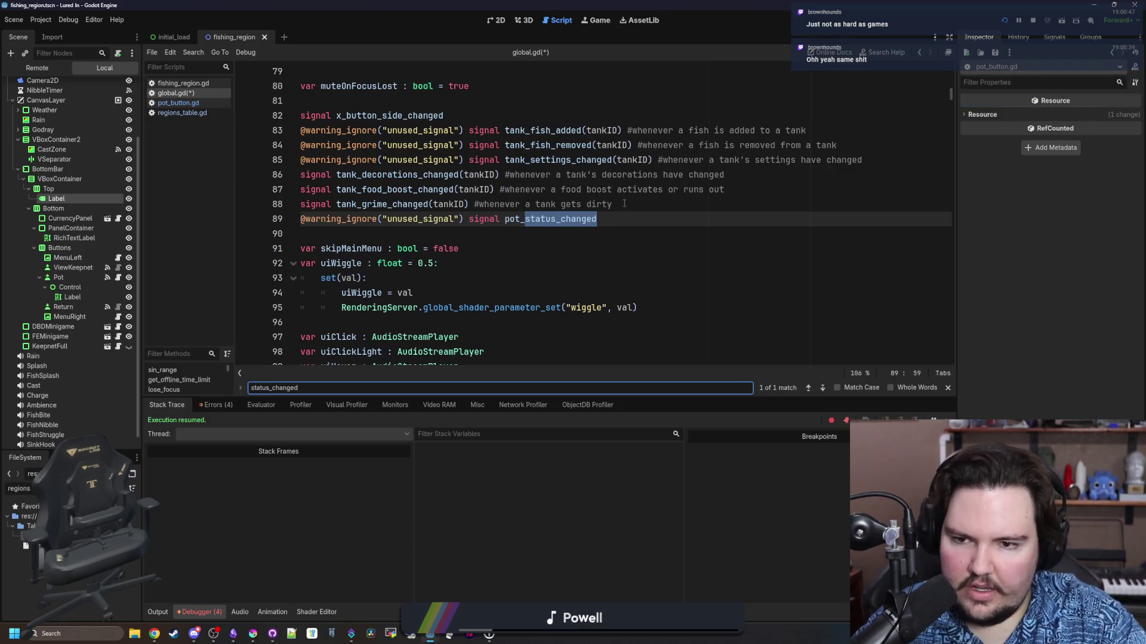
Give the pot_status_changed signal a regionID parameter and delete the duplicate declaration
mouse_move(615, 219)
mouse_down()
mouse_move(307, 202)
mouse_move(280, 217)
mouse_up()
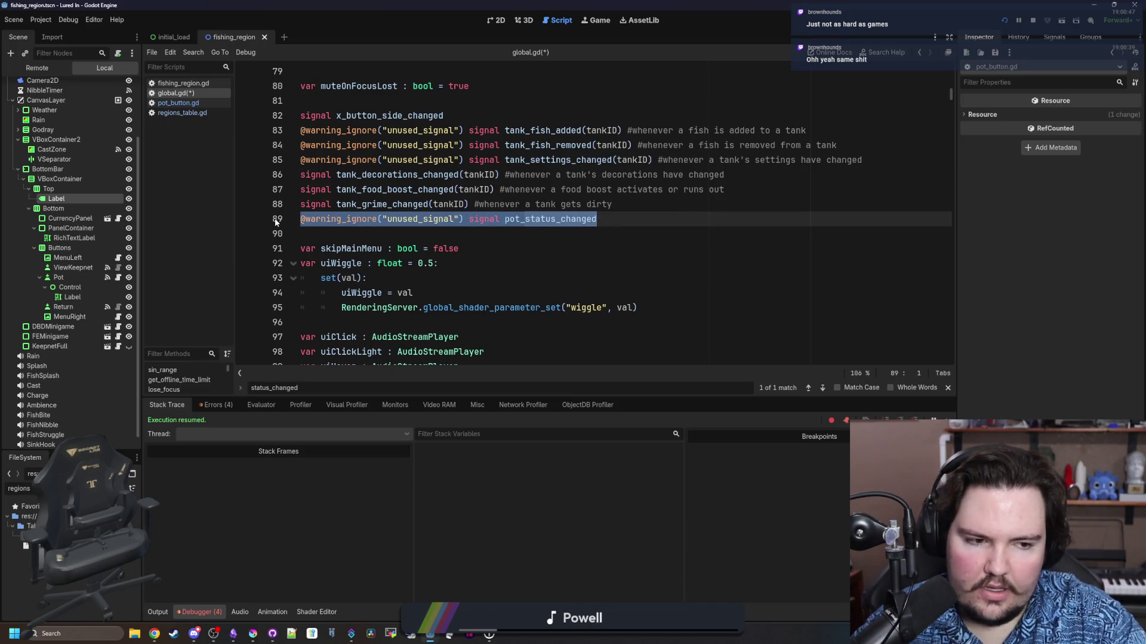
click(619, 225)
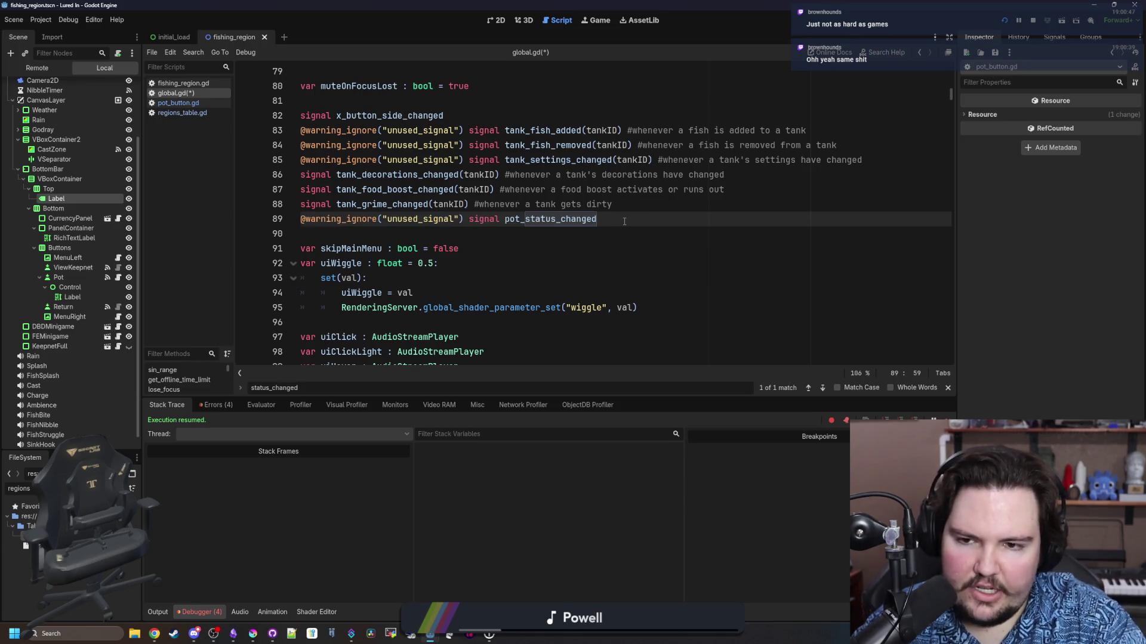
key(ctrl+shift+d)
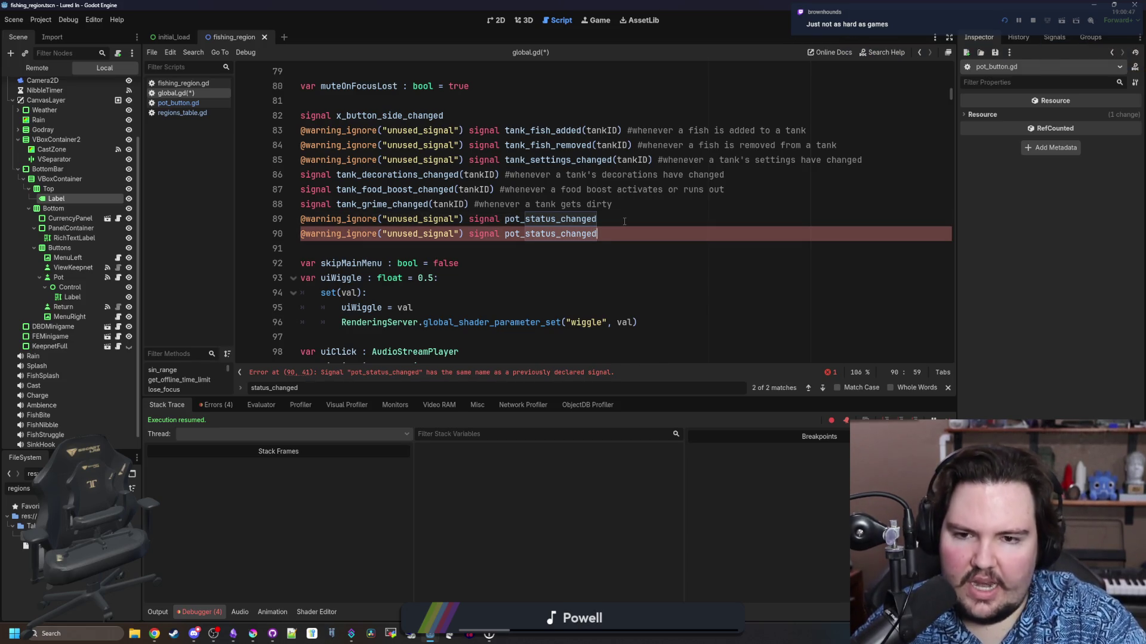
key(BackSpace)
key(BackSpace)
key(BackSpace)
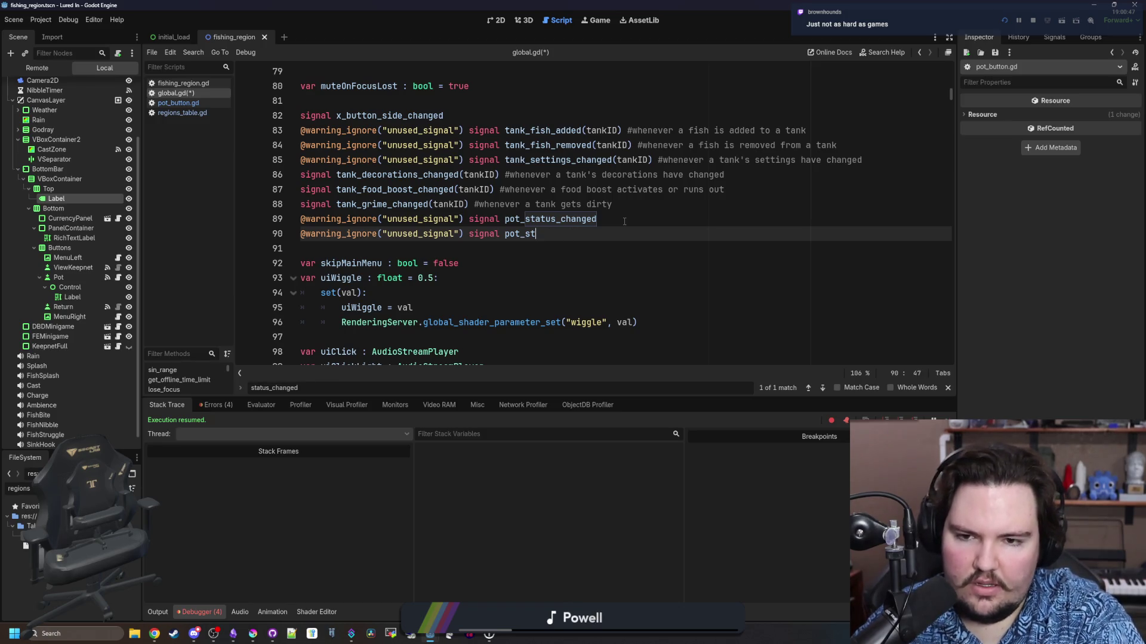
click(624, 221)
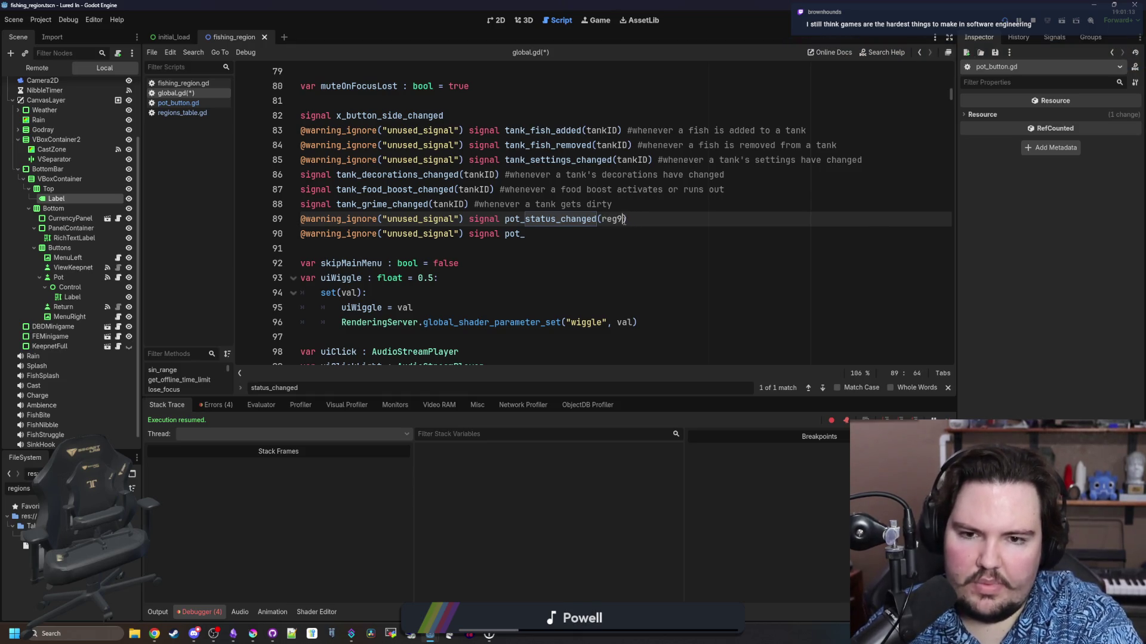
text(onID)
triple_click(507, 235)
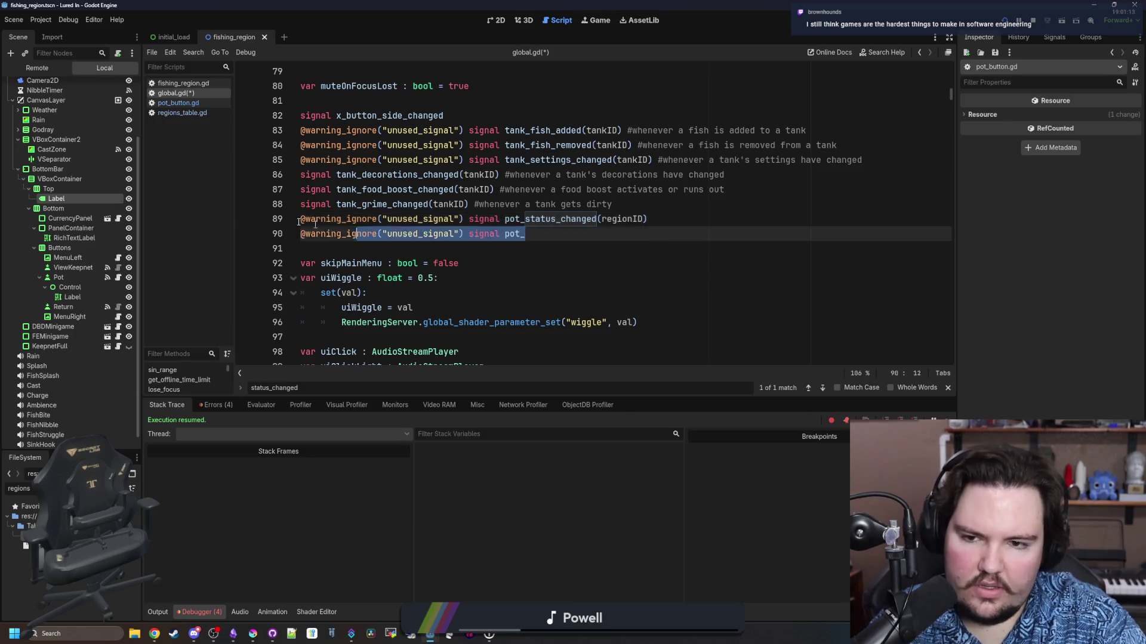
key(BackSpace)
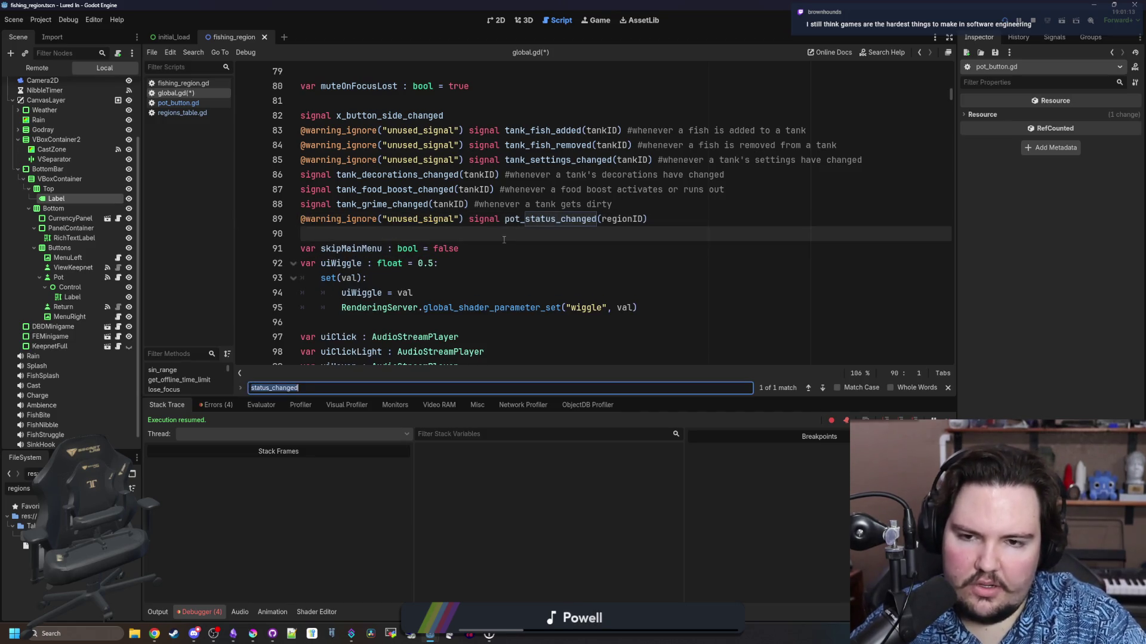
Save the edited global.gd script with Ctrl+S
text(post_status)
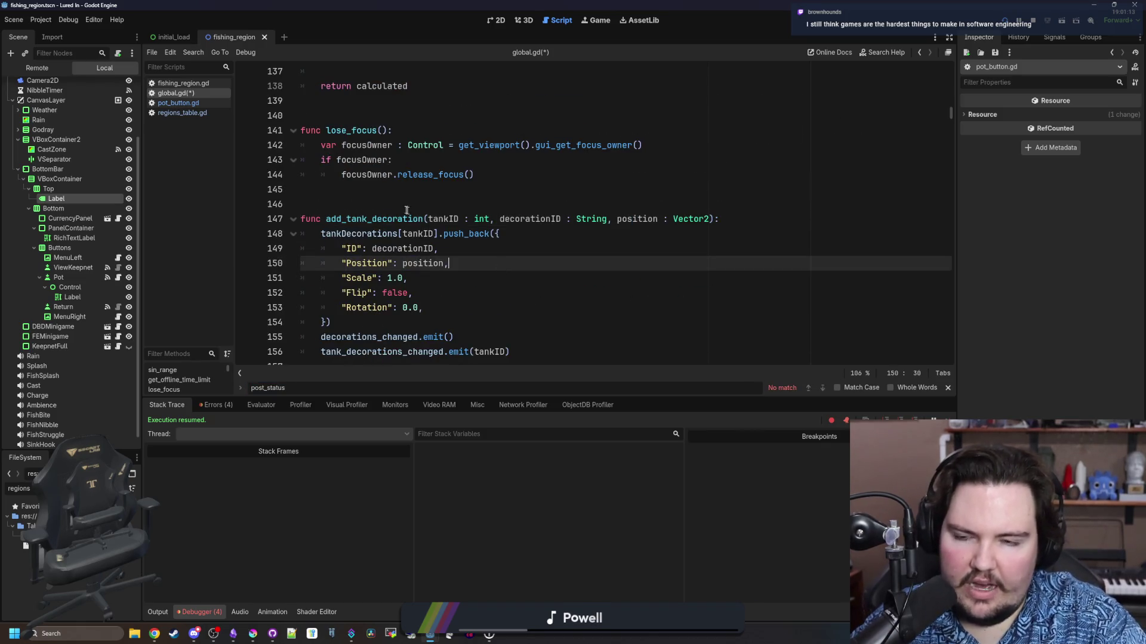
click(401, 204)
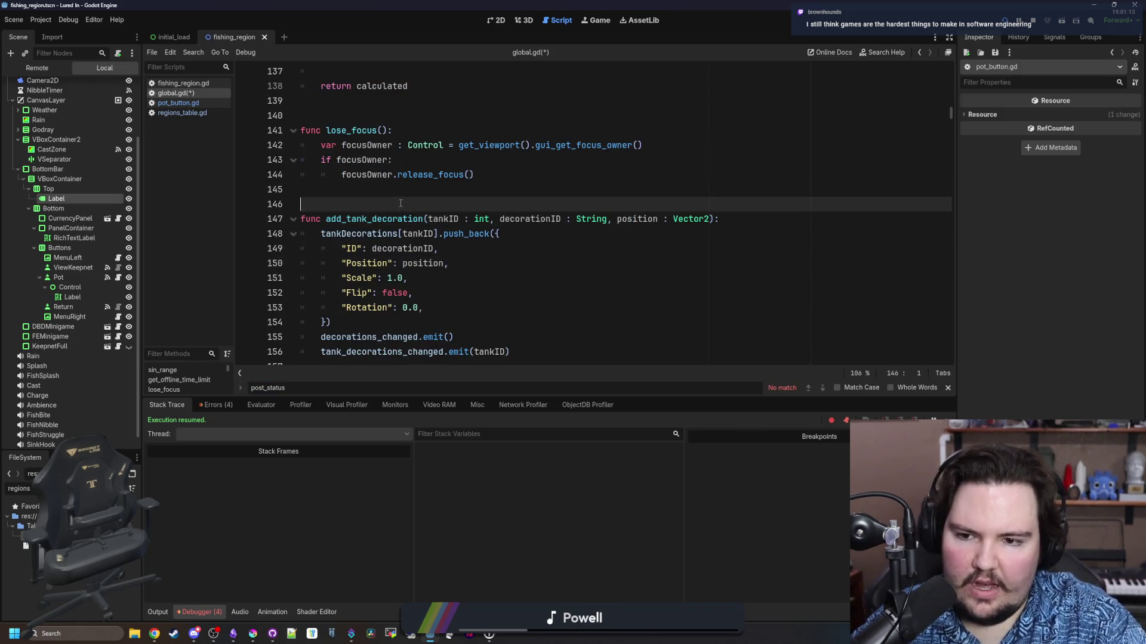
scroll(427, 296, down, 2)
key(ctrl+s)
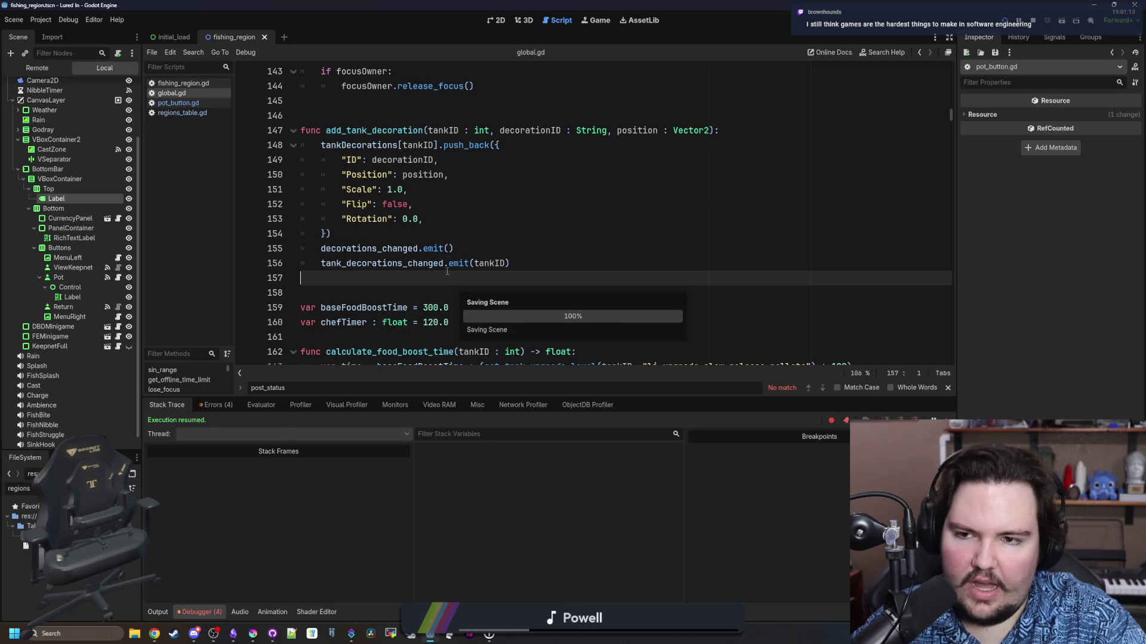
scroll(477, 256, down, 5)
Search global.gd for 'pot' to jump back to the catch_pots code
click(518, 189)
key(ctrl+f)
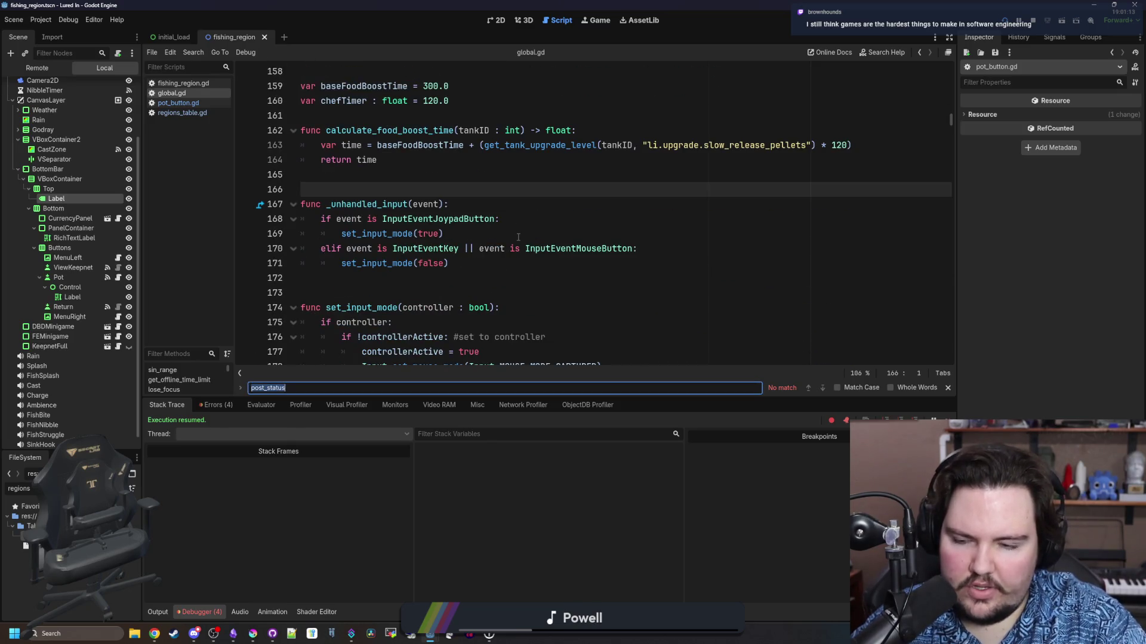
text(d)
key(Return)
key(Return)
key(Return)
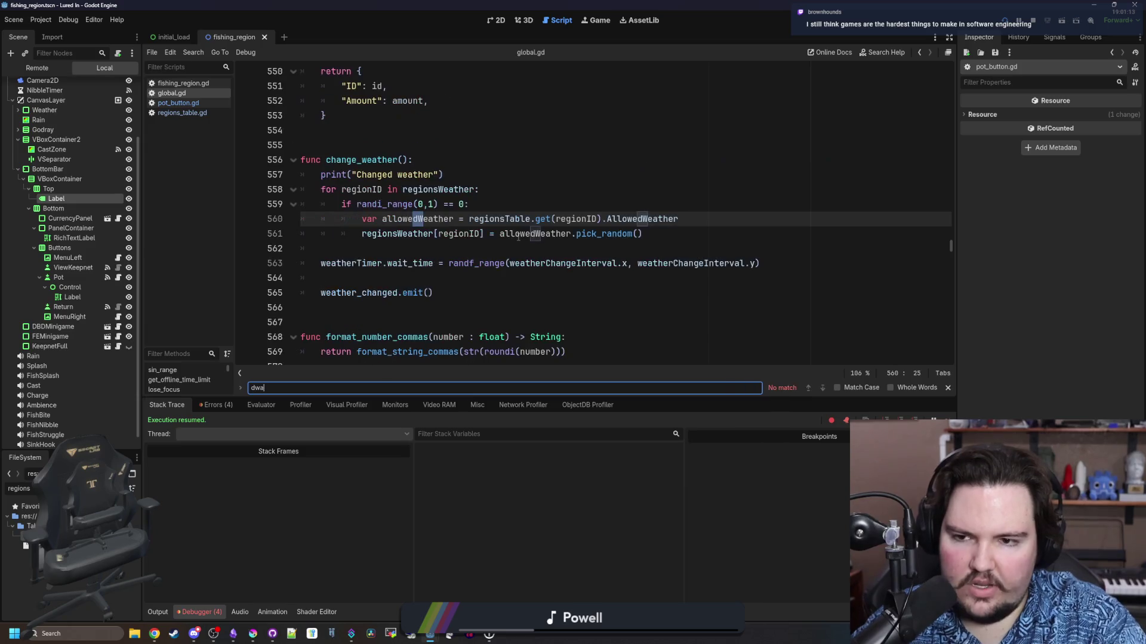
text(po)
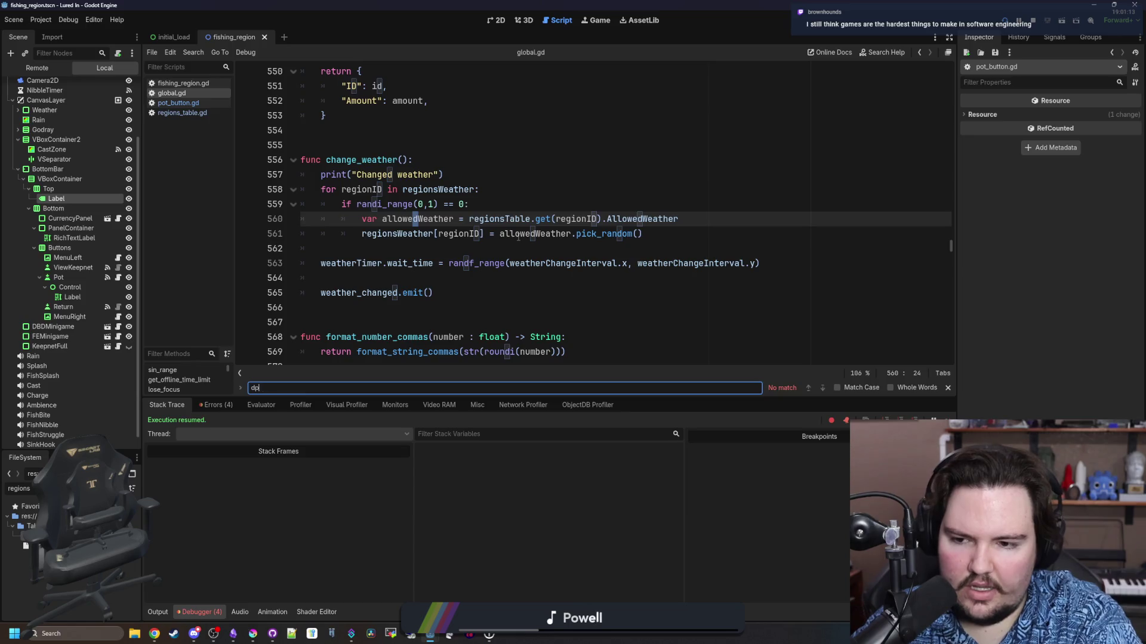
key(BackSpace)
key(BackSpace)
text(pot)
key(Return)
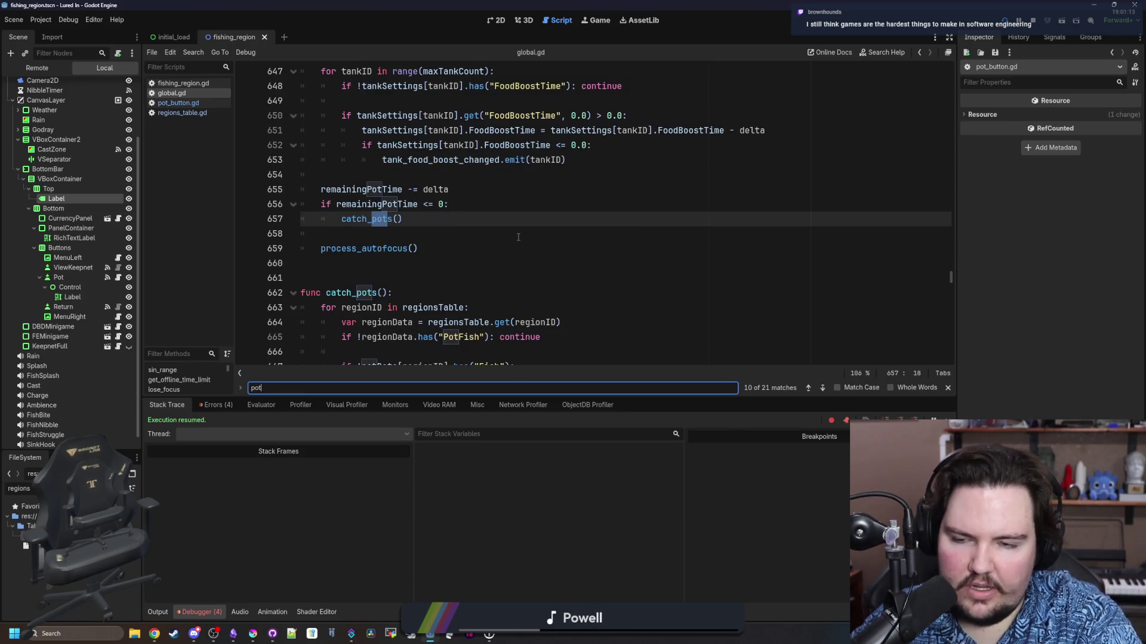
In catch_pots, add pot_status_changed.emit(regionID) below the push_back line
scroll(418, 197, down, 3)
click(398, 173)
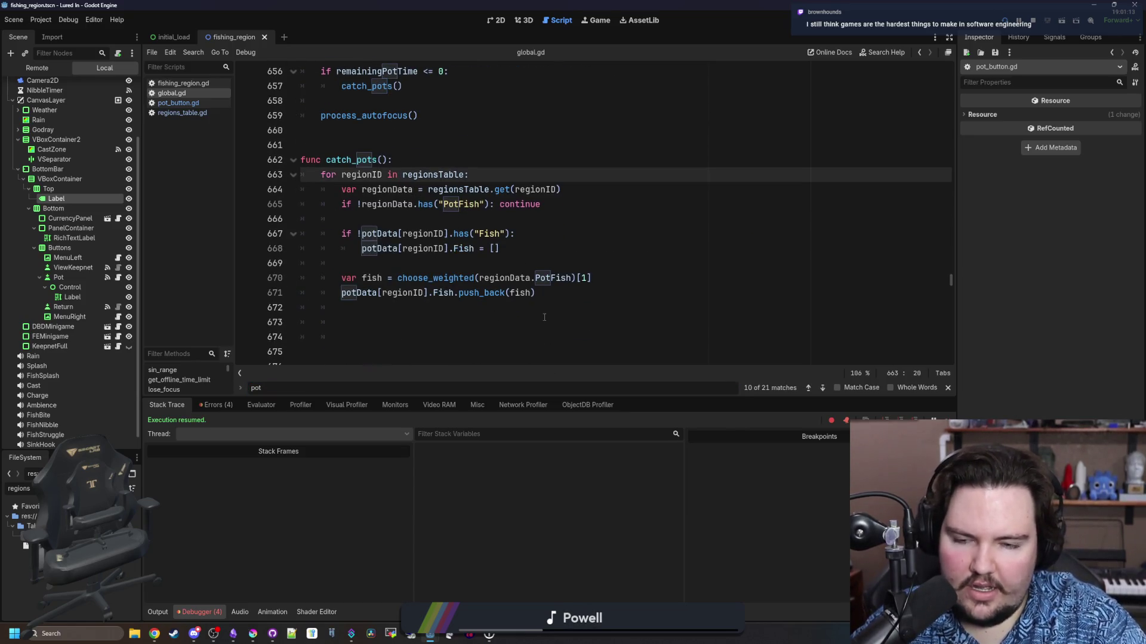
click(418, 322)
scroll(418, 285, down, 1)
drag(422, 282, 286, 267)
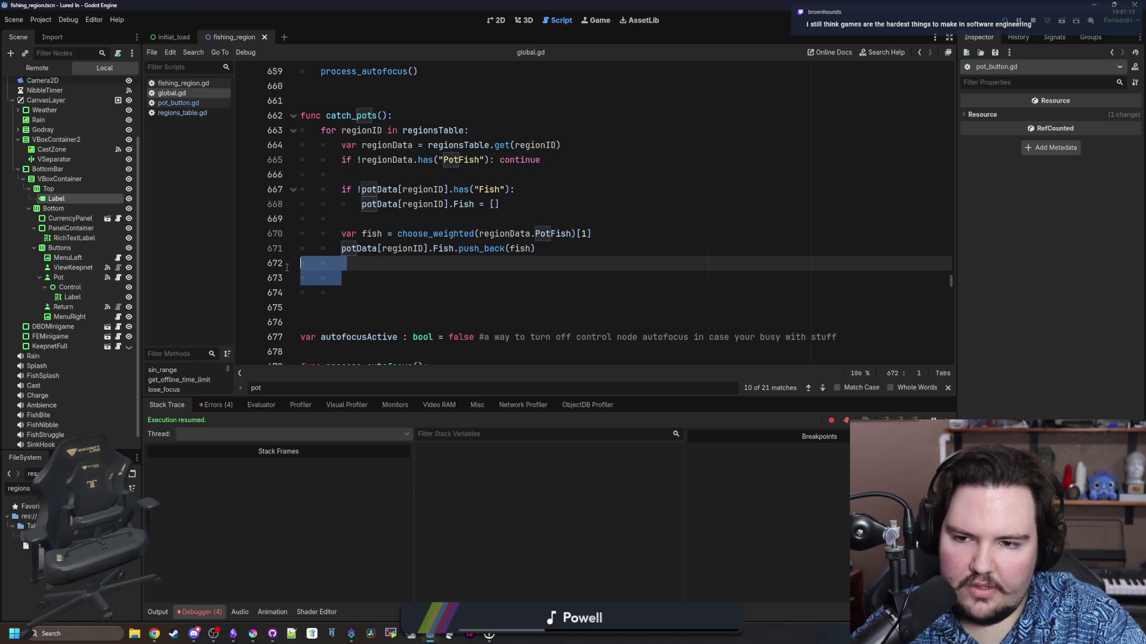
click(369, 269)
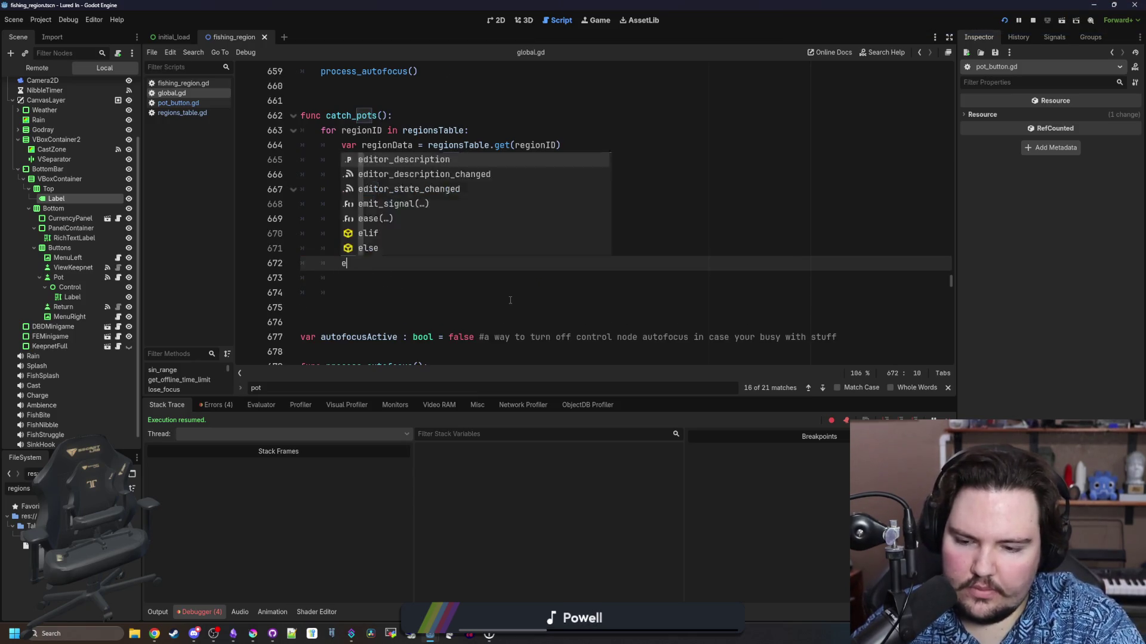
text(pot)
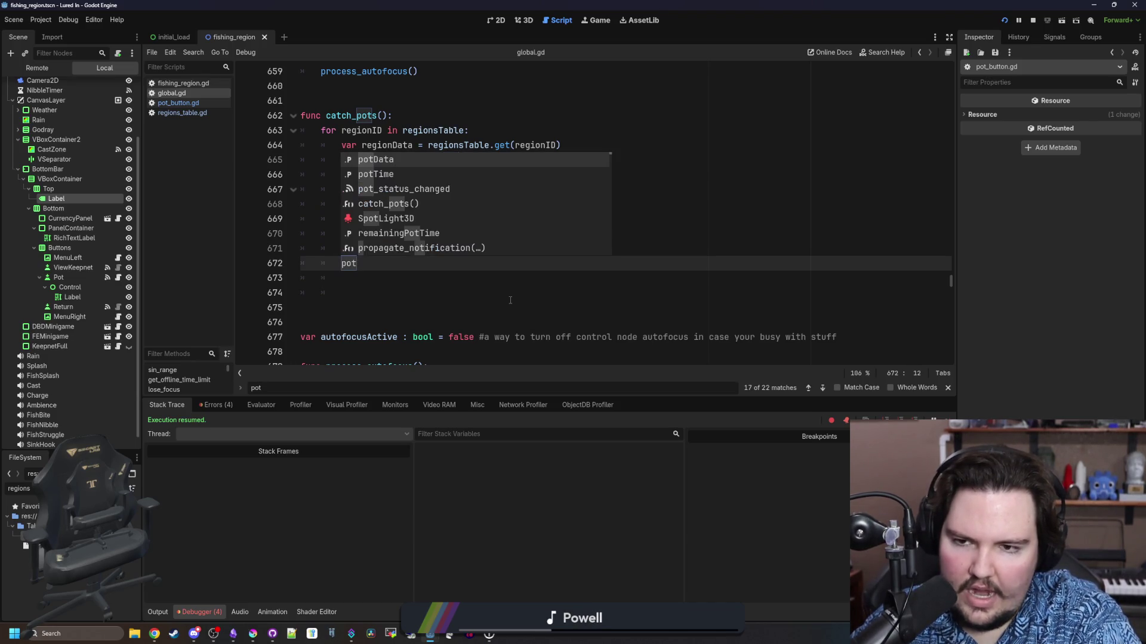
key(Down)
key(Down)
key(Return)
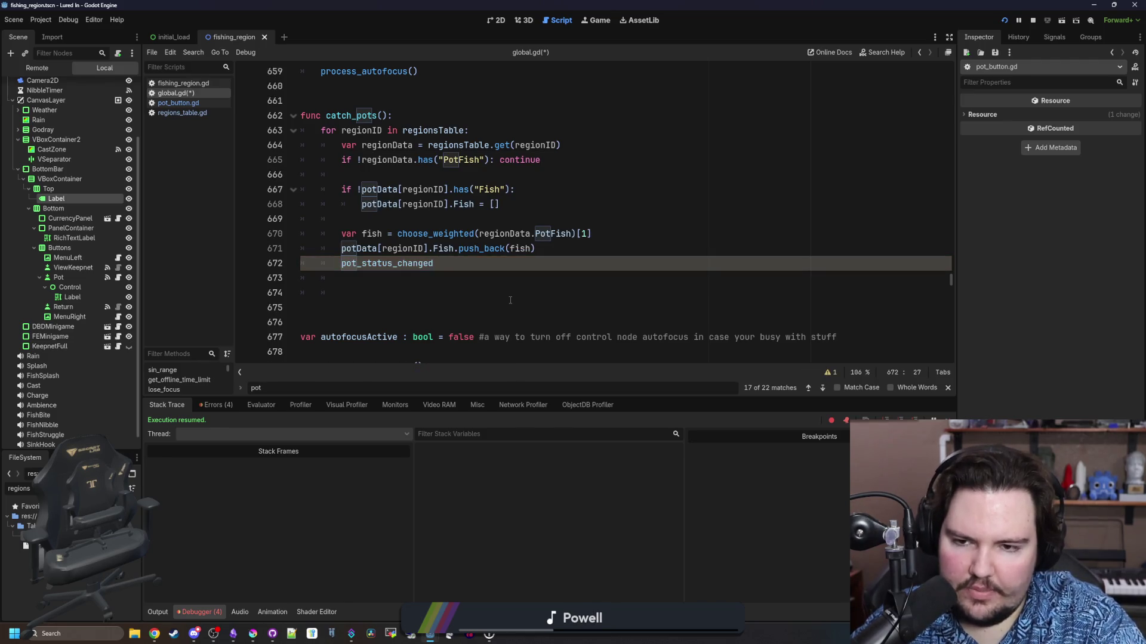
text(emit(re)
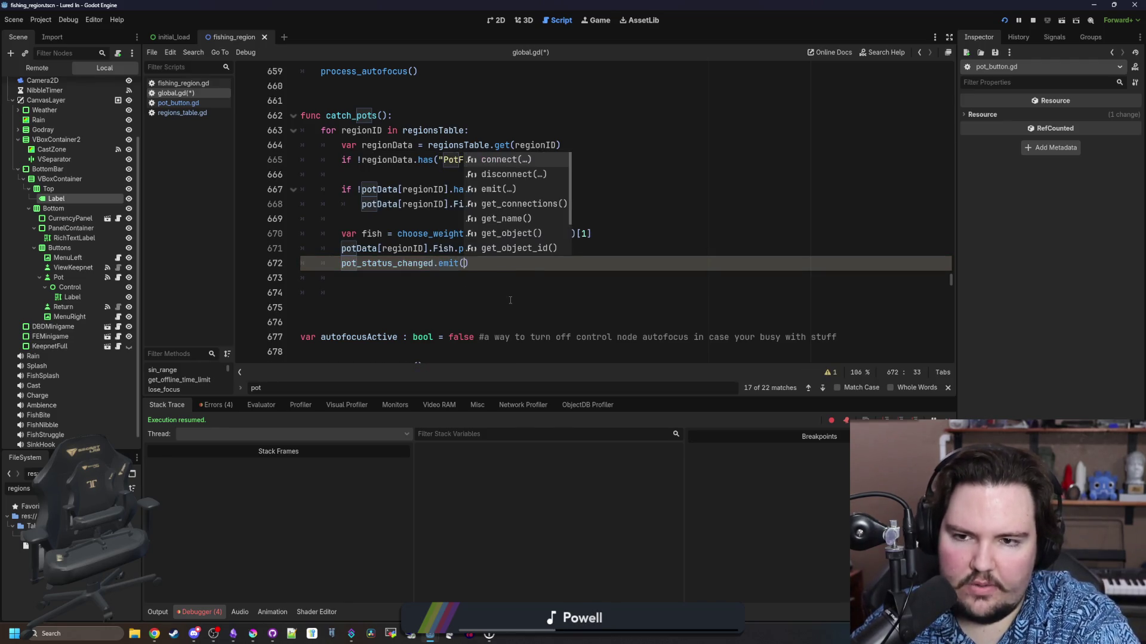
text(gionID)
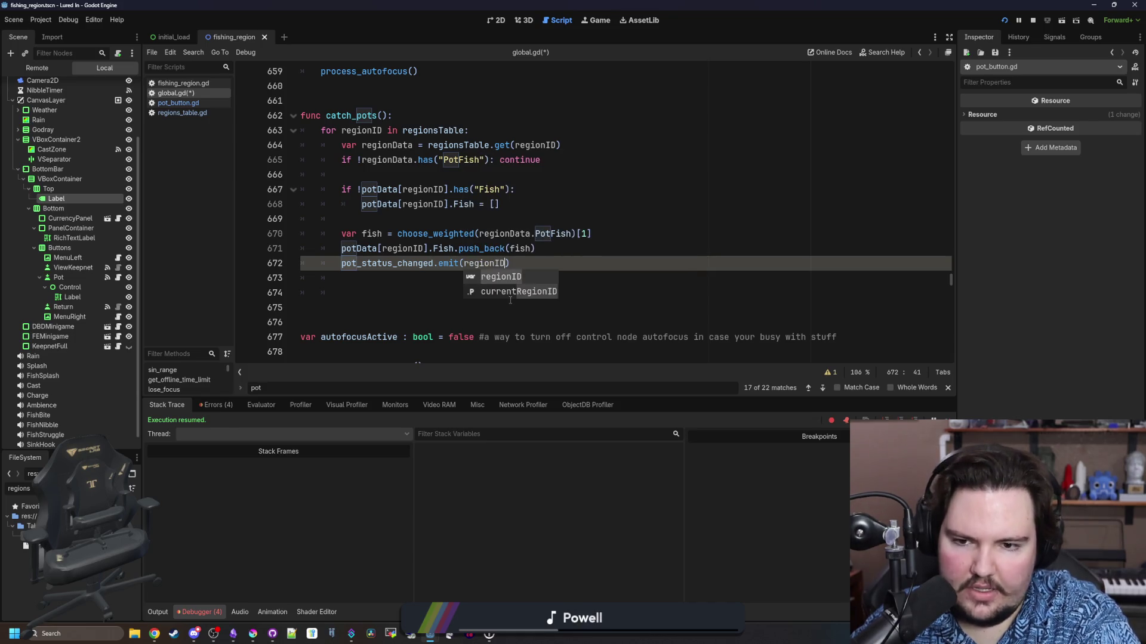
click(371, 276)
Remove the extra blank lines after the emit call, save global.gd and stop the running game
key(shift+Down)
key(shift+Down)
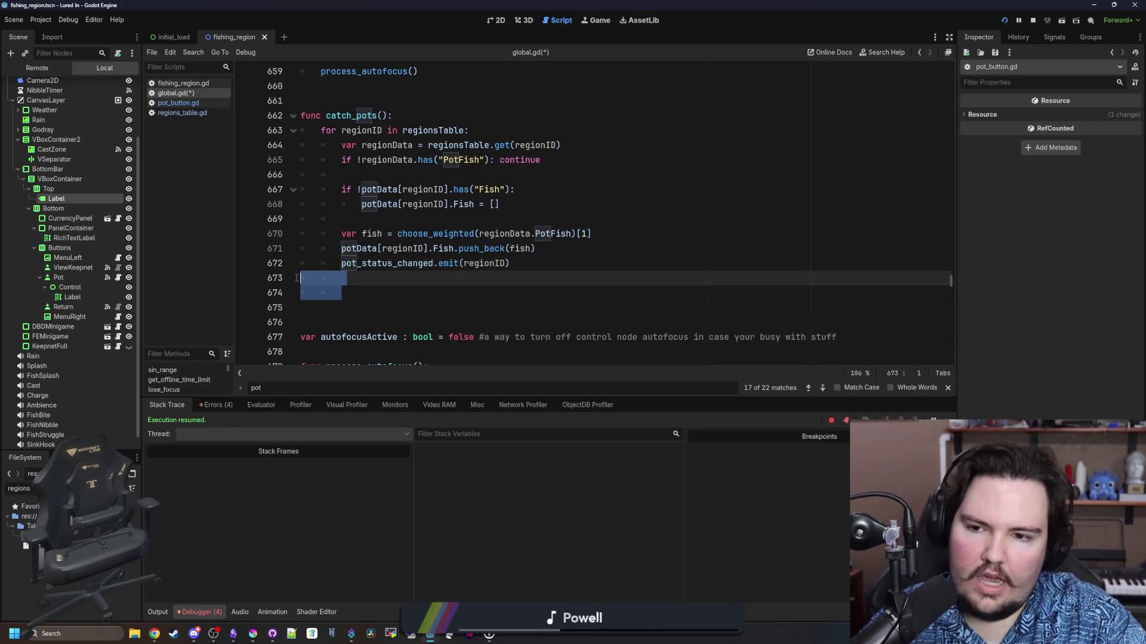
key(Delete)
click(600, 266)
key(shift+Home)
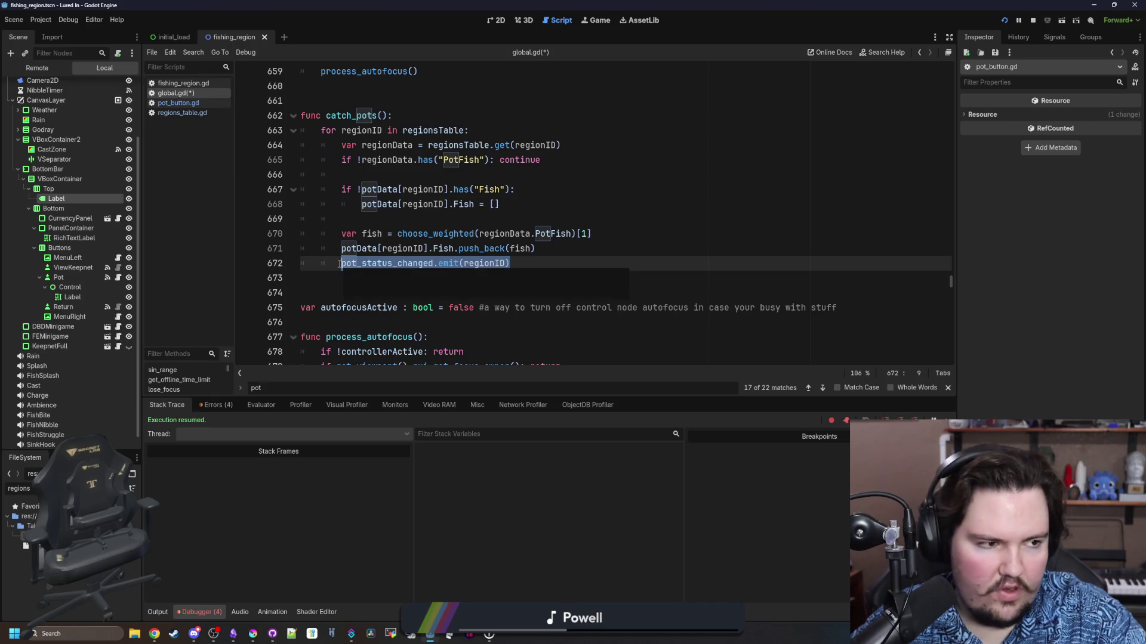
click(538, 266)
key(shift+Home)
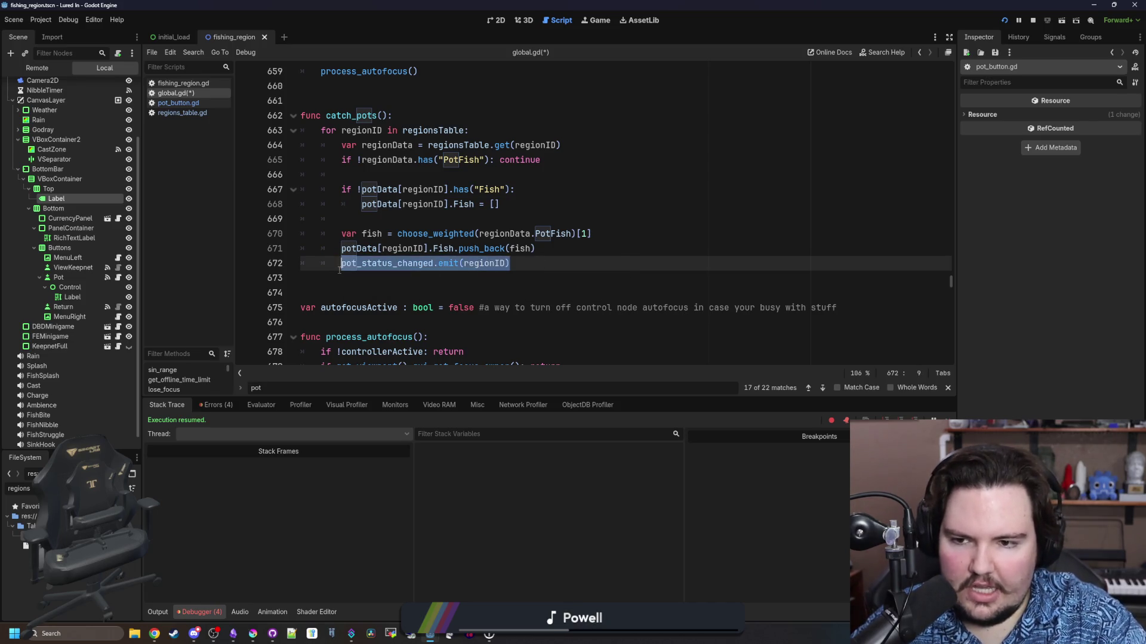
key(Down)
key(ctrl+s)
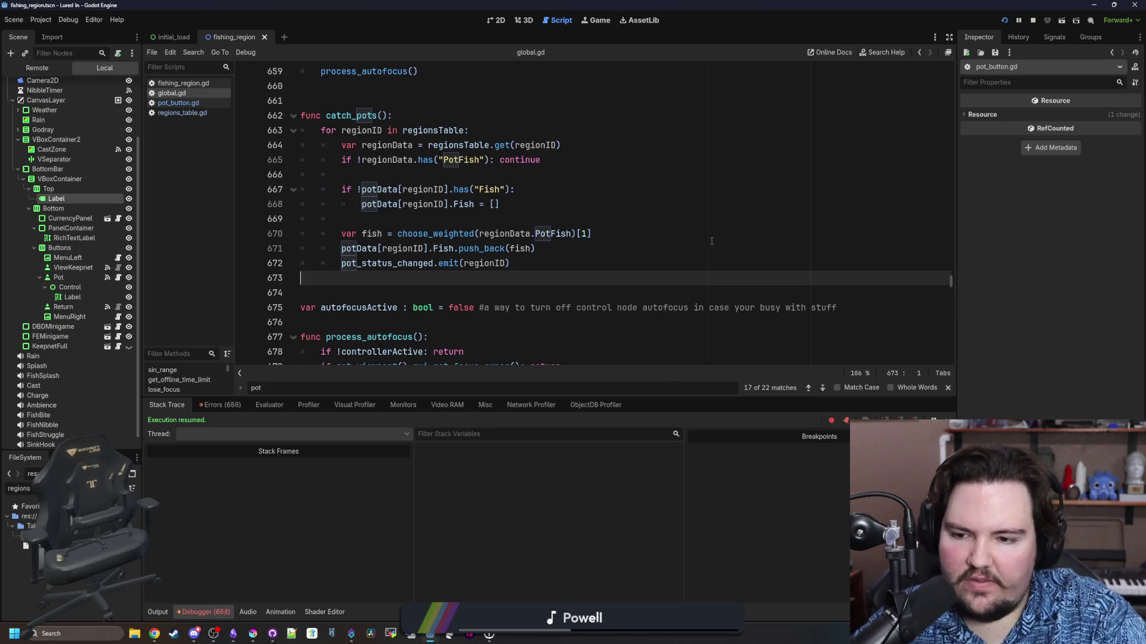
click(1033, 20)
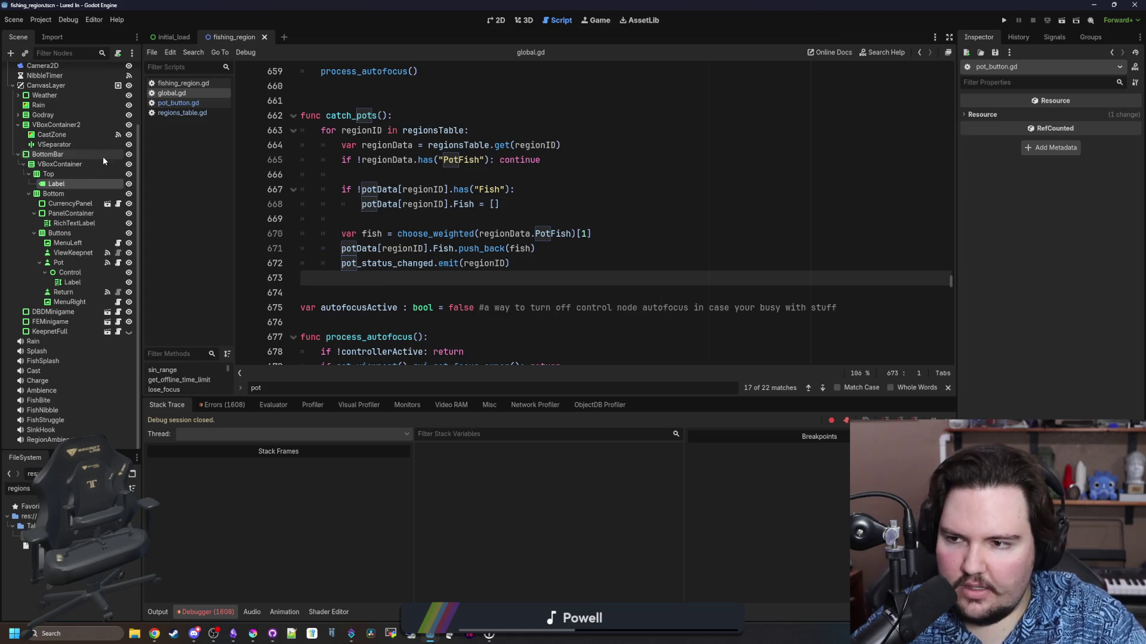
In pot_button.gd, pass Global.currentRegionID into the pot_status_changed emit on line 58
click(119, 264)
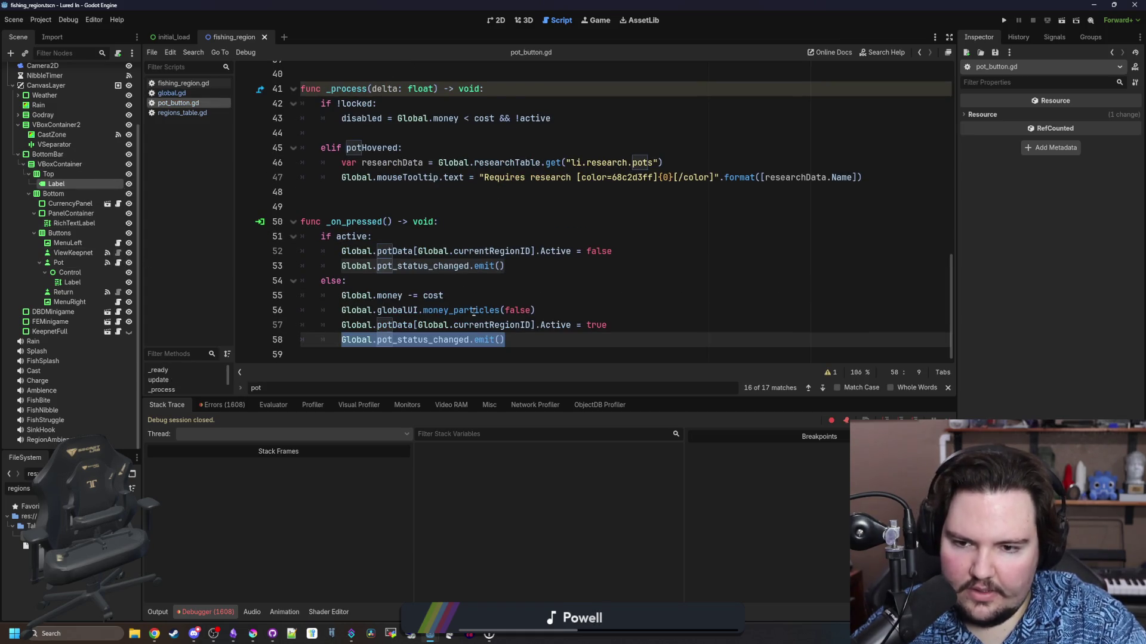
click(502, 339)
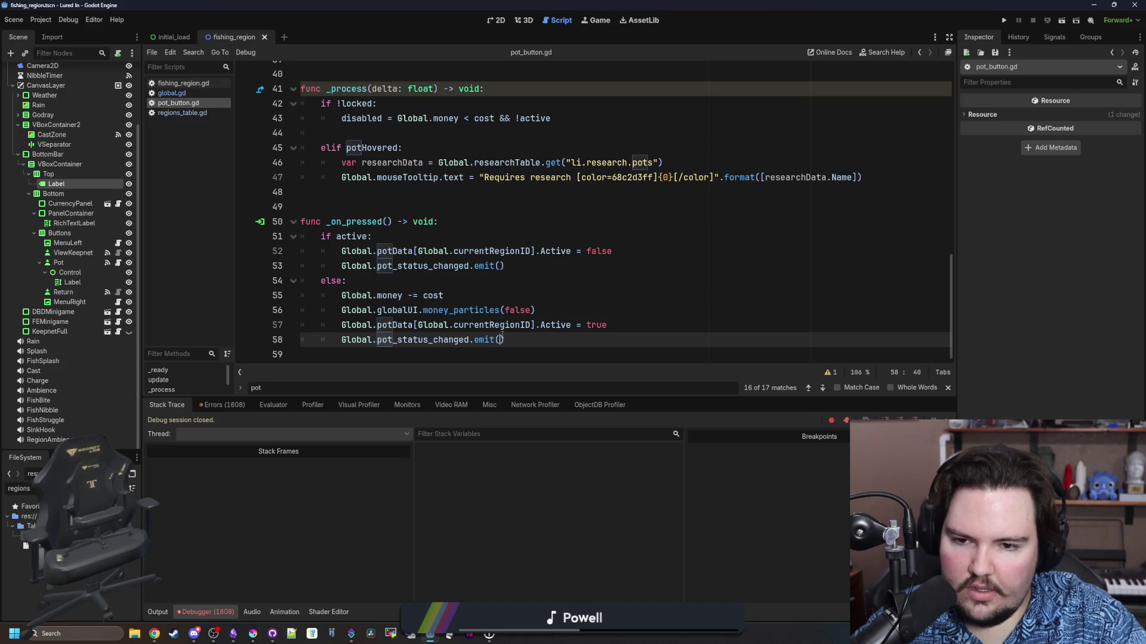
drag(535, 325, 417, 325)
key(ctrl+c)
click(501, 340)
key(ctrl+v)
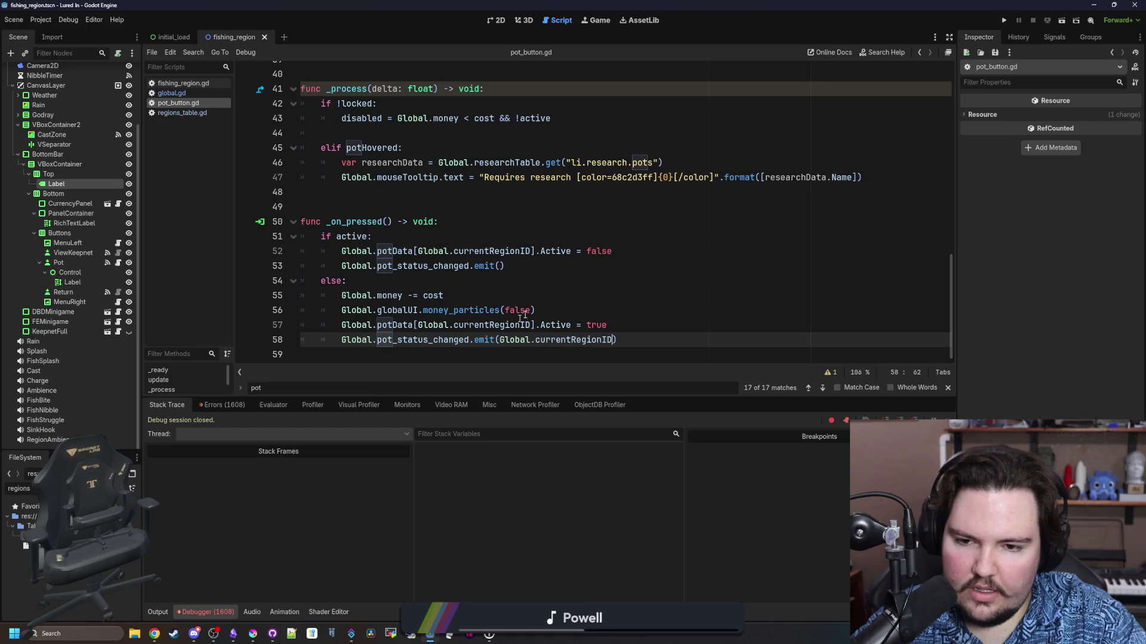
click(500, 339)
drag(500, 340, 341, 340)
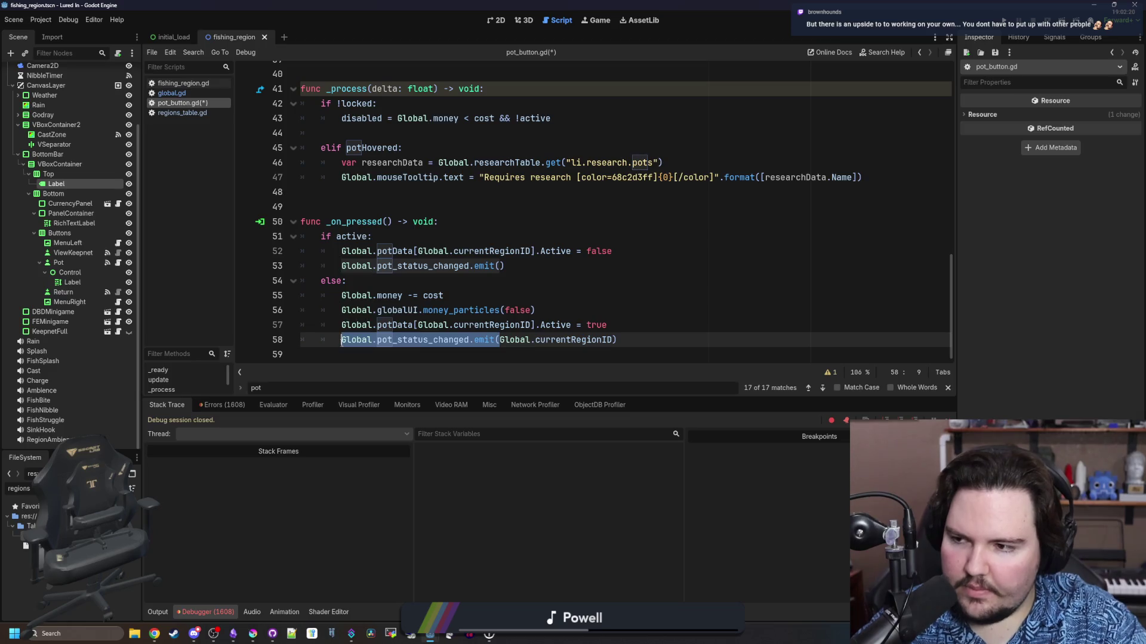
scroll(435, 219, up, 10)
scroll(436, 219, up, 2)
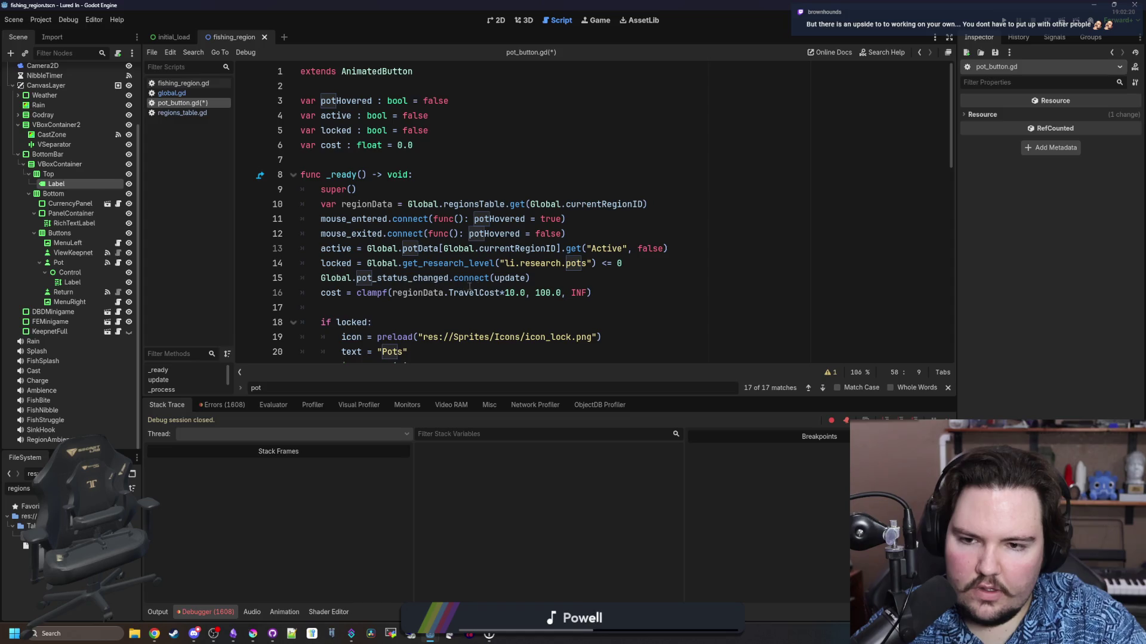
scroll(469, 280, down, 2)
scroll(451, 212, down, 3)
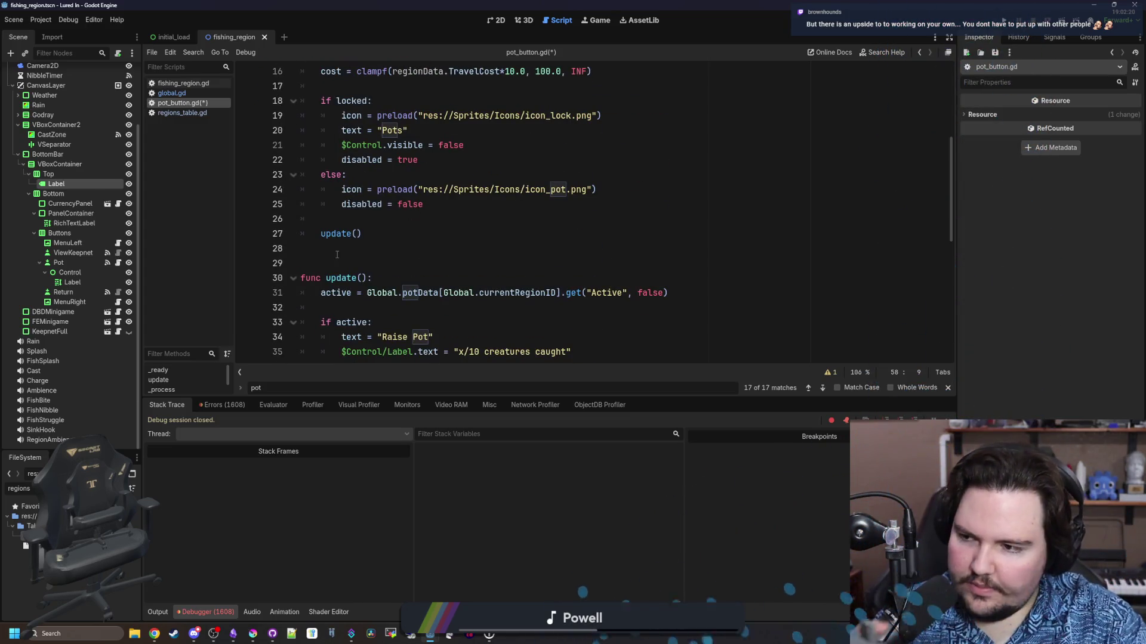
Give pot_button.gd's update function a 'regionID : String' parameter
click(396, 261)
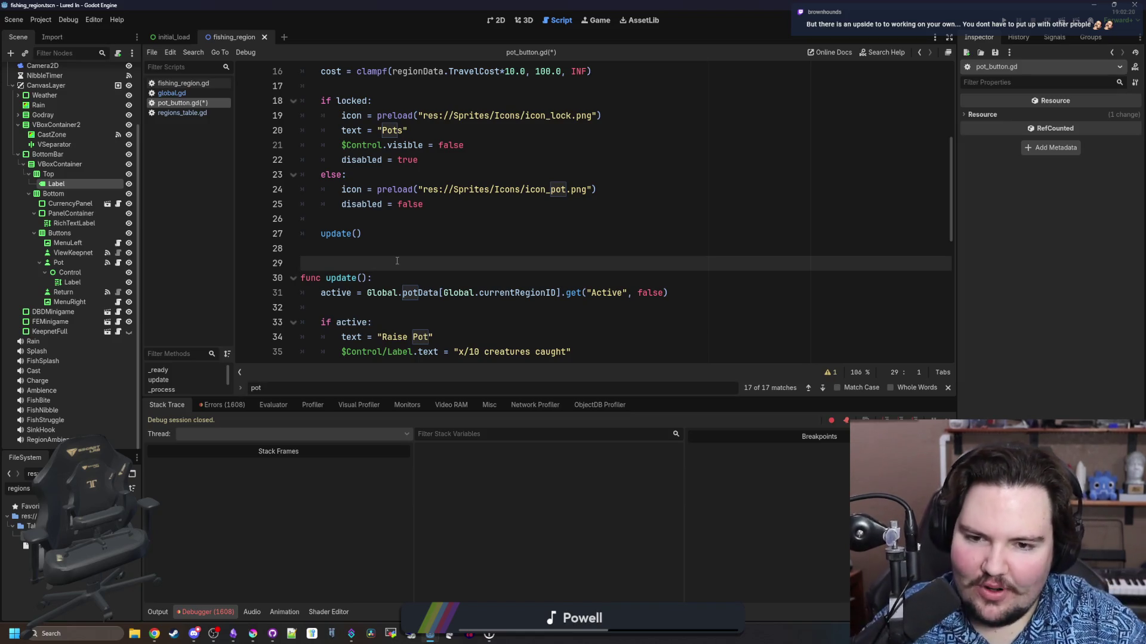
click(361, 278)
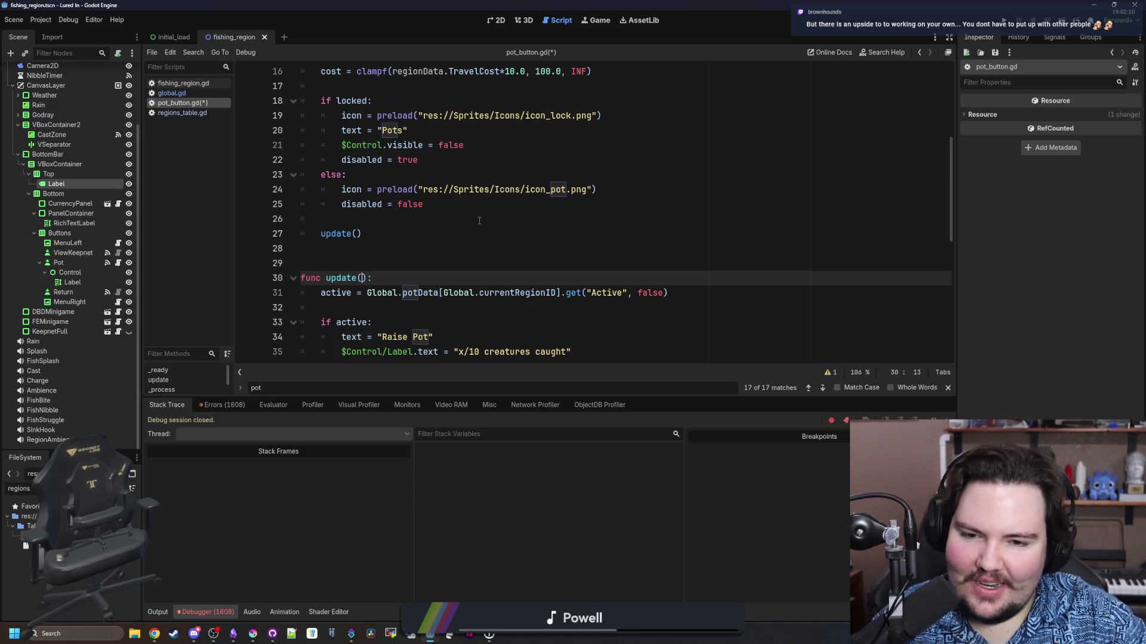
text(regionID)
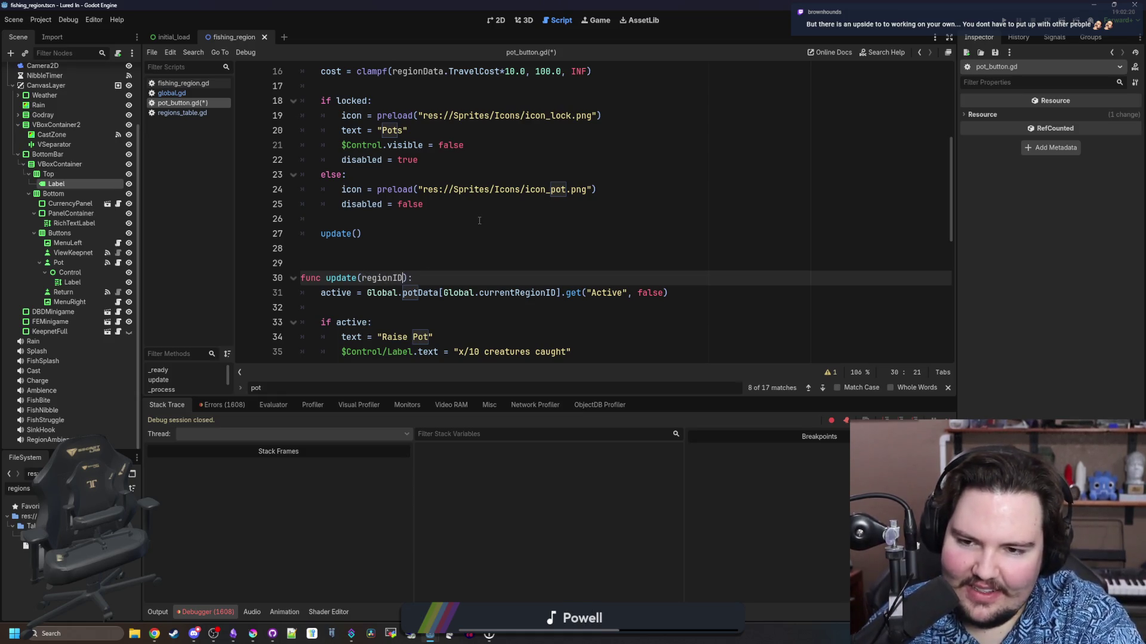
text( :)
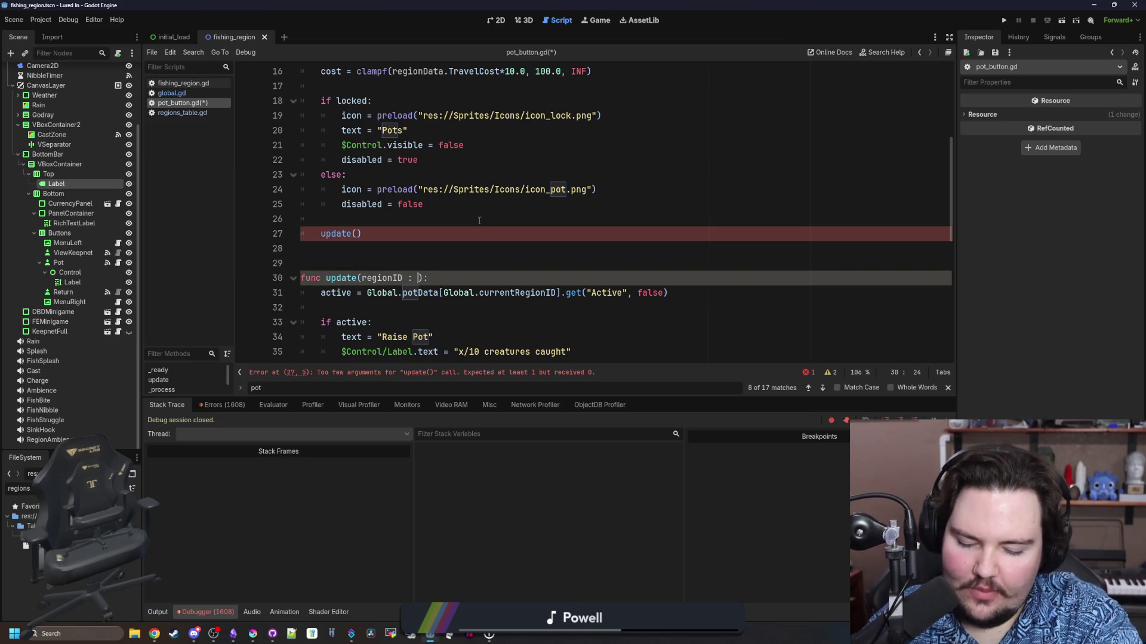
text( String)
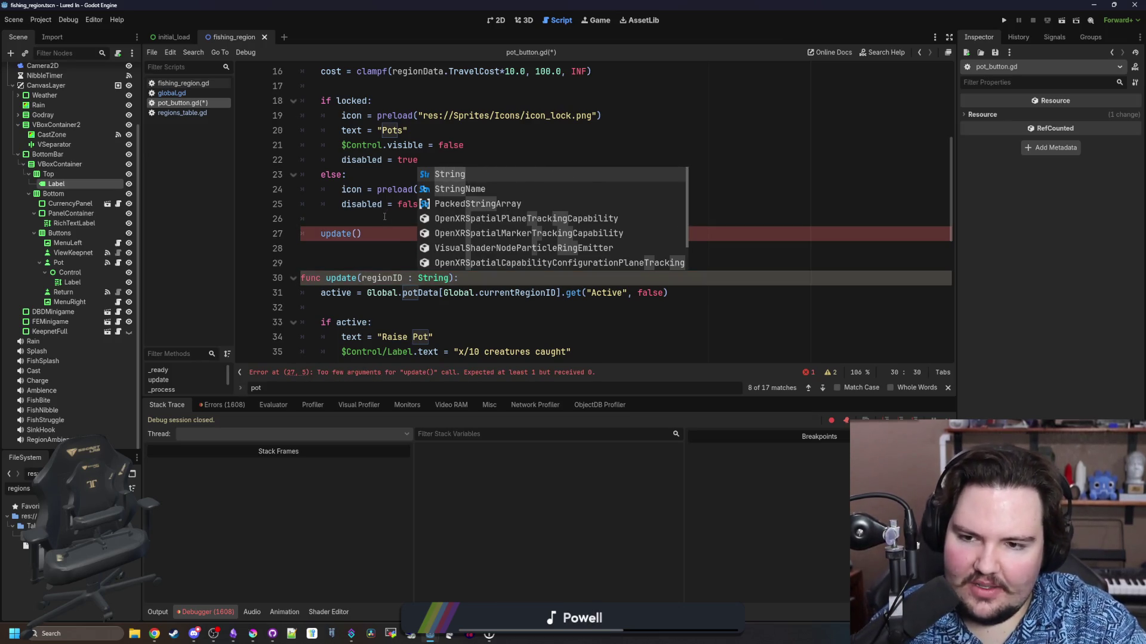
key(Escape)
Pass Global.currentRegionID into the update call on line 27 and save pot_button.gd
drag(556, 292, 444, 292)
key(ctrl+c)
click(356, 233)
key(ctrl+v)
click(384, 221)
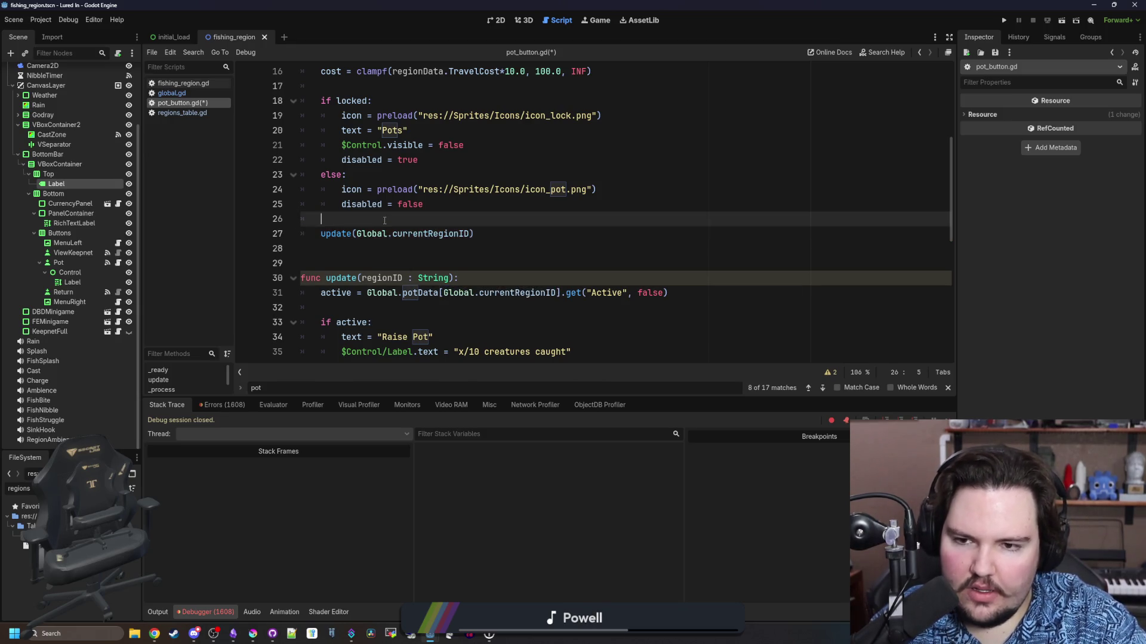
scroll(385, 221, down, 1)
click(385, 204)
scroll(384, 204, down, 4)
scroll(386, 199, up, 3)
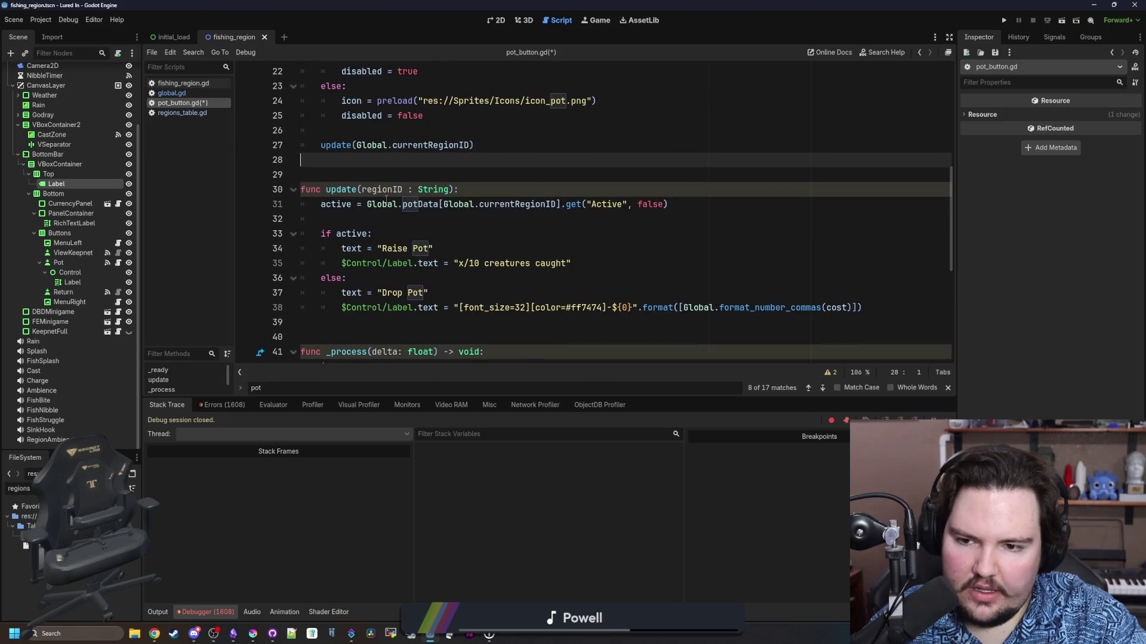
click(381, 216)
key(ctrl+s)
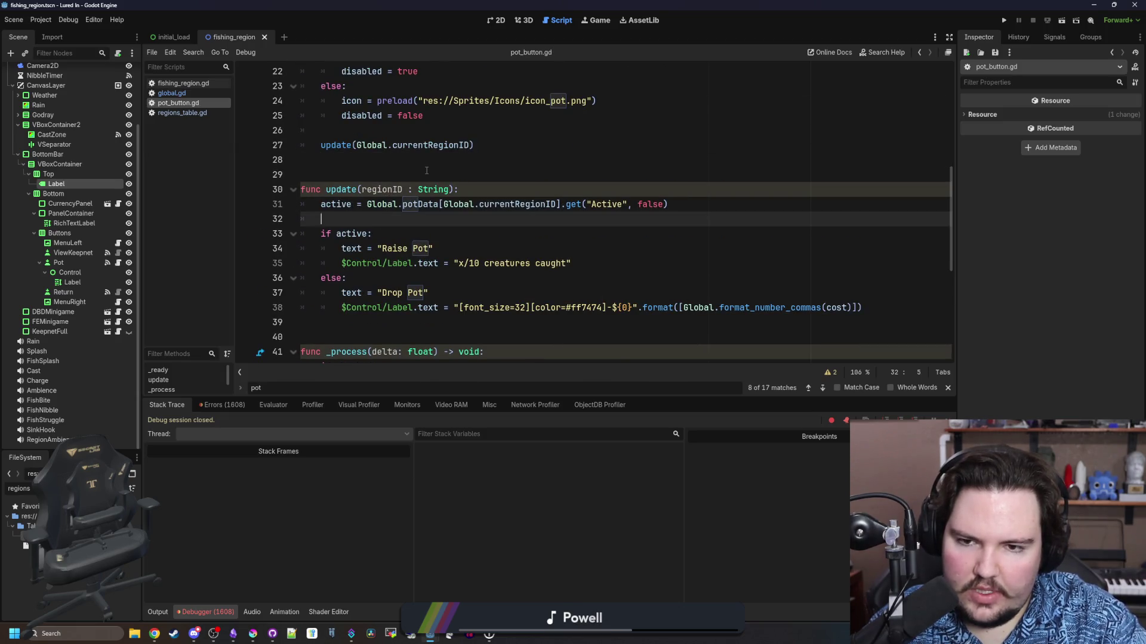
In update, replace Global.currentRegionID on line 31 with regionID and save
drag(556, 205, 444, 209)
text(regionID)
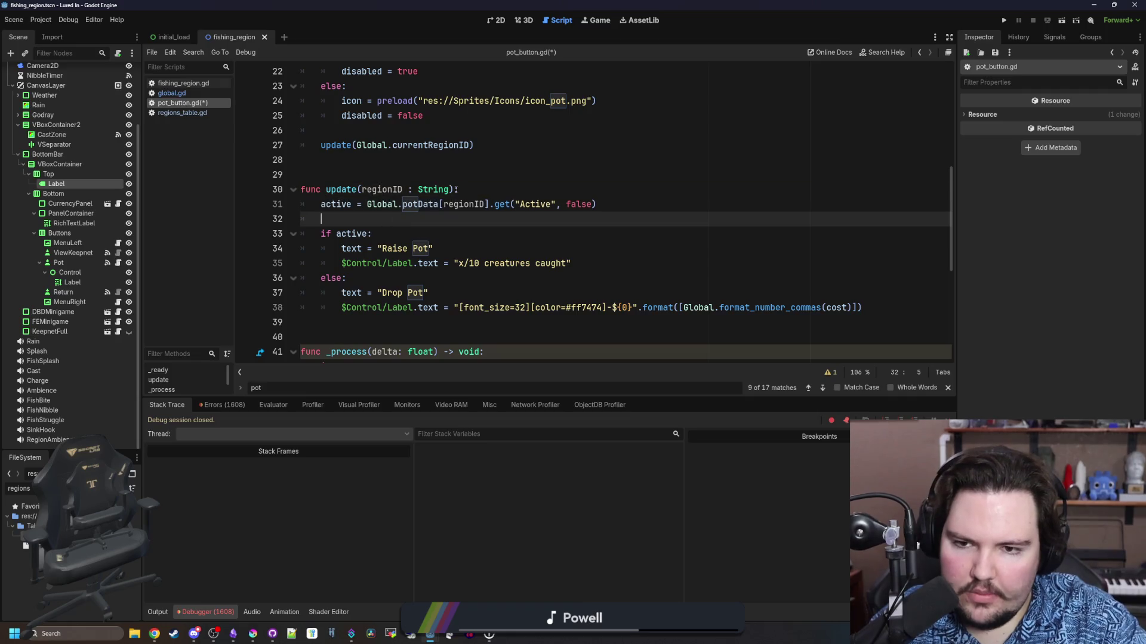
click(466, 190)
click(393, 213)
key(ctrl+s)
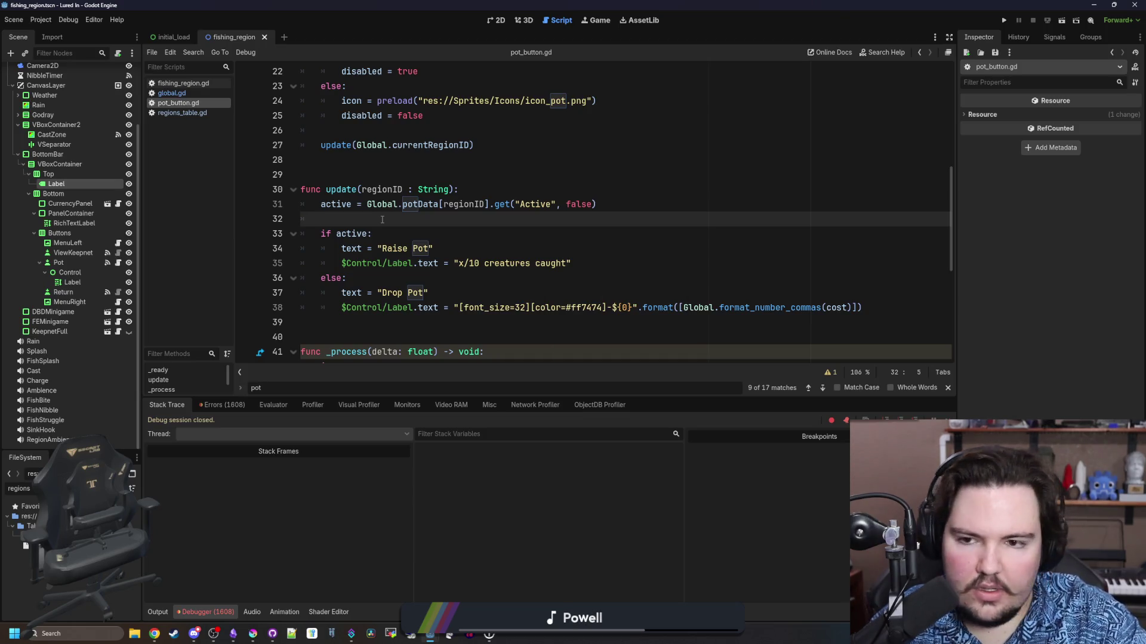
Rename the _process parameter delta to _delta and save
scroll(371, 220, down, 3)
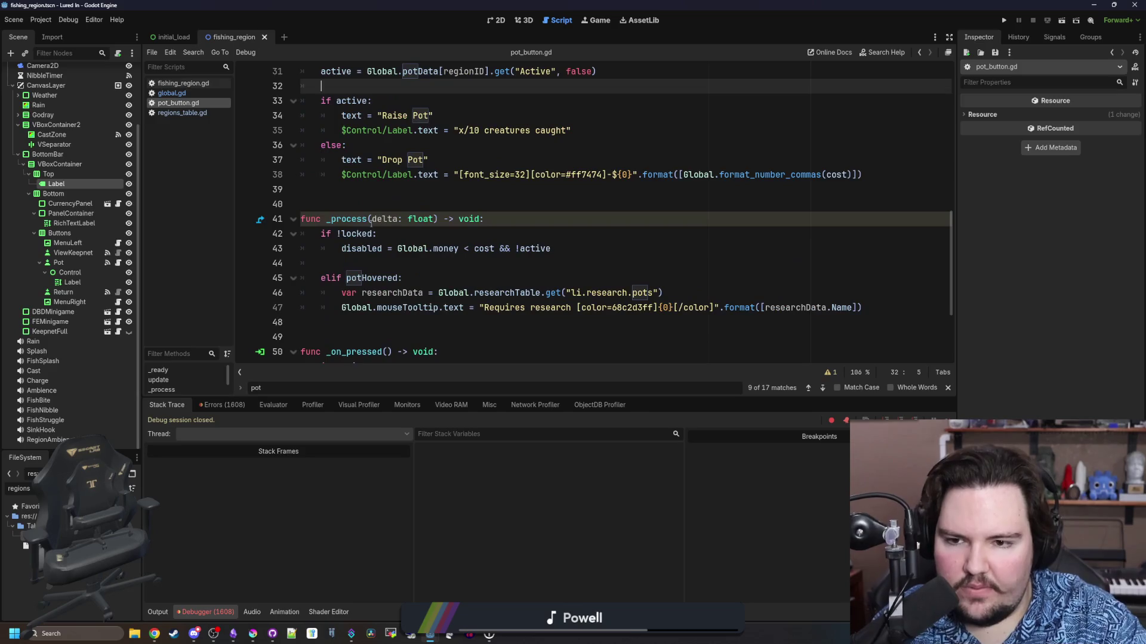
click(371, 219)
click(373, 211)
click(388, 216)
text(_)
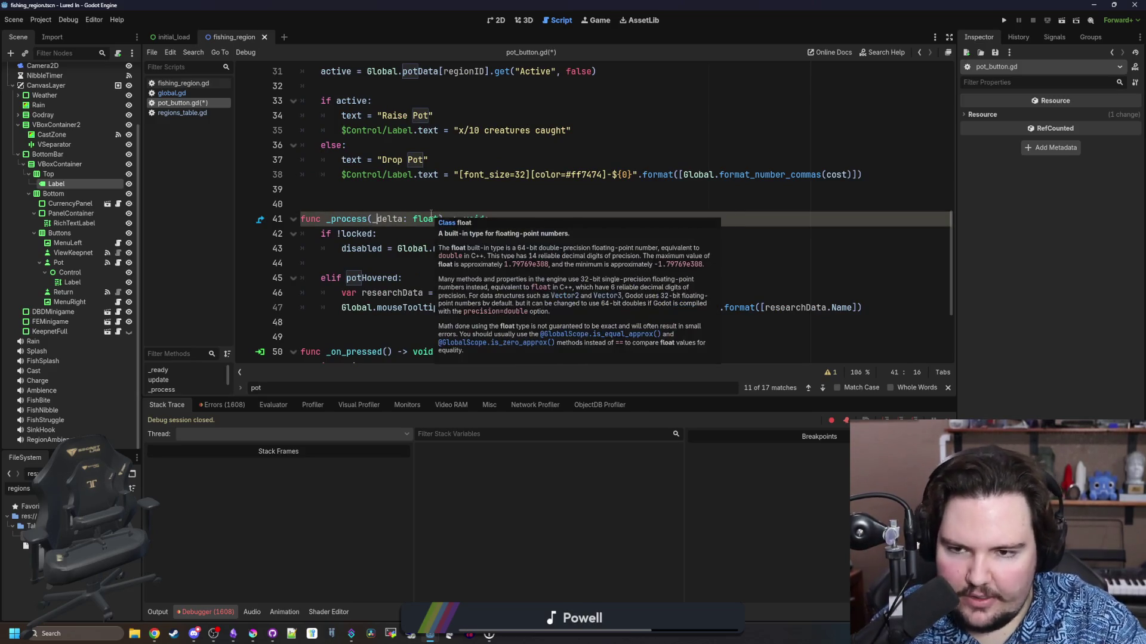
scroll(418, 239, up, 4)
scroll(418, 239, down, 2)
click(396, 289)
key(Up)
key(ctrl+s)
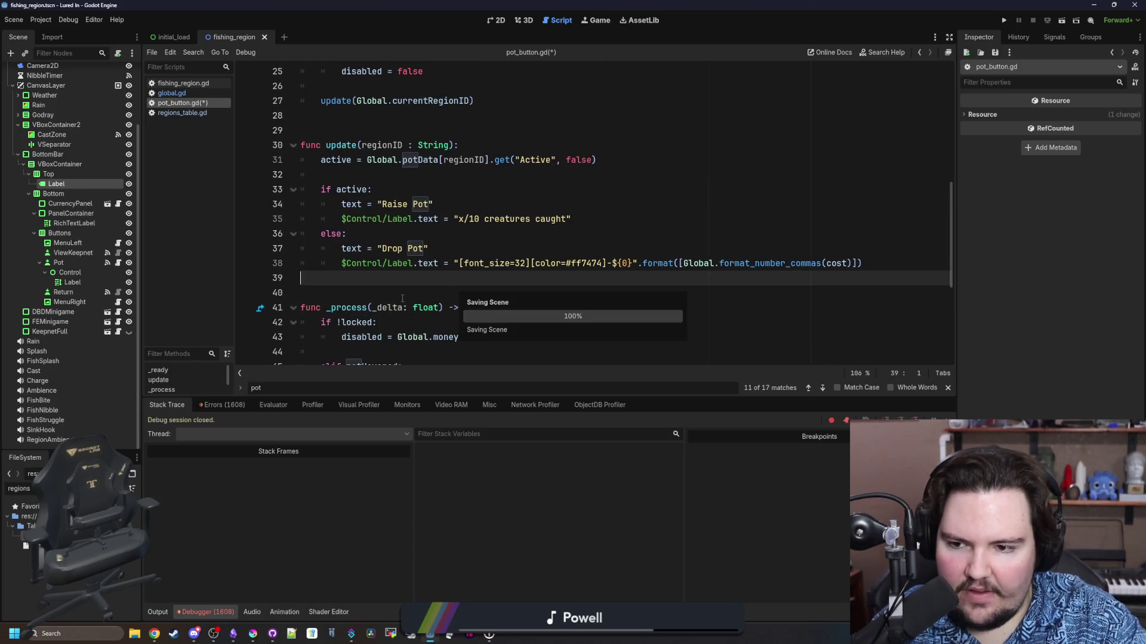
Delete the blank line 32 inside update and save pot_button.gd
click(409, 184)
key(Up)
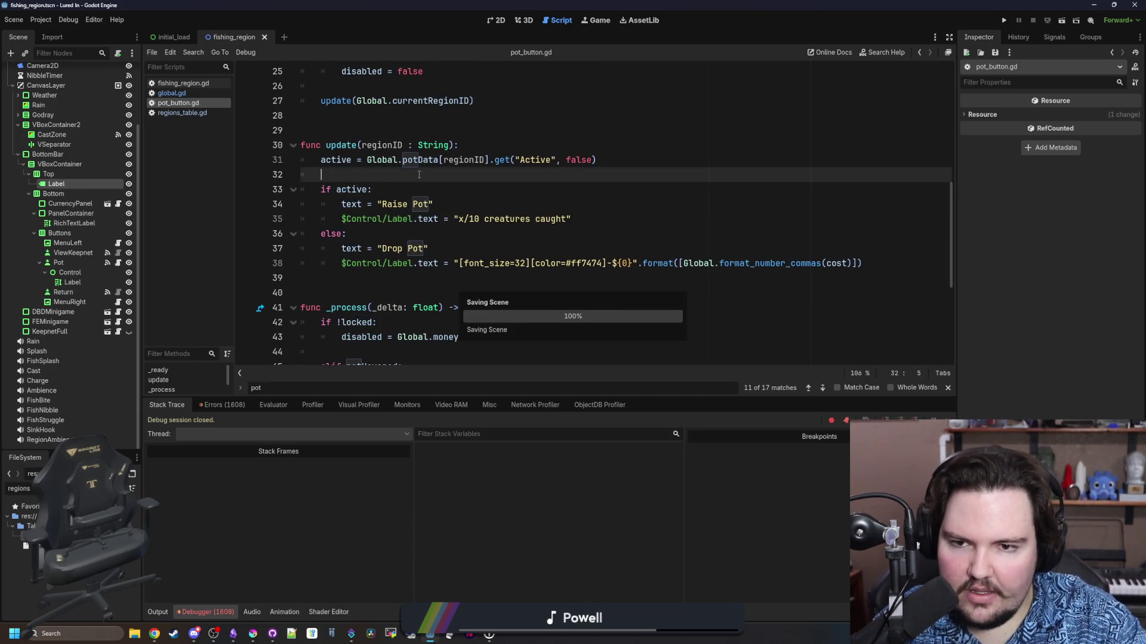
scroll(419, 174, up, 1)
key(BackSpace)
key(BackSpace)
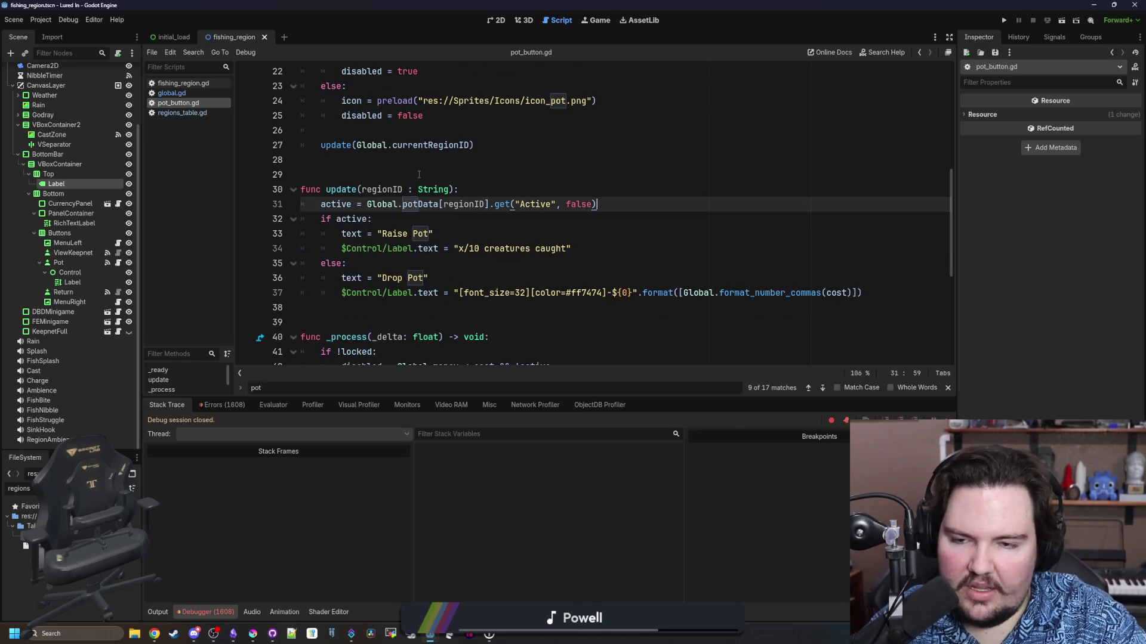
key(ctrl+s)
key(ctrl+s)
key(ctrl+s)
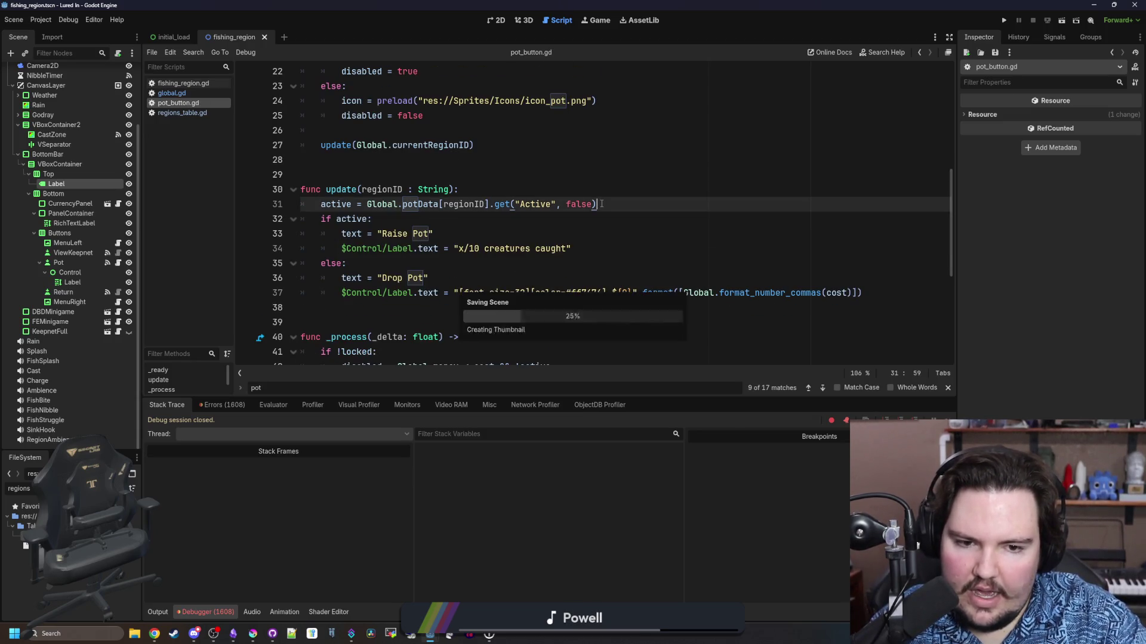
key(Up)
key(Up)
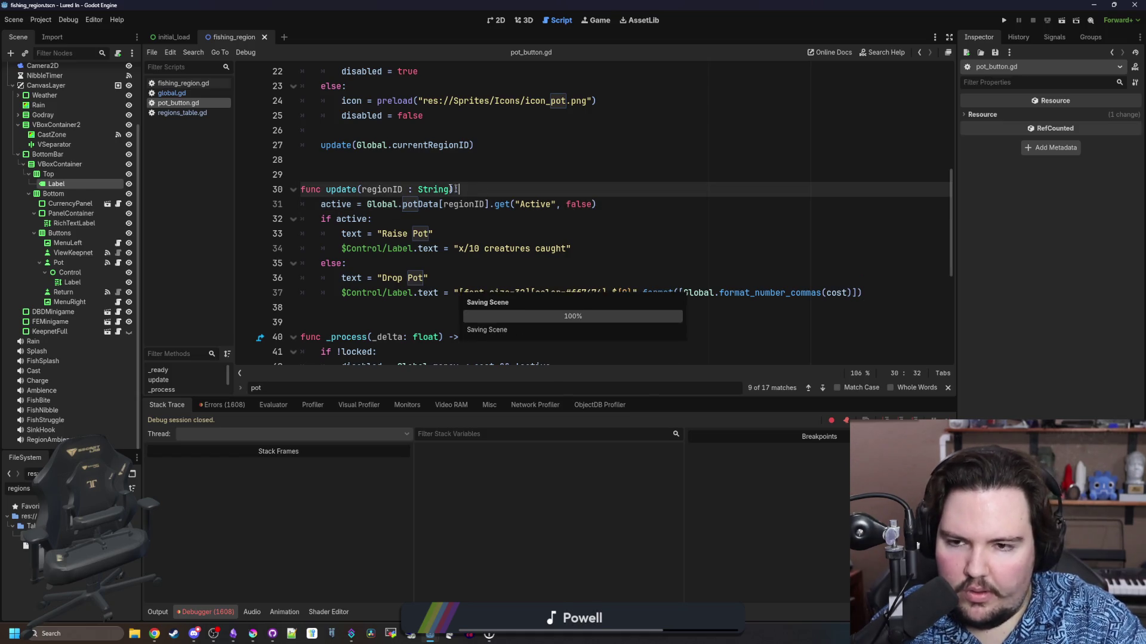
click(503, 187)
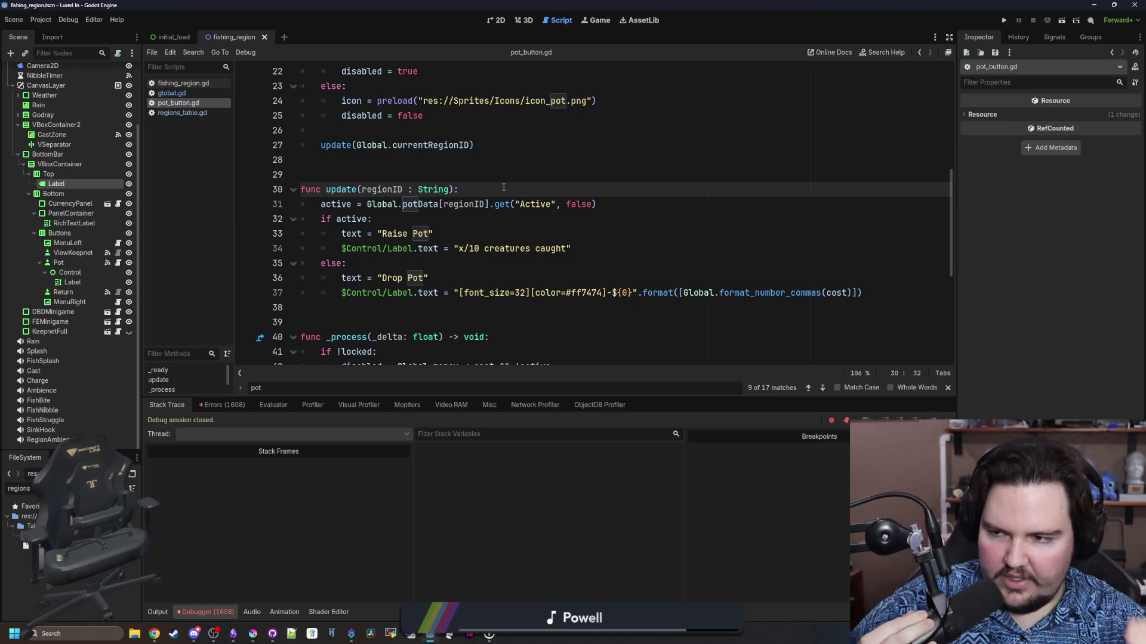
click(463, 259)
click(463, 250)
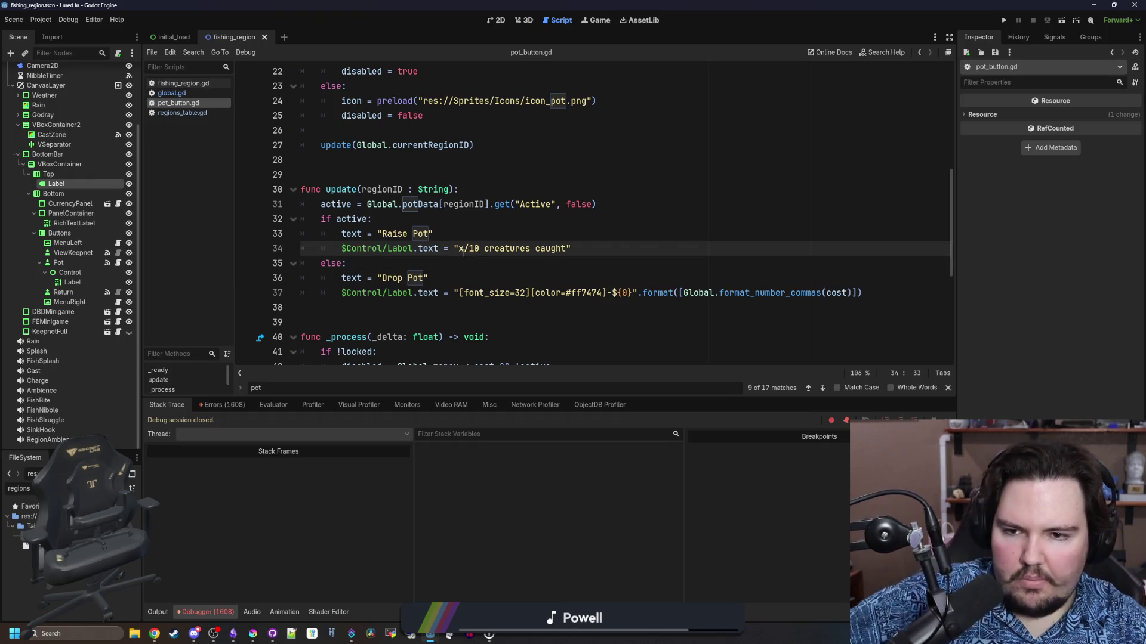
Make the line 34 label '{0}/5 creatures caught' formatted with Global.potData[regionID].size()
key(BackSpace)
text({0)
key(Right)
key(Right)
key(Right)
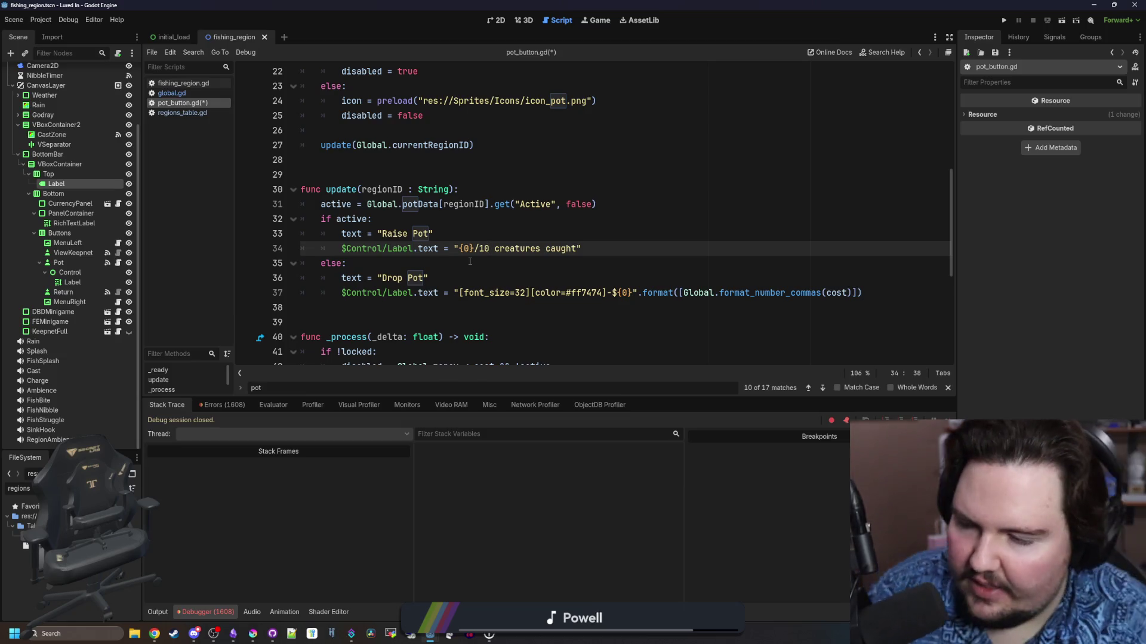
key(BackSpace)
key(Right)
key(Right)
key(Right)
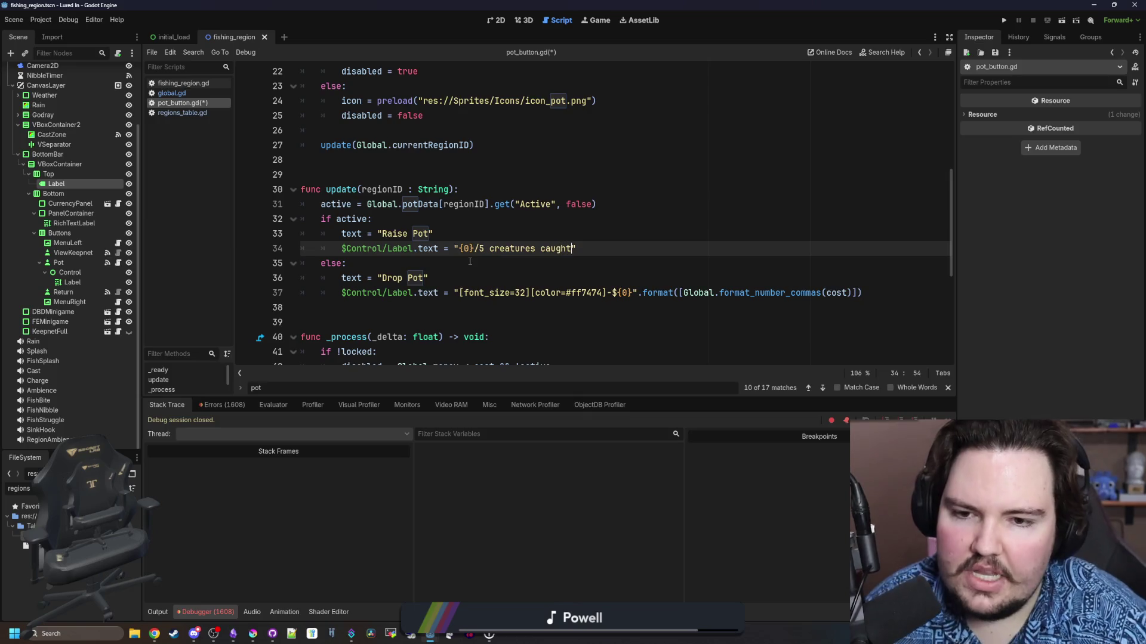
text(.format([])
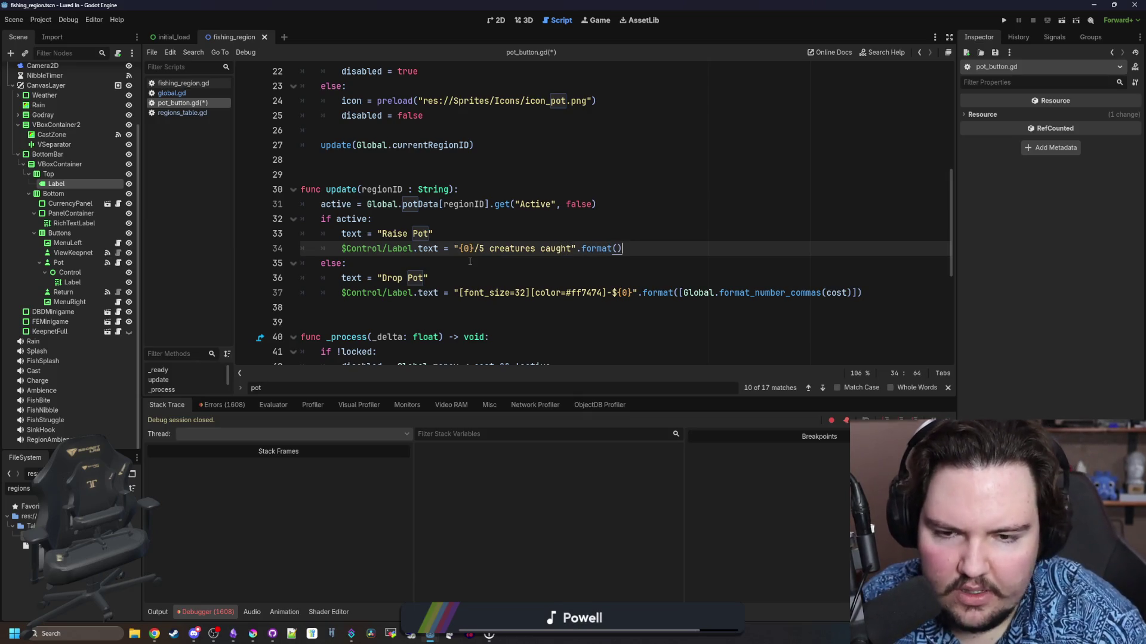
key(Left)
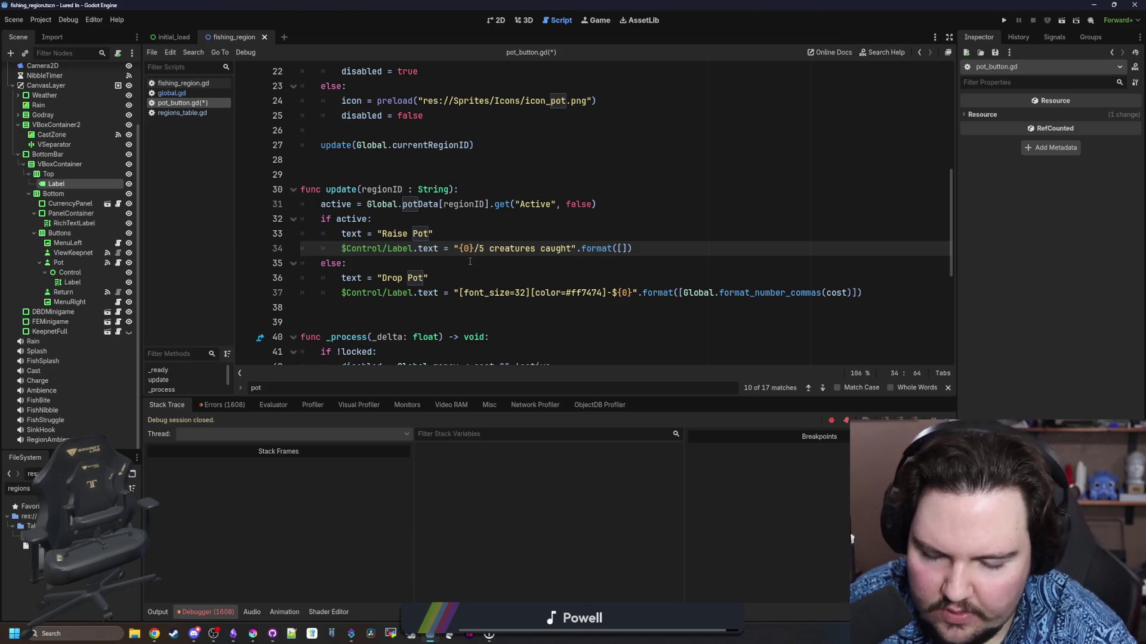
text(Global.)
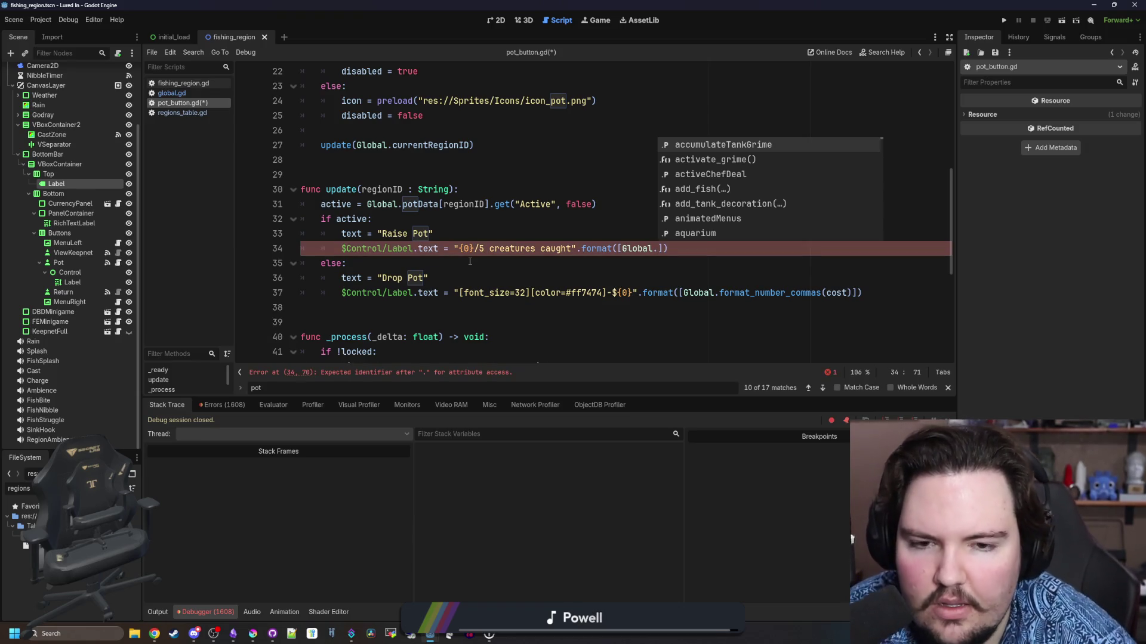
text(pot)
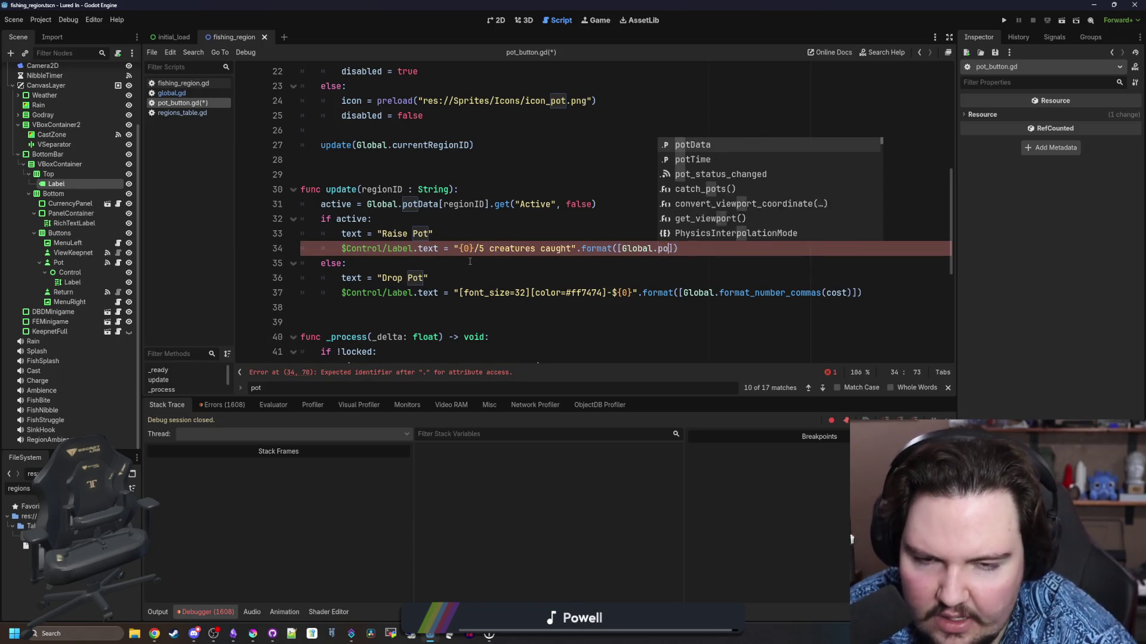
key(Return)
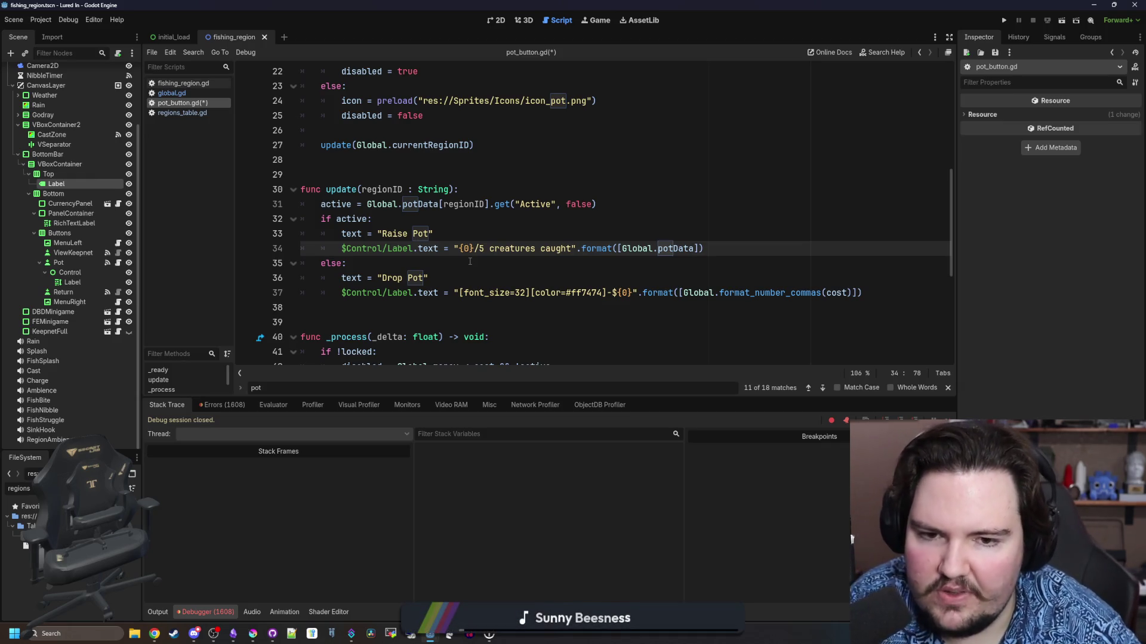
text([regionID)
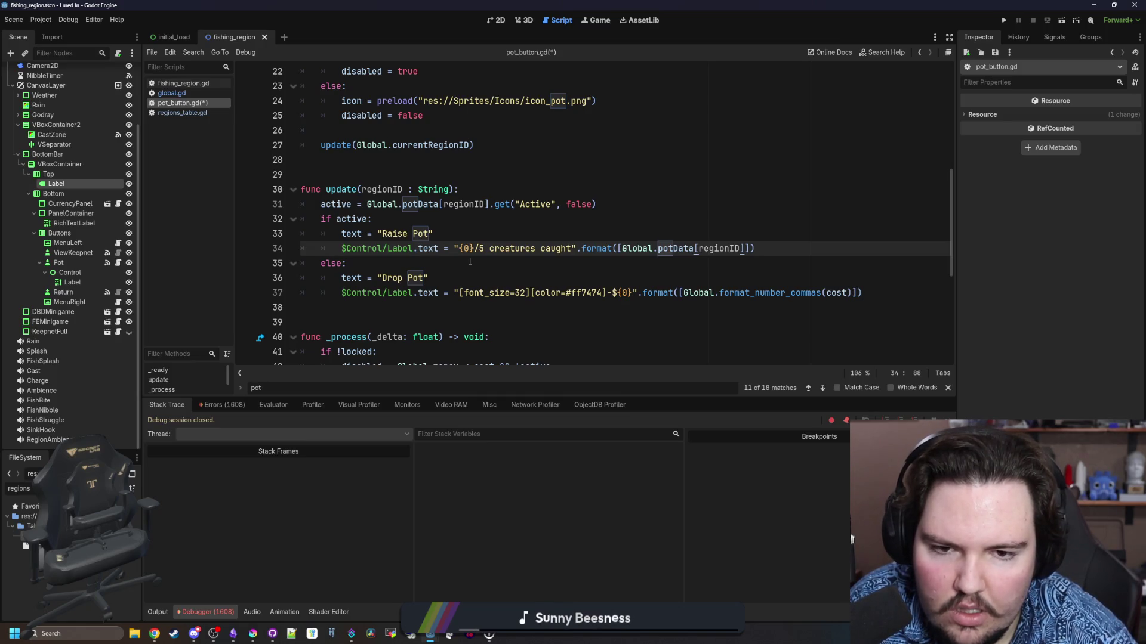
text(.size())
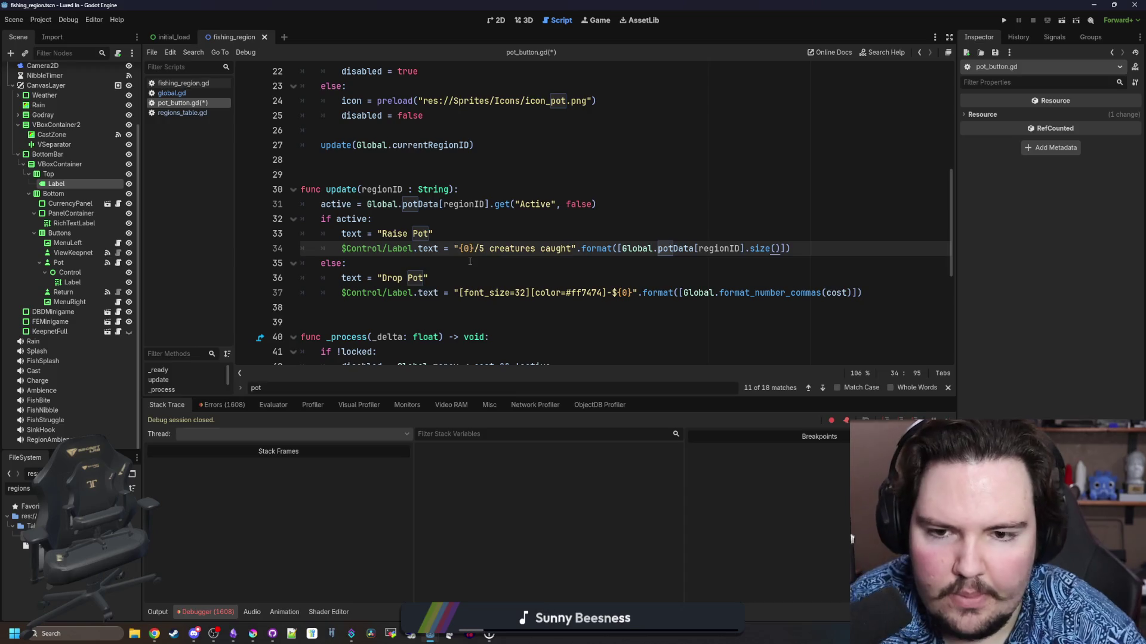
Remove a stray 's' typed after else: and save pot_button.gd
click(522, 234)
click(455, 253)
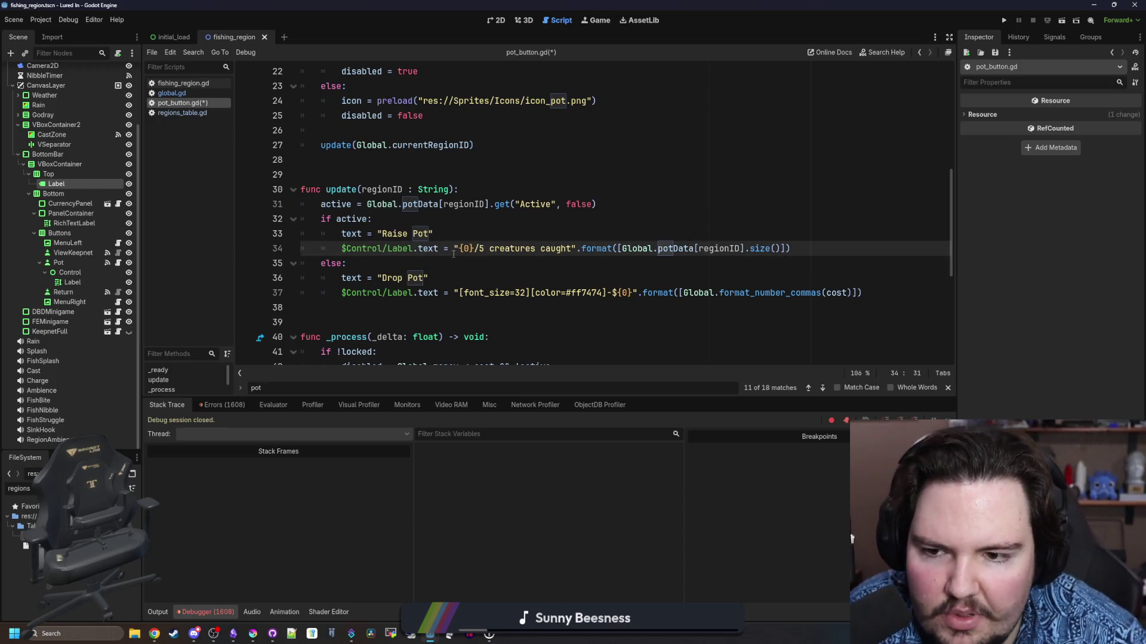
click(420, 251)
click(390, 259)
text(s)
key(ctrl+s)
key(BackSpace)
key(ctrl+s)
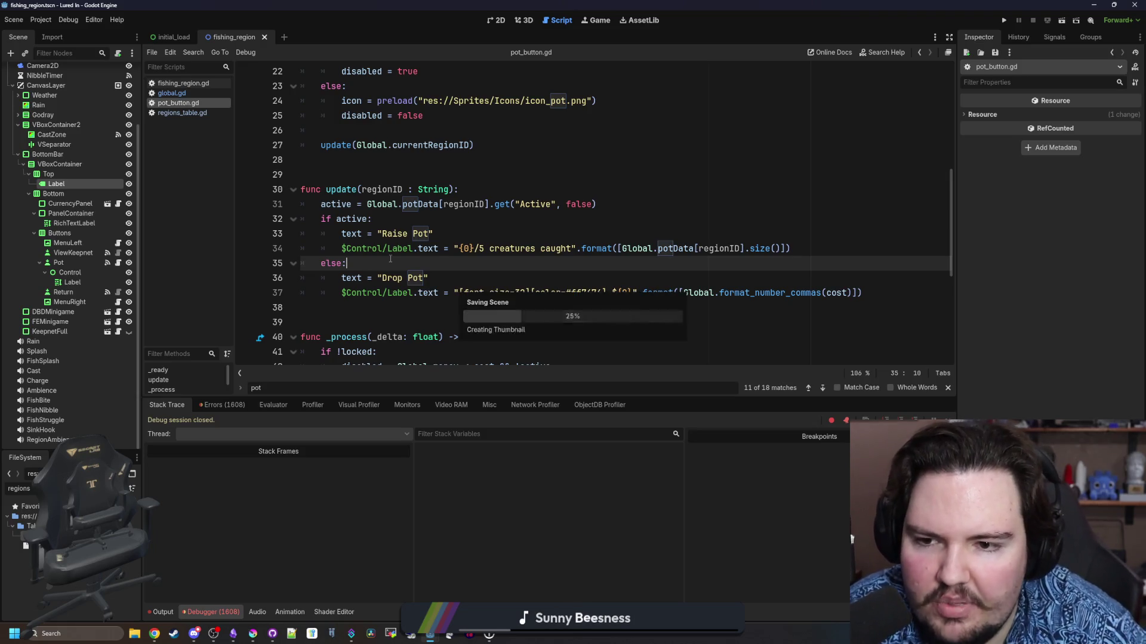
click(494, 219)
click(495, 231)
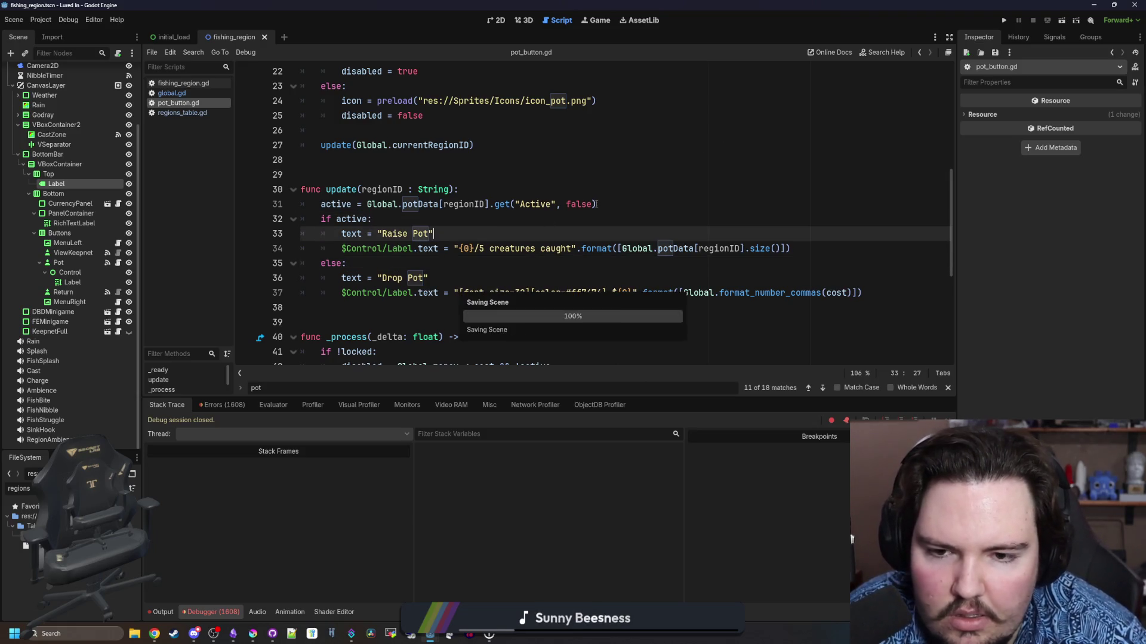
click(550, 248)
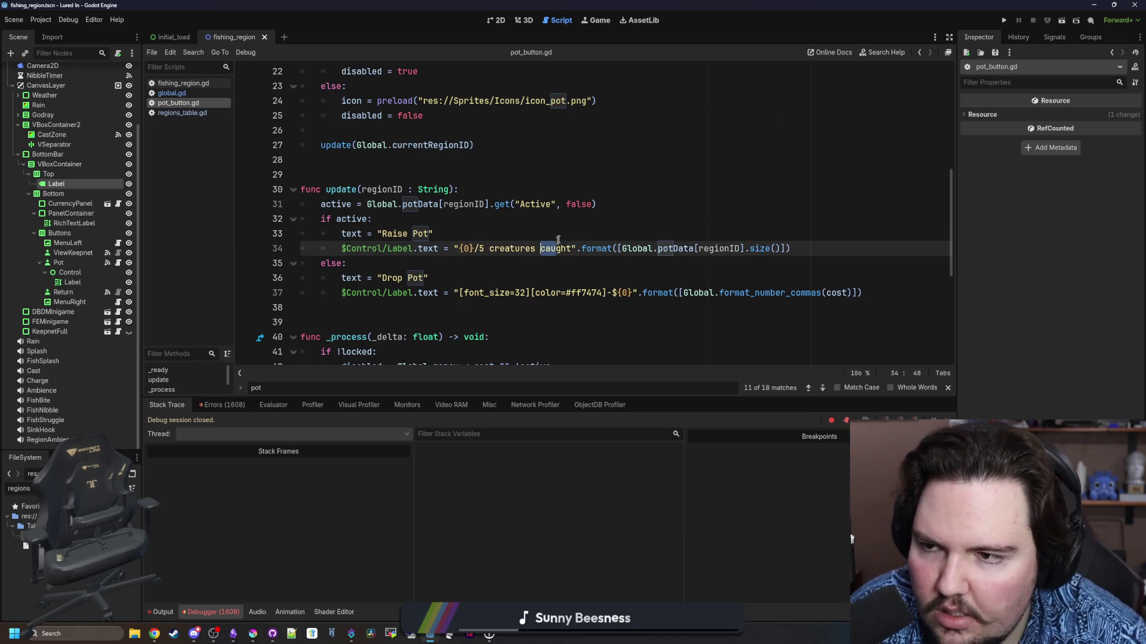
key(Up)
key(Up)
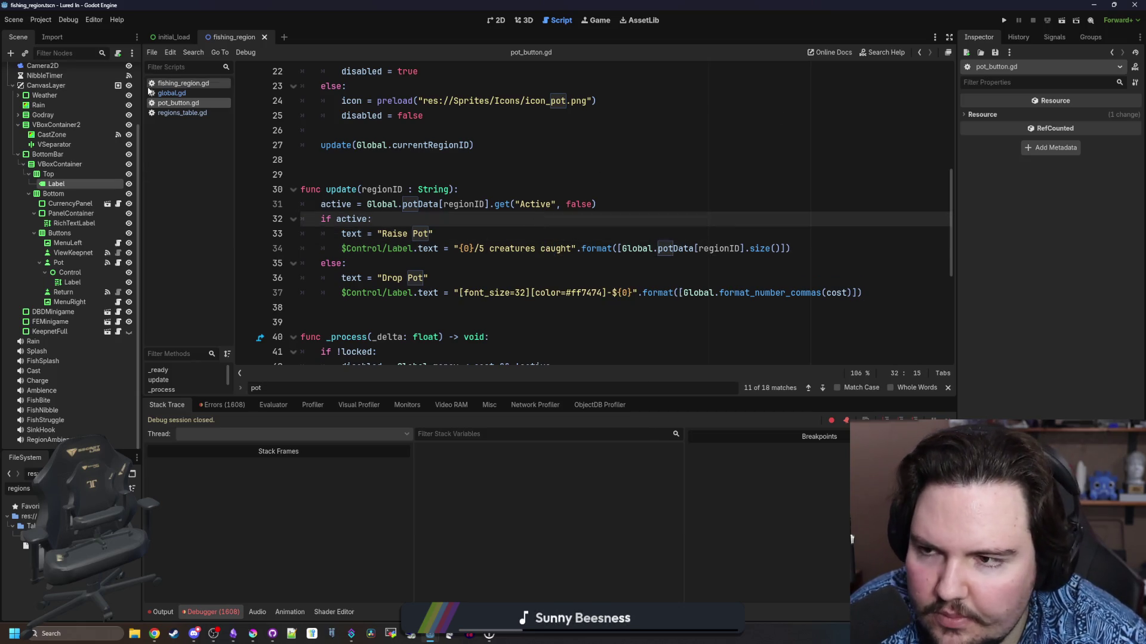
In global.gd, search for 'pot' and step through matches to the potTime declaration
click(171, 93)
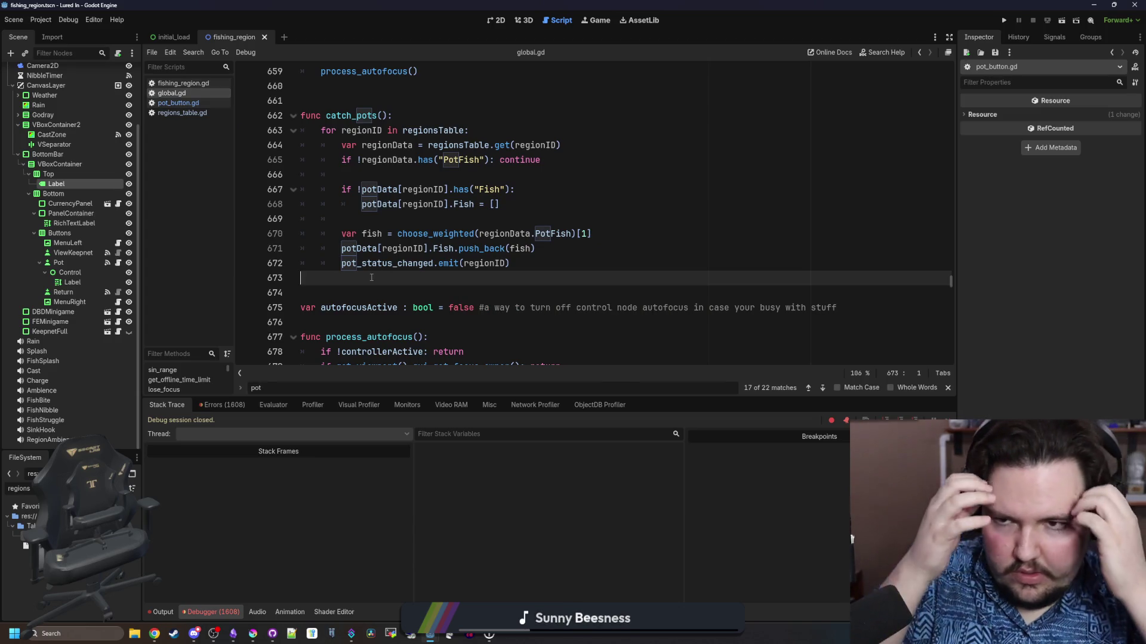
scroll(376, 278, up, 6)
scroll(388, 280, up, 17)
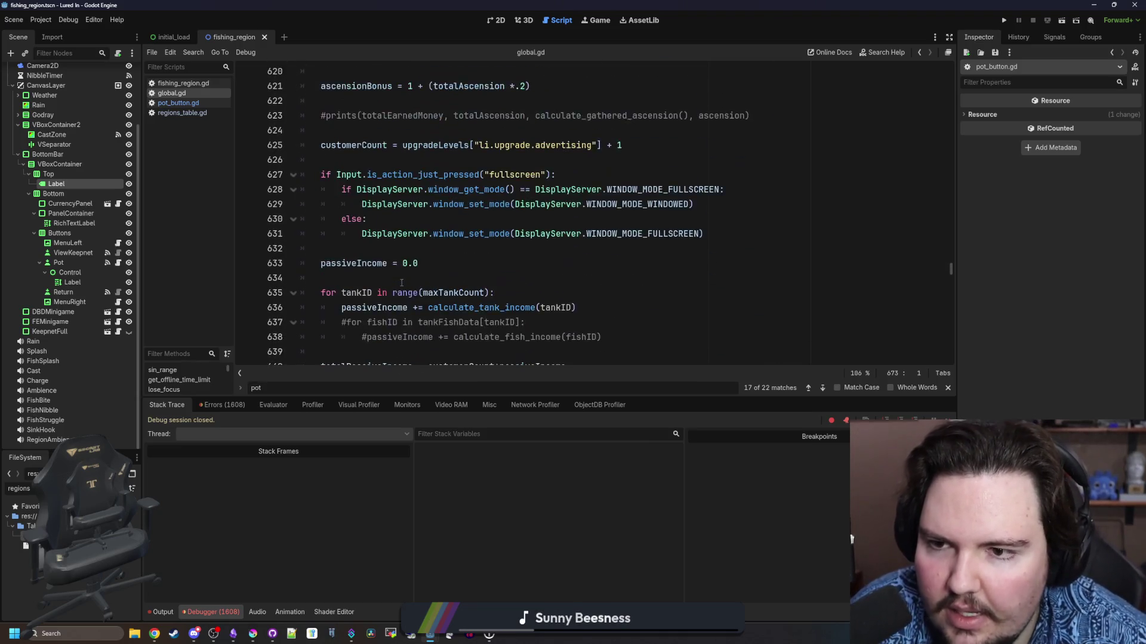
click(488, 297)
key(ctrl+f)
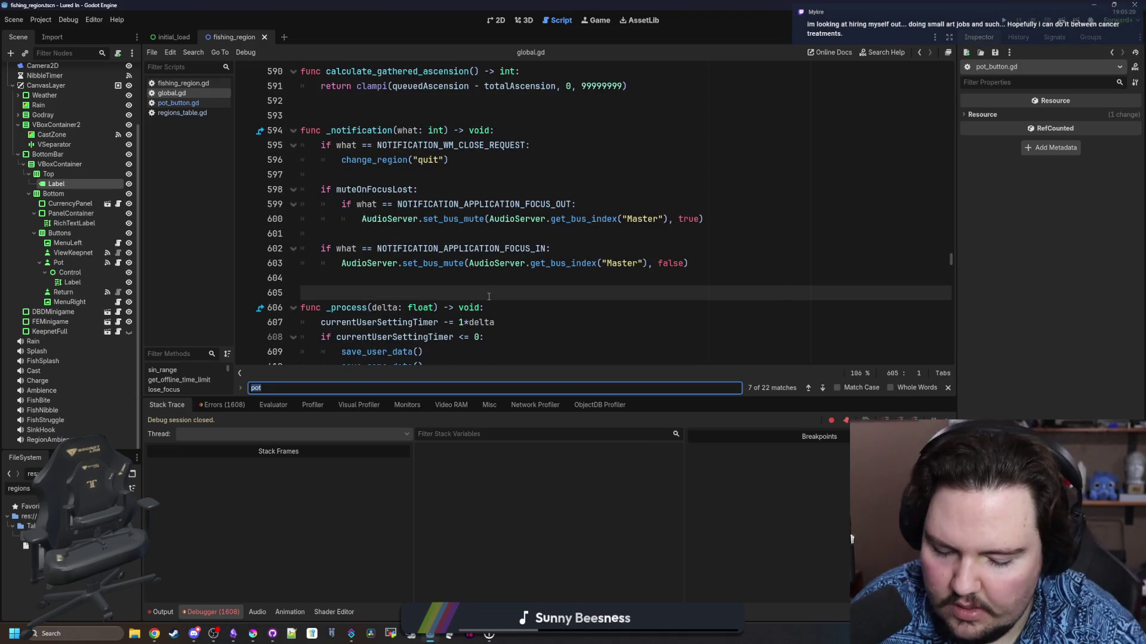
key(Return)
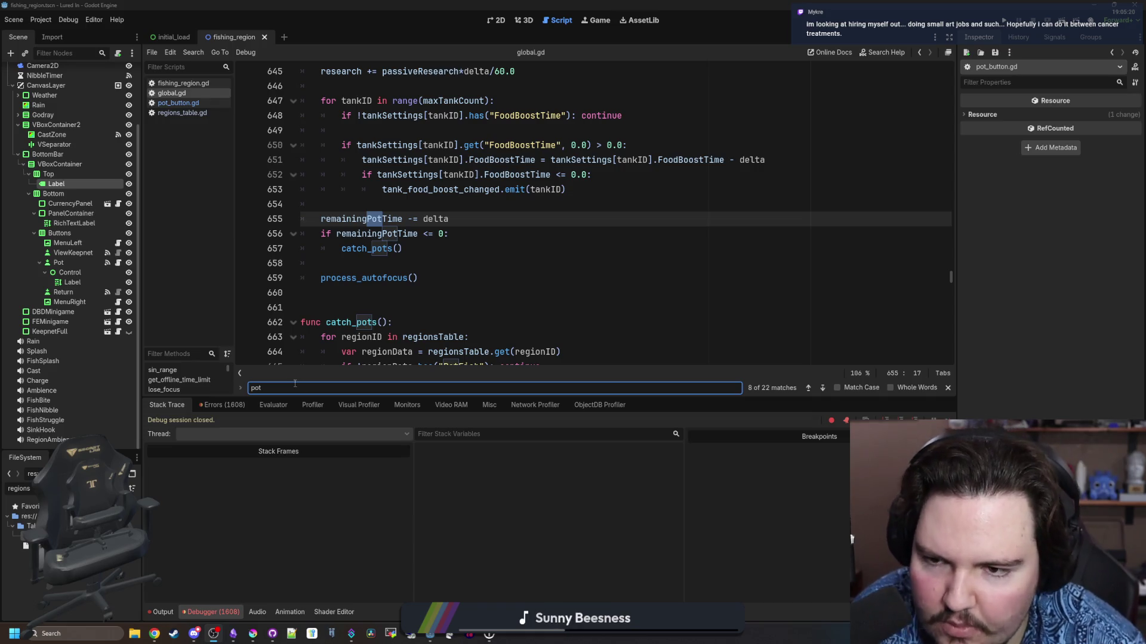
click(293, 384)
click(359, 278)
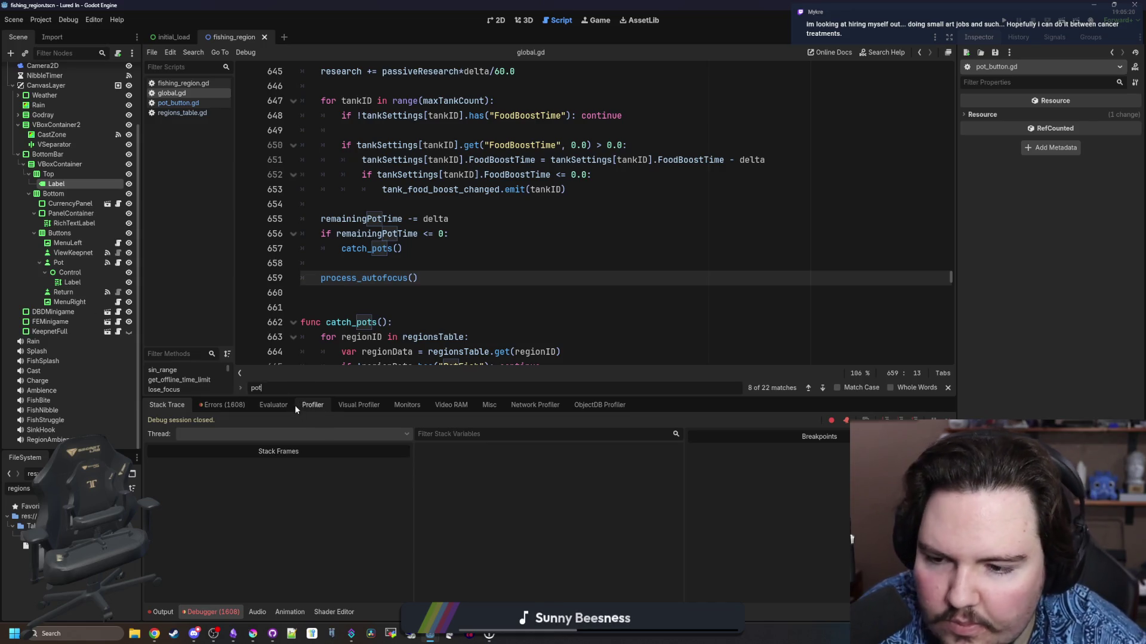
key(Return)
key(Return)
key(Return)
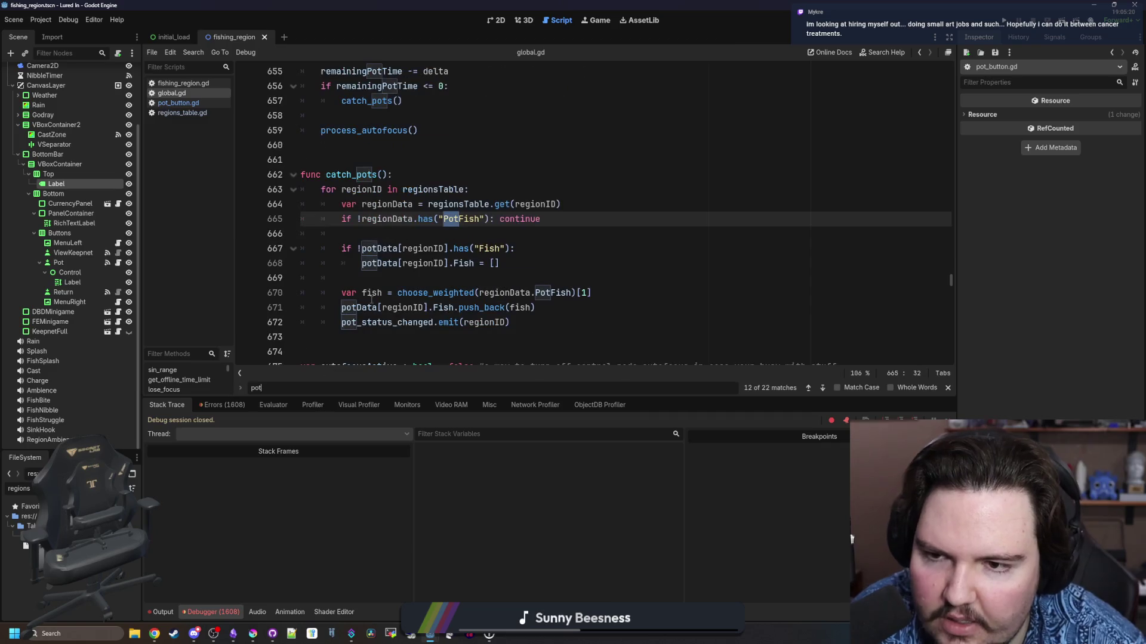
key(Return)
key(Return)
key(Return)
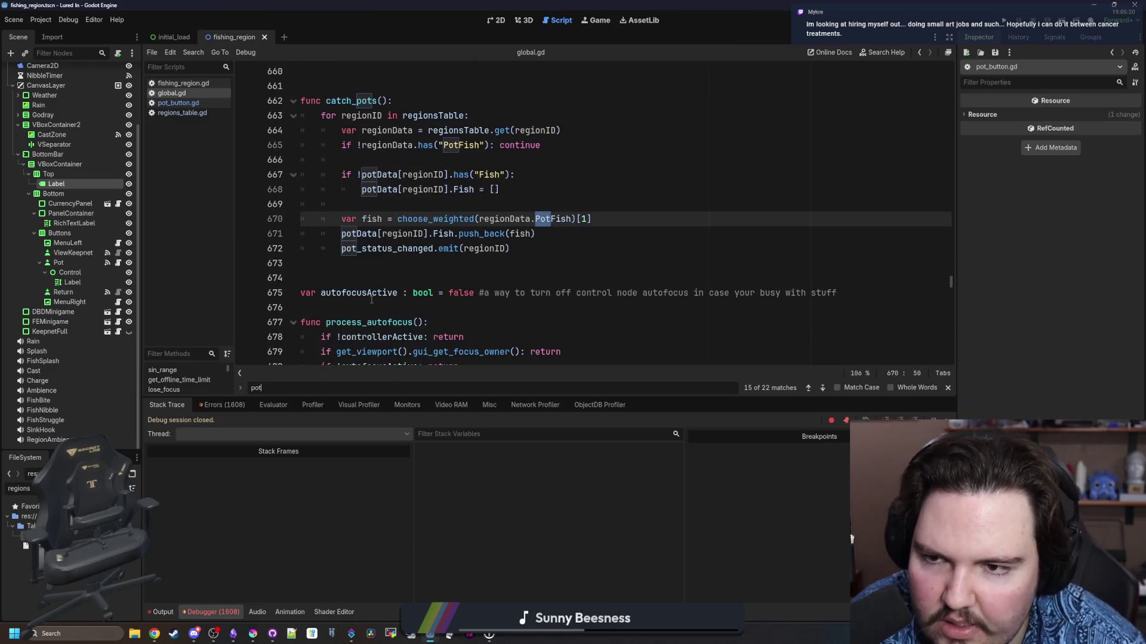
key(Return)
key(Return)
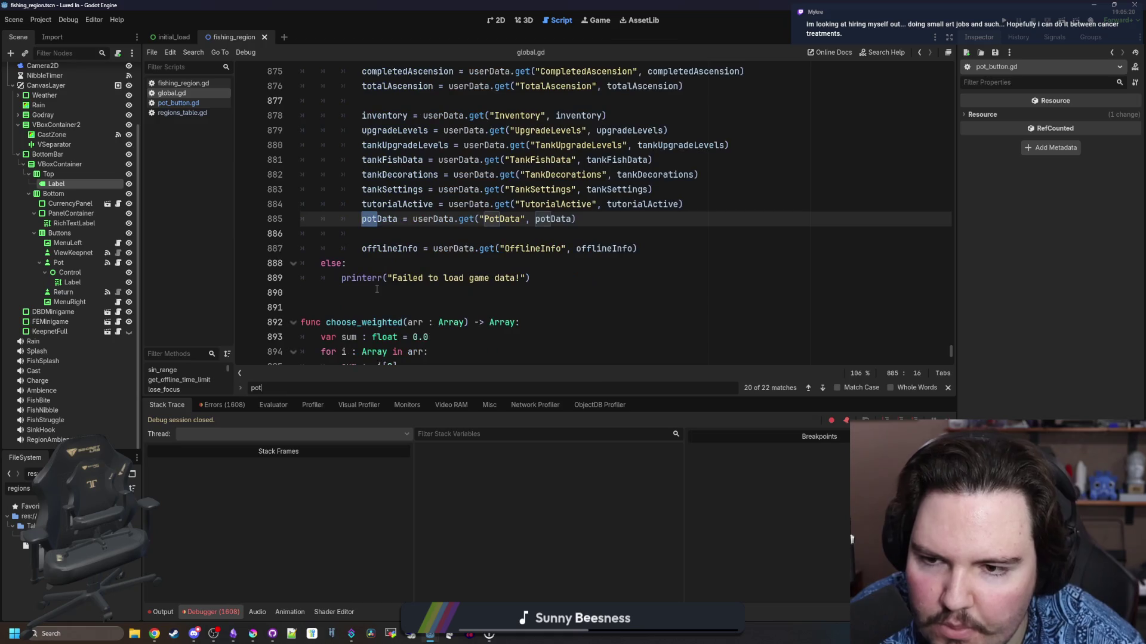
key(Return)
key(Return)
key(Return)
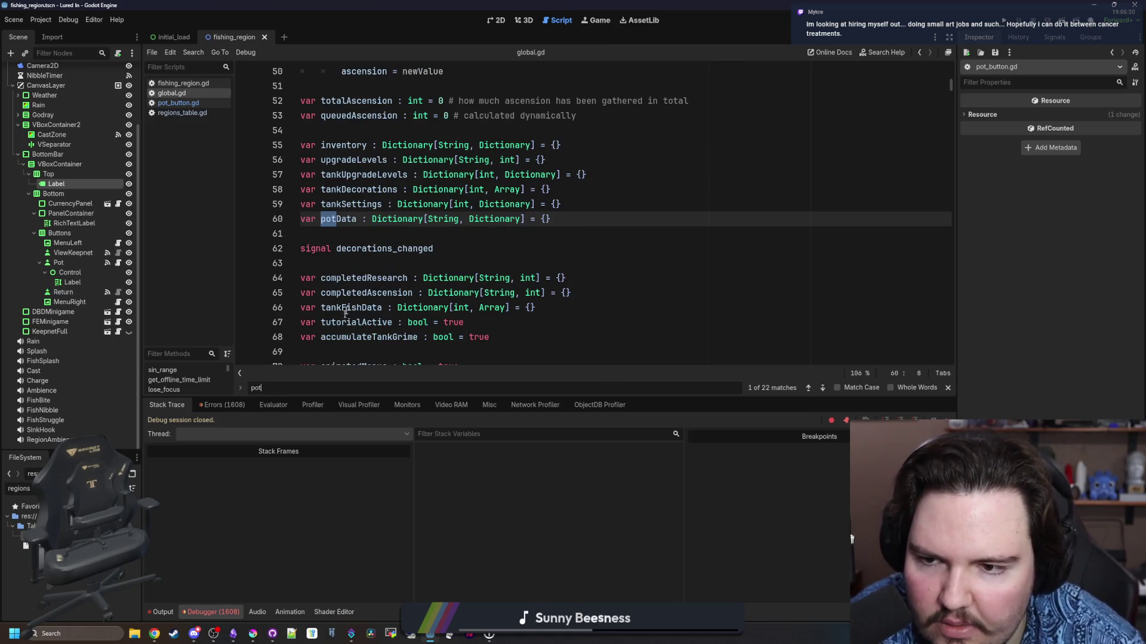
key(Return)
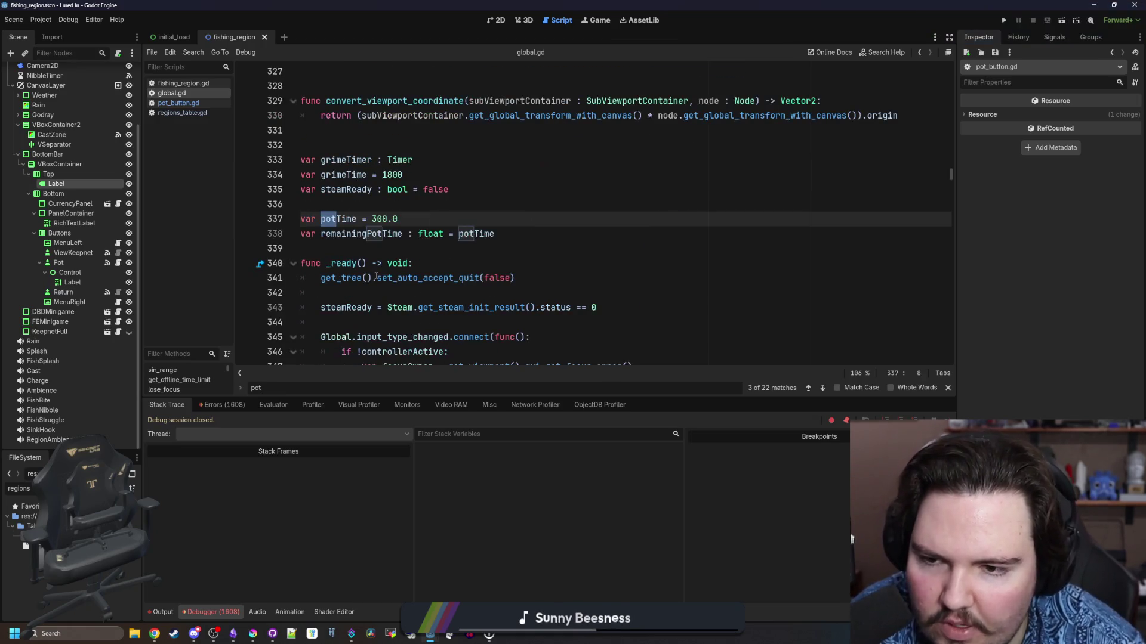
Start a new 'var' line below the remainingPotTime declaration
click(519, 238)
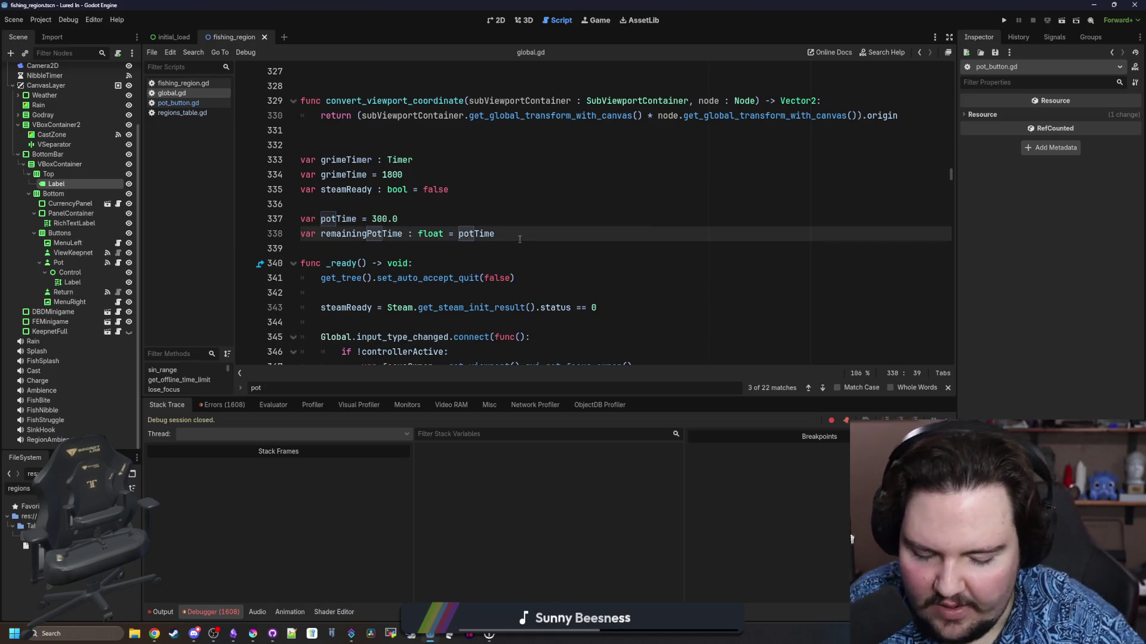
key(Return)
text(var)
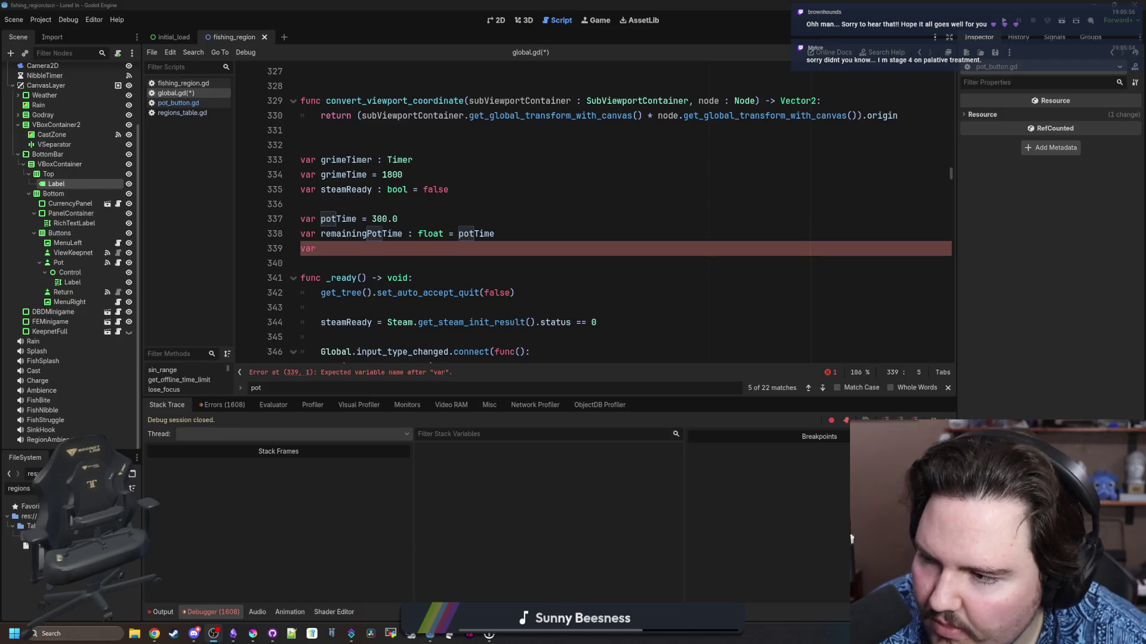
Return the caret to the end of 'var pot' on line 339
click(420, 254)
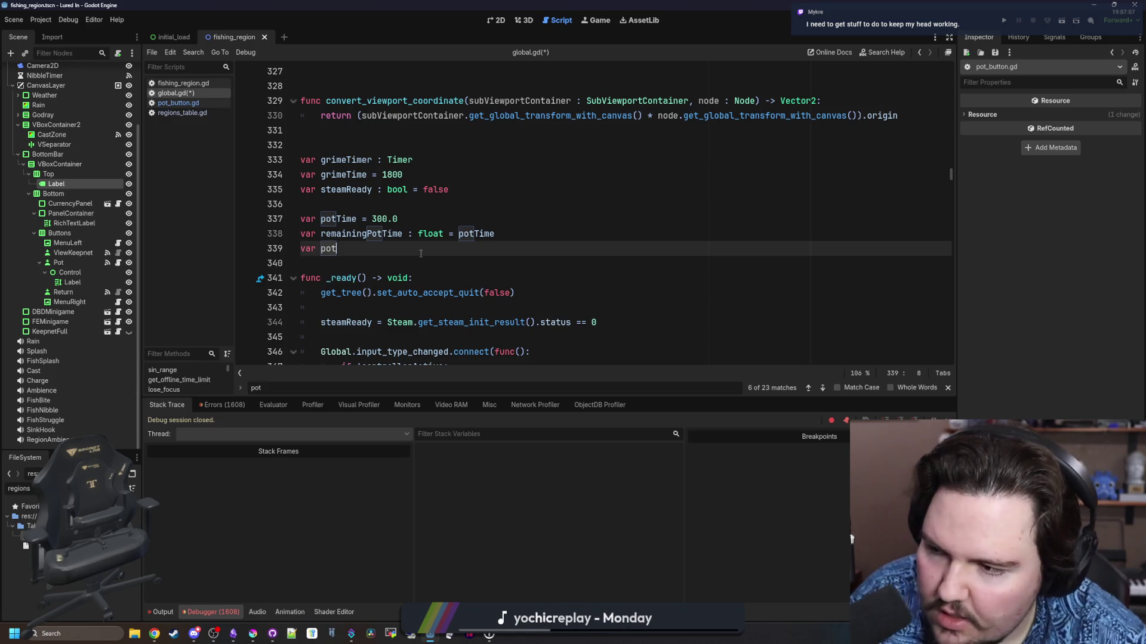
click(499, 188)
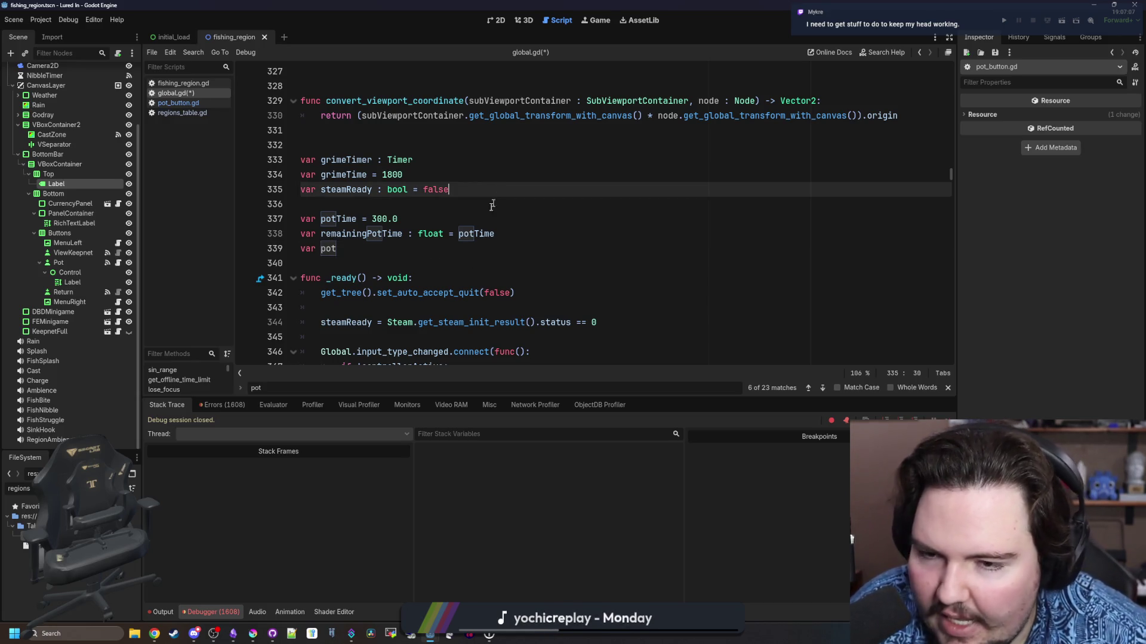
Complete line 339 as a potLimit declaration, first typed as float = 5.0
click(421, 251)
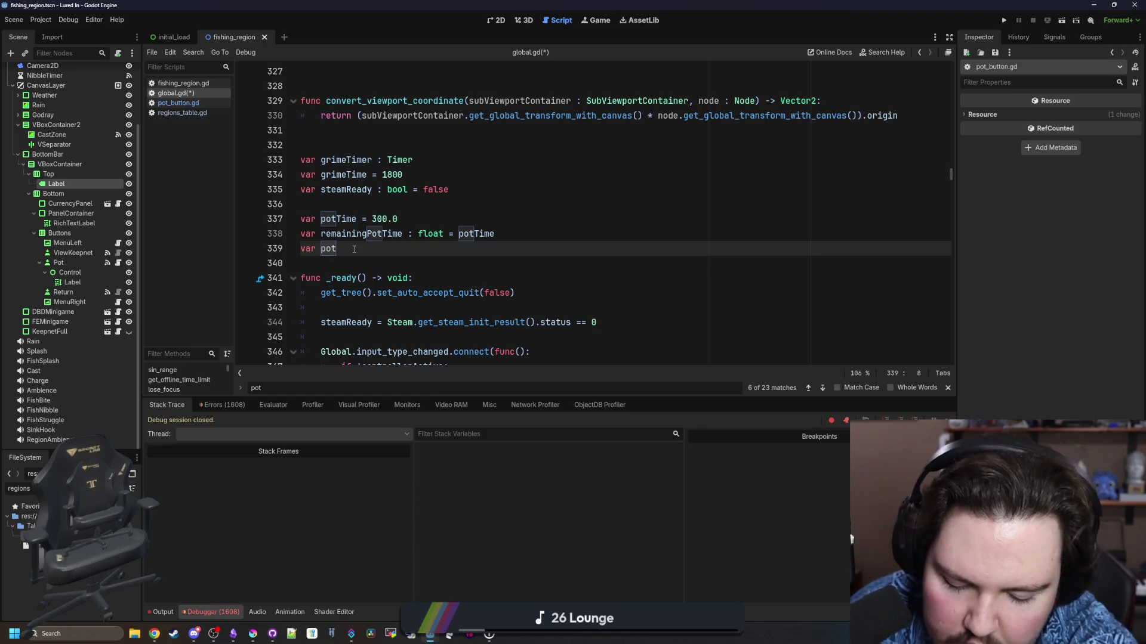
text(Limit = )
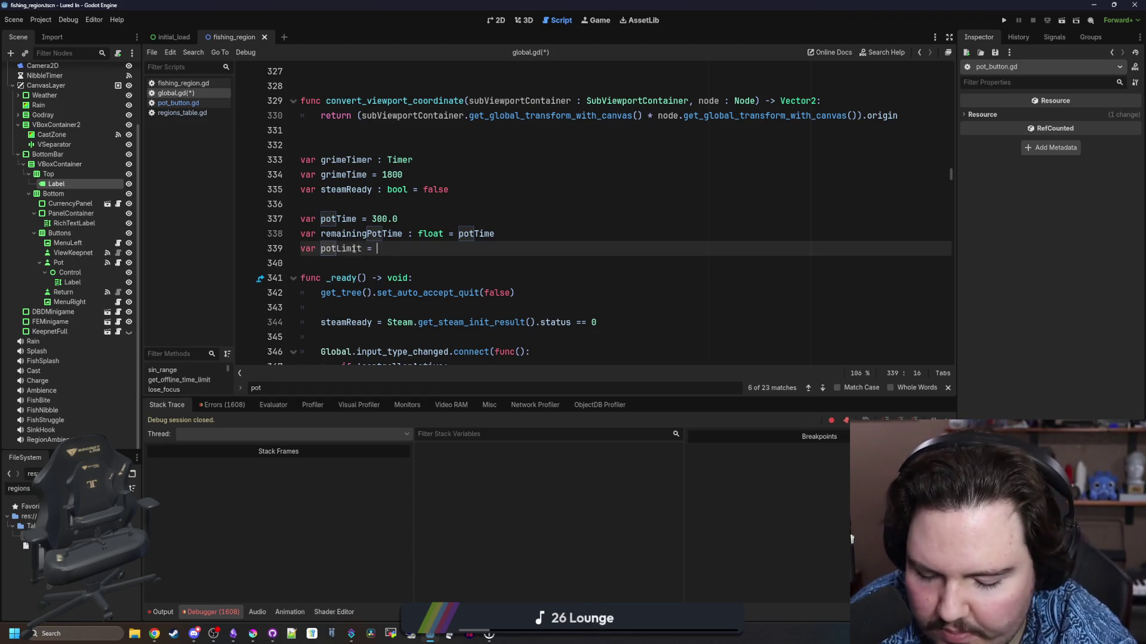
text(5)
key(BackSpace)
key(BackSpace)
key(BackSpace)
text(:int =)
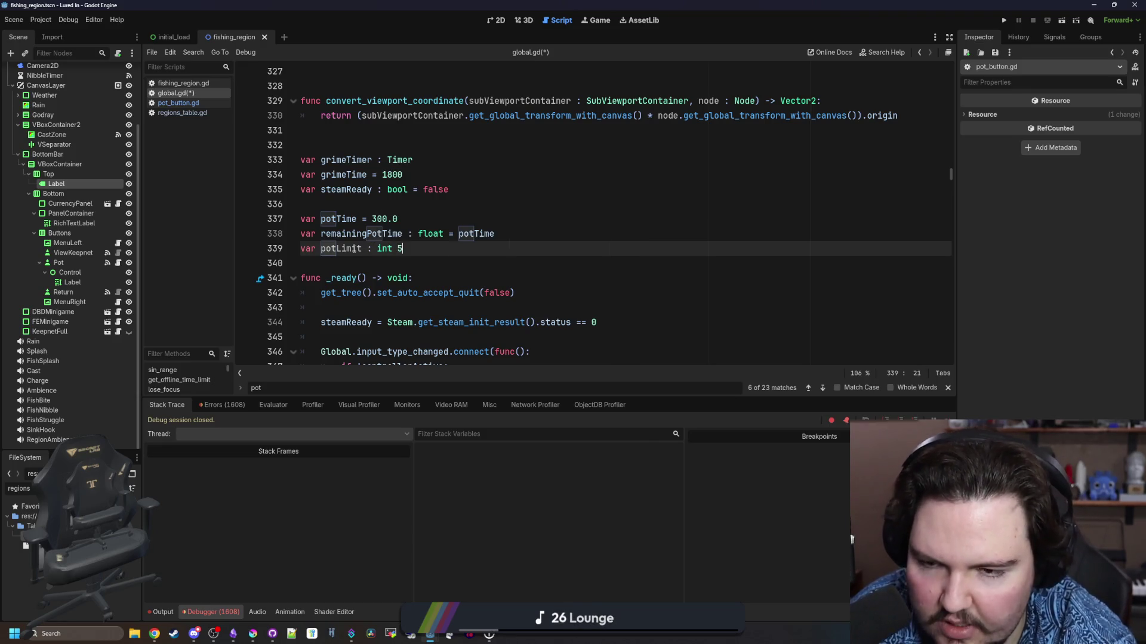
key(BackSpace)
key(BackSpace)
key(BackSpace)
key(BackSpace)
text(fl)
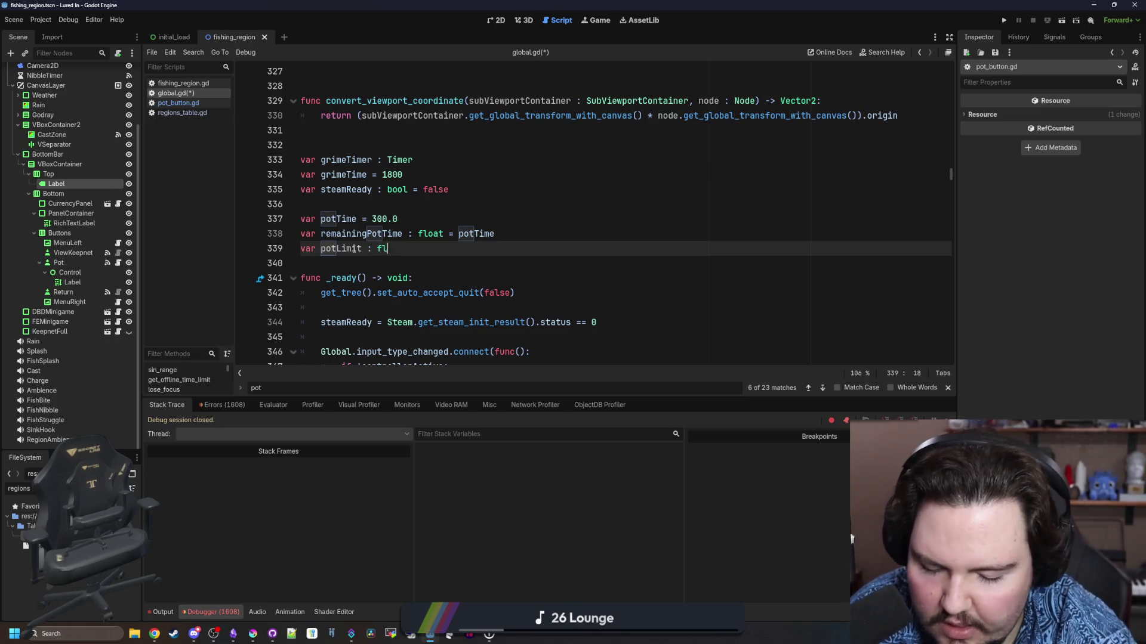
text(oat = 5.0)
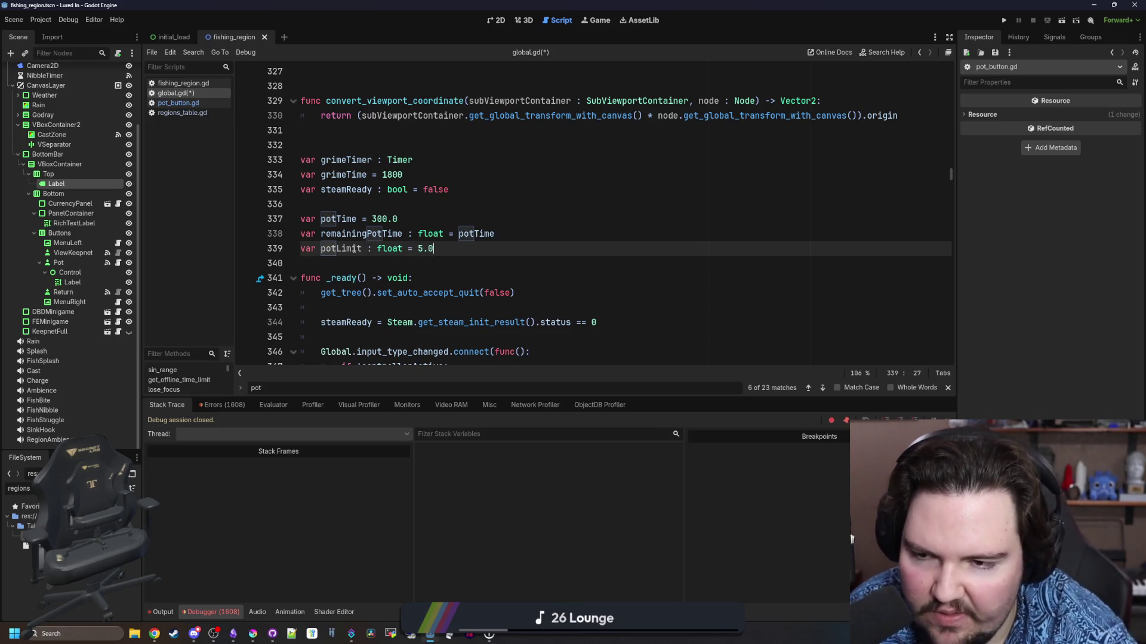
Change the declaration to var potLimit : int = 5
click(349, 262)
key(ctrl+f)
scroll(348, 263, down, 10)
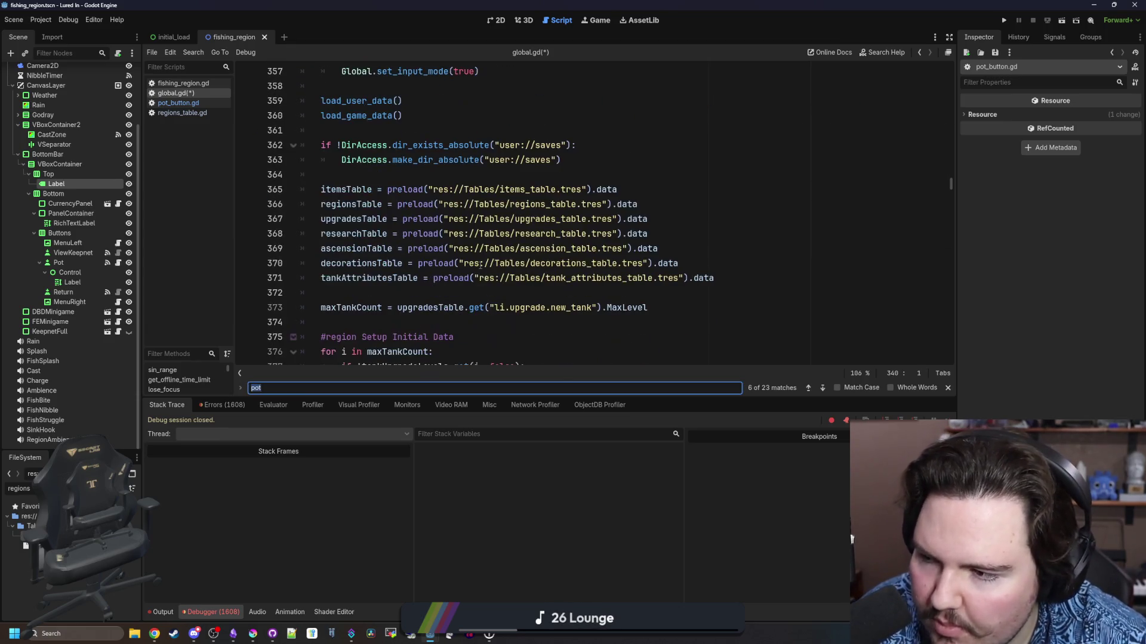
scroll(480, 265, down, 5)
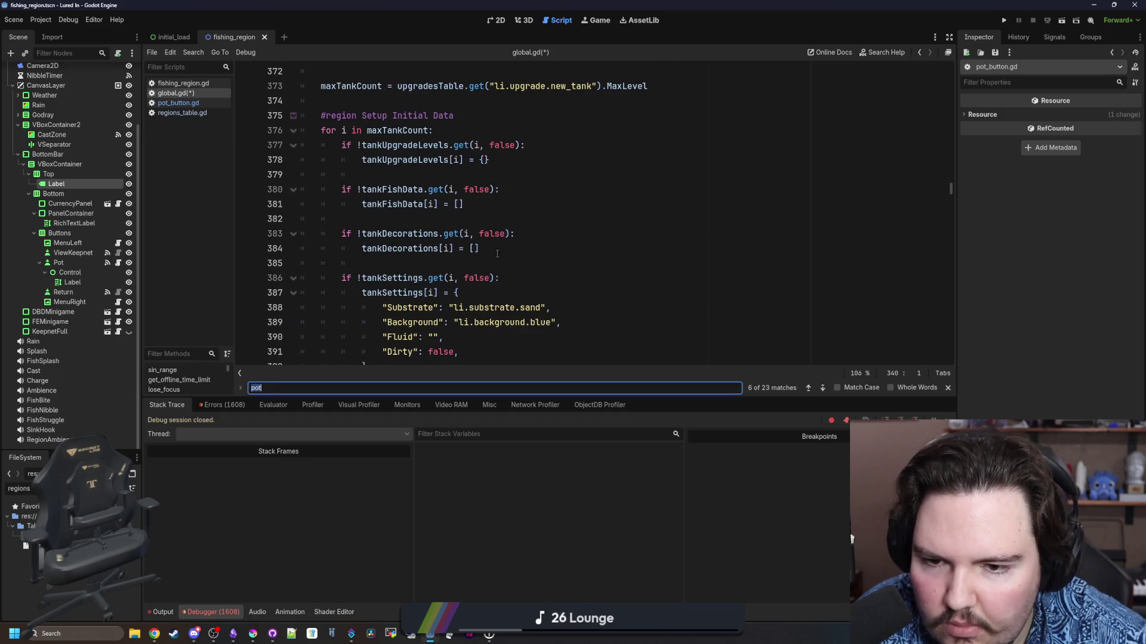
scroll(484, 246, down, 3)
scroll(484, 245, up, 20)
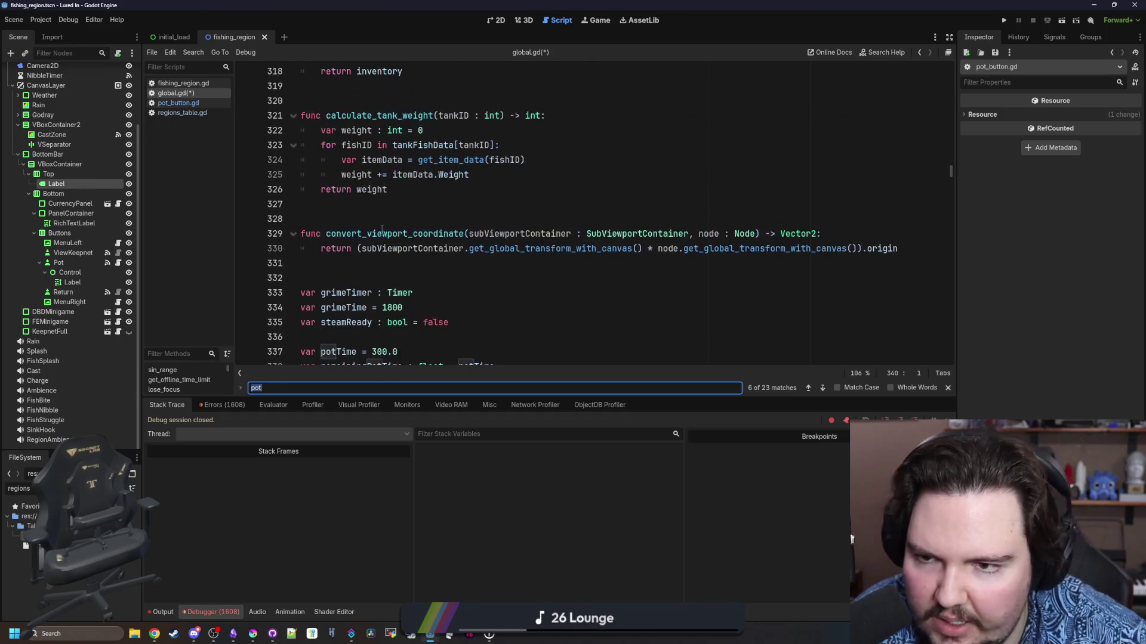
scroll(372, 239, down, 8)
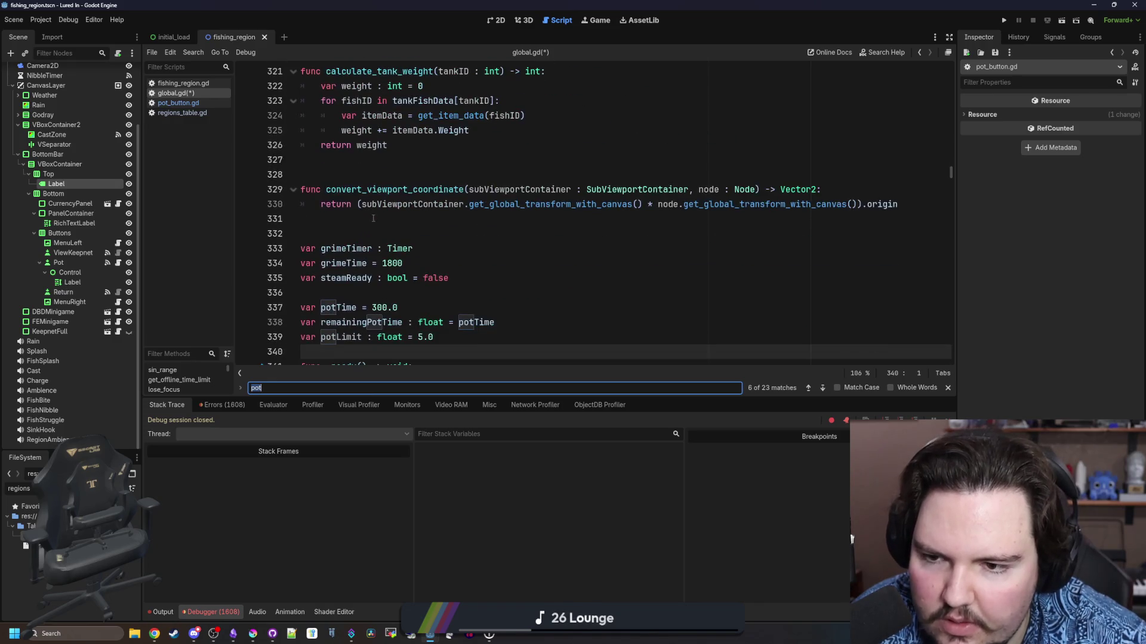
double_click(390, 292)
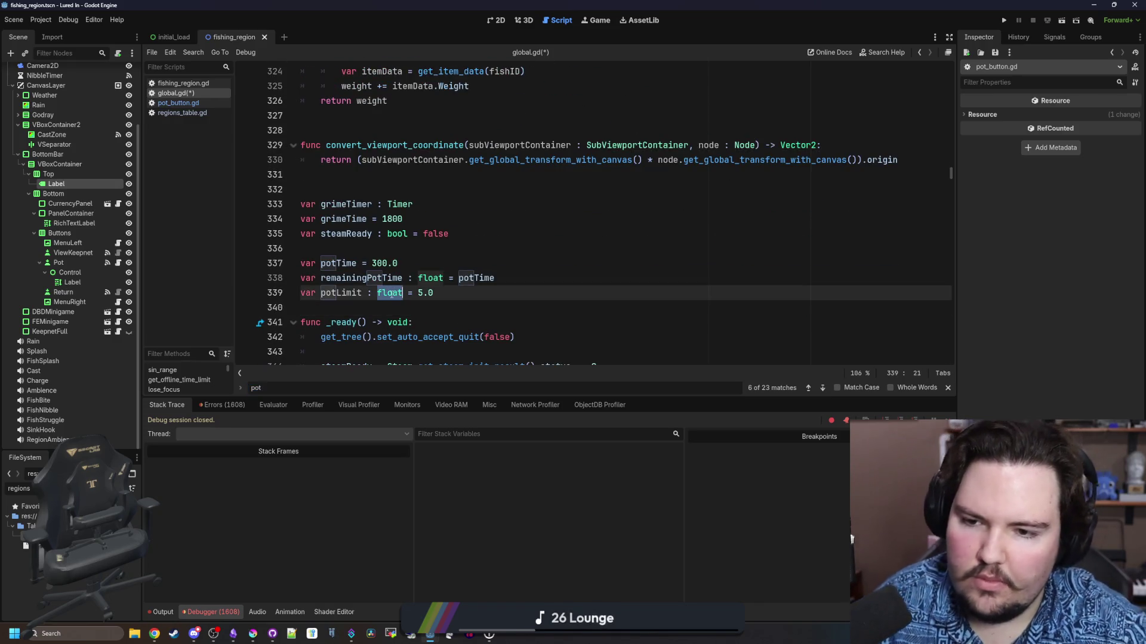
text(int)
key(End)
key(BackSpace)
key(BackSpace)
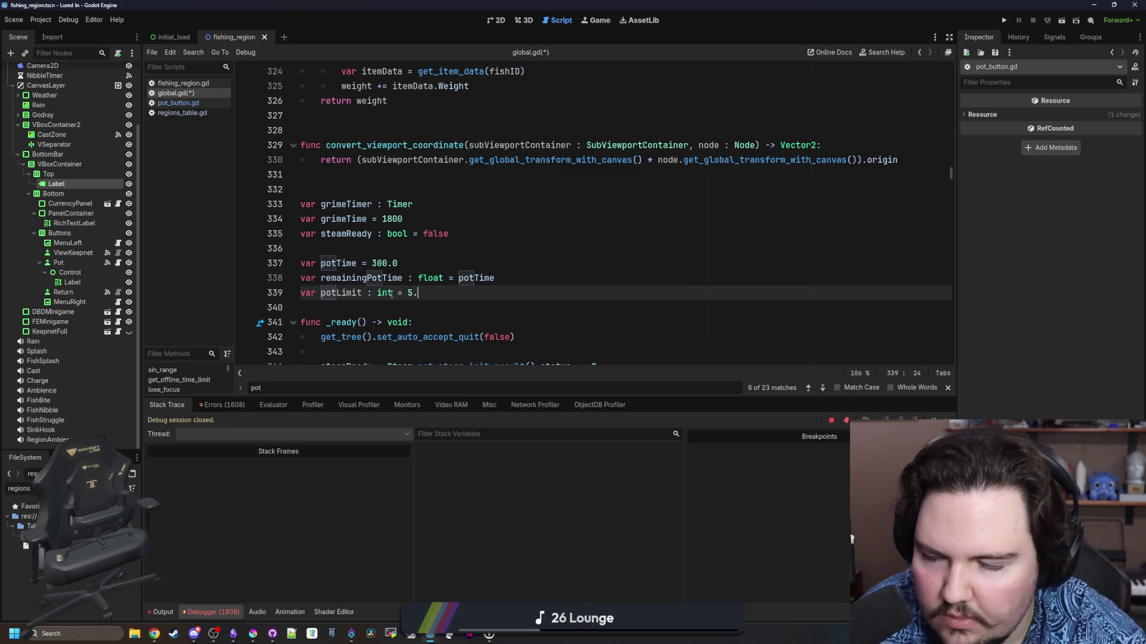
click(421, 307)
Select the potLimit name and step through further 'pot' search matches
scroll(420, 309, down, 3)
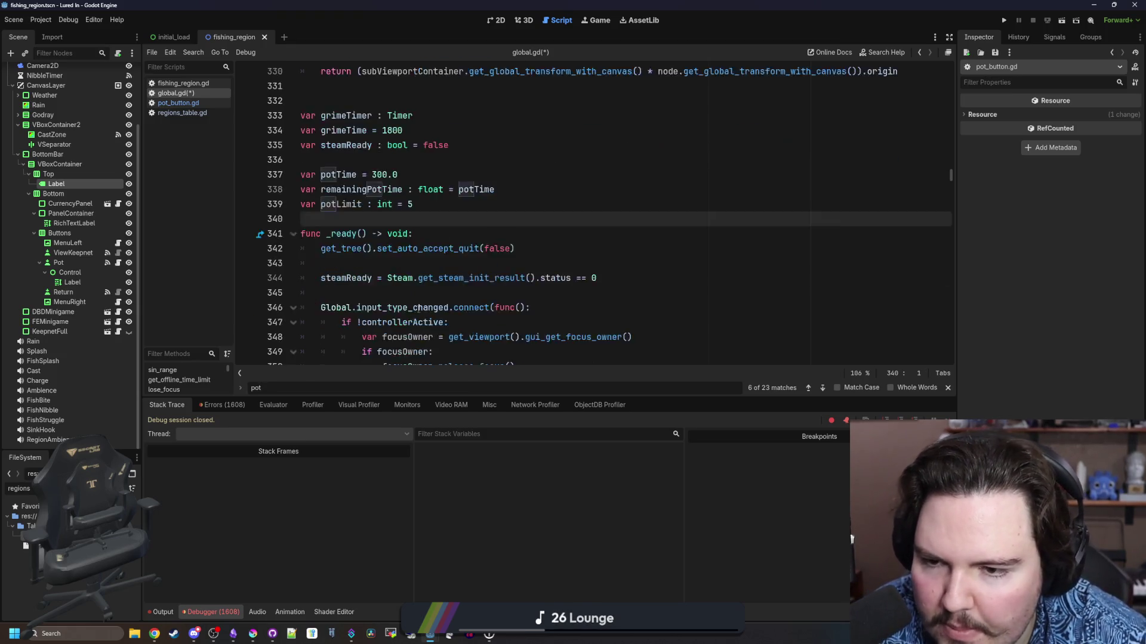
double_click(347, 161)
scroll(522, 293, down, 20)
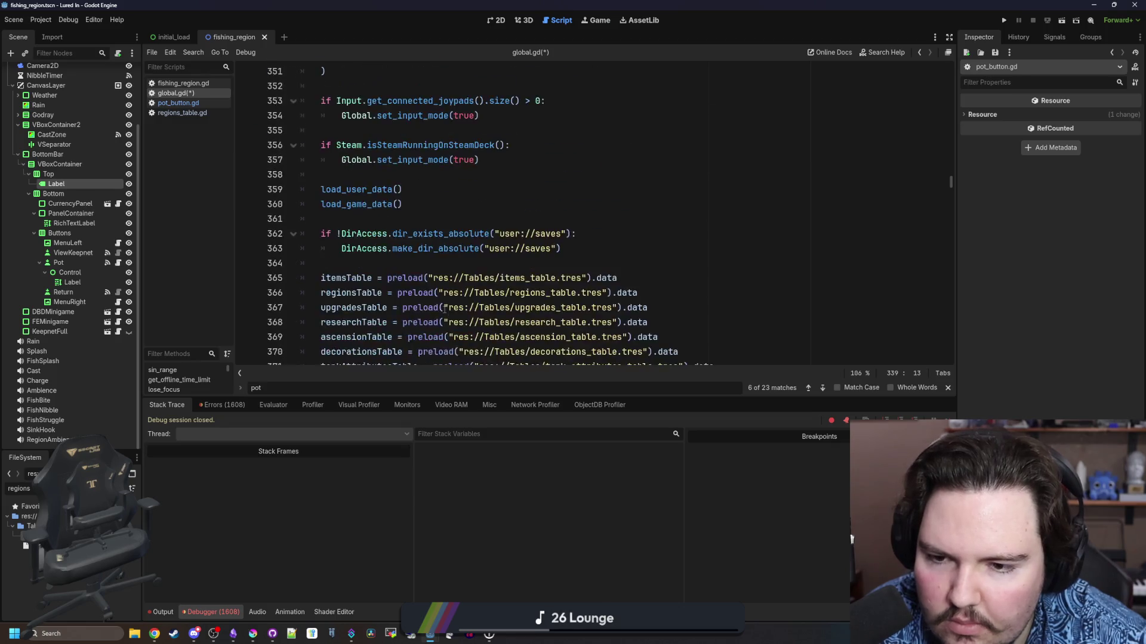
scroll(522, 293, down, 5)
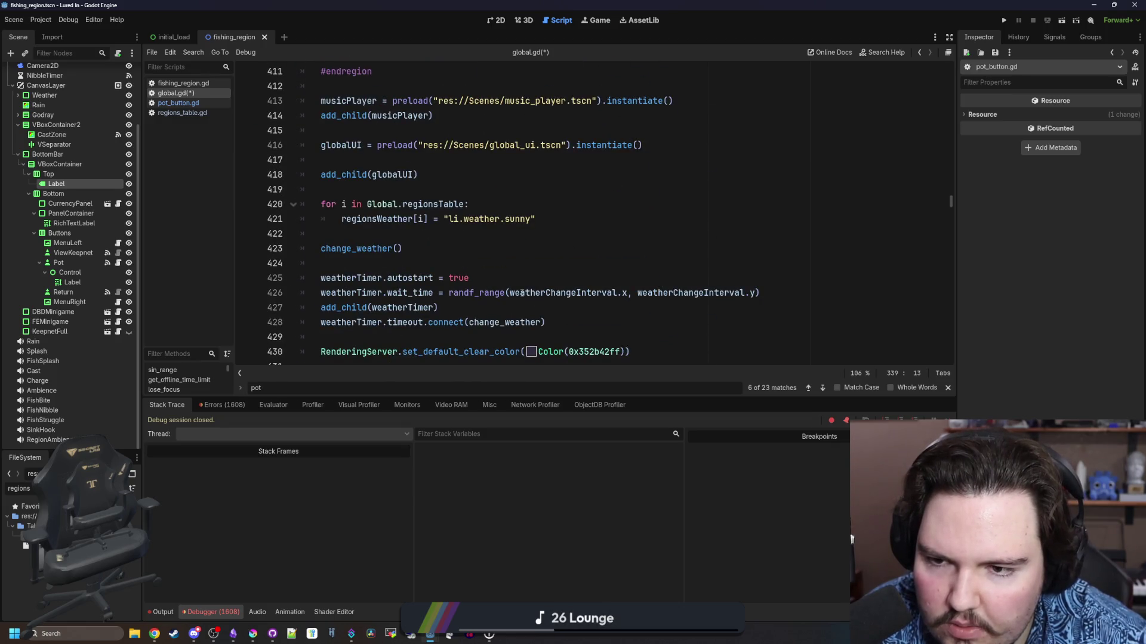
scroll(521, 293, down, 4)
click(512, 275)
key(ctrl+f)
Jump to catch_pots in global.gd and find the right spot for the potLimit check
key(Return)
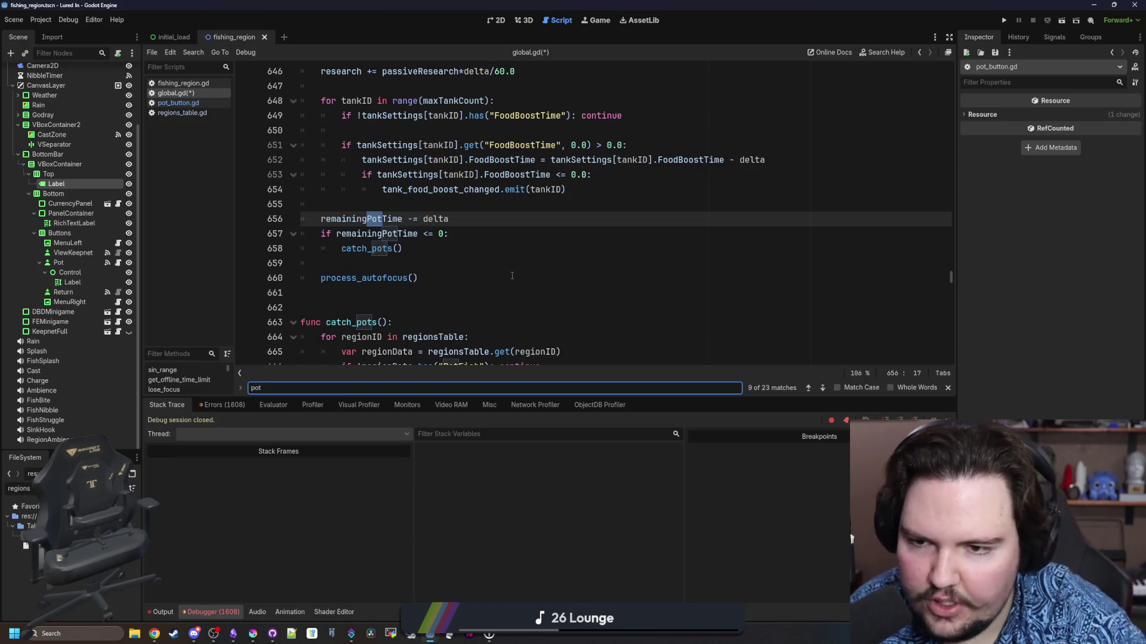
ctrl+click(370, 248)
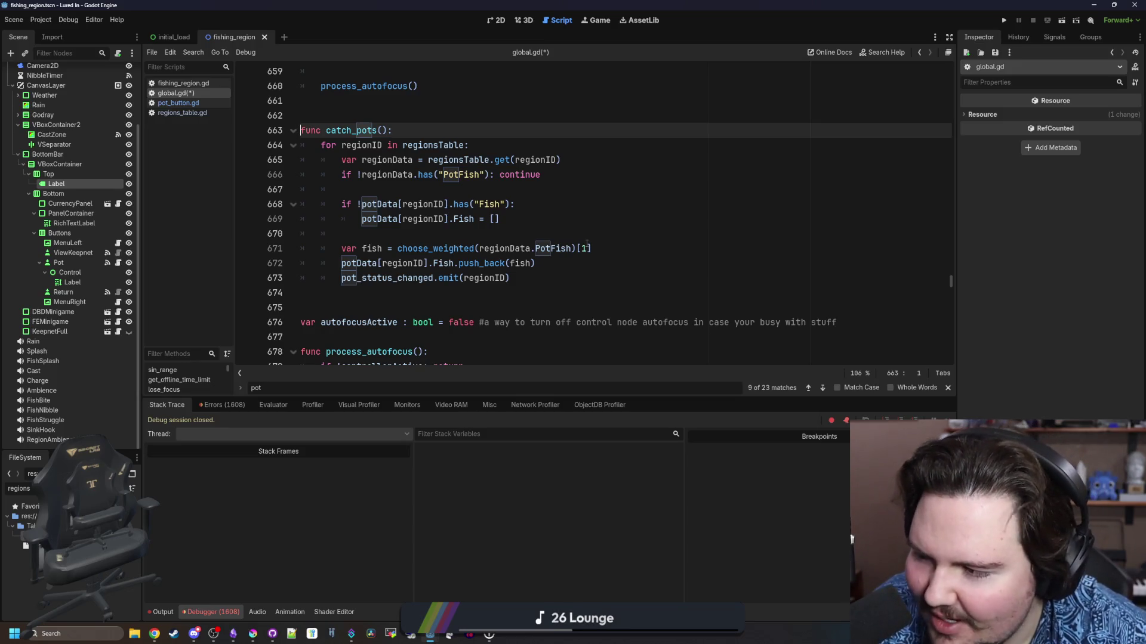
click(587, 247)
click(476, 190)
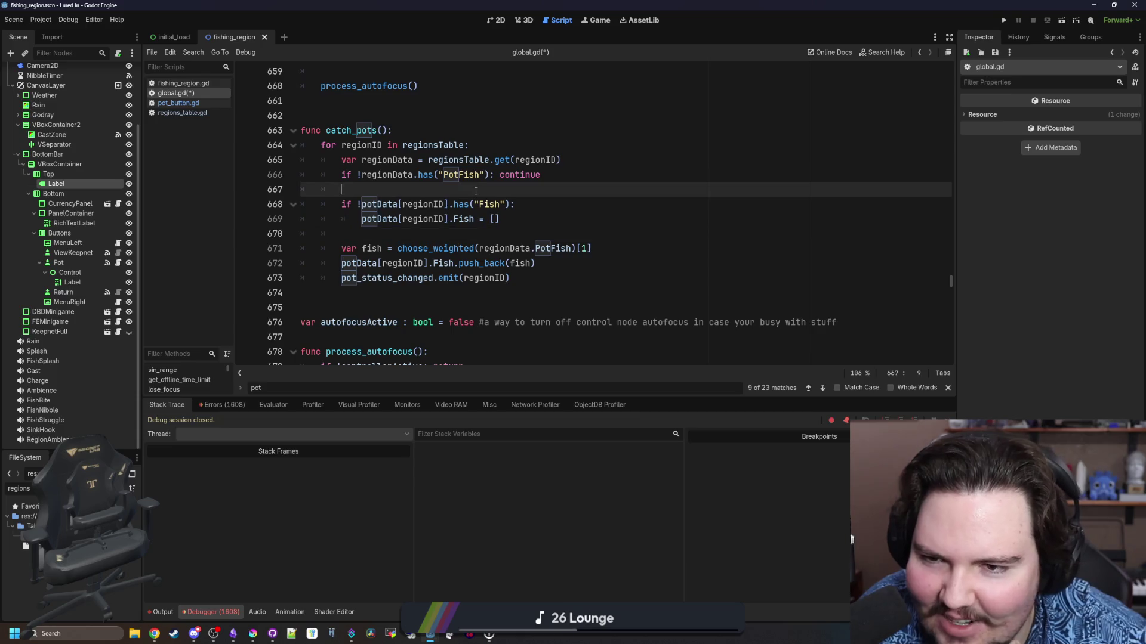
click(566, 172)
text(potLimit)
key(ctrl+z)
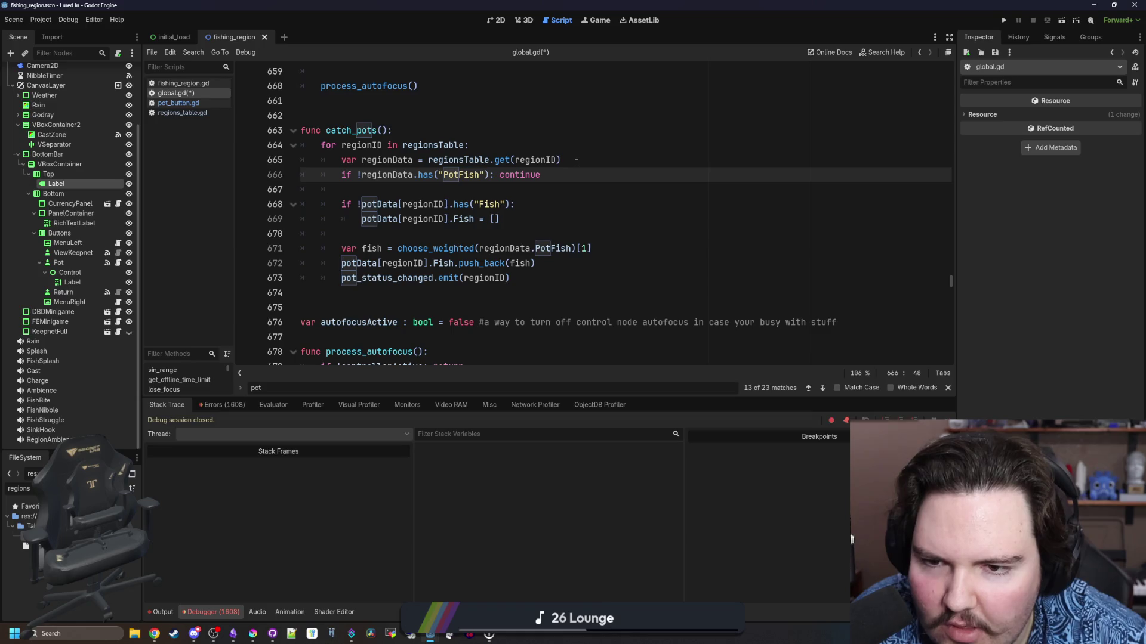
Add 'if potData[regionID].Fish.size() > potLimit:' with a 'continue' body after the Fish list setup
click(530, 230)
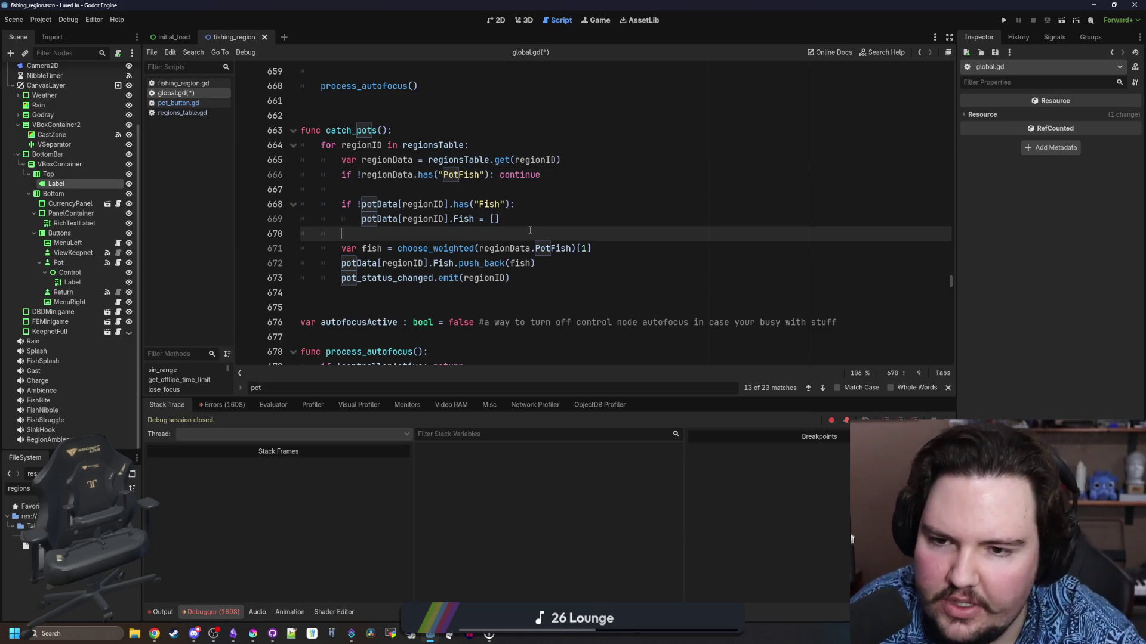
key(Return)
key(Return)
key(Up)
text(if )
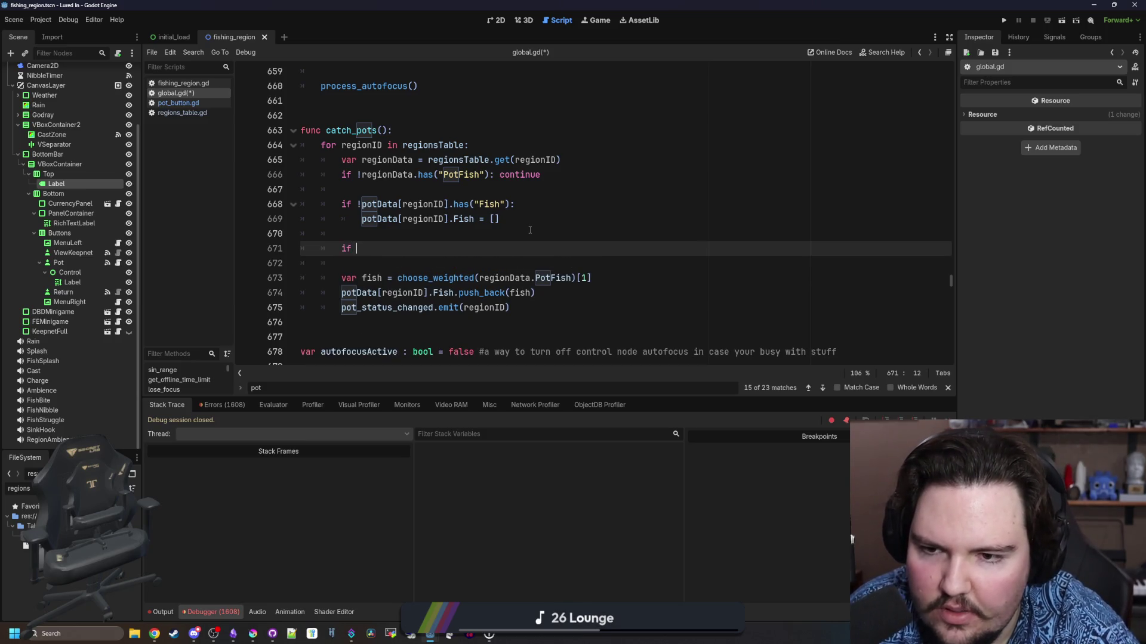
text(potData[regionID])
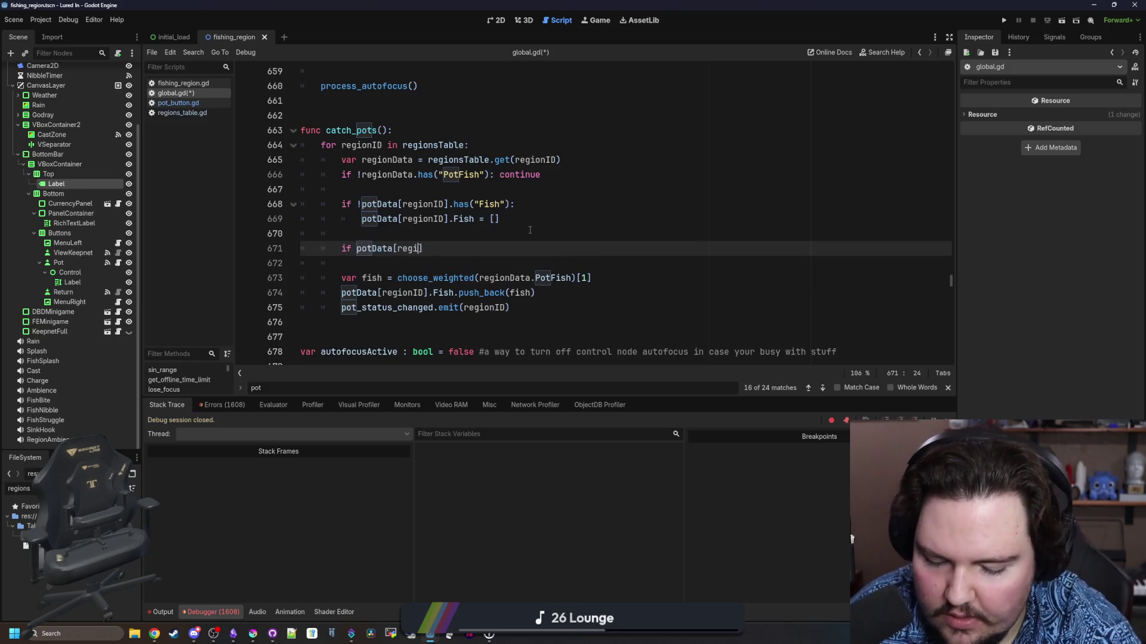
text(.Fish.s)
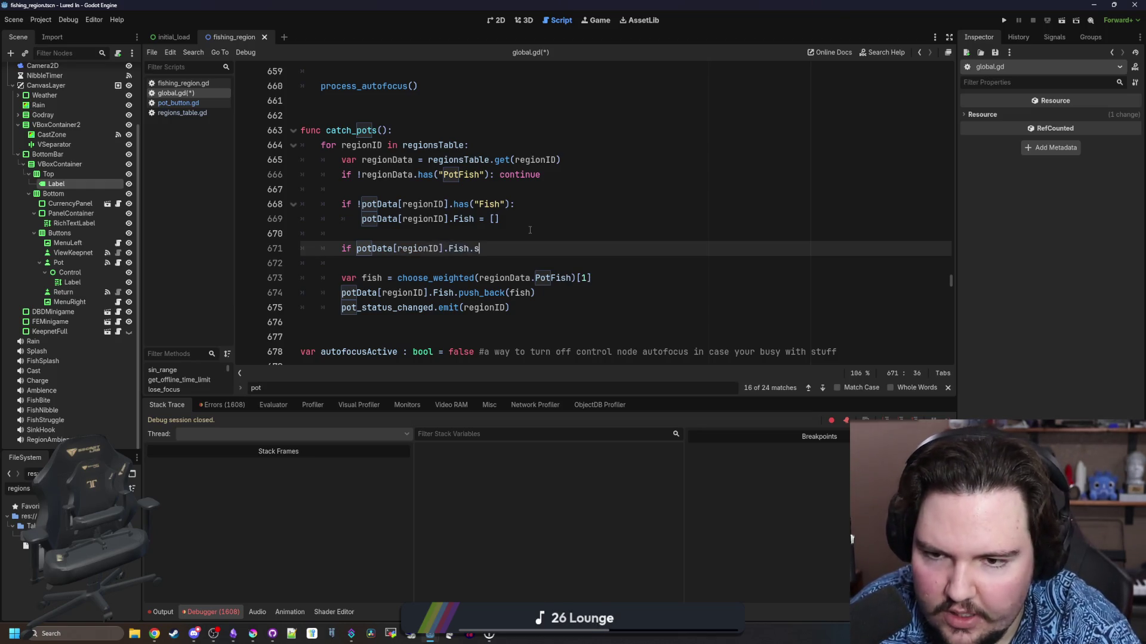
text(ize() > potLimit:)
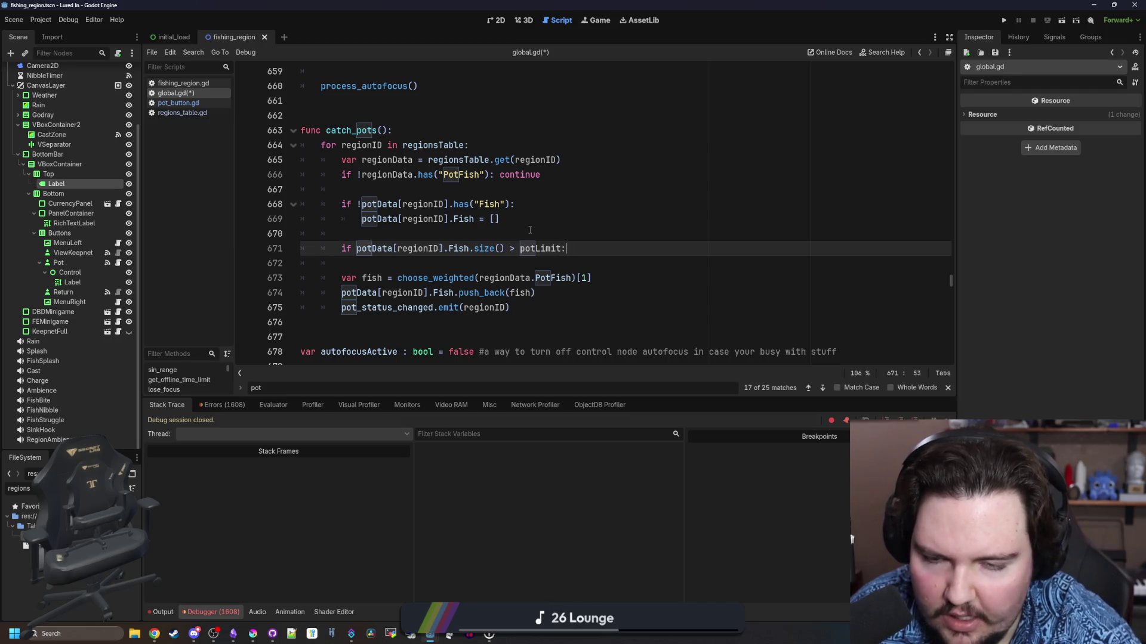
key(Return)
text(continue)
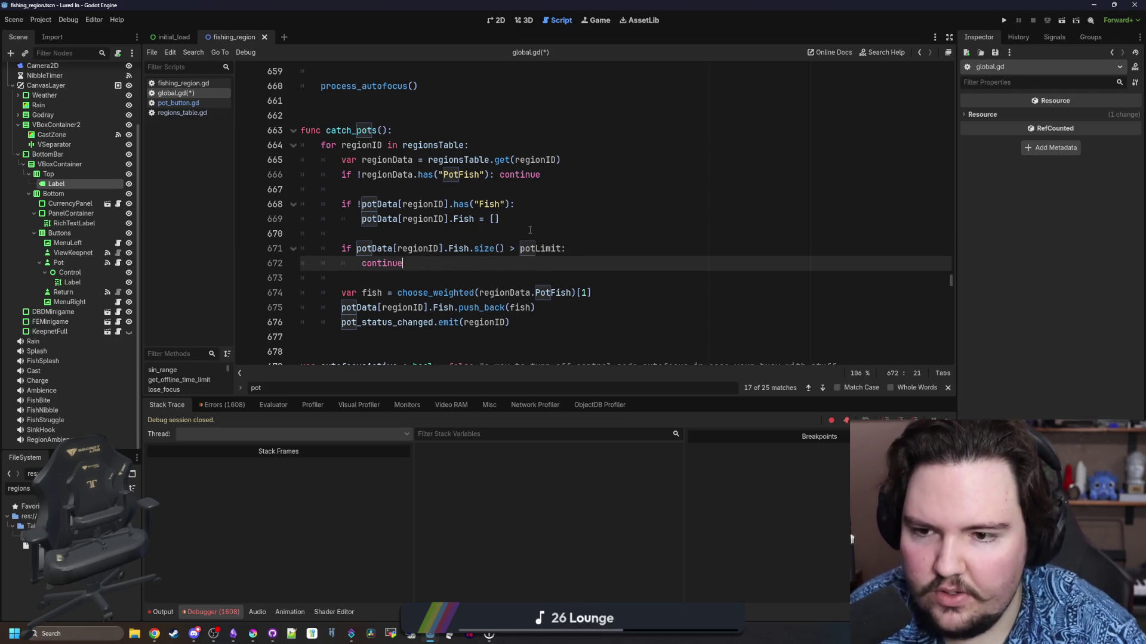
Move the PotFish check's continue onto its own indented line
click(530, 229)
click(498, 174)
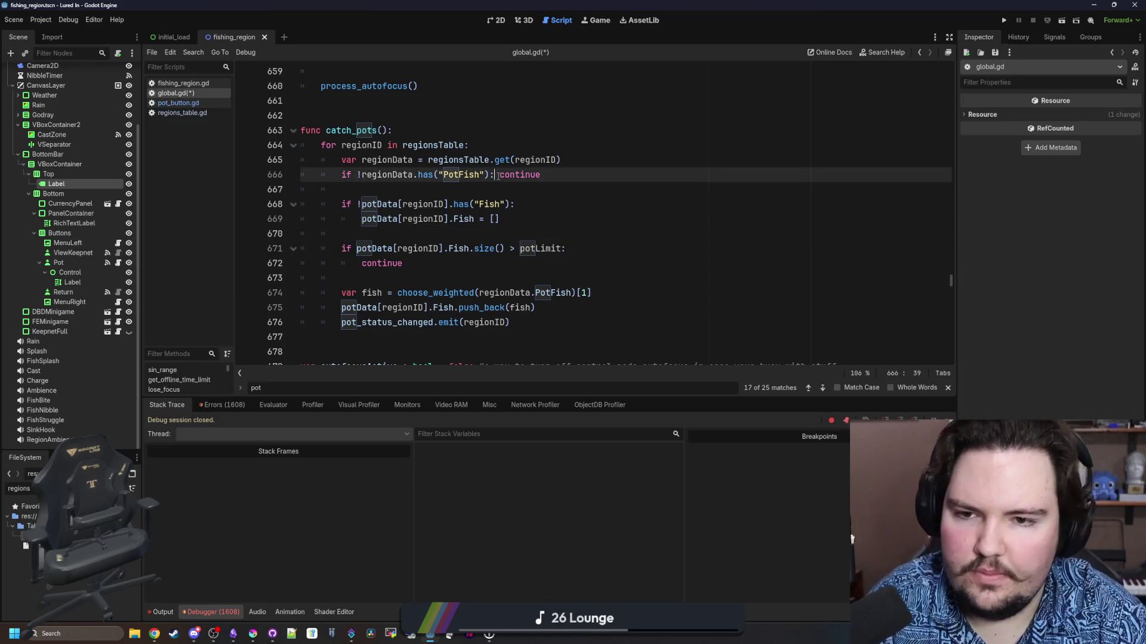
key(Return)
click(356, 191)
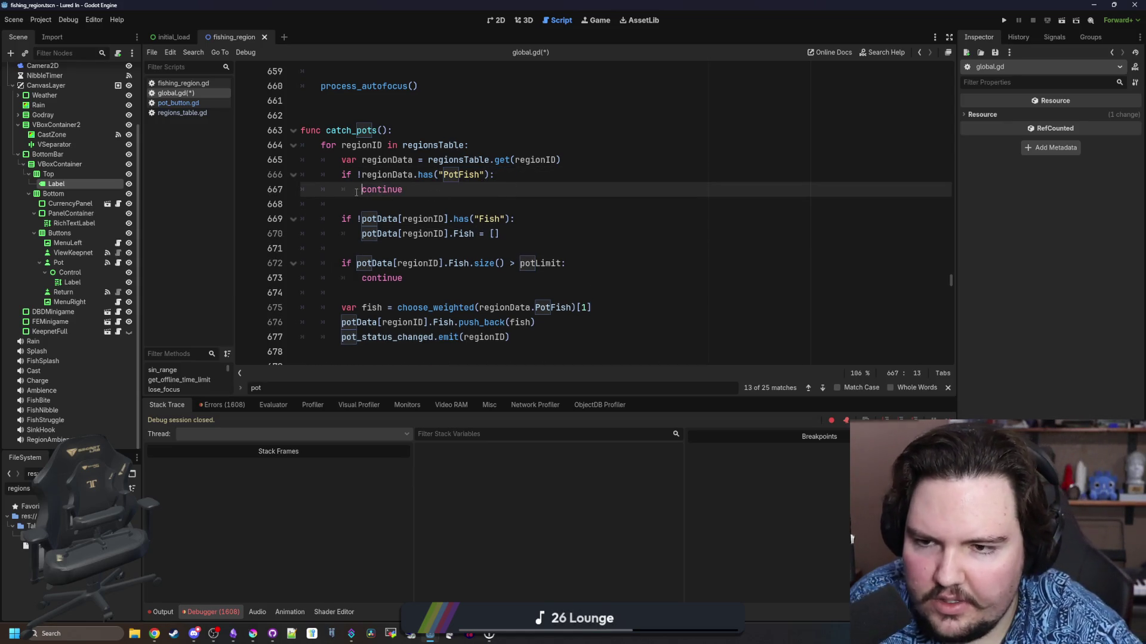
Save global.gd and check the PotFish skip line's continue
click(587, 178)
key(ctrl+s)
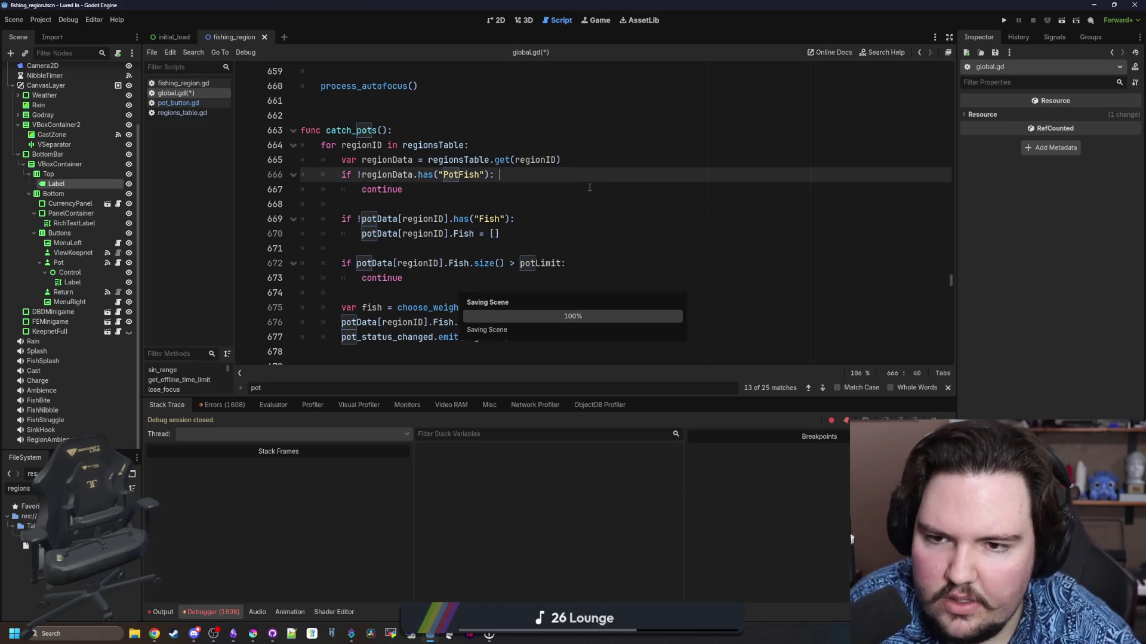
scroll(533, 177, down, 1)
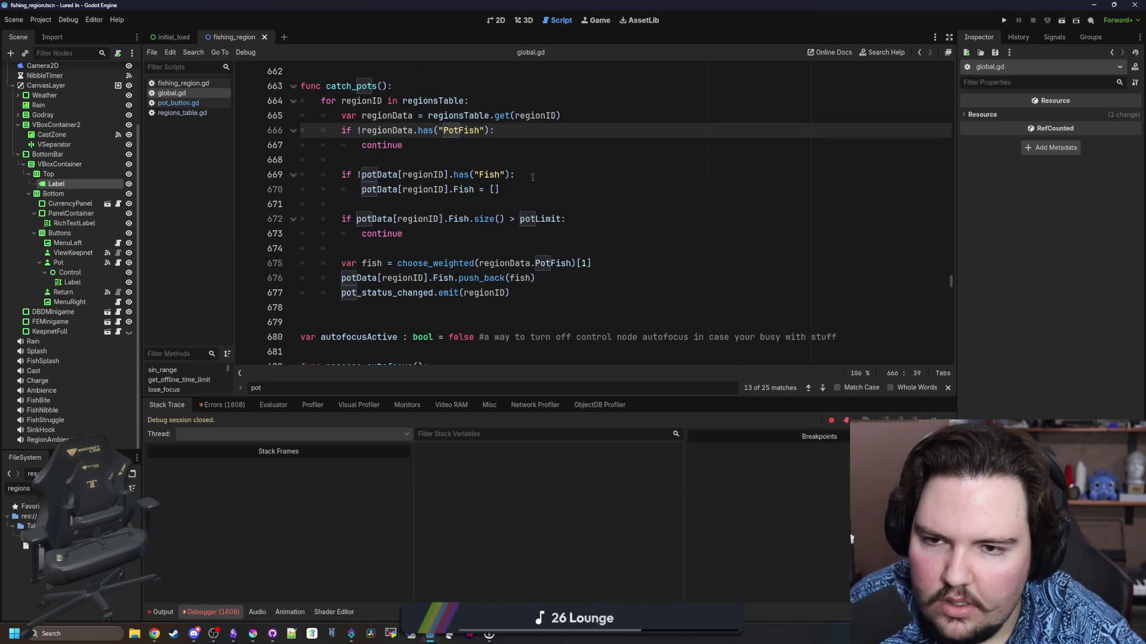
drag(494, 133, 346, 131)
click(415, 139)
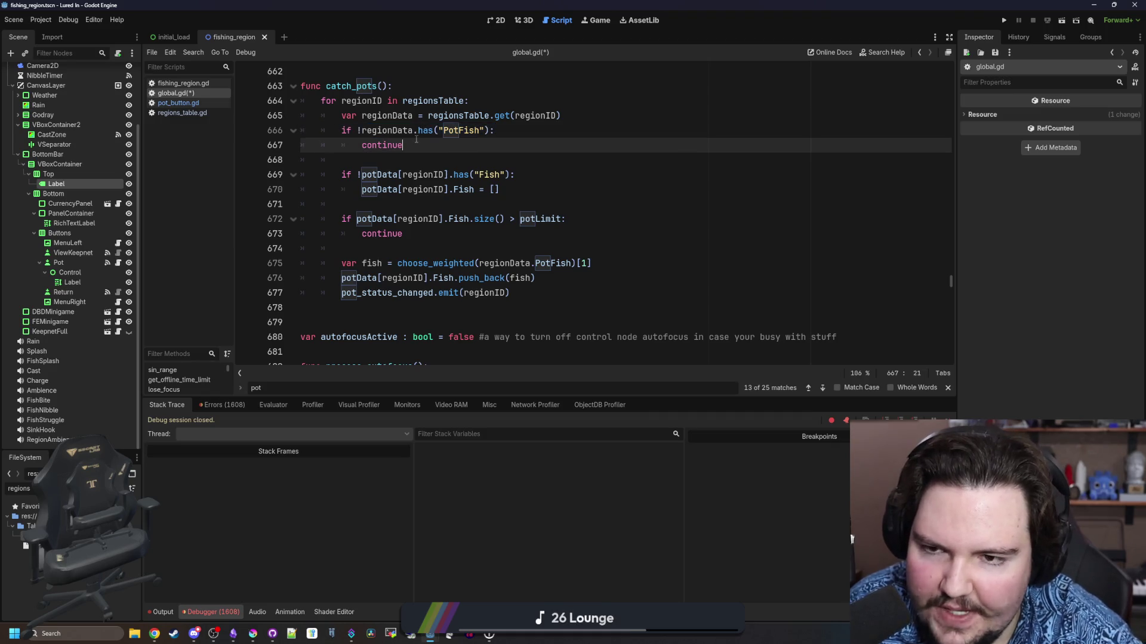
key(ctrl+s)
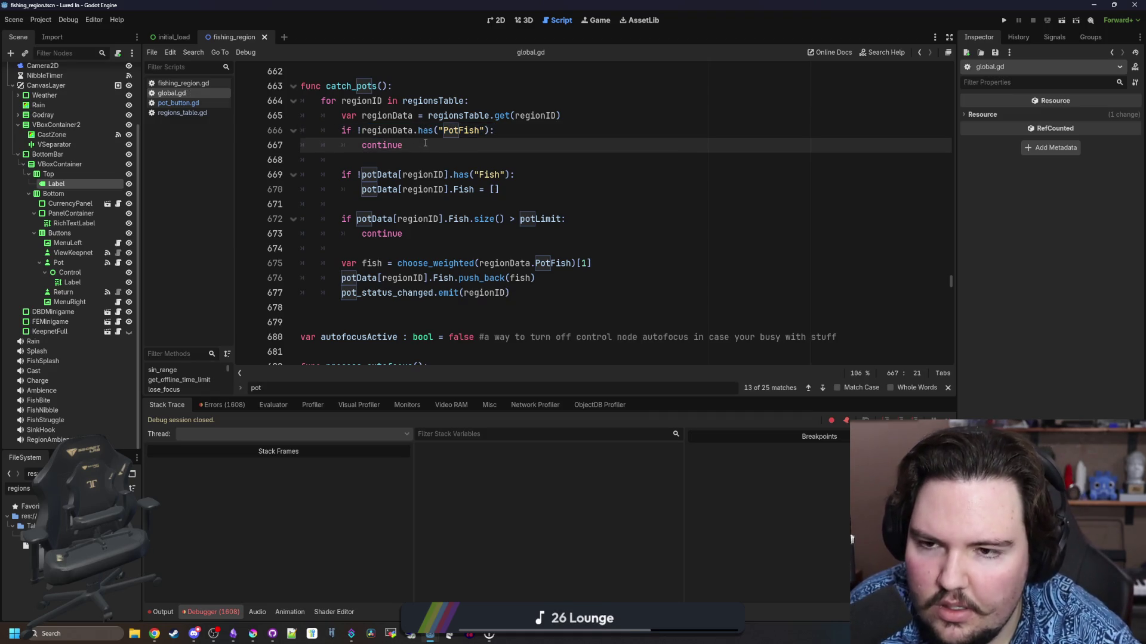
Review the PotFish check and empty Fish list initialisation lines in catch_pots
scroll(425, 143, up, 1)
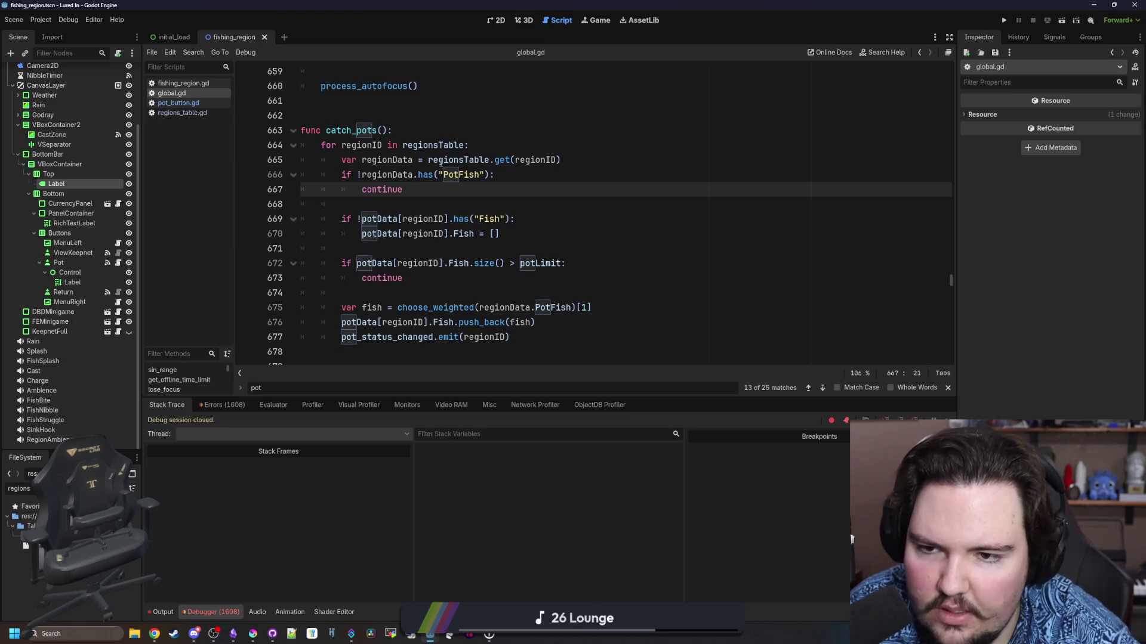
scroll(425, 171, down, 1)
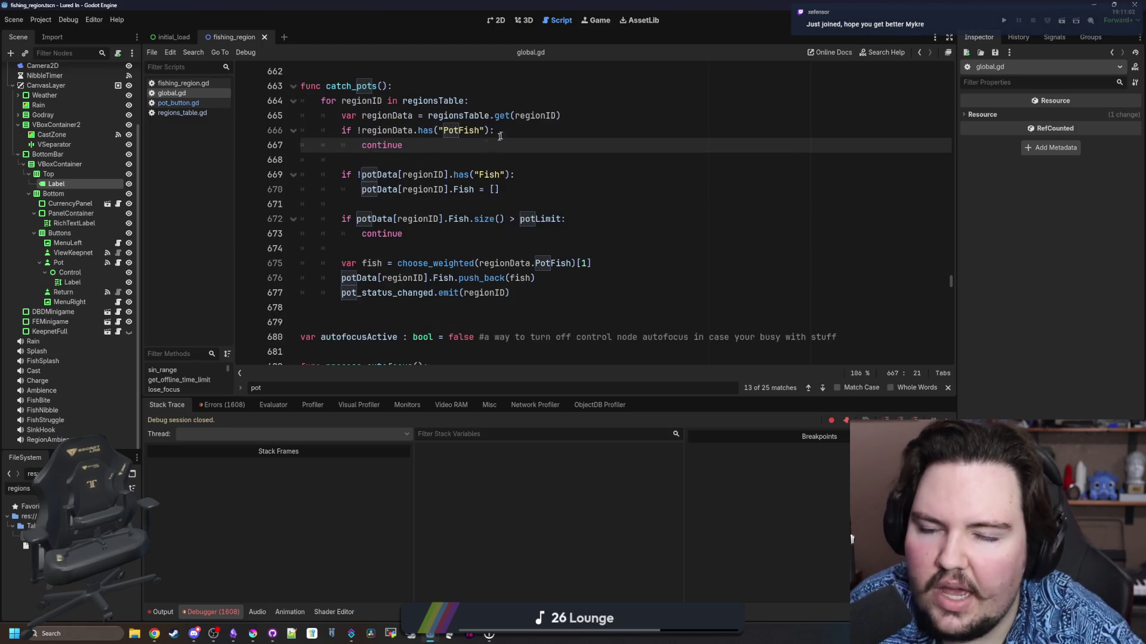
mouse_move(462, 149)
mouse_down()
mouse_move(301, 146)
mouse_move(310, 131)
mouse_up()
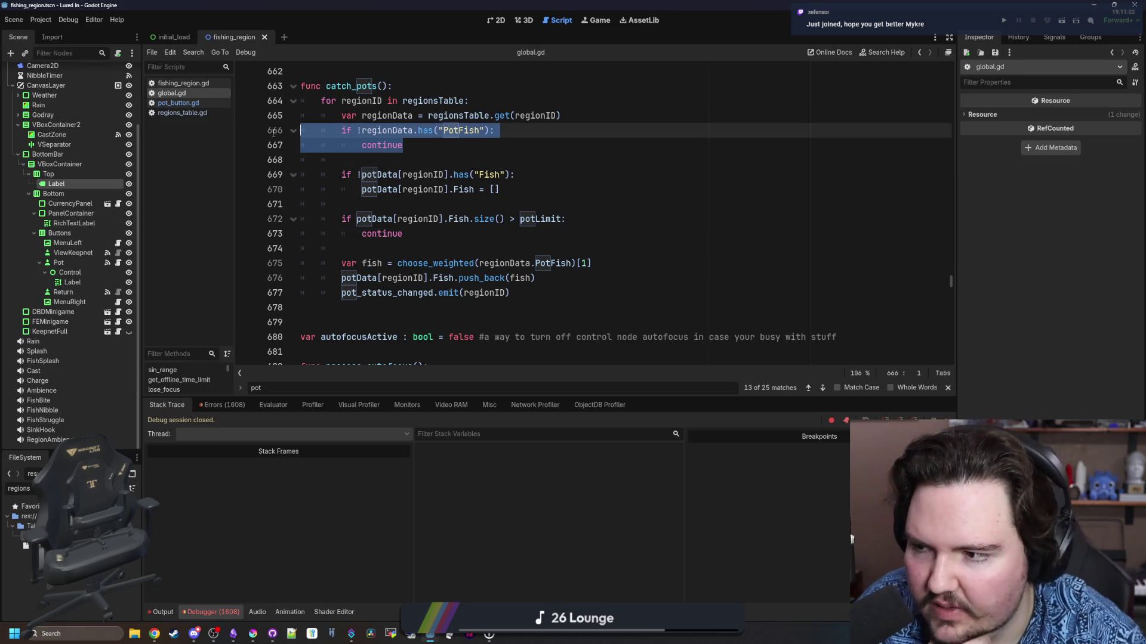
click(399, 136)
click(386, 161)
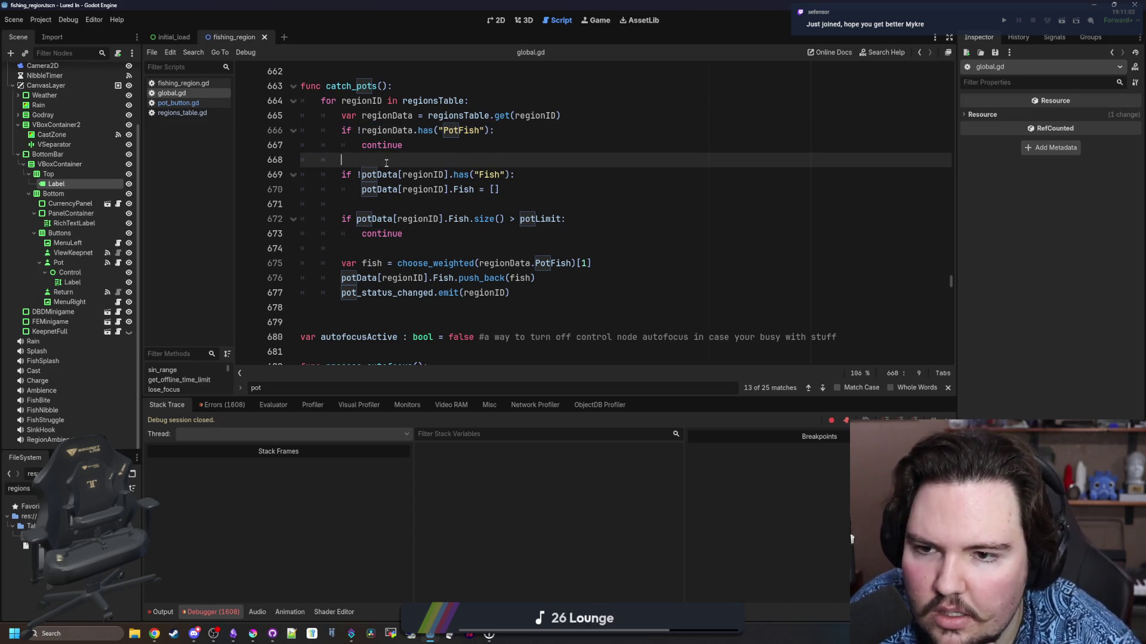
drag(522, 191, 302, 173)
click(413, 163)
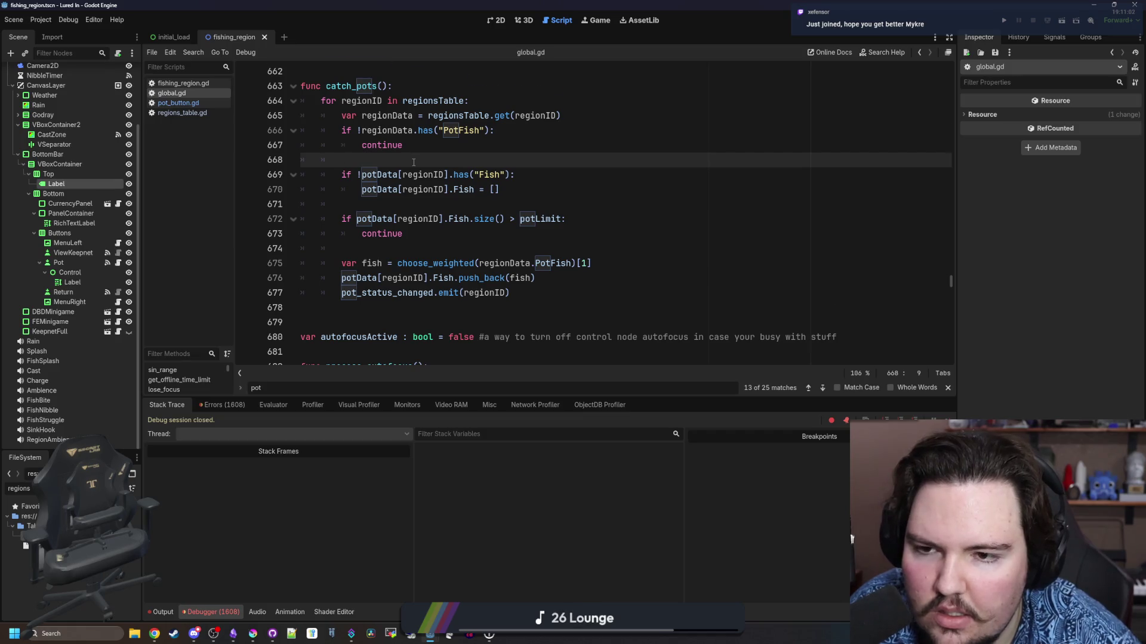
Recheck the Fish list setup down to the pot_status_changed emit, then save global.gd again
scroll(413, 162, down, 1)
click(405, 145)
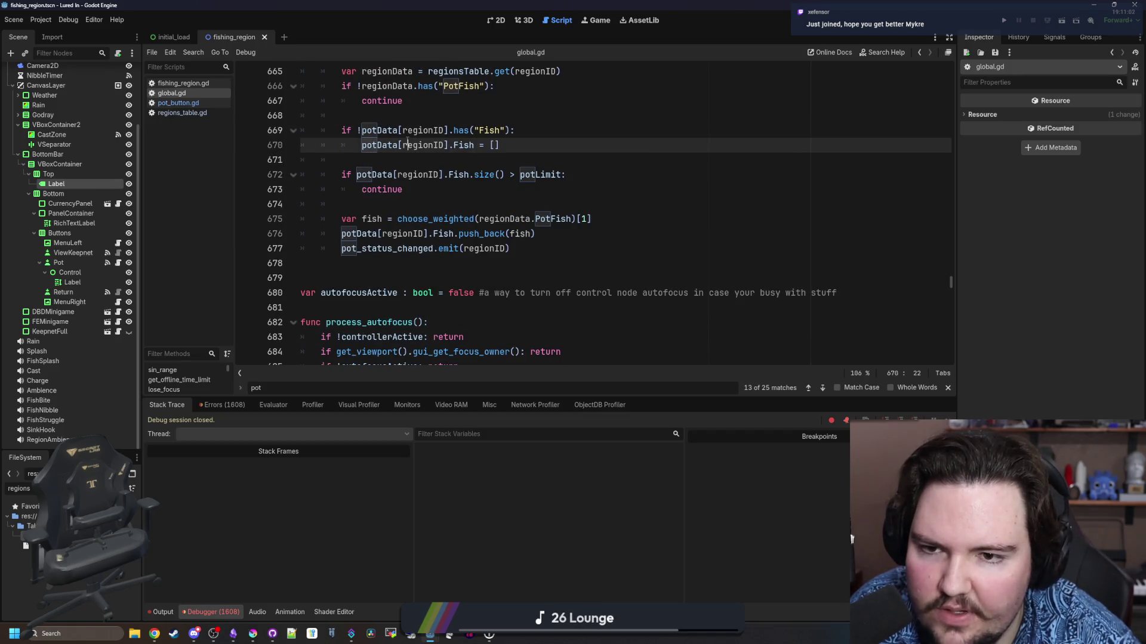
drag(561, 155, 343, 130)
click(536, 178)
key(Up)
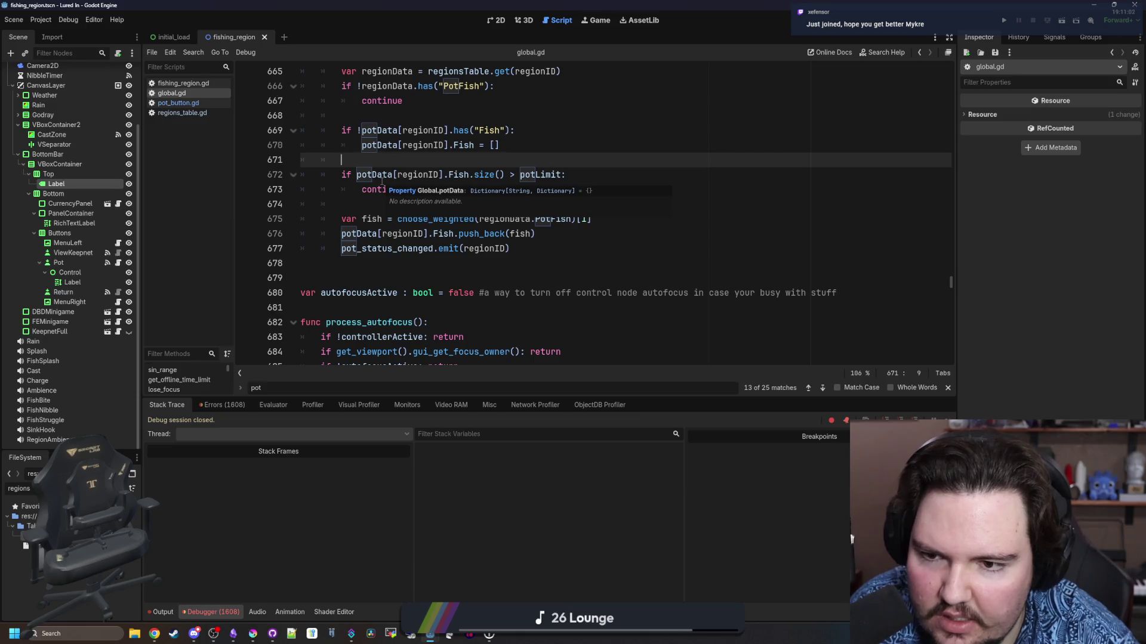
click(356, 205)
click(517, 252)
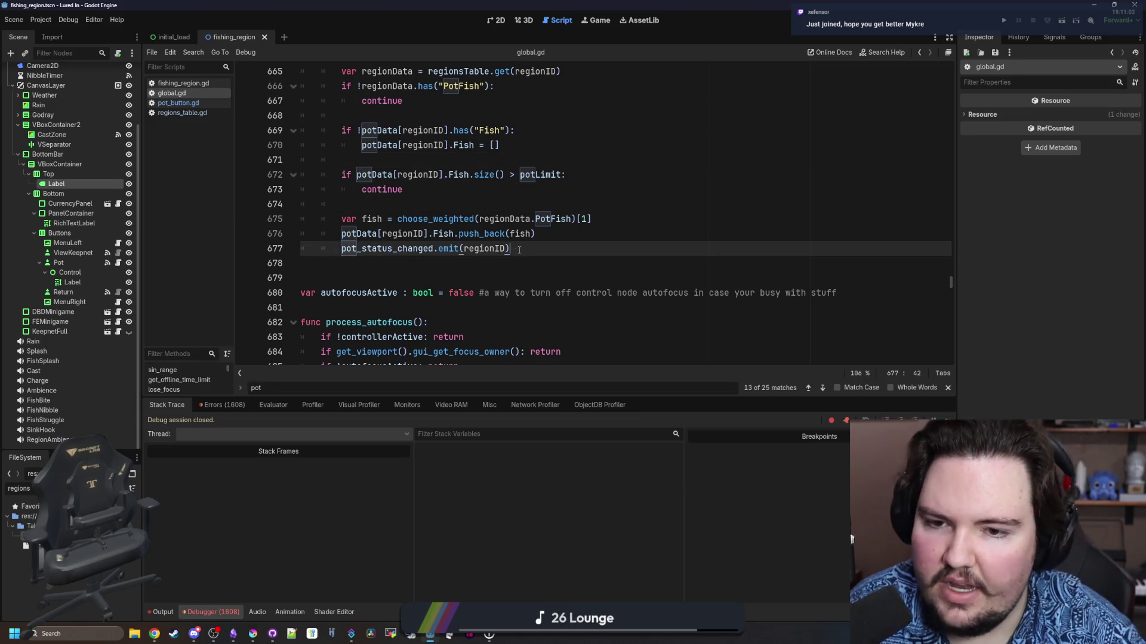
key(ctrl+s)
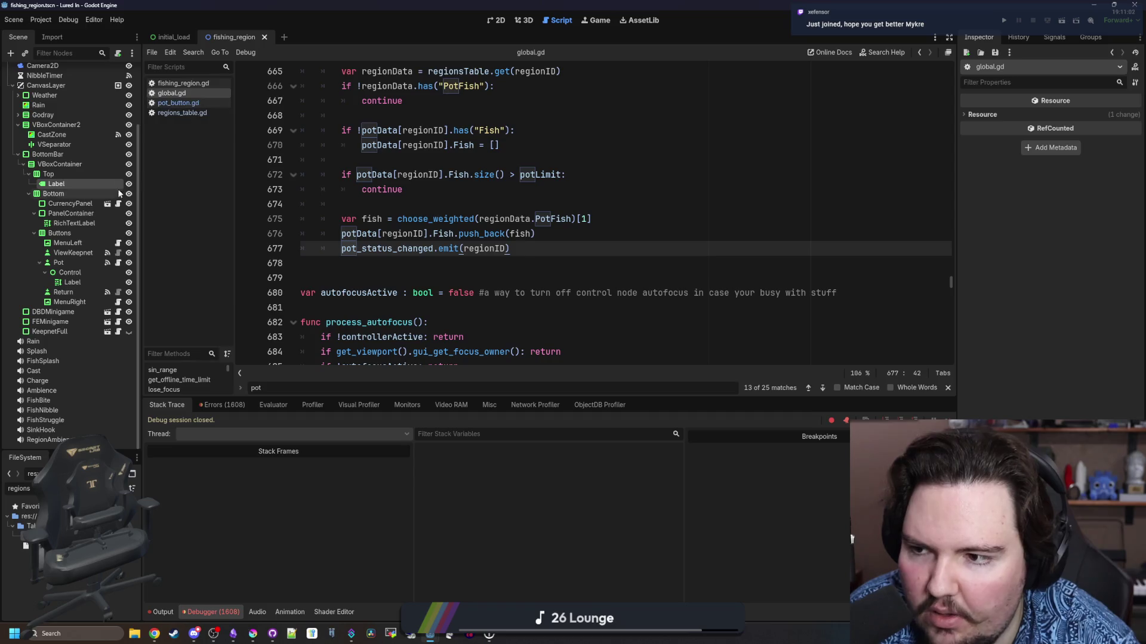
Open pot_button.gd and look at the active-pot branch's Raise Pot lines
click(118, 263)
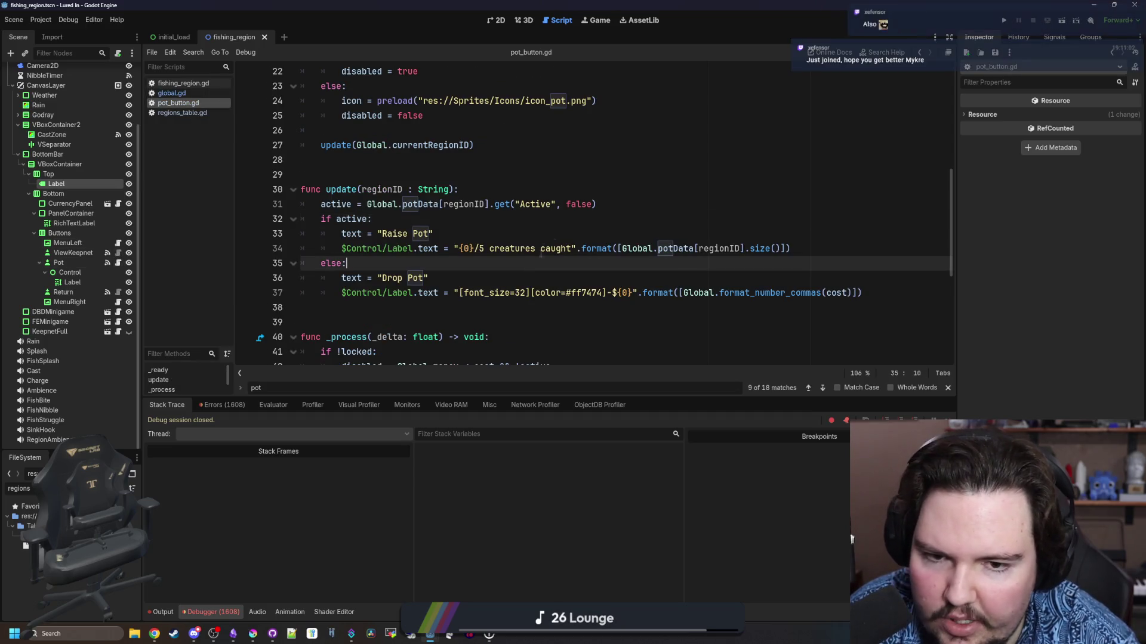
drag(780, 244, 779, 220)
click(780, 234)
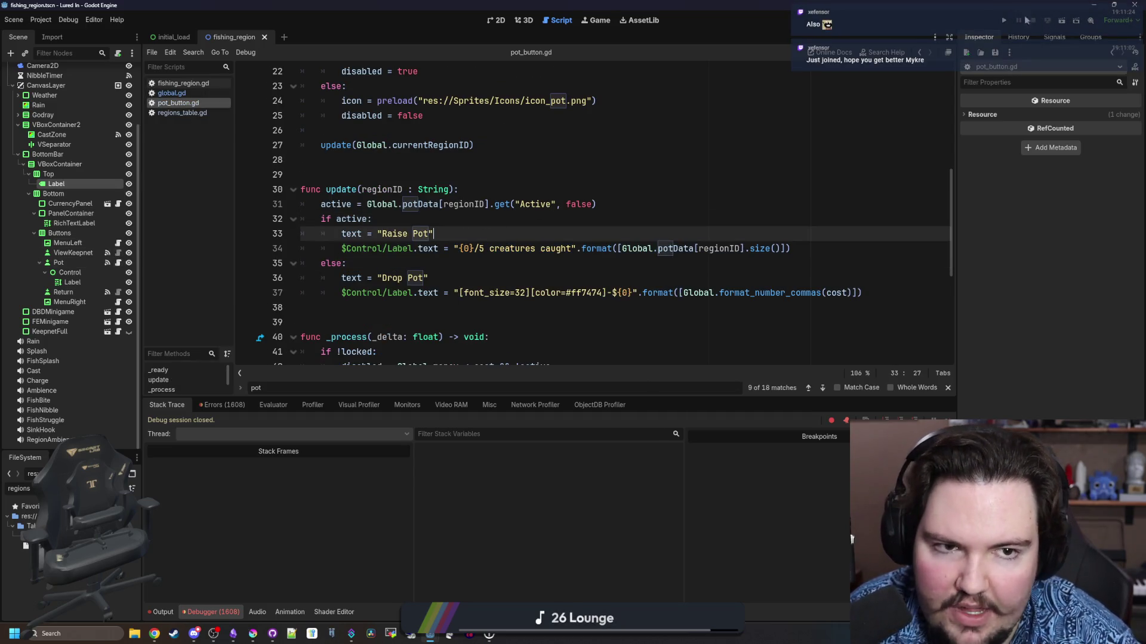
Run the project, dismiss the Welcome Back popup, and switch over to Discord
click(1007, 21)
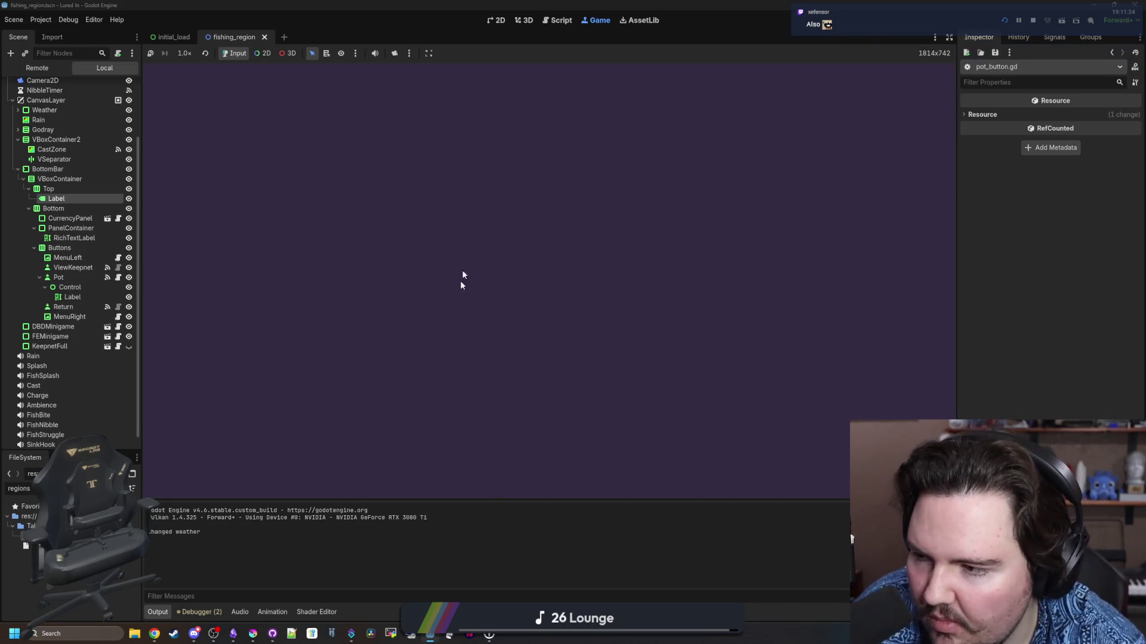
click(582, 330)
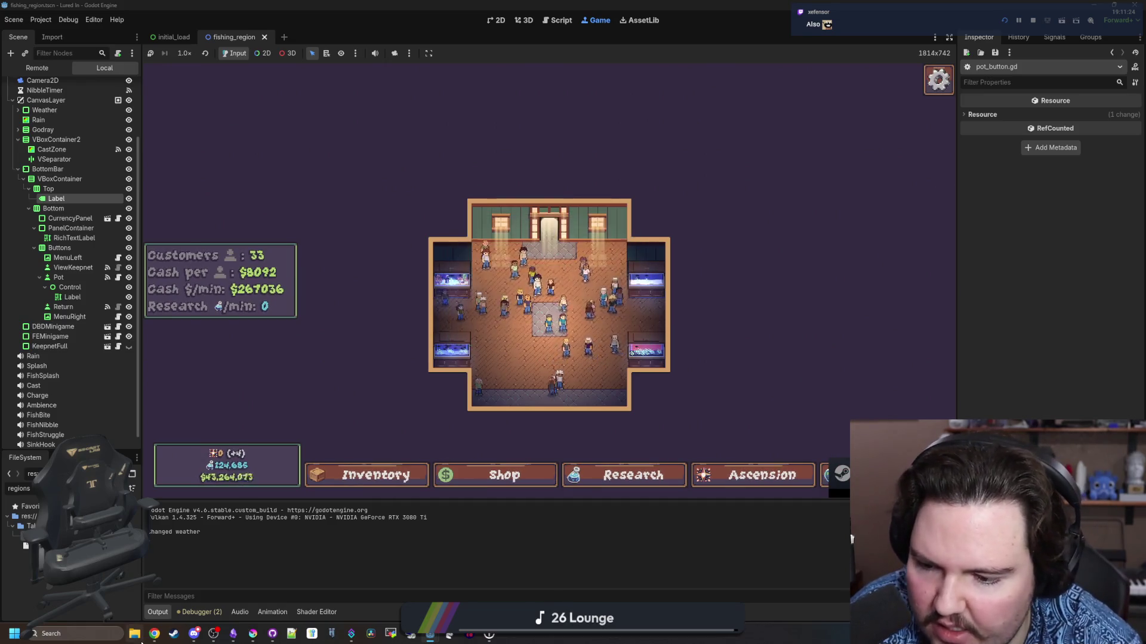
mouse_move(194, 634)
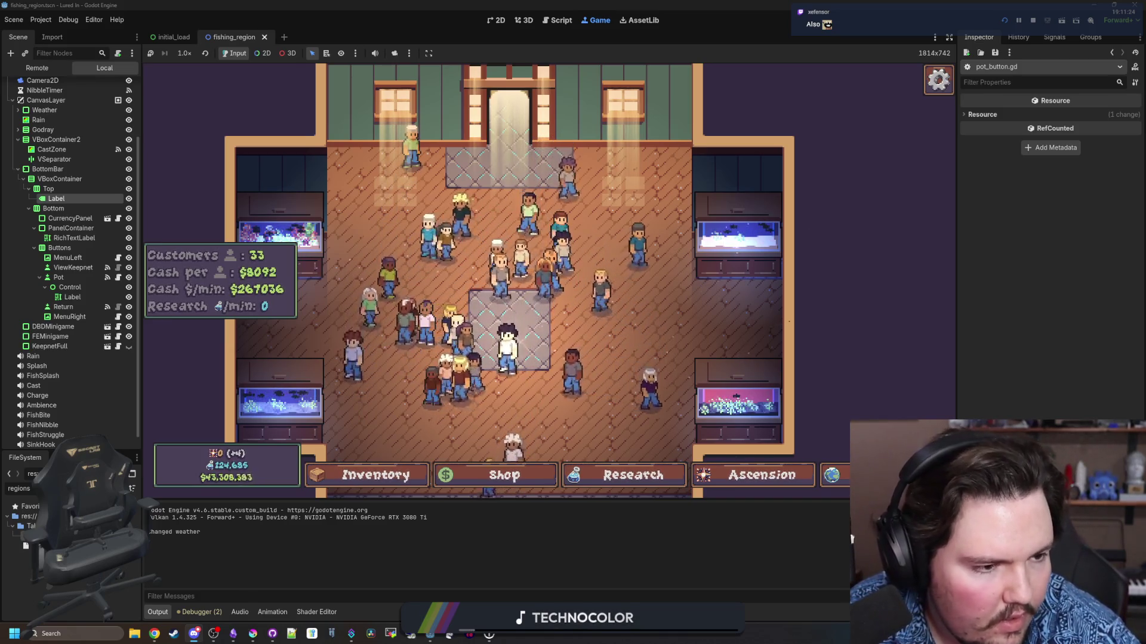
key(alt+Tab)
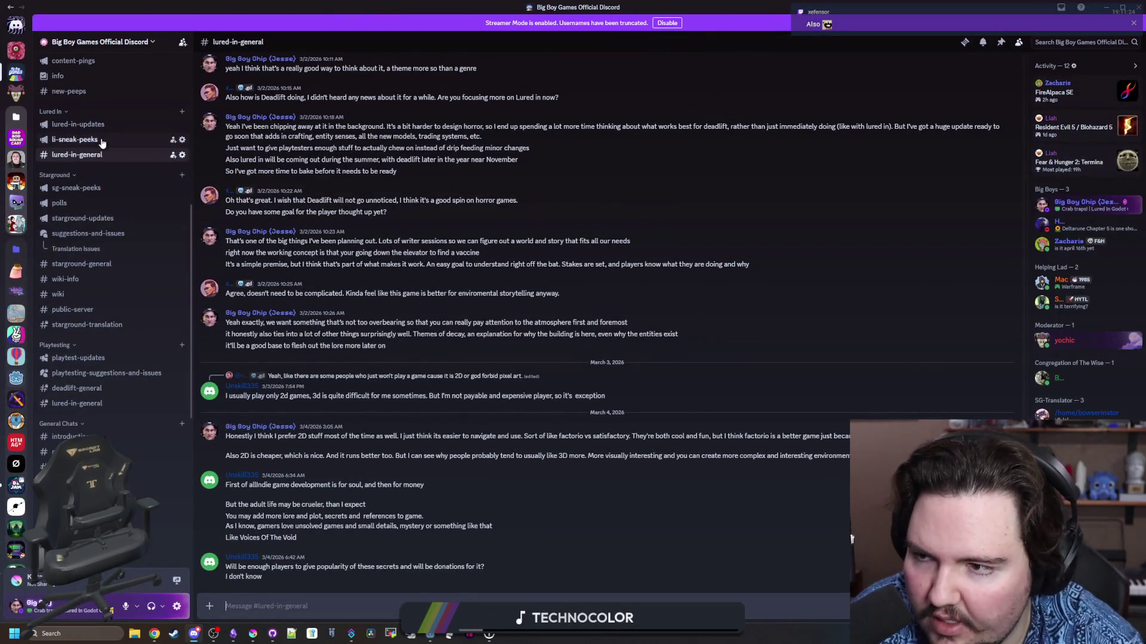
Jump to the latest lured-in-general messages and highlight the tank decoration suggestions
scroll(103, 227, up, 3)
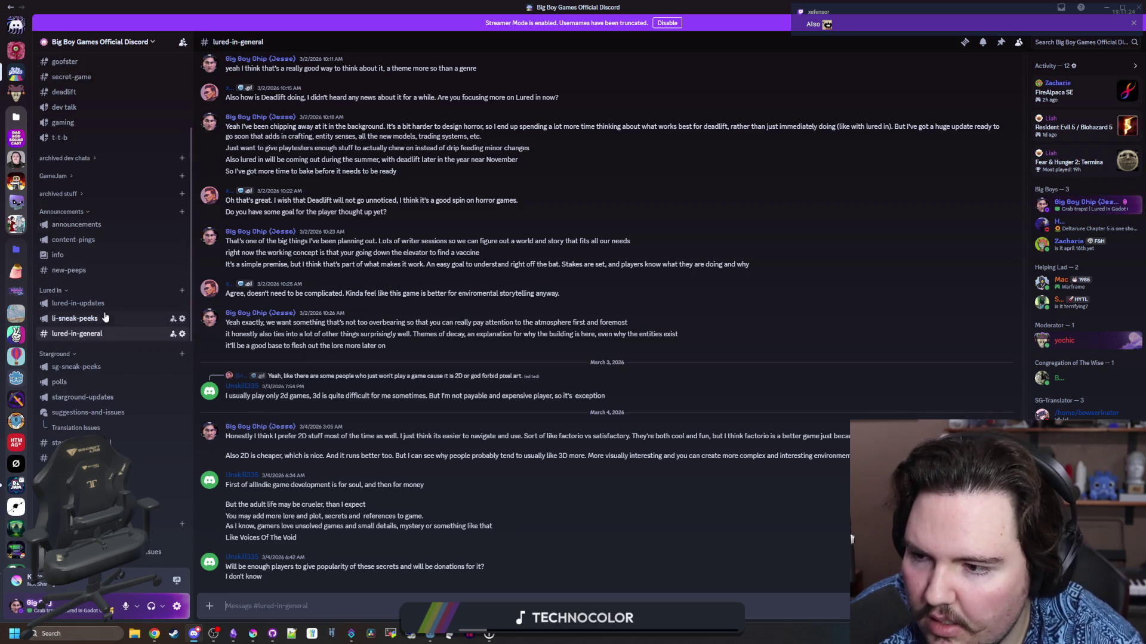
scroll(100, 397, down, 3)
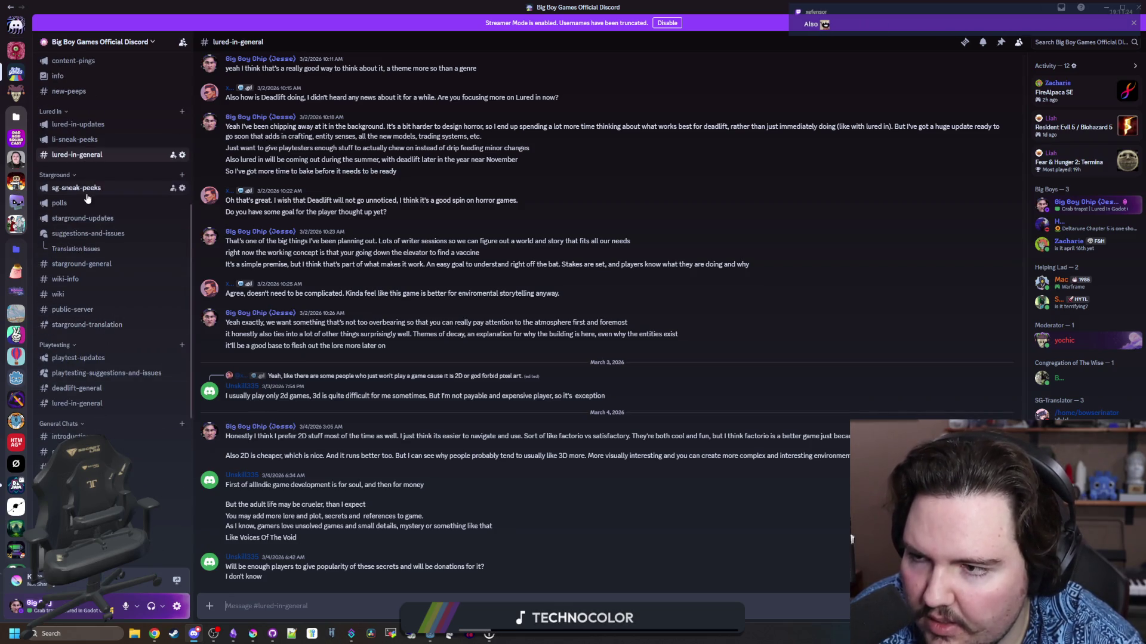
scroll(87, 198, up, 1)
click(102, 213)
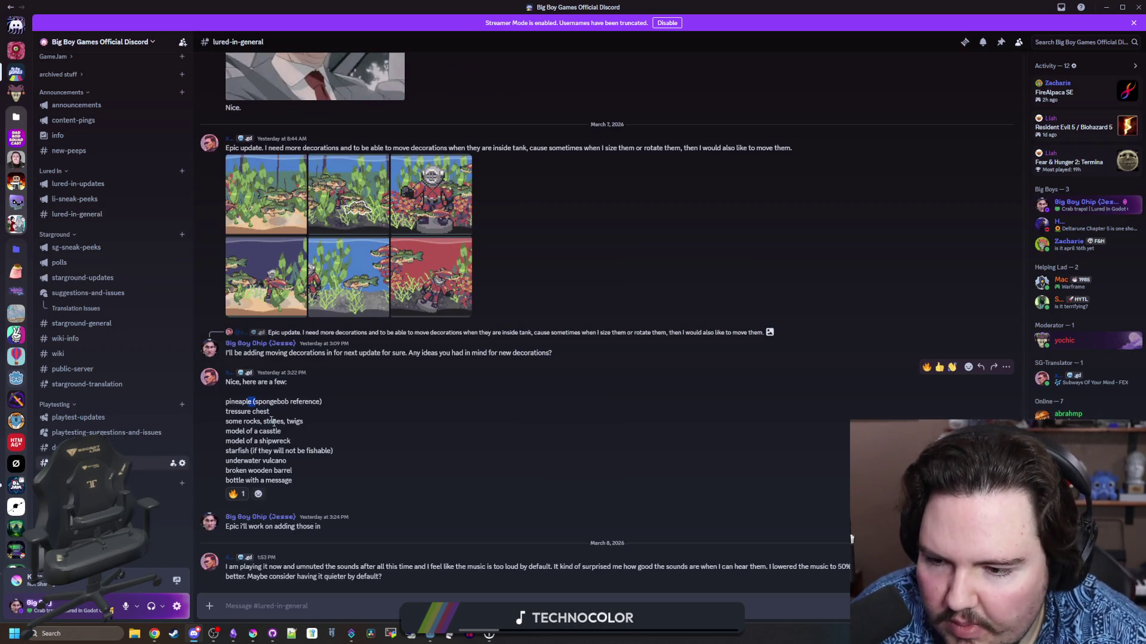
drag(273, 422, 317, 461)
click(317, 461)
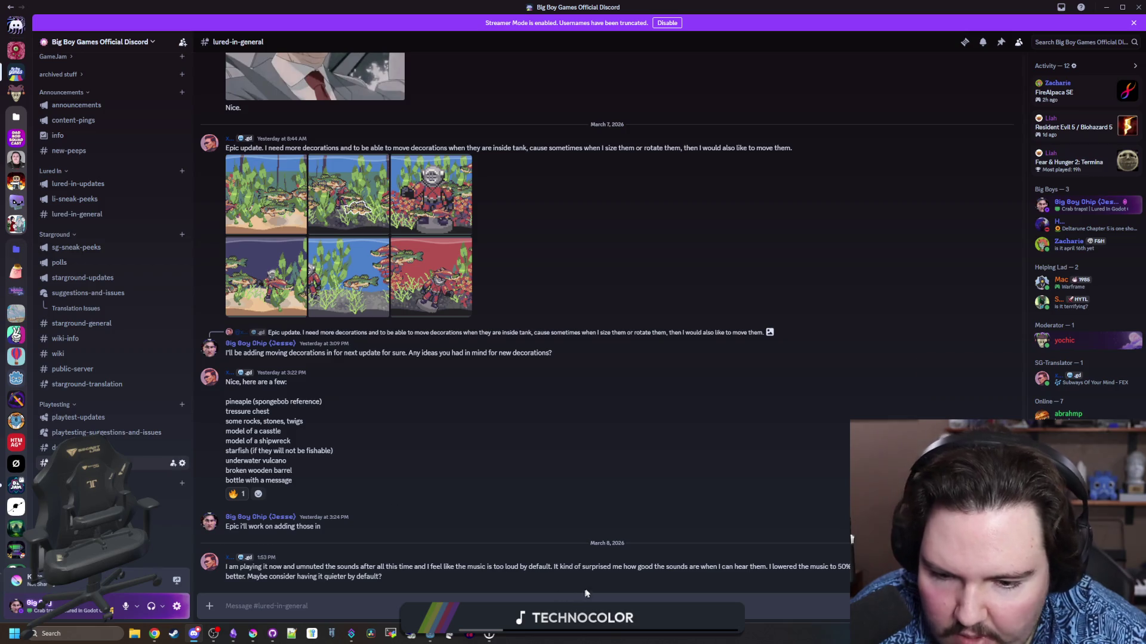
drag(592, 564, 837, 583)
click(837, 583)
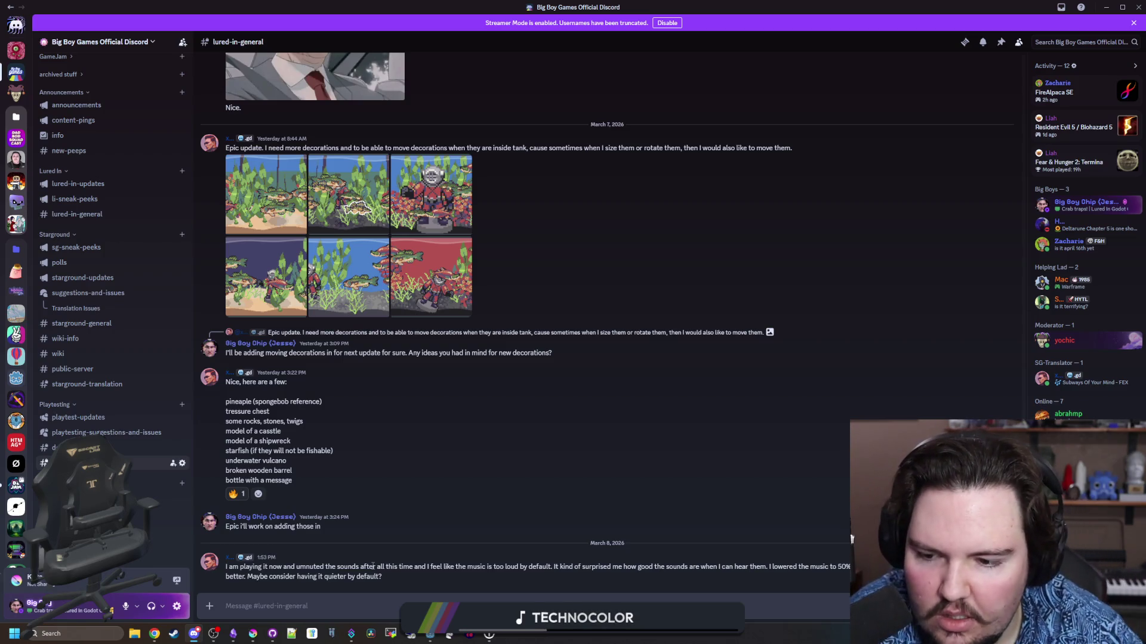
Scroll back and highlight the decoration ideas list once more
scroll(422, 427, up, 2)
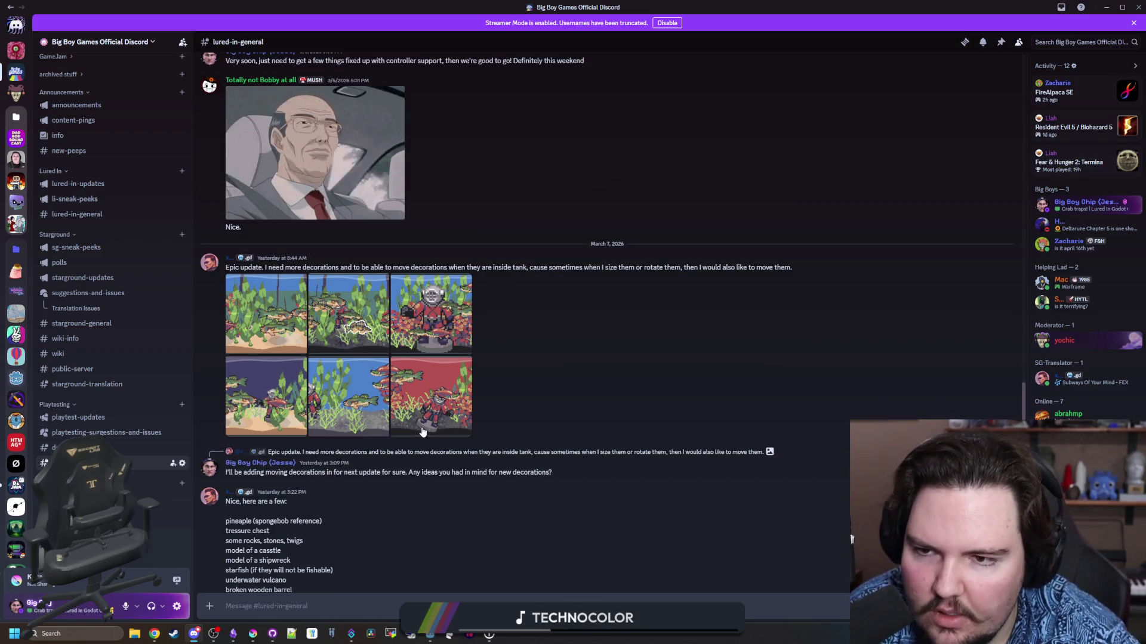
scroll(422, 430, down, 2)
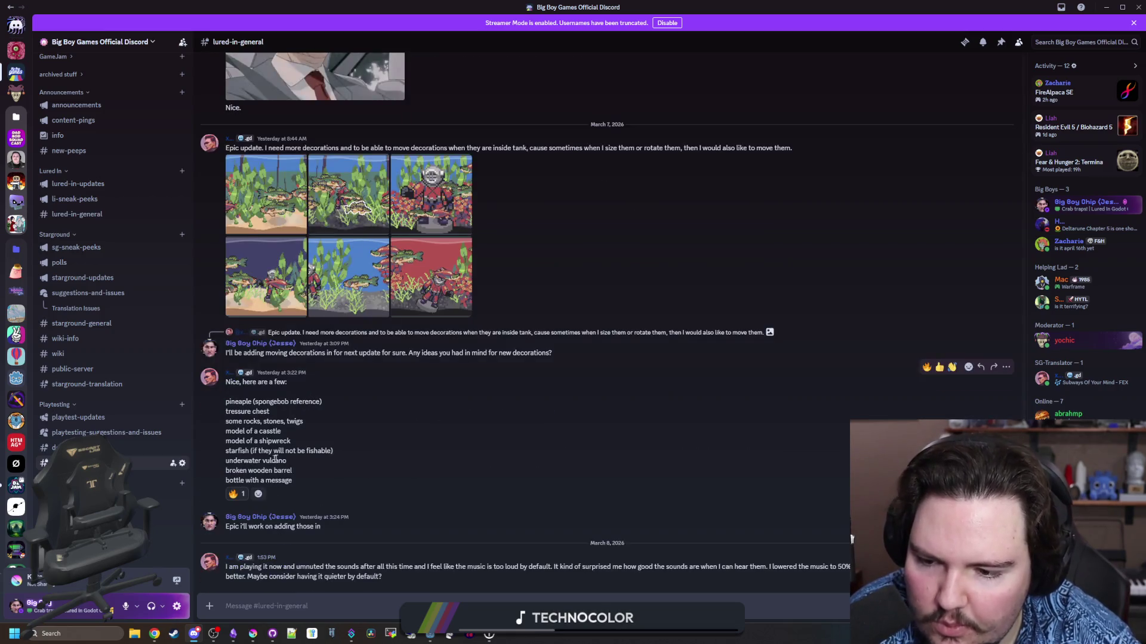
drag(299, 480, 222, 401)
click(440, 438)
scroll(440, 437, up, 4)
Return to the game, travel to the rainy Pond area, and open pot_button.gd
key(alt+Tab)
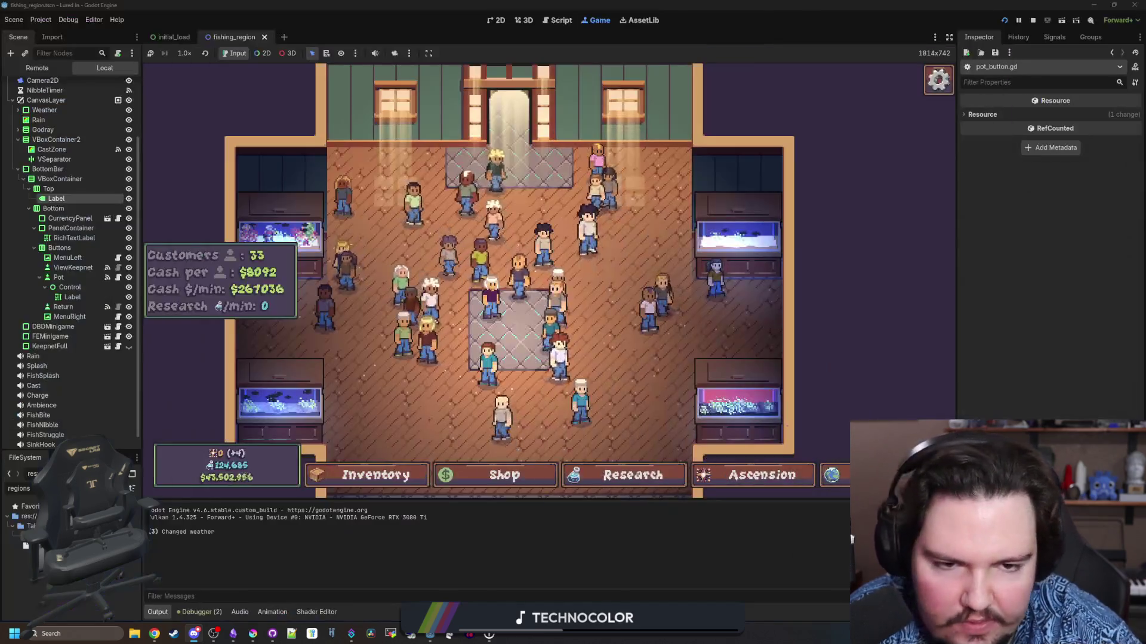
click(829, 475)
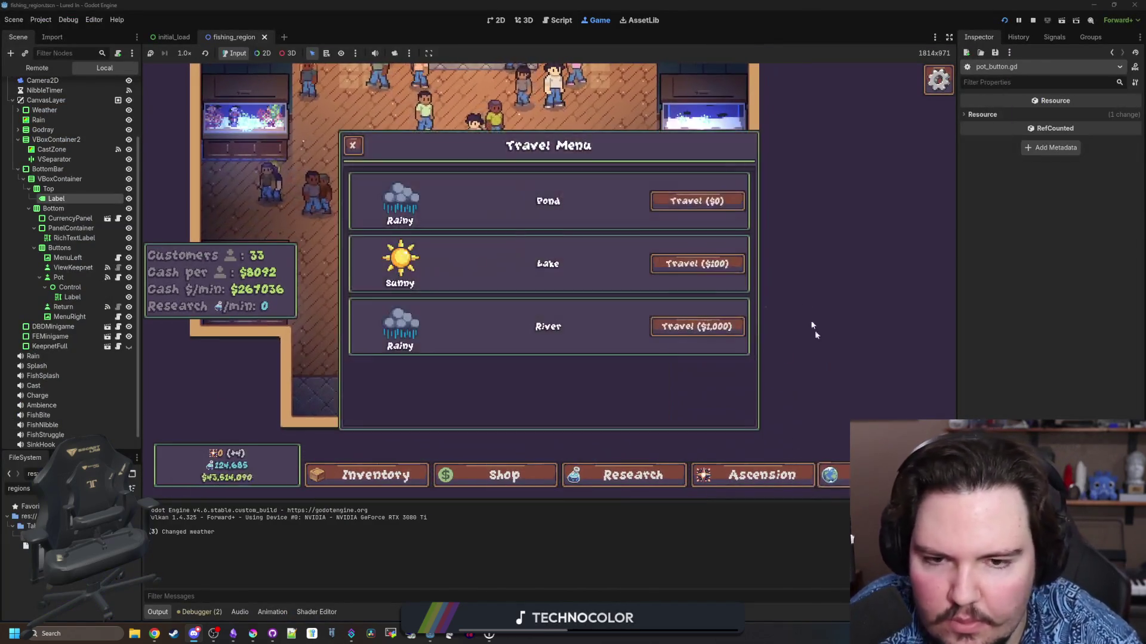
click(697, 201)
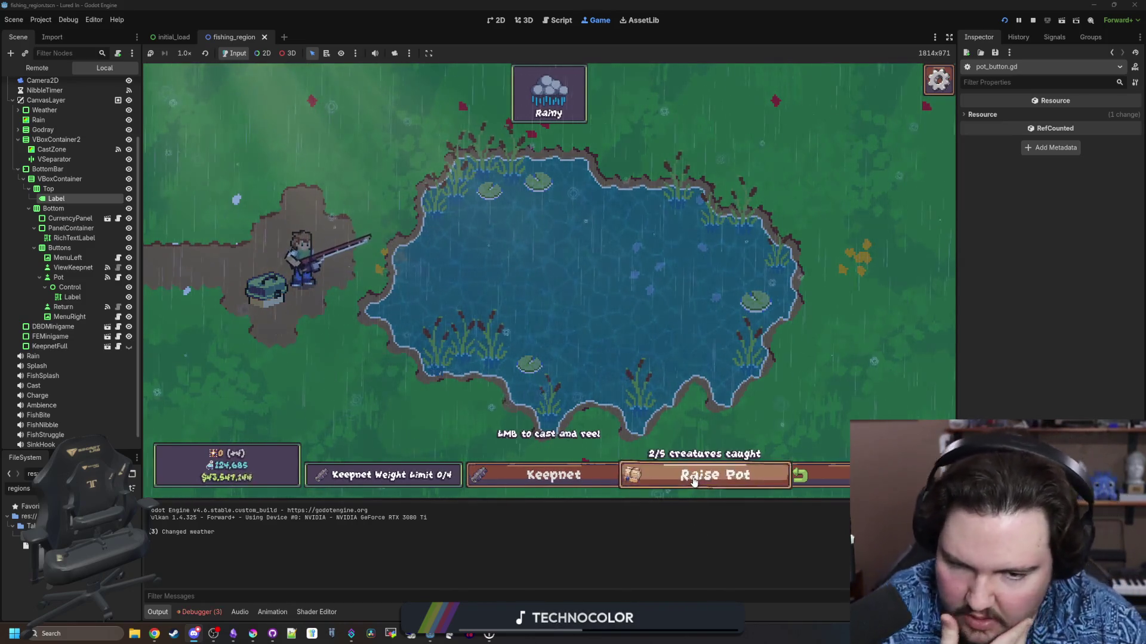
click(117, 278)
click(491, 321)
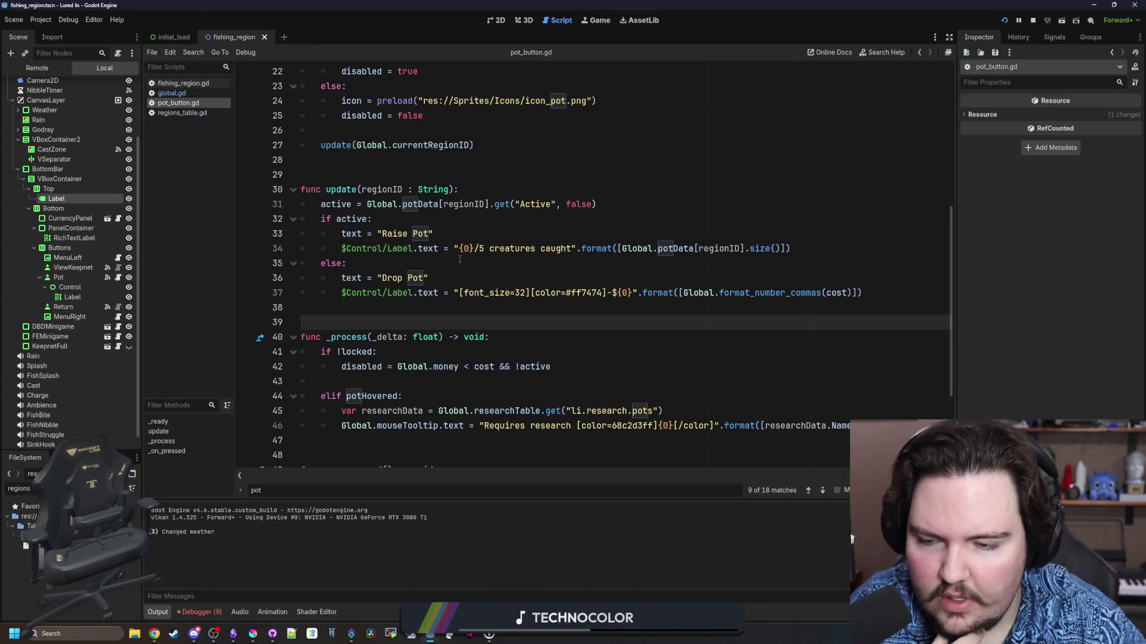
Open the Debugger's Errors list and jump to the pot_button.gd:52 error line
scroll(459, 259, down, 3)
click(402, 302)
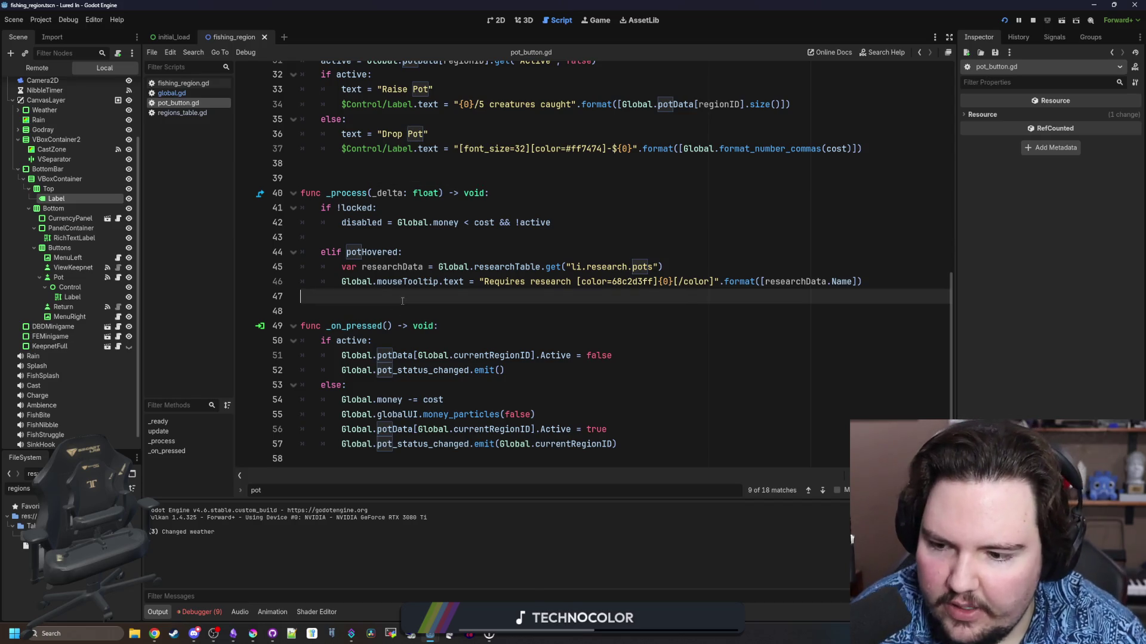
click(202, 612)
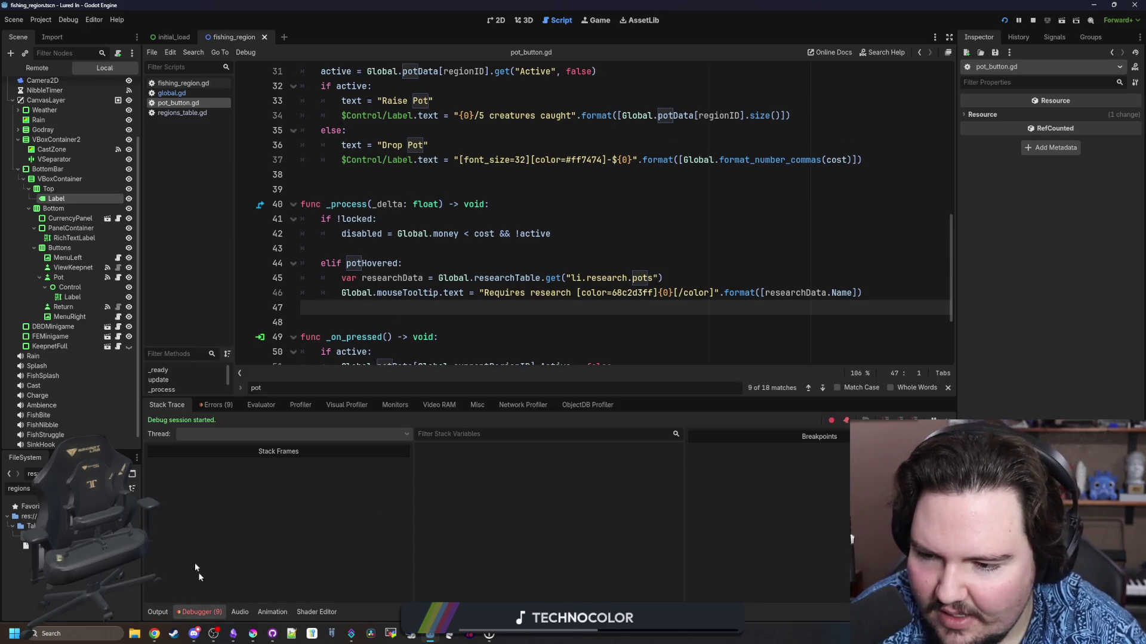
click(217, 409)
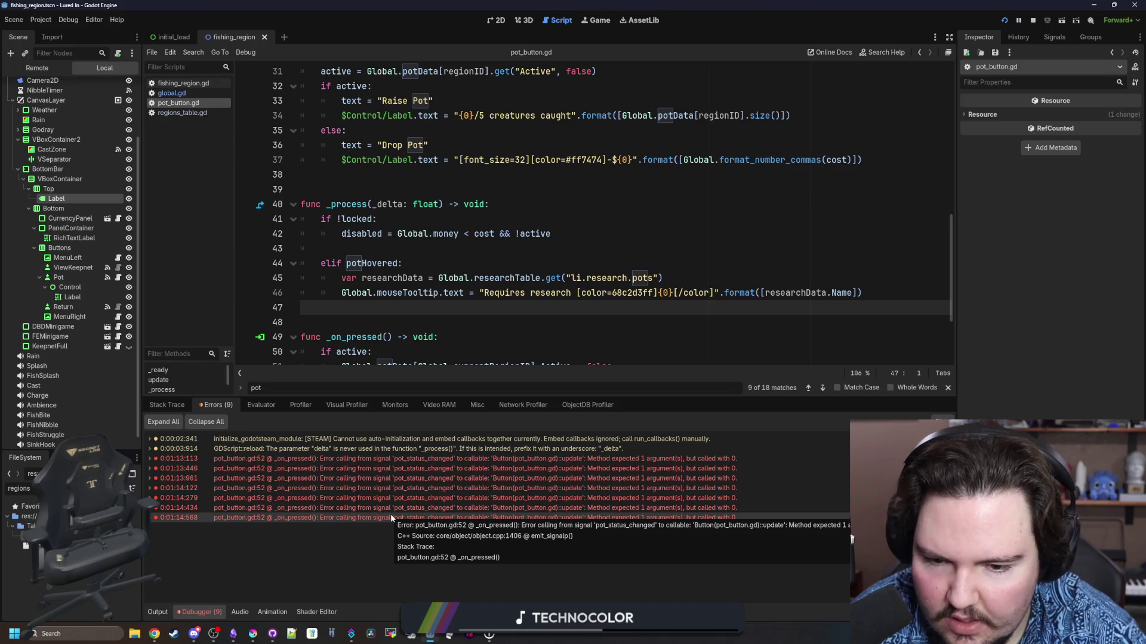
double_click(374, 516)
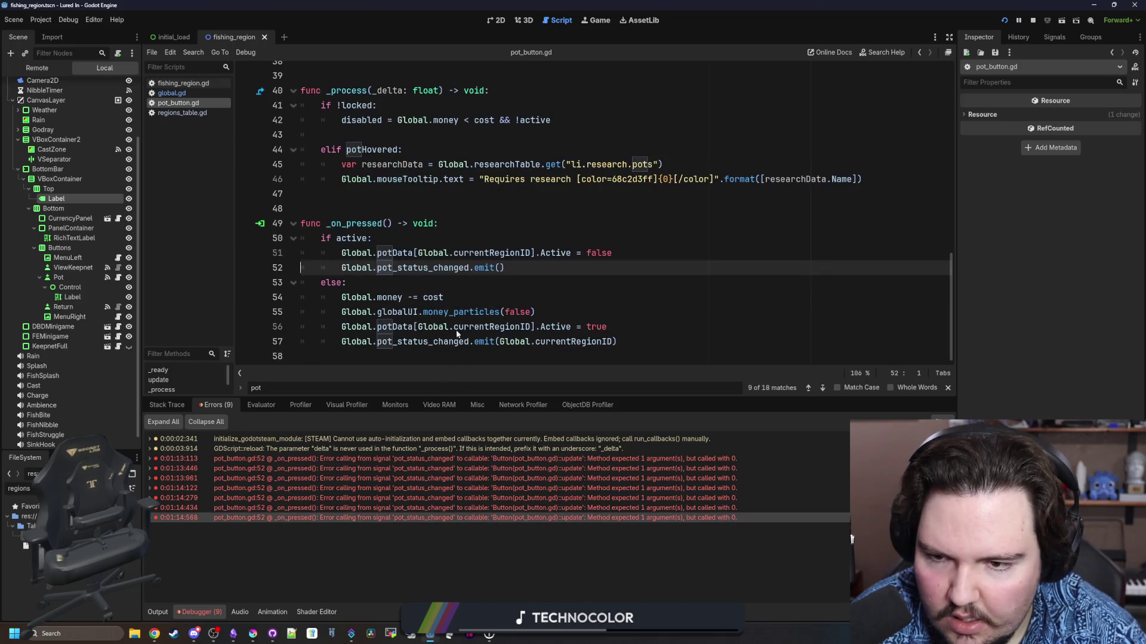
Copy Global.currentRegionID from line 57 into the empty emit() on line 52
click(455, 289)
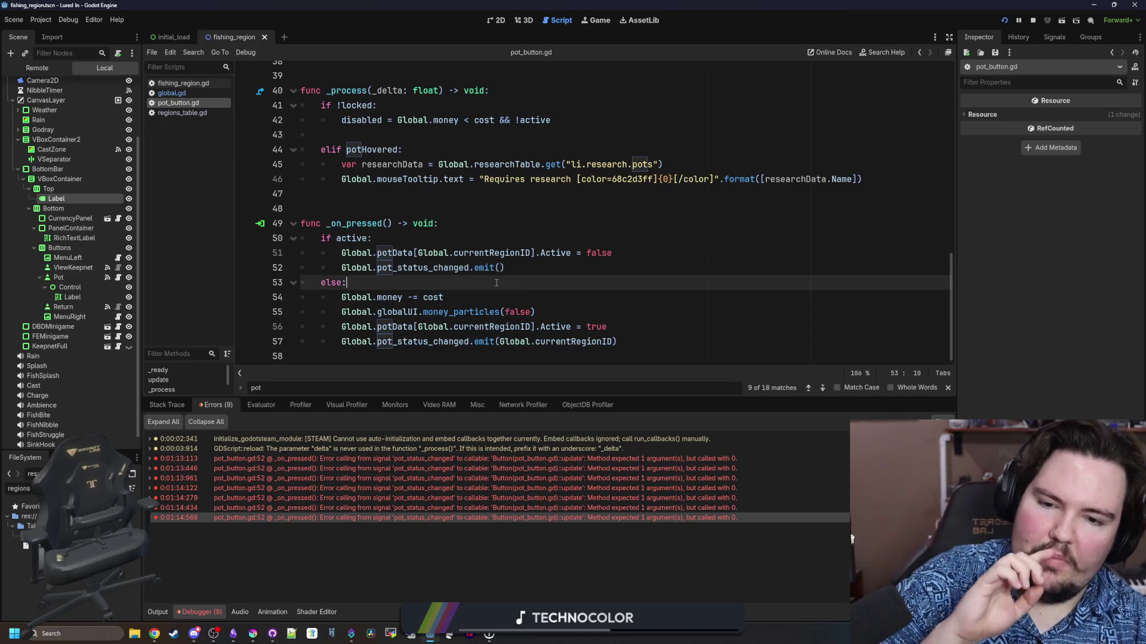
click(615, 343)
drag(561, 341, 500, 341)
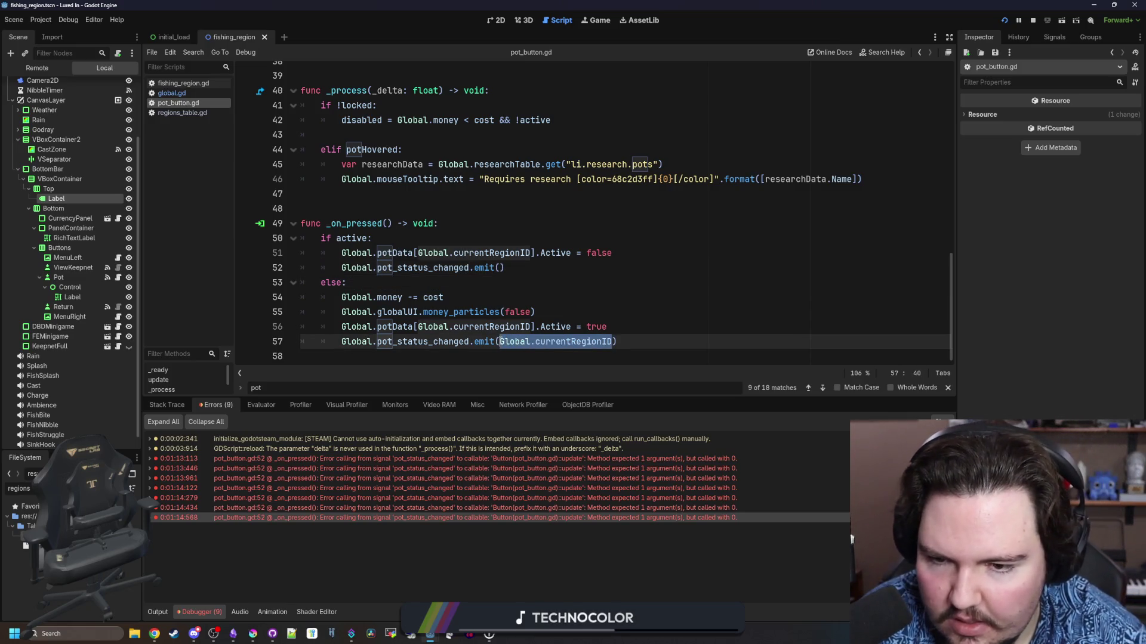
key(ctrl+c)
click(499, 268)
key(ctrl+v)
key(Up)
key(Up)
key(Up)
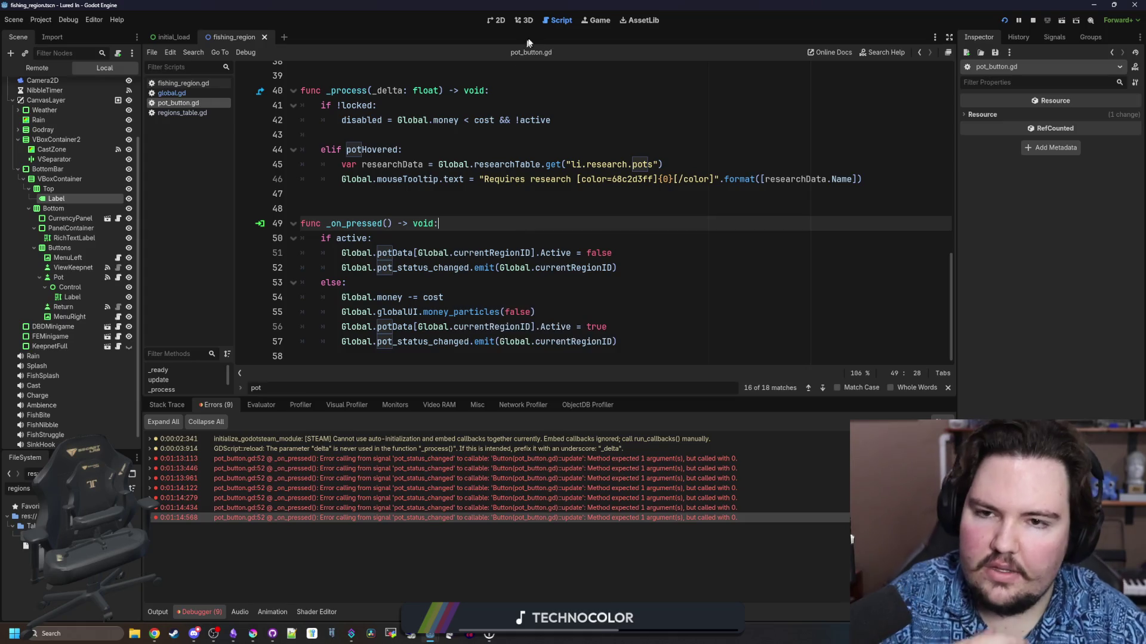
click(599, 21)
Toggle Drop Pot and Raise Pot several times to test the fixed signal
click(710, 387)
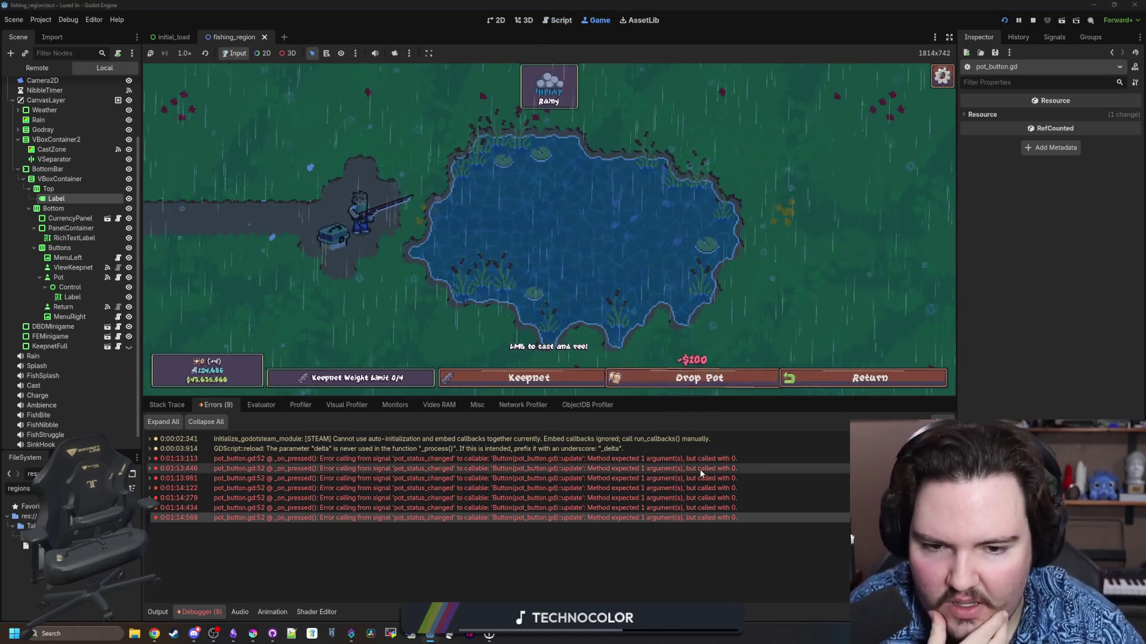
click(713, 388)
click(715, 388)
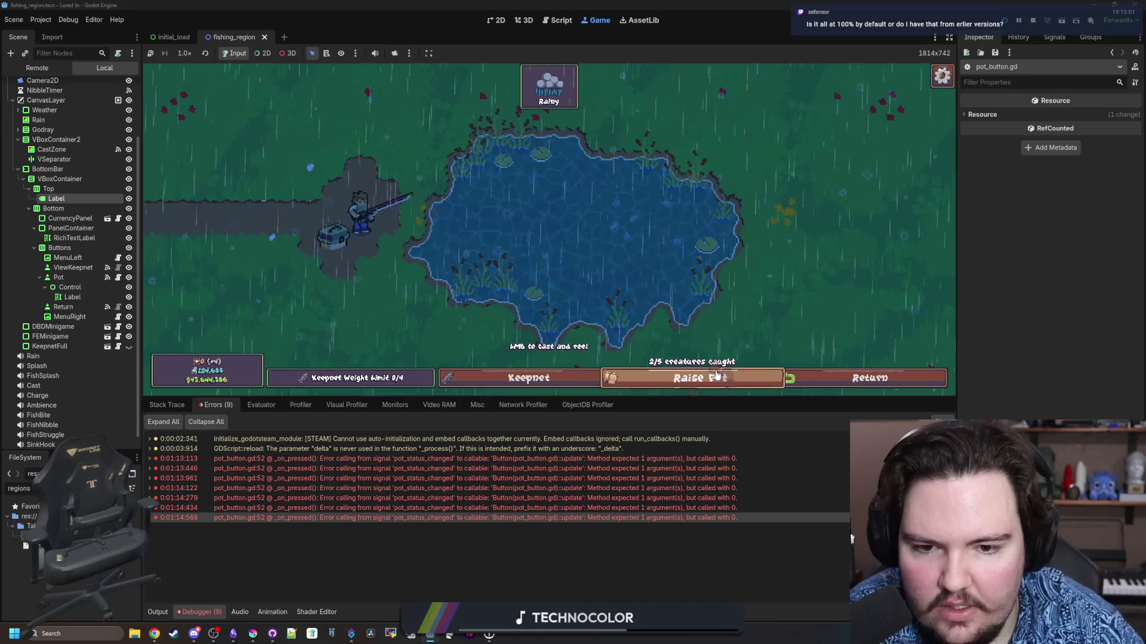
click(717, 389)
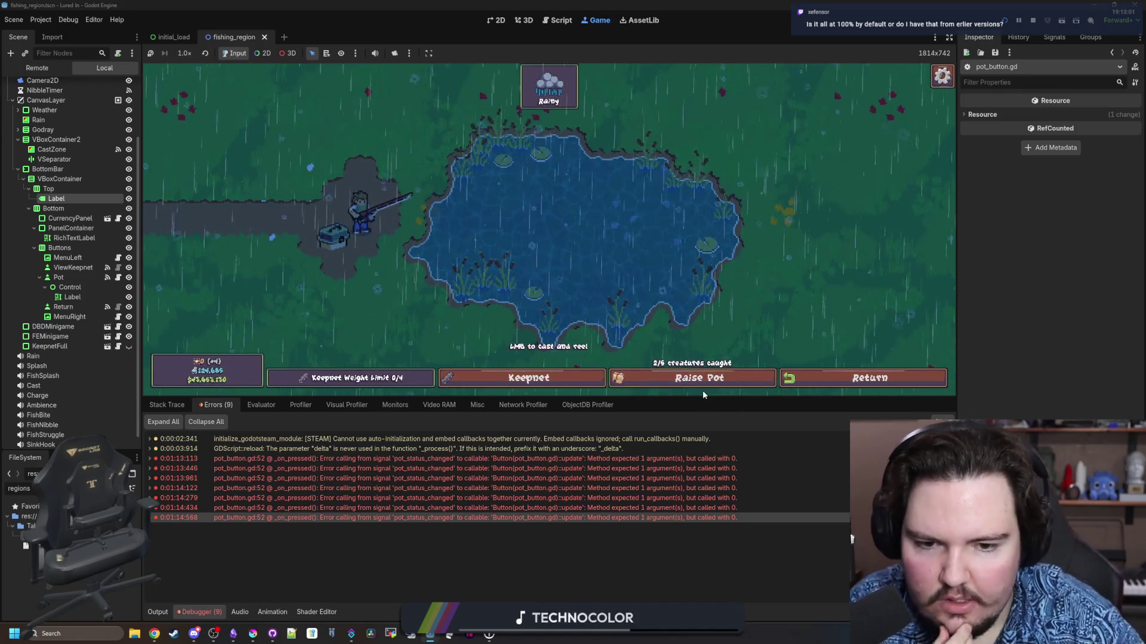
click(722, 383)
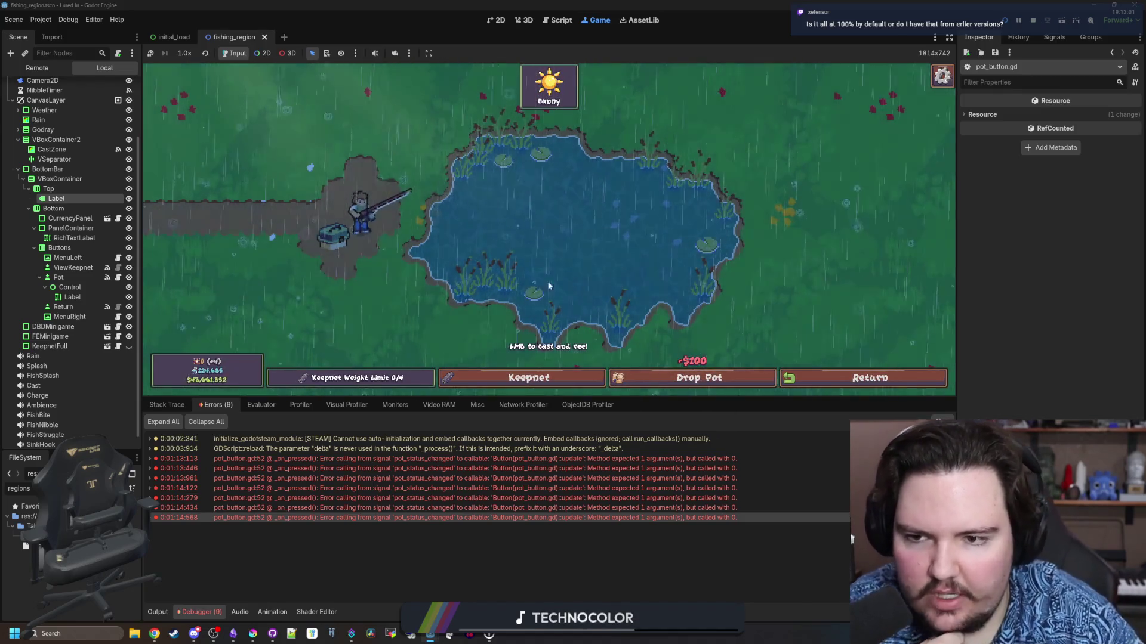
click(671, 378)
click(671, 378)
Cast and reel in a line, then filter FileSystem by 'glob' and open global.gd
click(624, 277)
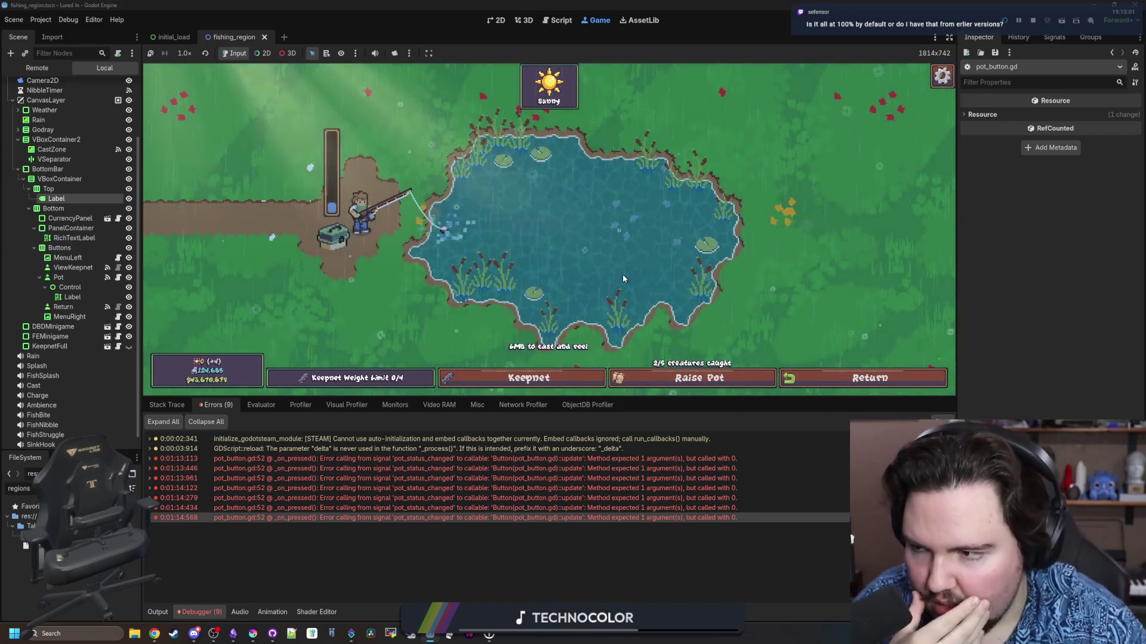
click(607, 253)
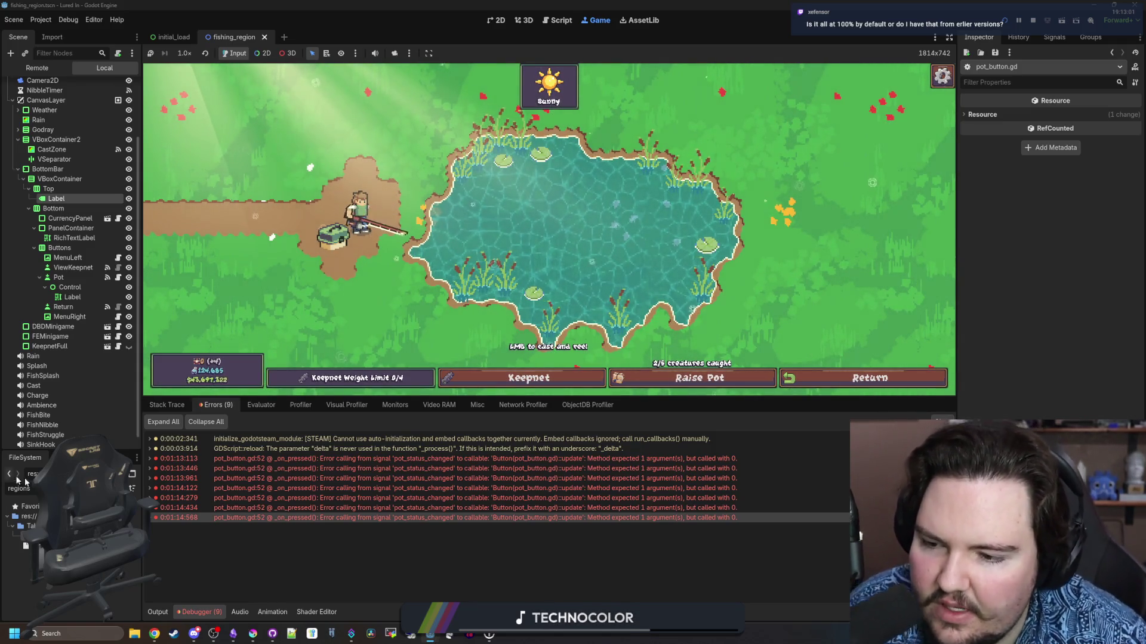
text(glob)
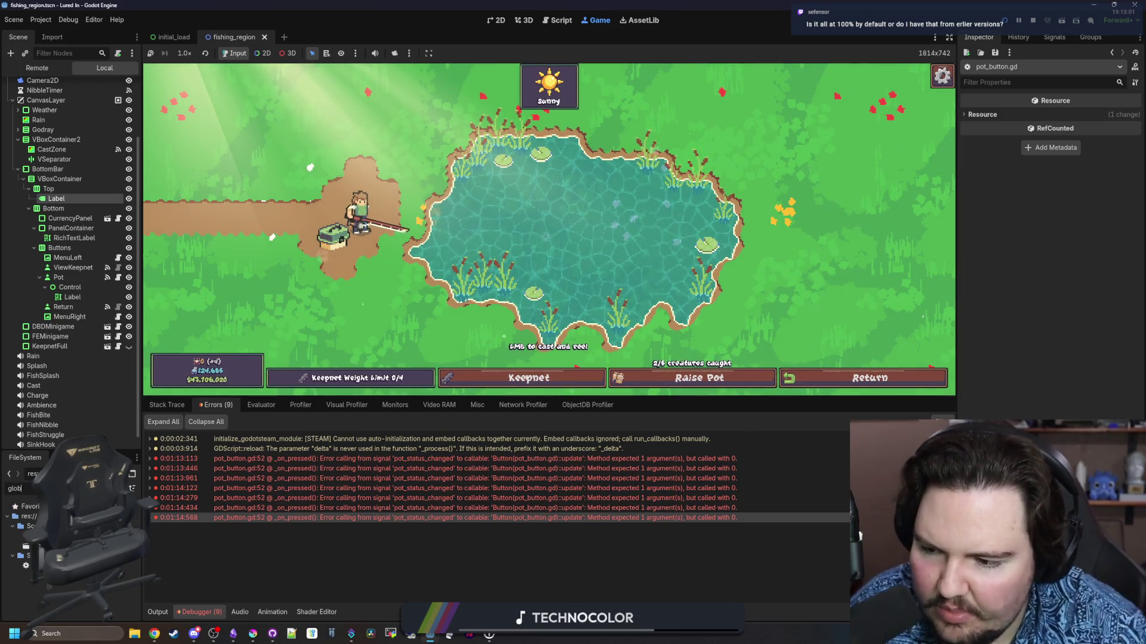
double_click(71, 566)
Search global.gd for 'load_' and inspect load_user_data's bus volume lines, including the 0.5 master default
key(ctrl+f)
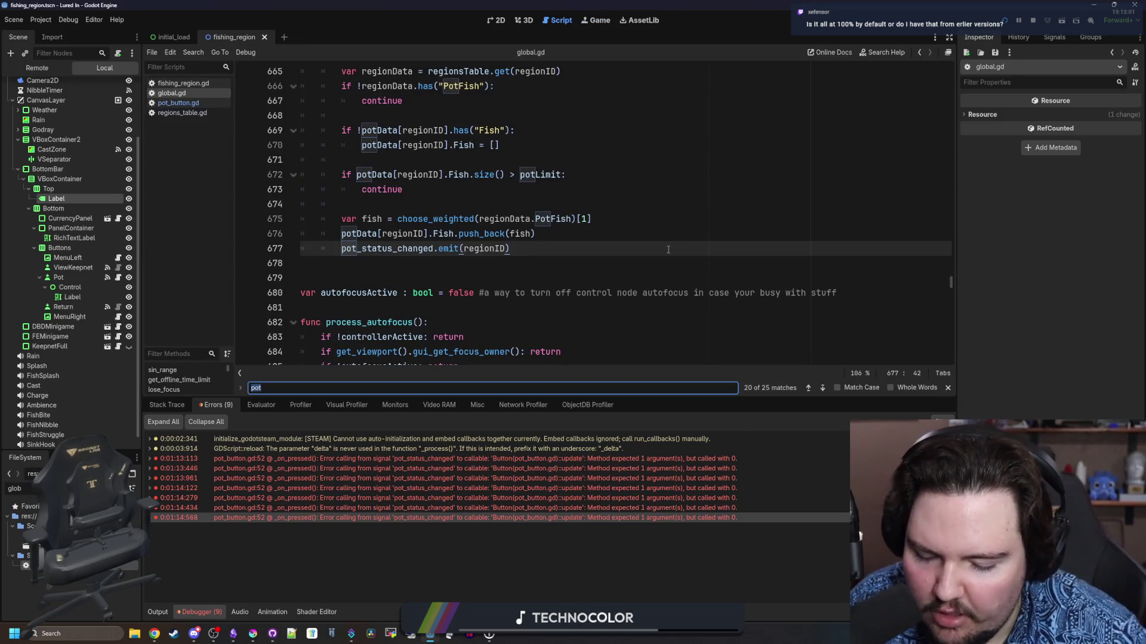
text(load_user_se)
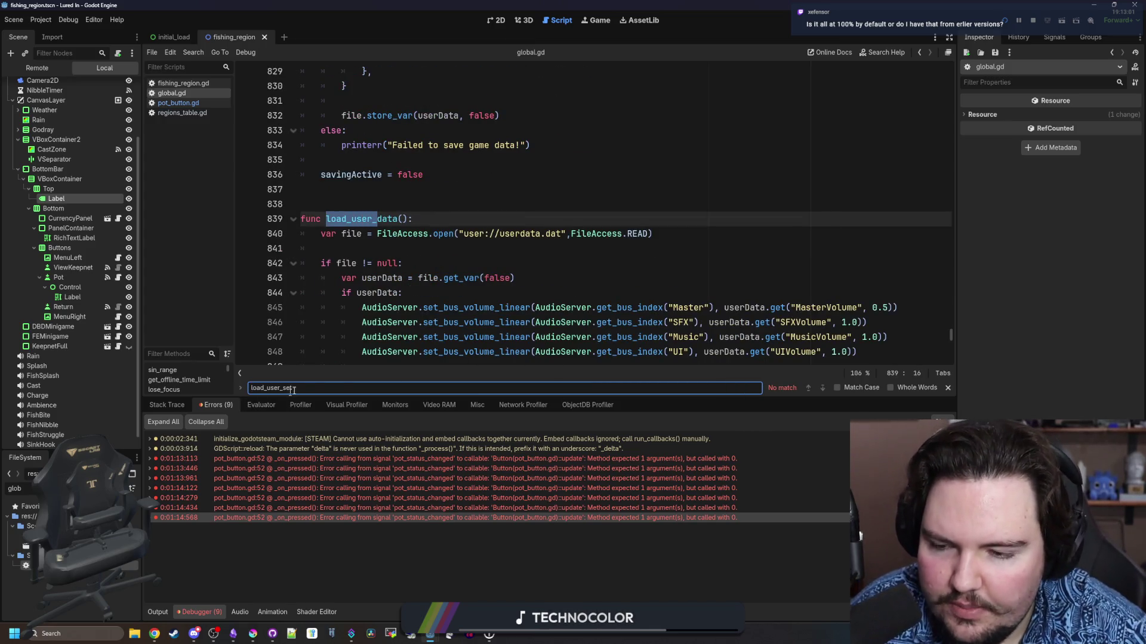
scroll(478, 246, down, 2)
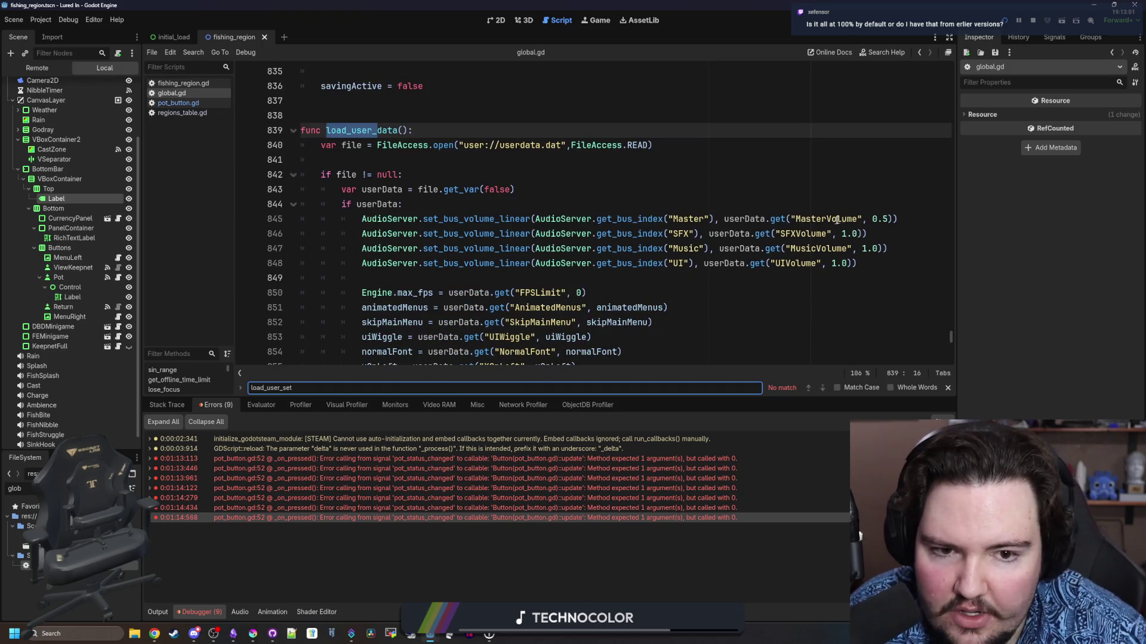
drag(912, 216, 438, 205)
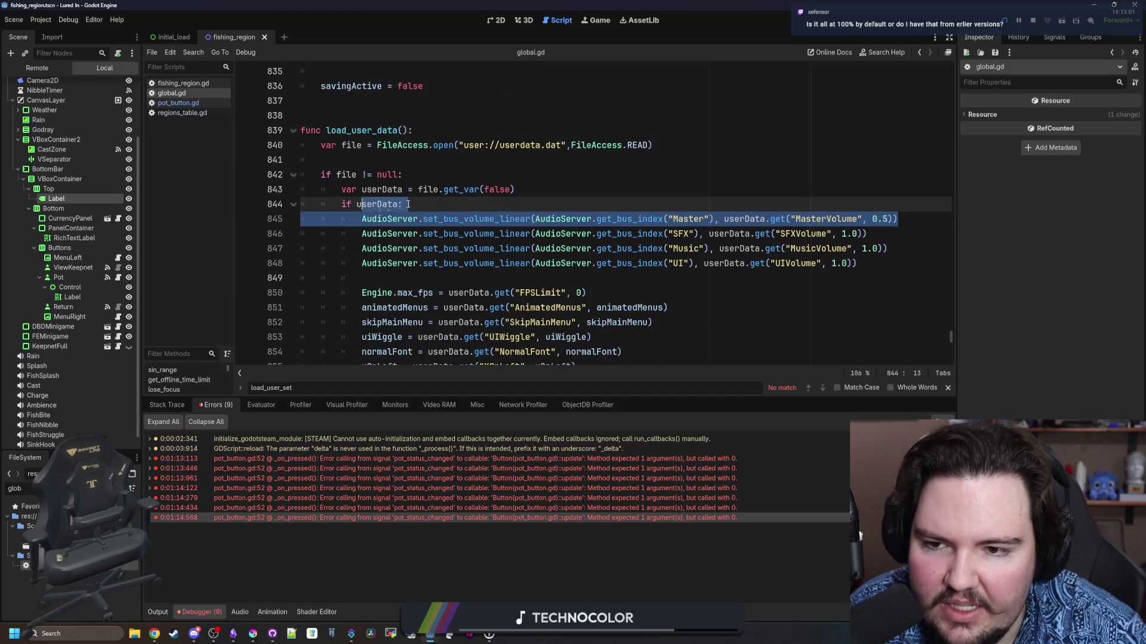
click(444, 190)
double_click(875, 219)
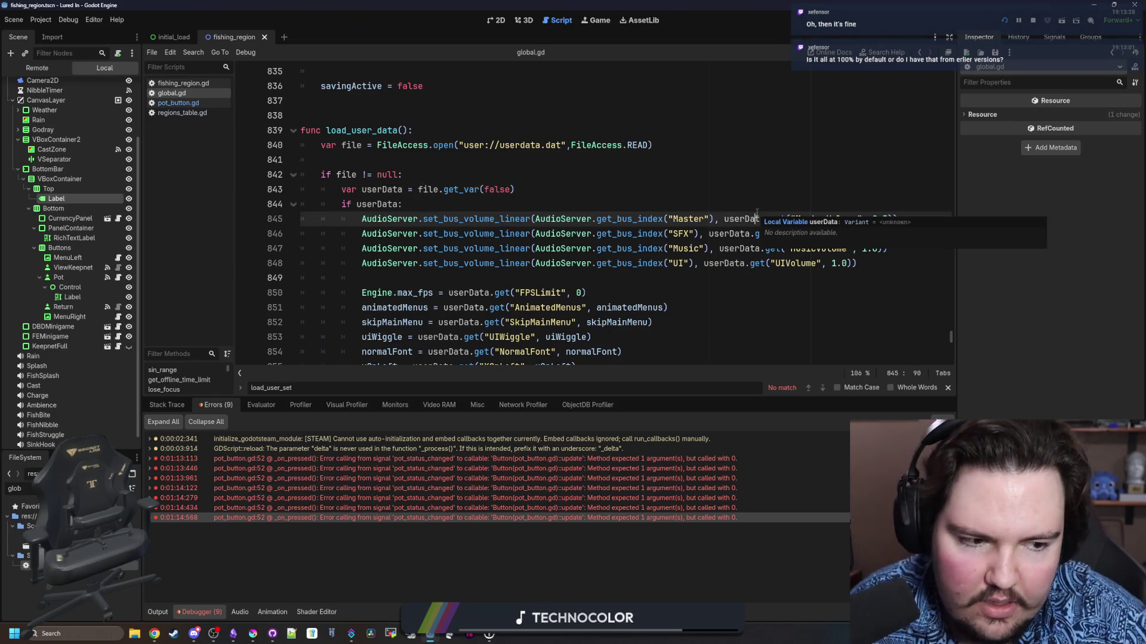
click(787, 188)
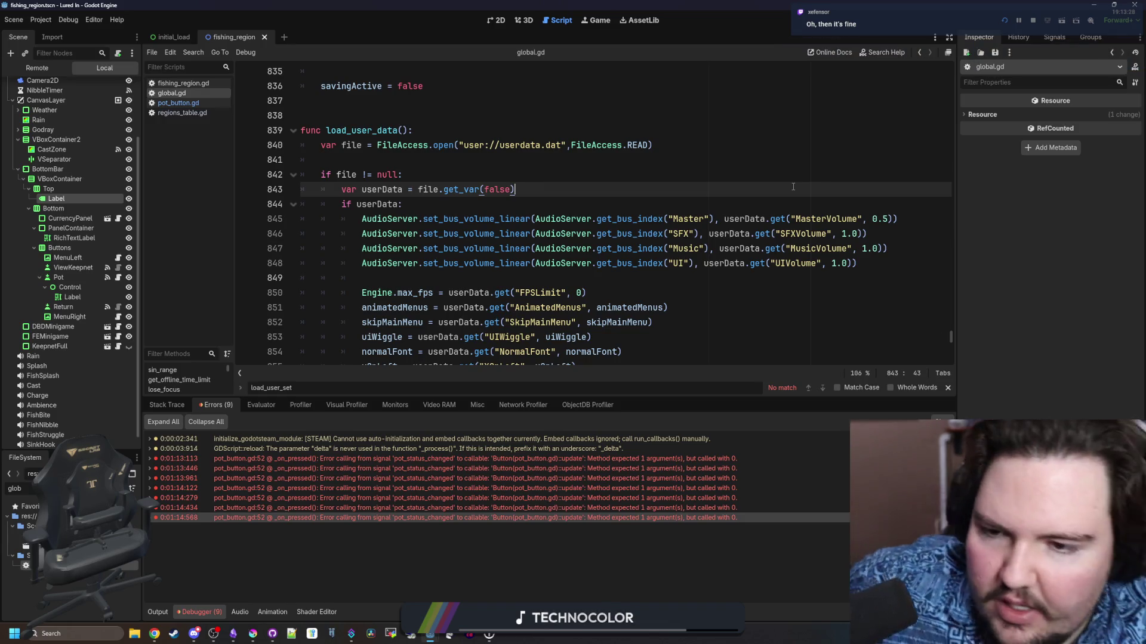
key(Down)
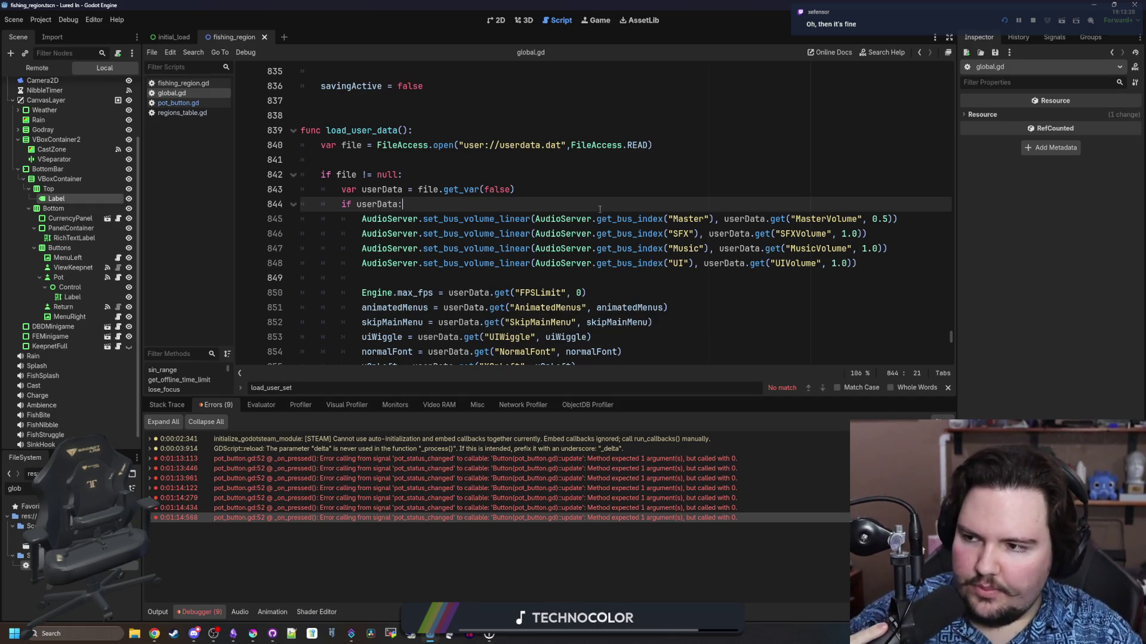
Charge a cast in the Game view, then open the NaN-volume error at fishing_region.gd line 219
click(600, 23)
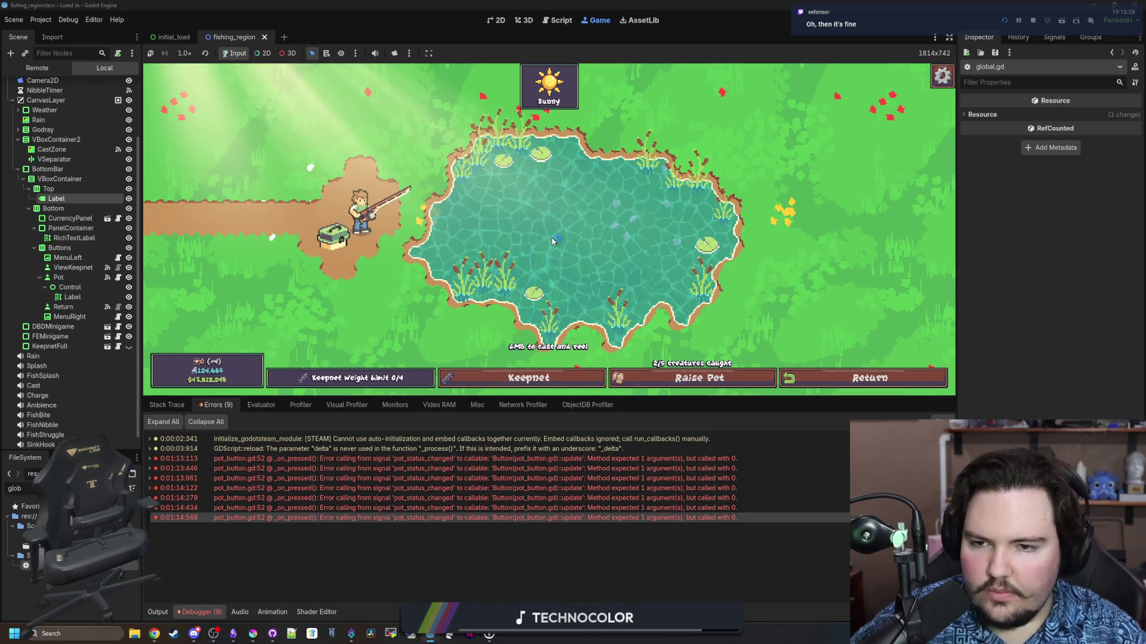
drag(554, 185, 563, 173)
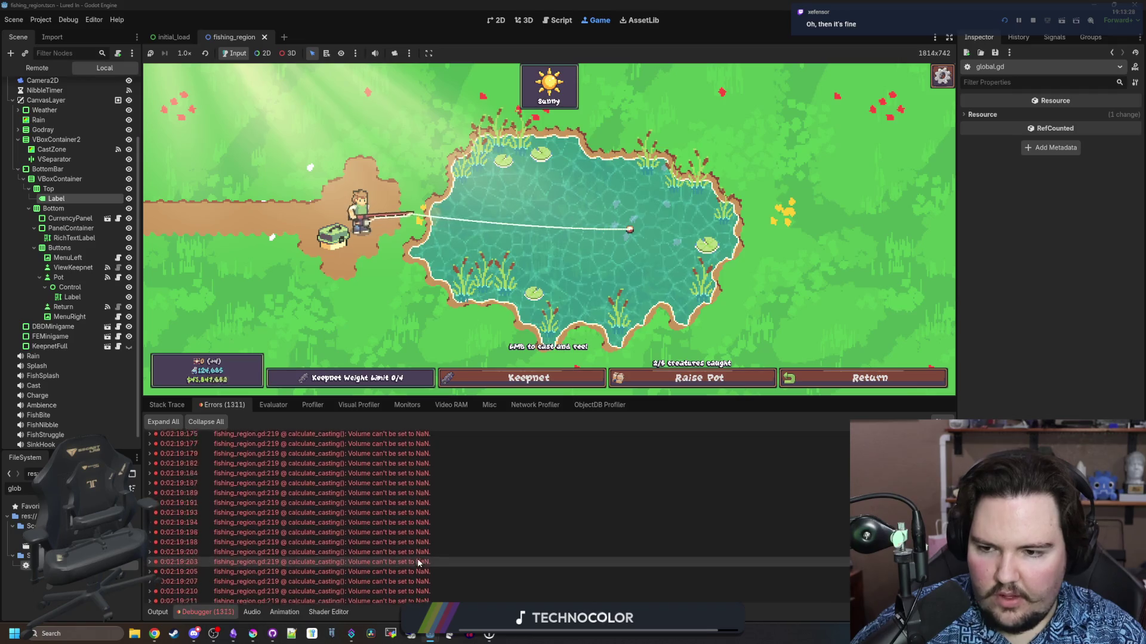
double_click(423, 520)
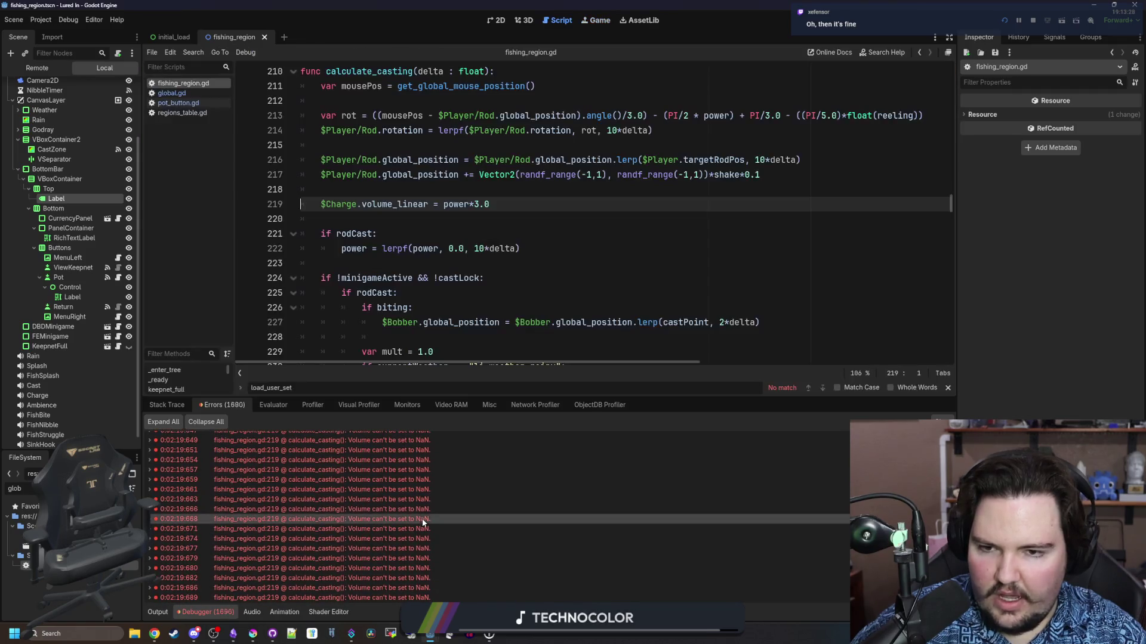
click(498, 214)
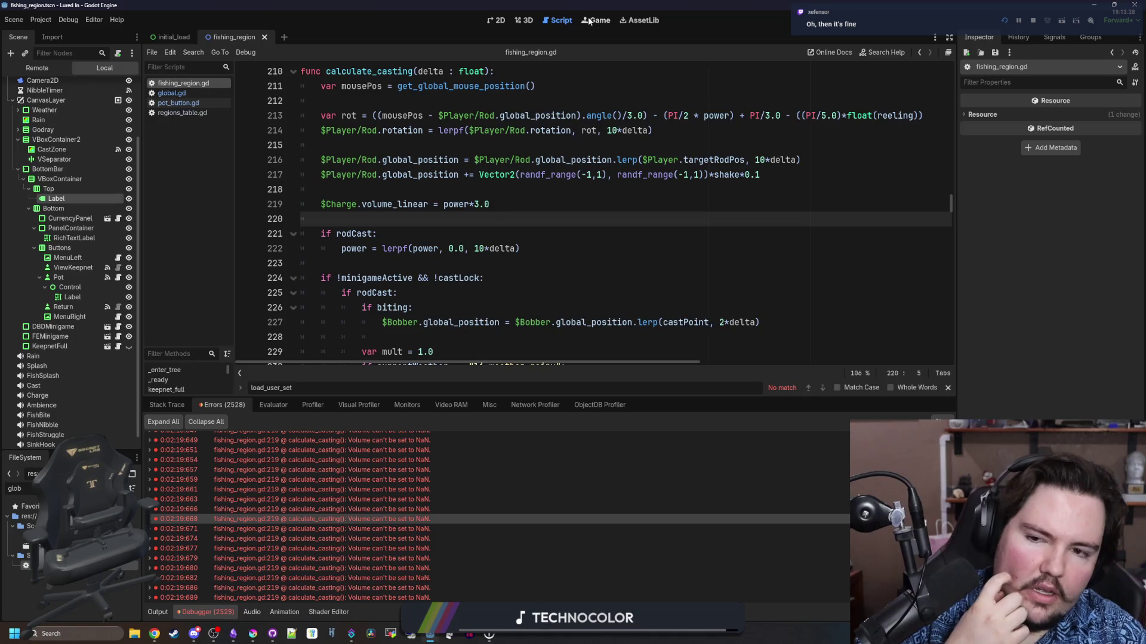
click(589, 20)
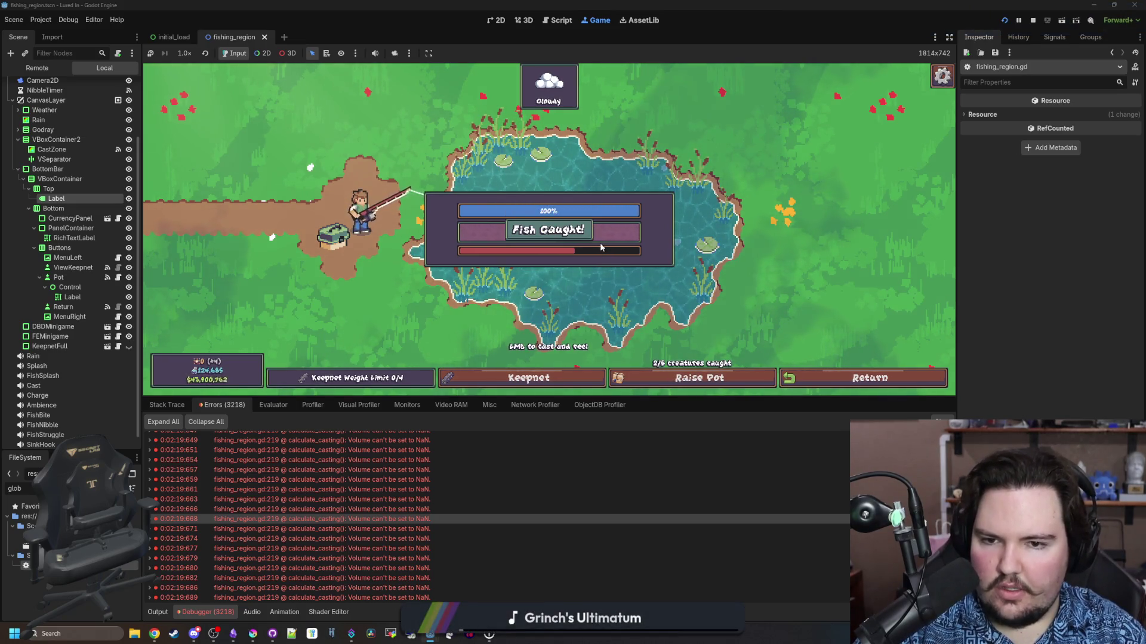
double_click(358, 518)
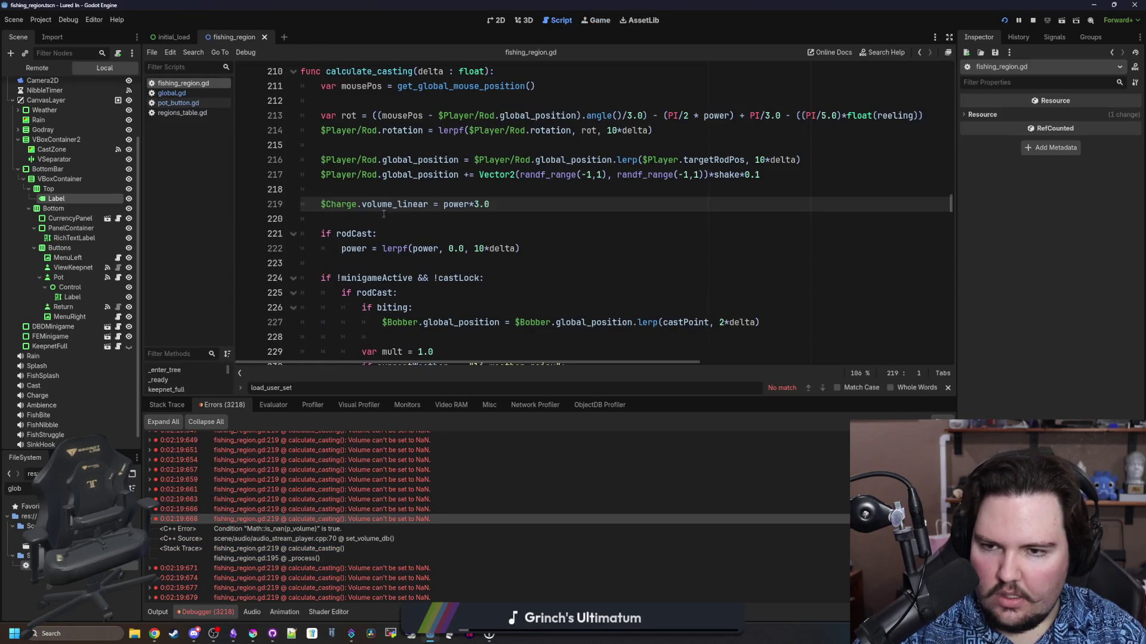
mouse_move(387, 208)
mouse_move(462, 204)
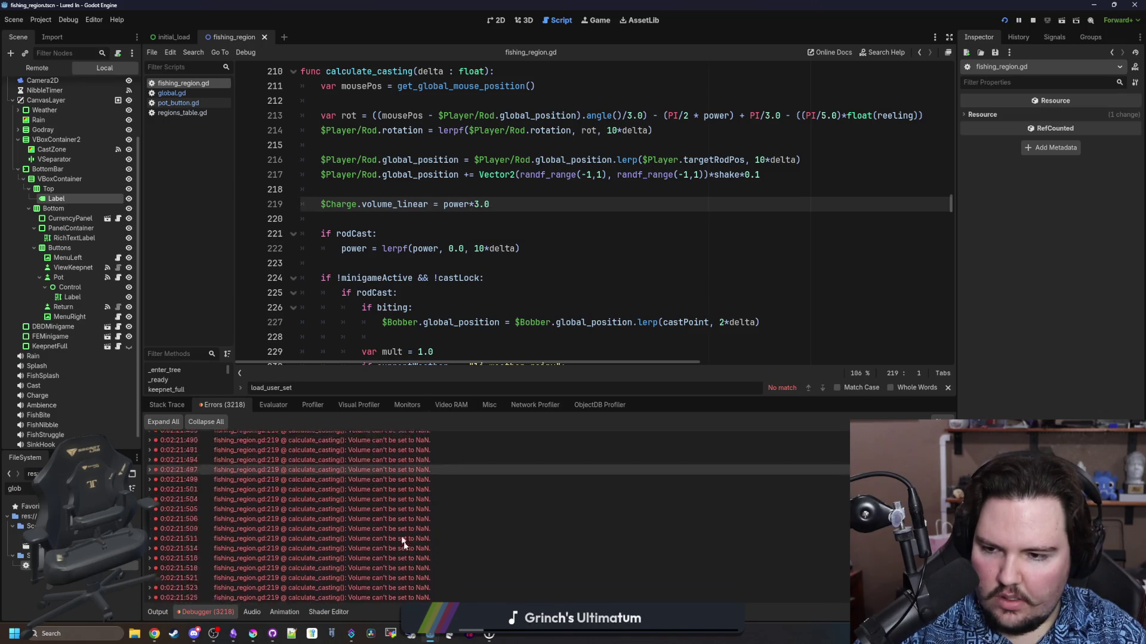
click(360, 179)
Insert a temporary print(power) line above the volume line and check the Output log
click(359, 196)
key(Return)
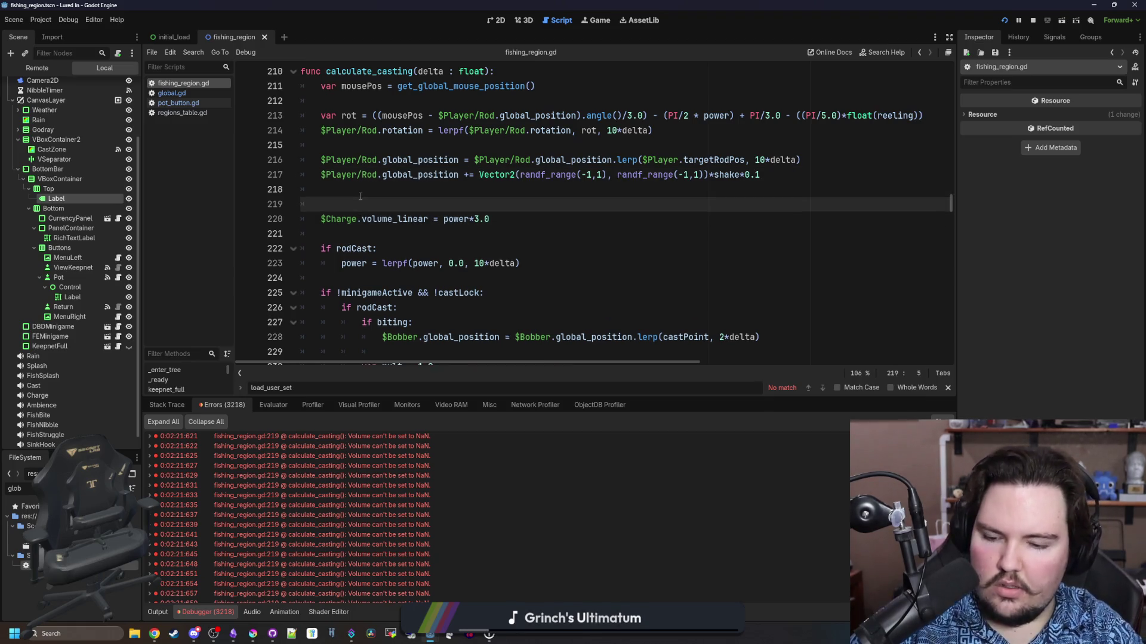
text(print(power)
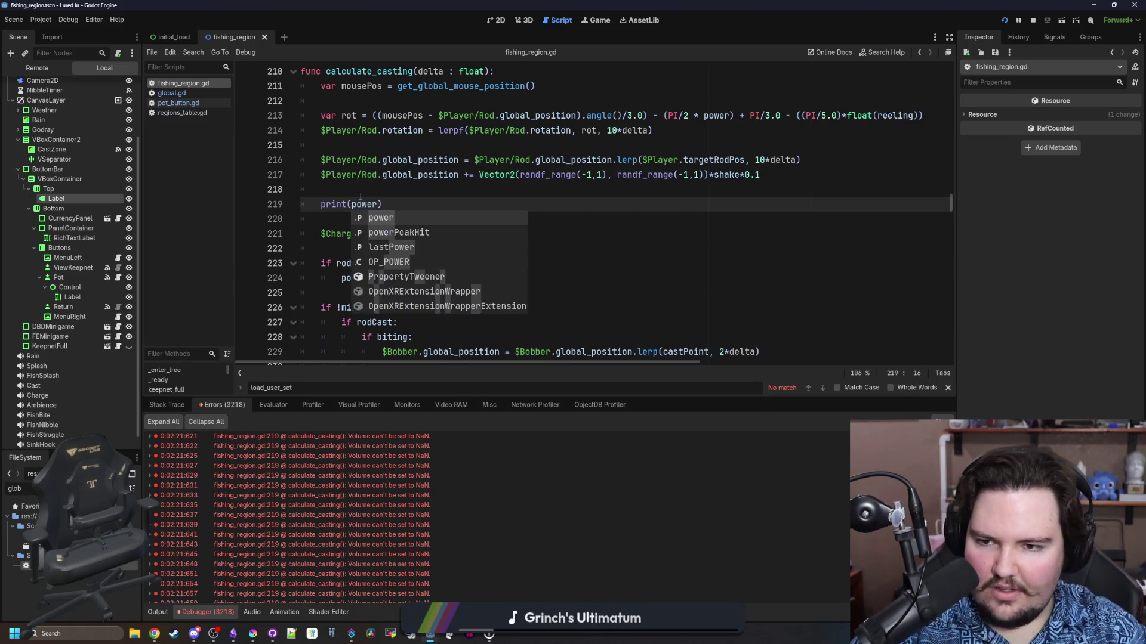
click(360, 197)
click(158, 613)
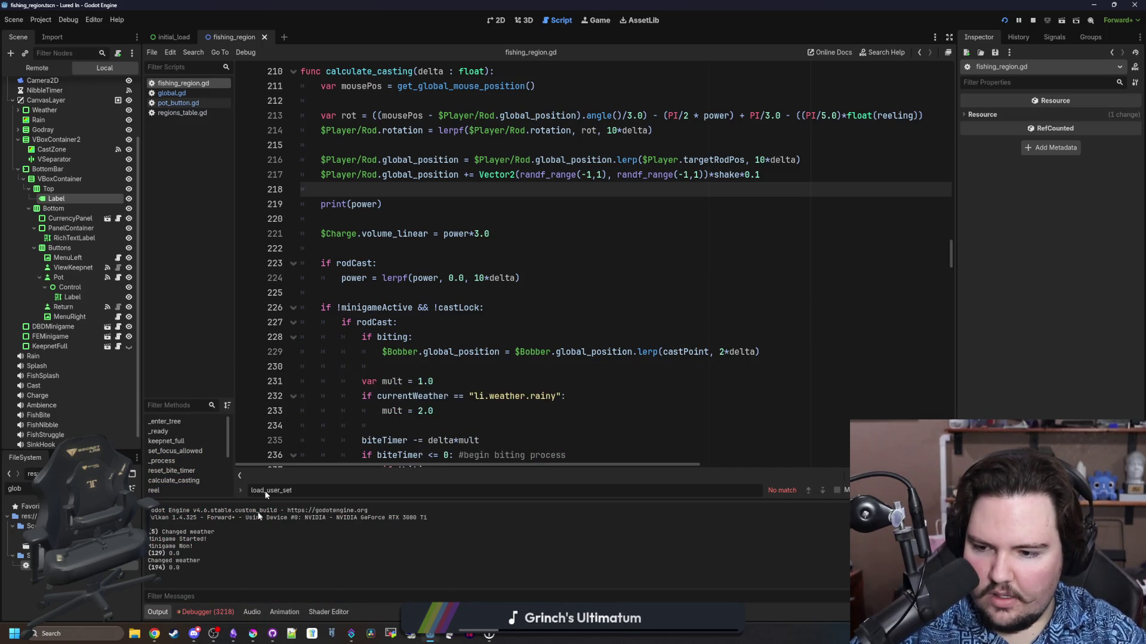
Delete the print(power) line and save fishing_region.gd
triple_click(351, 204)
key(BackSpace)
key(BackSpace)
key(BackSpace)
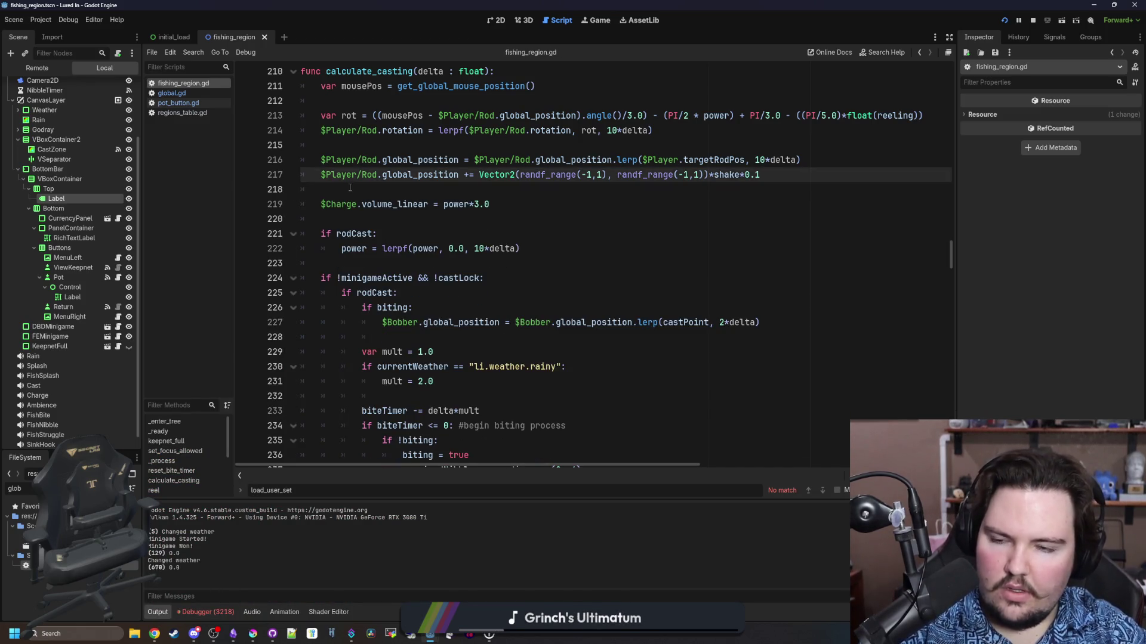
click(384, 196)
key(ctrl+s)
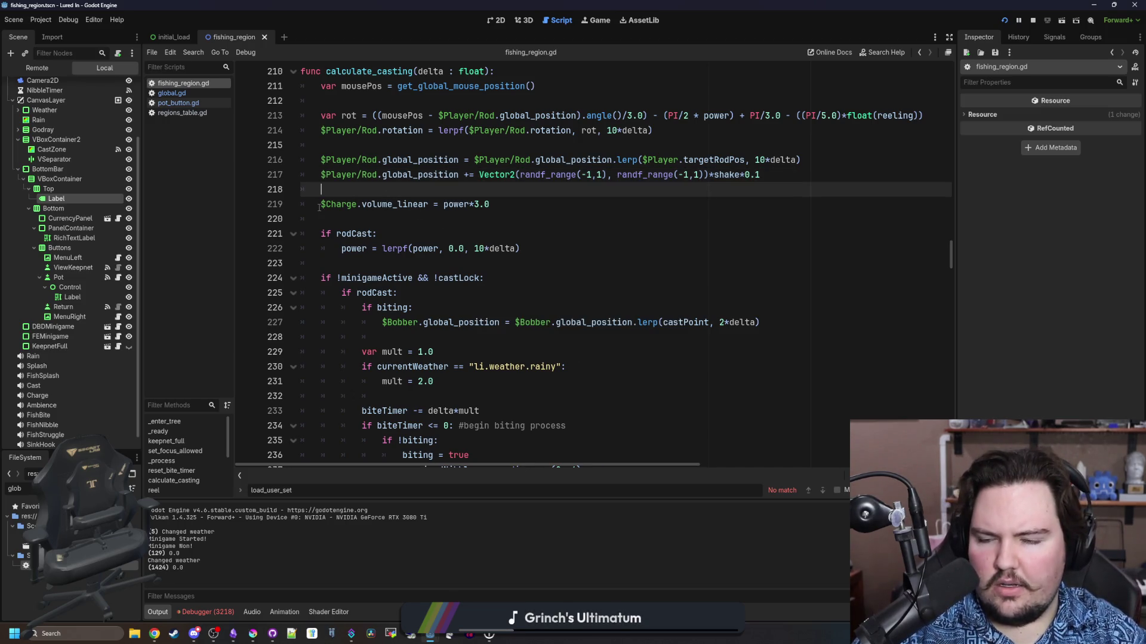
click(398, 204)
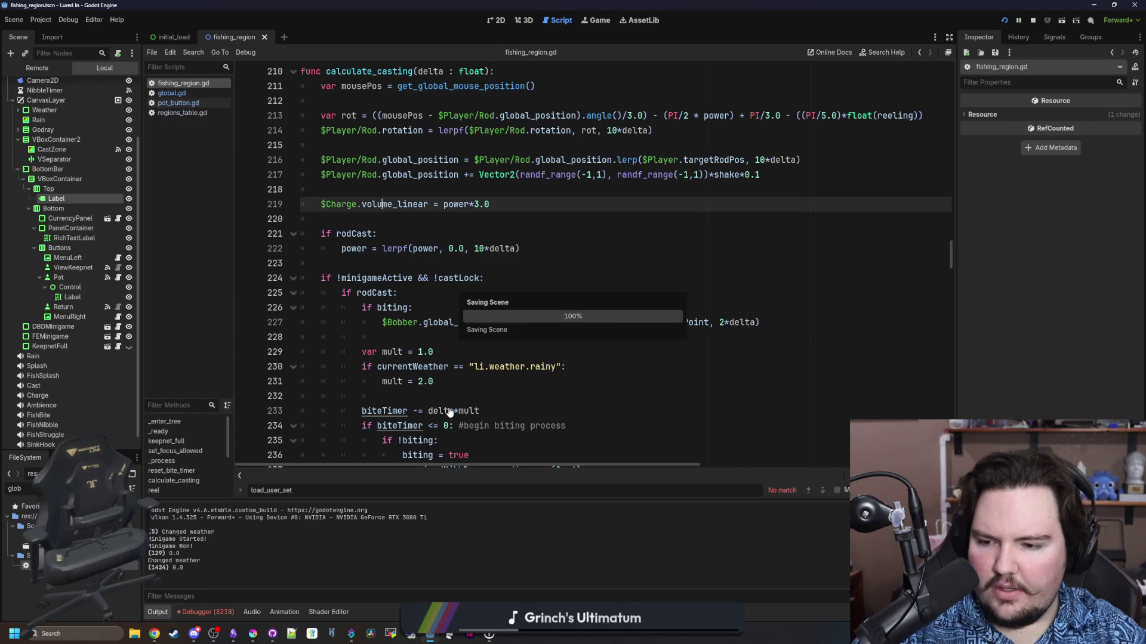
Return to the Debugger's NaN volume errors and open one entry's options
click(206, 612)
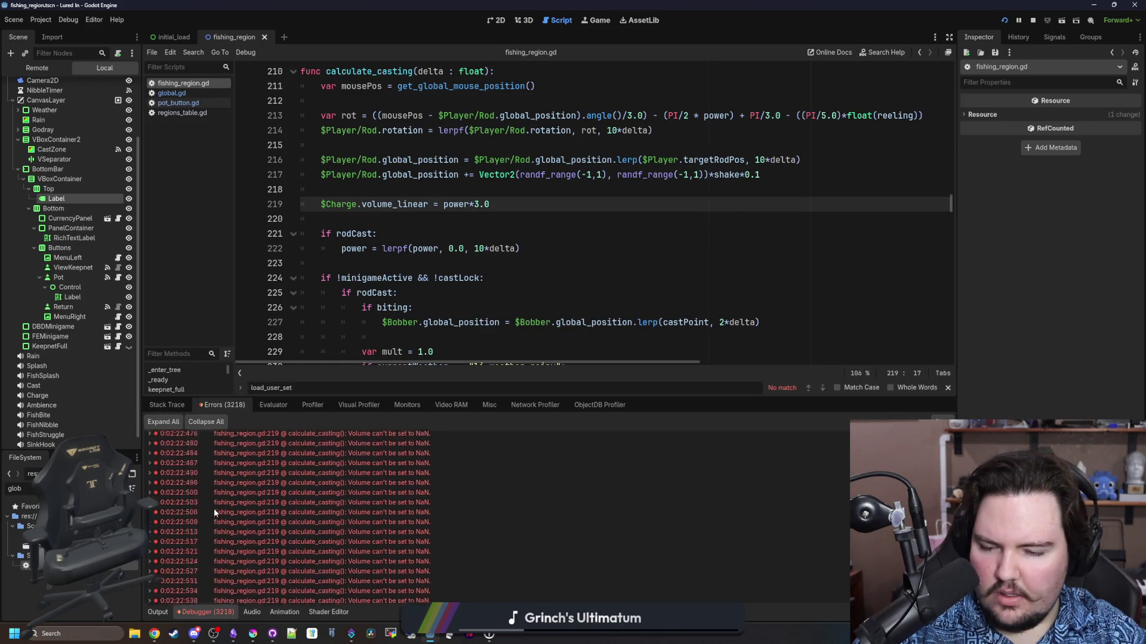
right_click(374, 557)
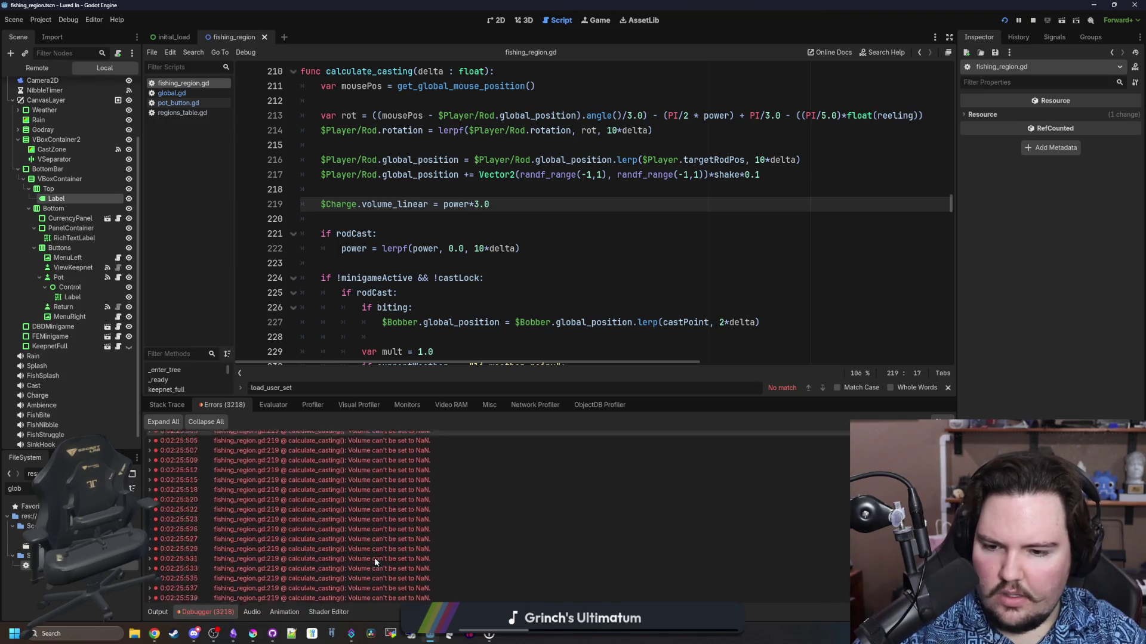
click(439, 231)
Search fishing_region.gd for 'power' and step through the matches down to the check on line 276
click(449, 225)
key(ctrl+f)
text(power)
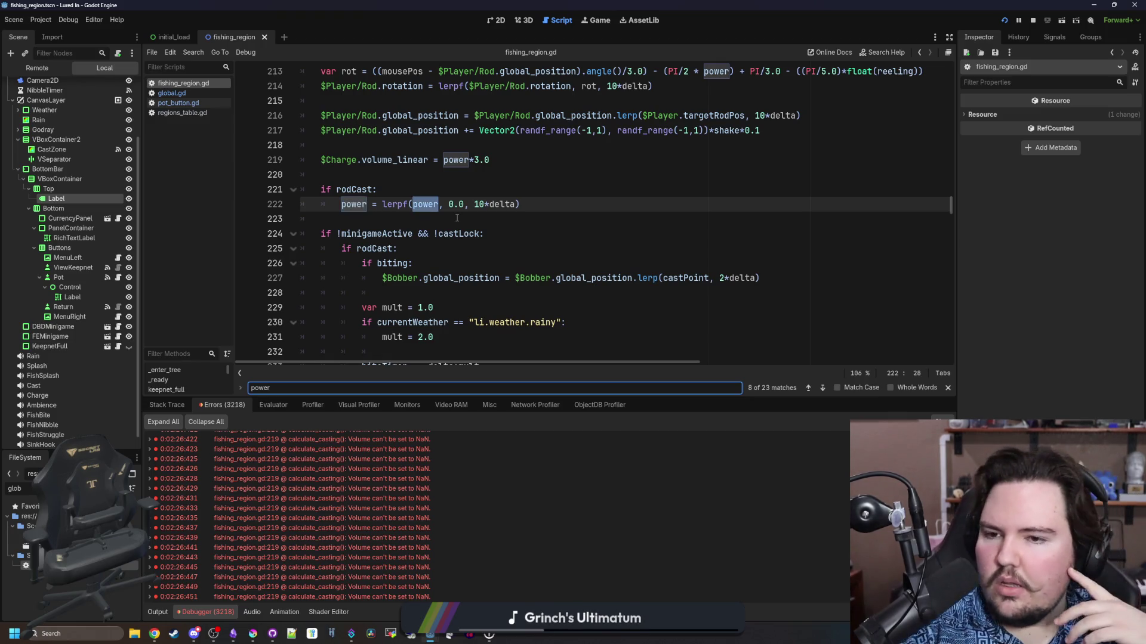
key(Return)
key(Return)
key(Return)
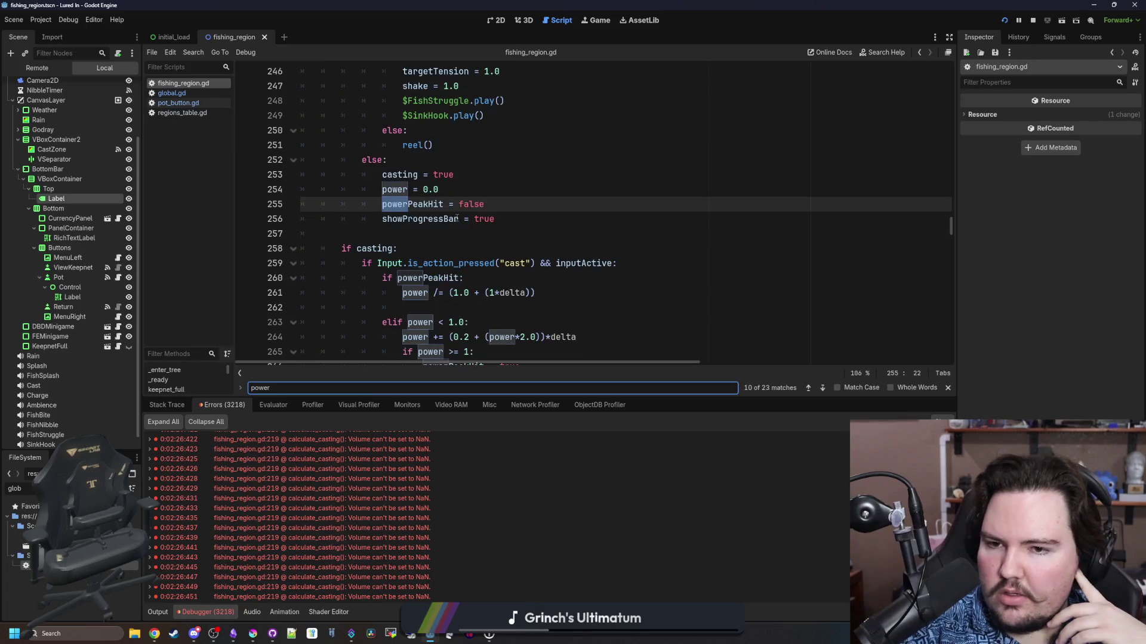
key(Return)
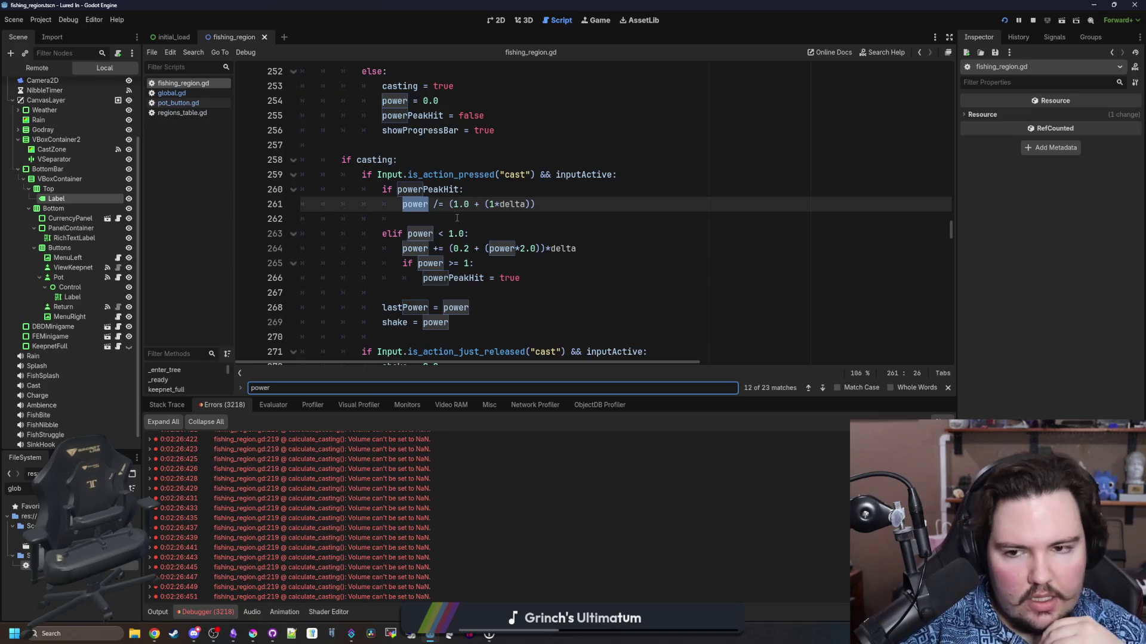
key(Return)
key(Return)
key(Return)
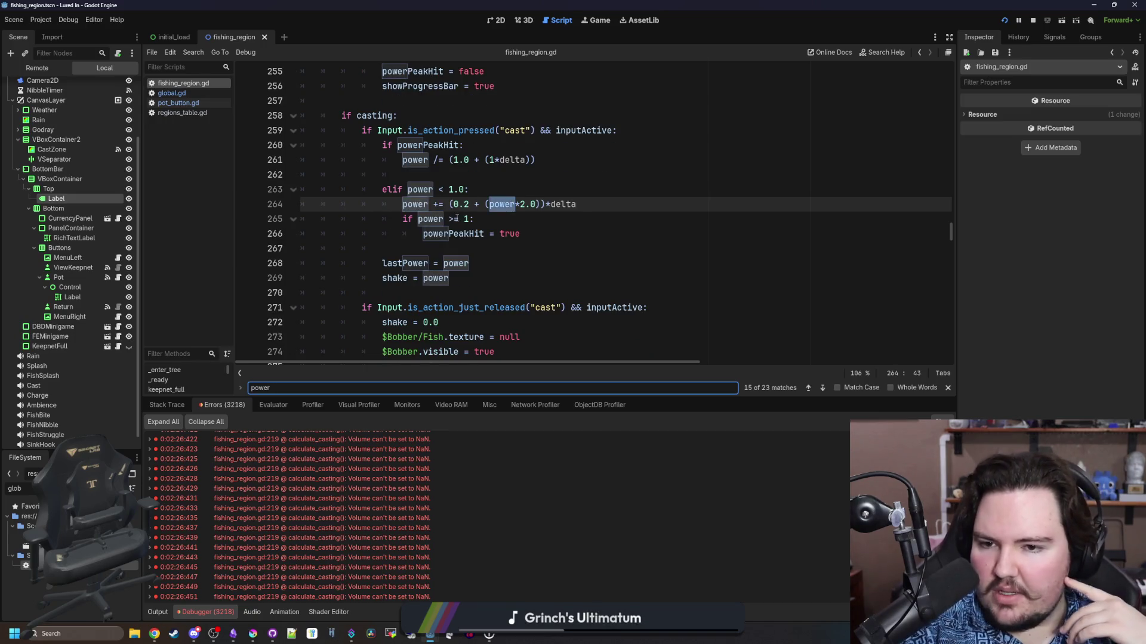
key(Return)
key(Return)
key(Return)
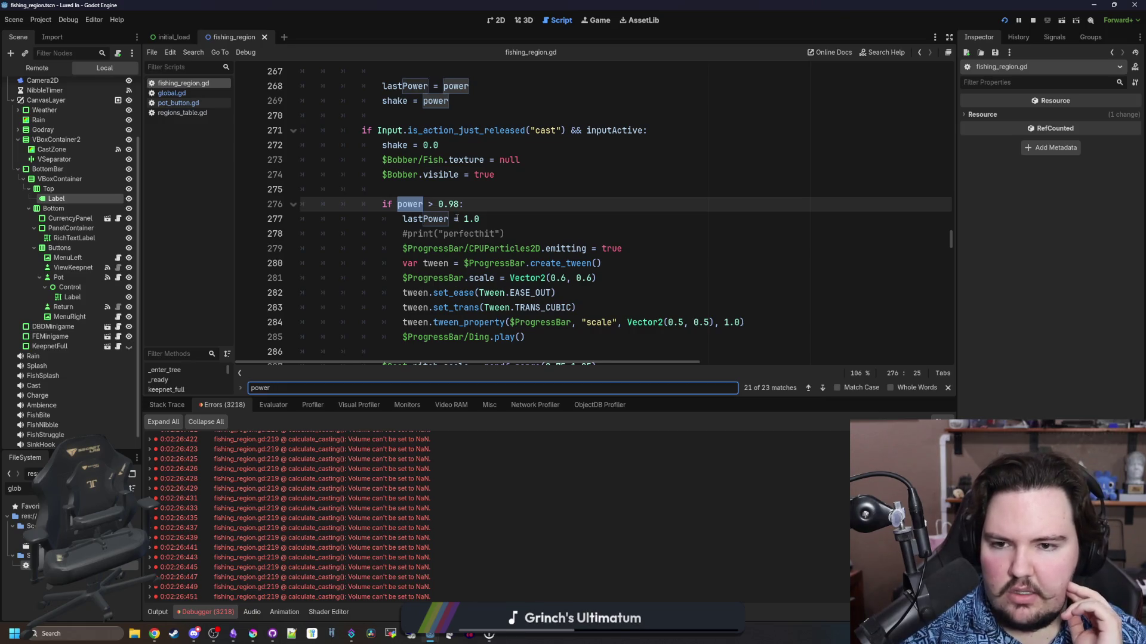
Continue through the power matches on lines 302, 213, 222 and 260 to the division on line 261
key(Return)
key(Return)
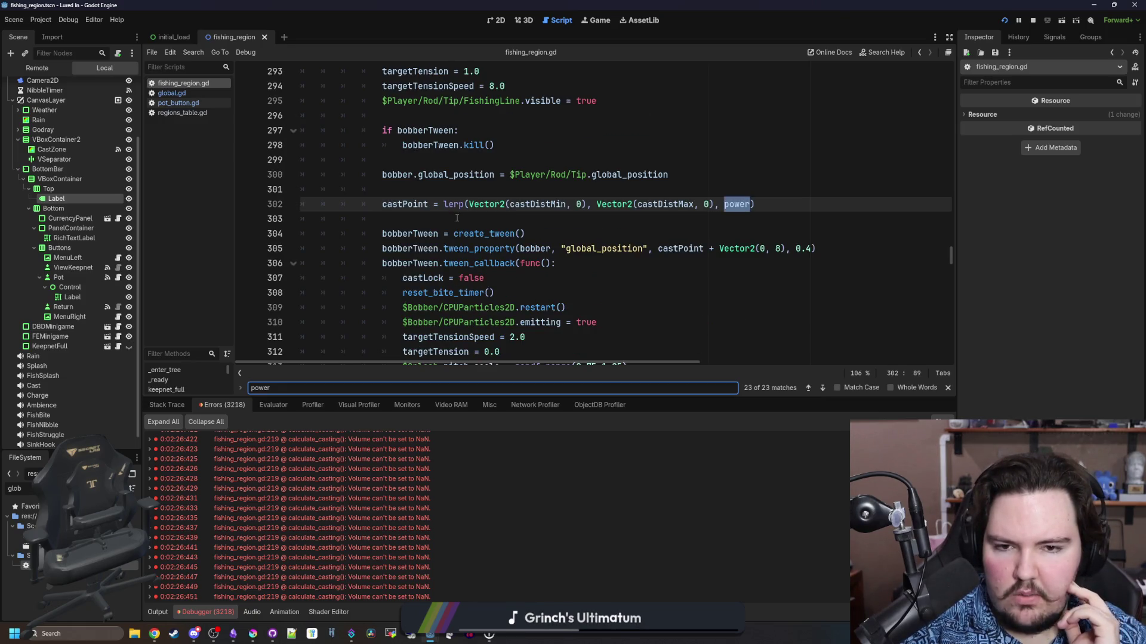
key(Return)
key(Return)
key(Return)
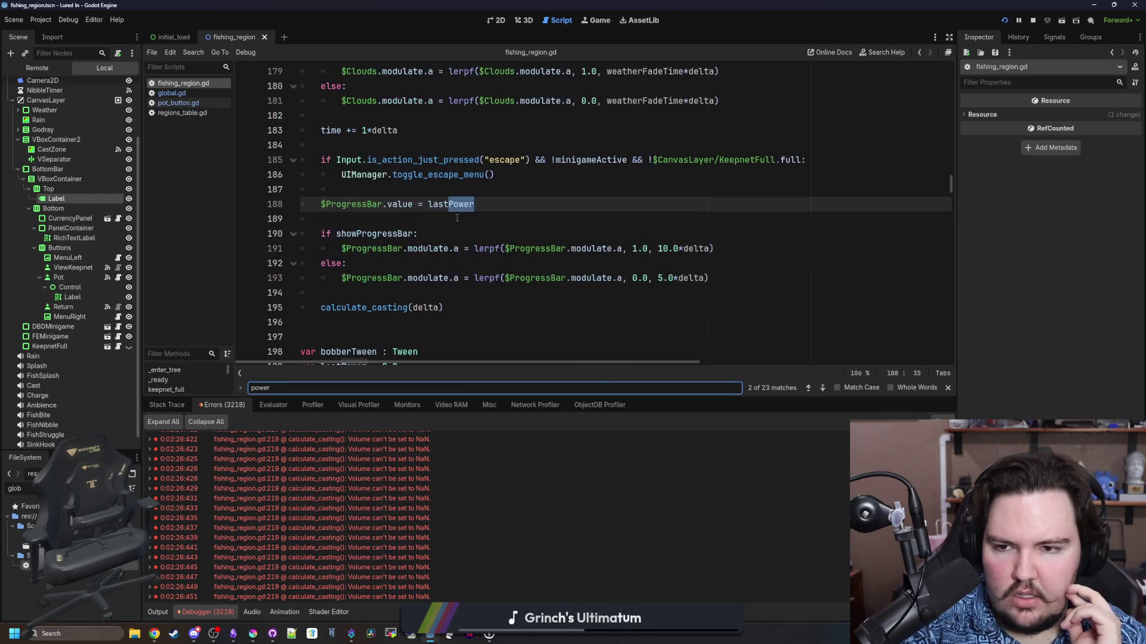
key(Return)
key(Return)
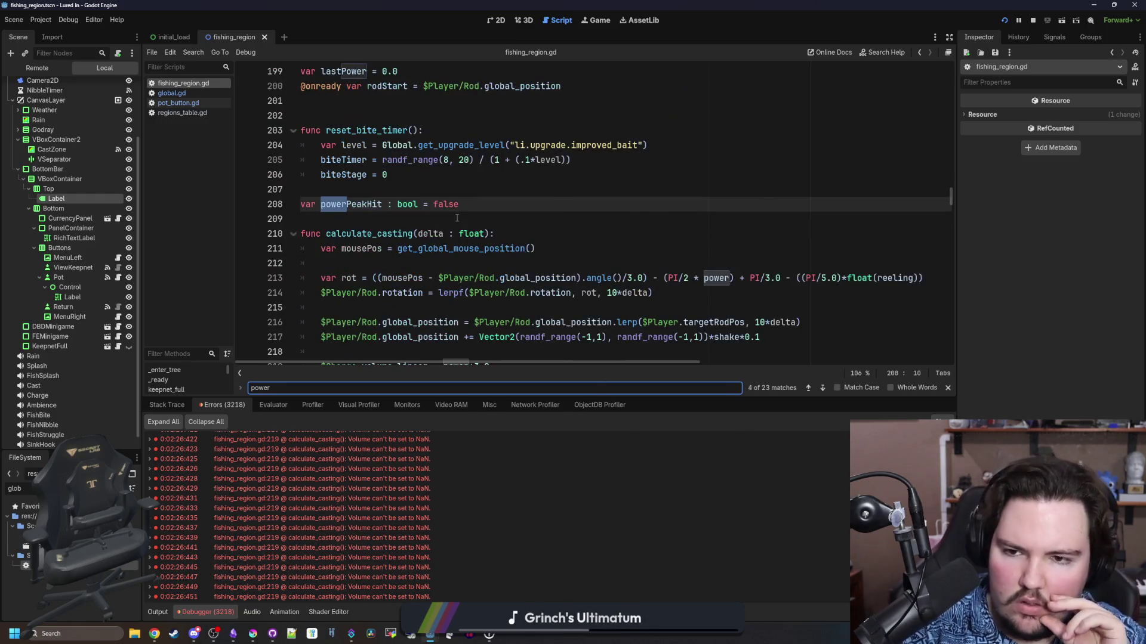
key(Return)
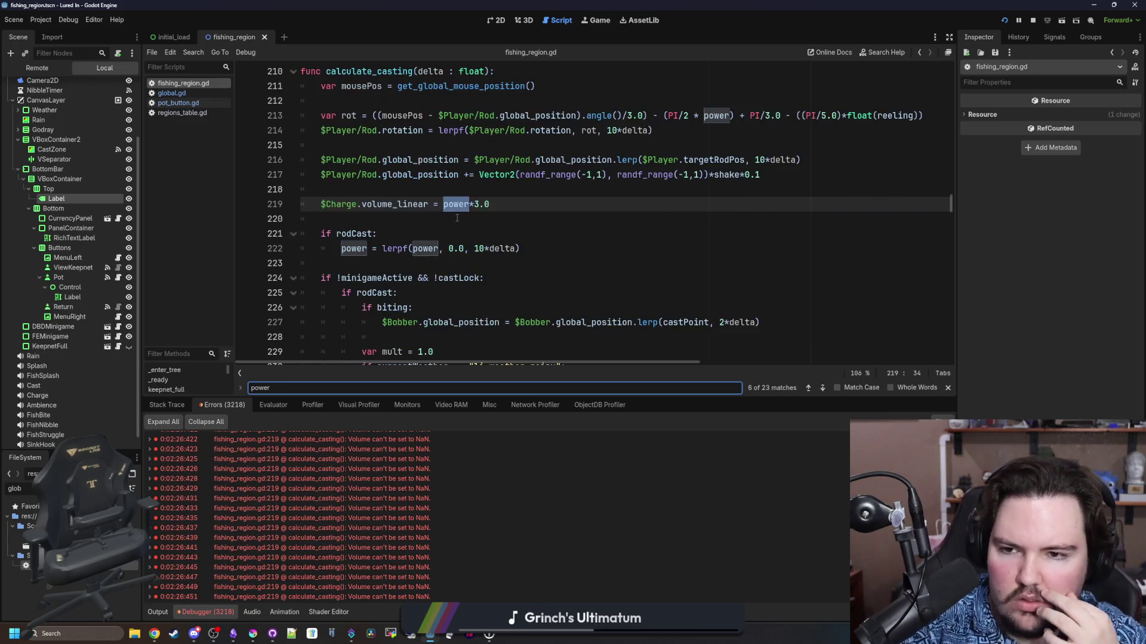
key(Return)
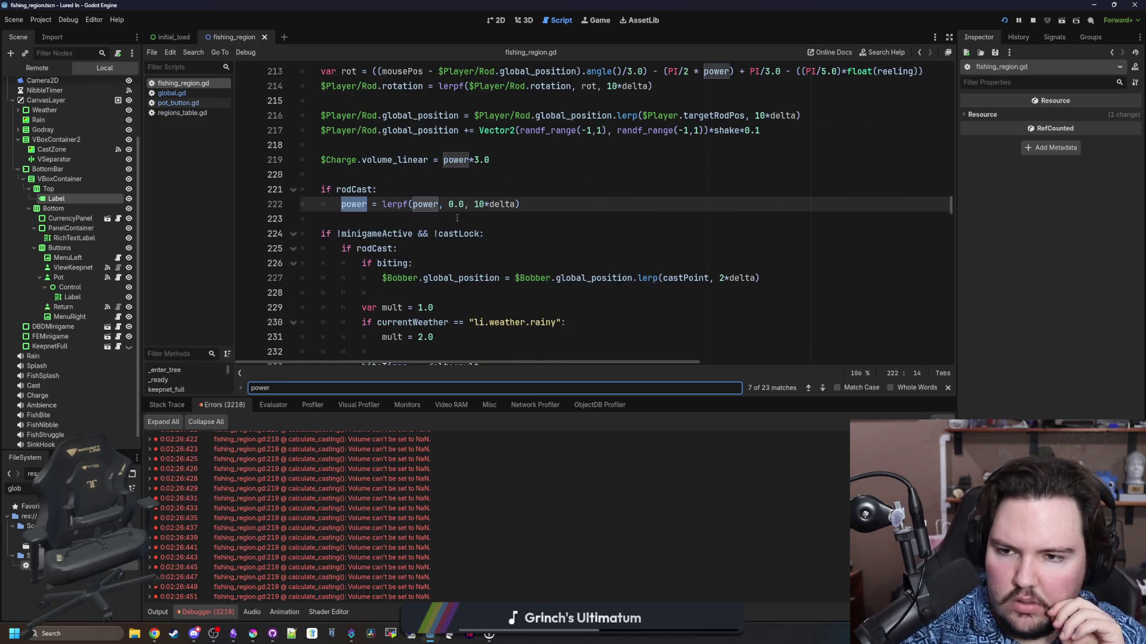
key(Return)
key(Return)
key(Return)
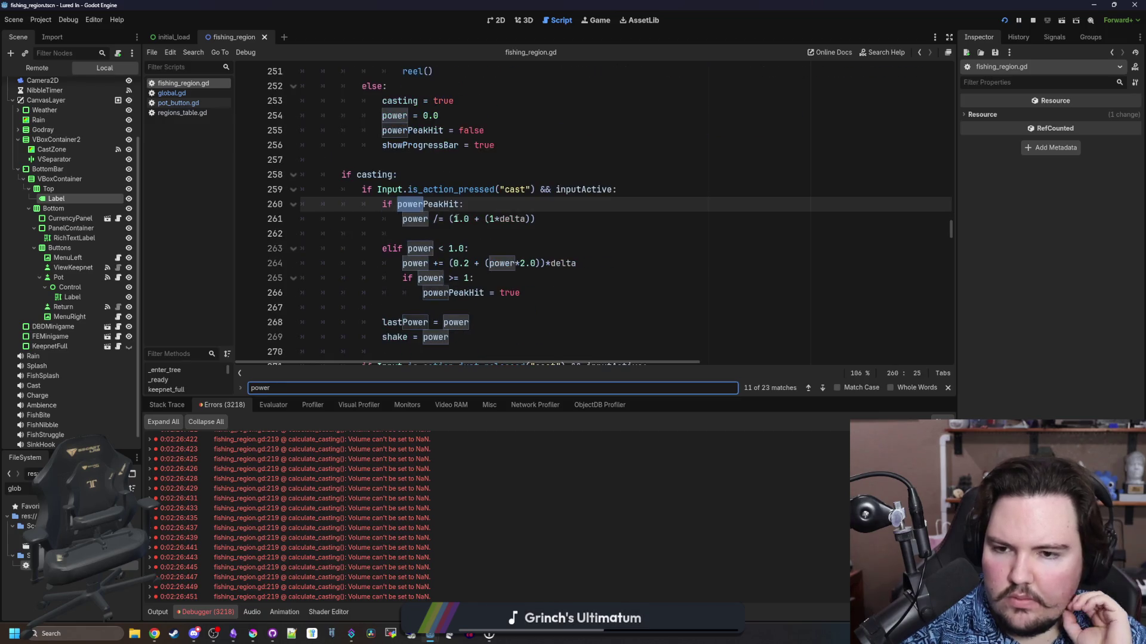
key(Return)
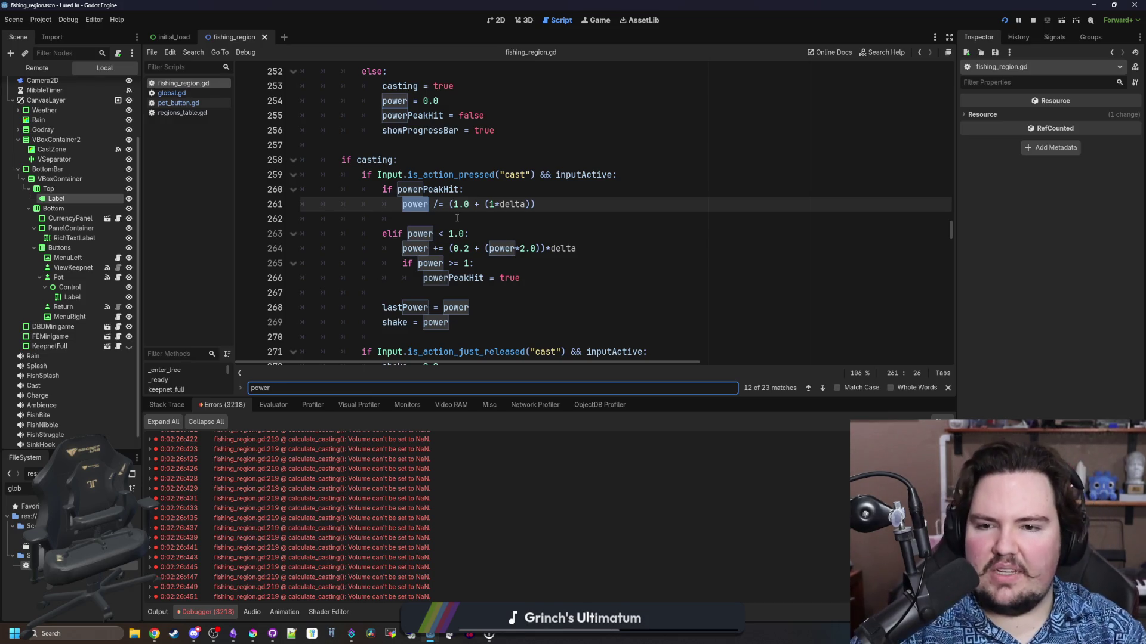
click(457, 218)
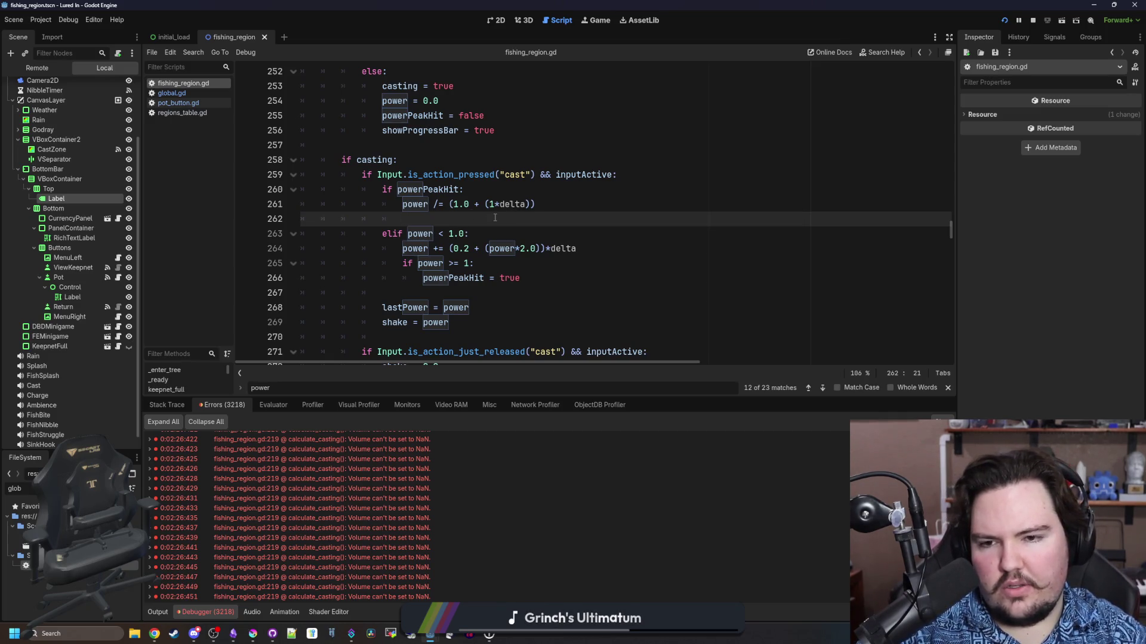
key(ctrl+f)
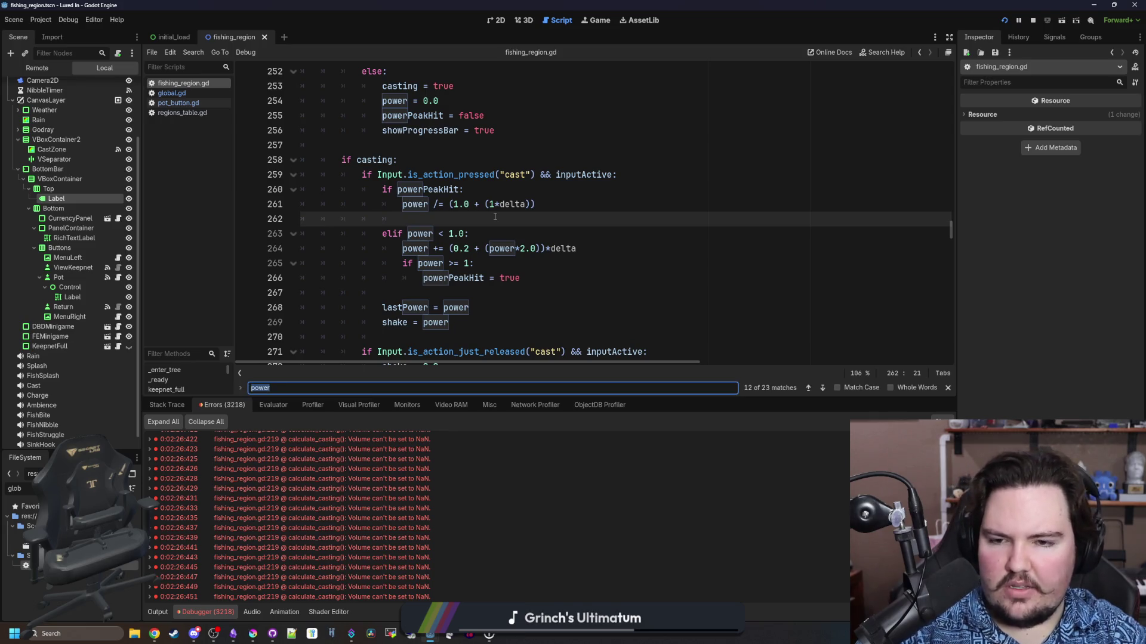
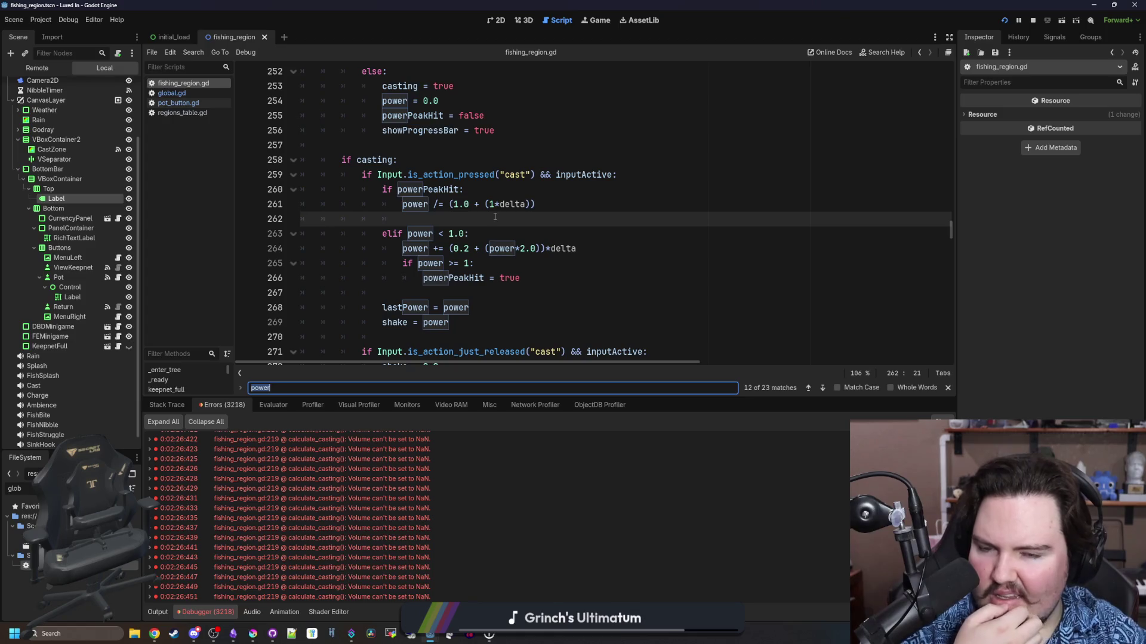
Step through the remaining 'power' matches to the last one, the castPoint lerp on line 302
scroll(484, 311, down, 1)
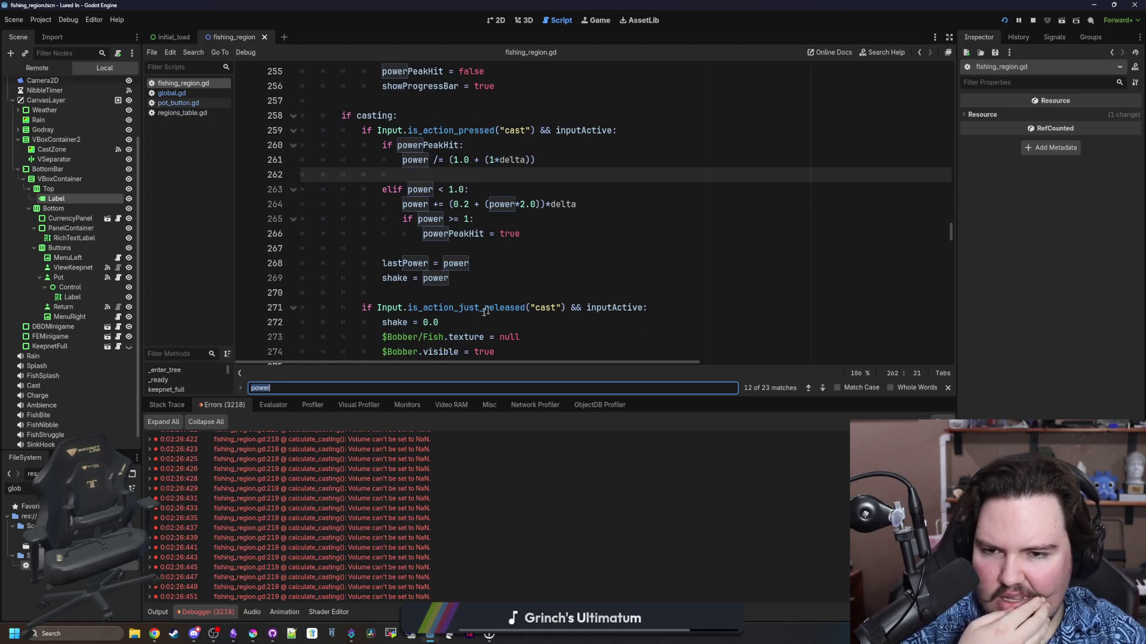
key(Return)
key(Return)
key(Return)
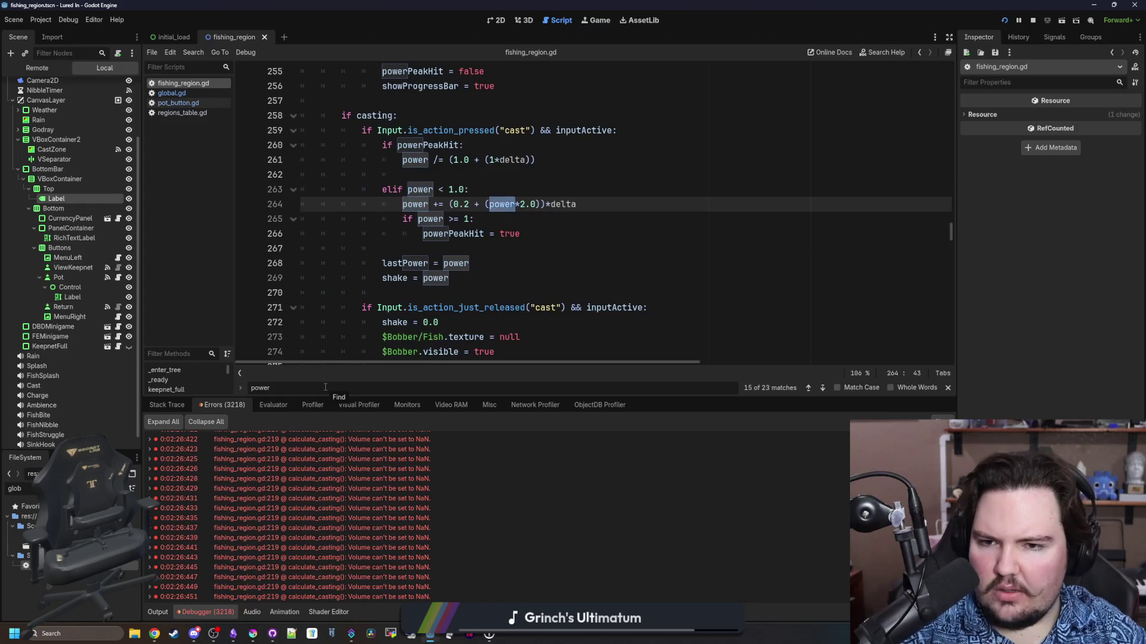
key(Return)
key(Return)
key(Return)
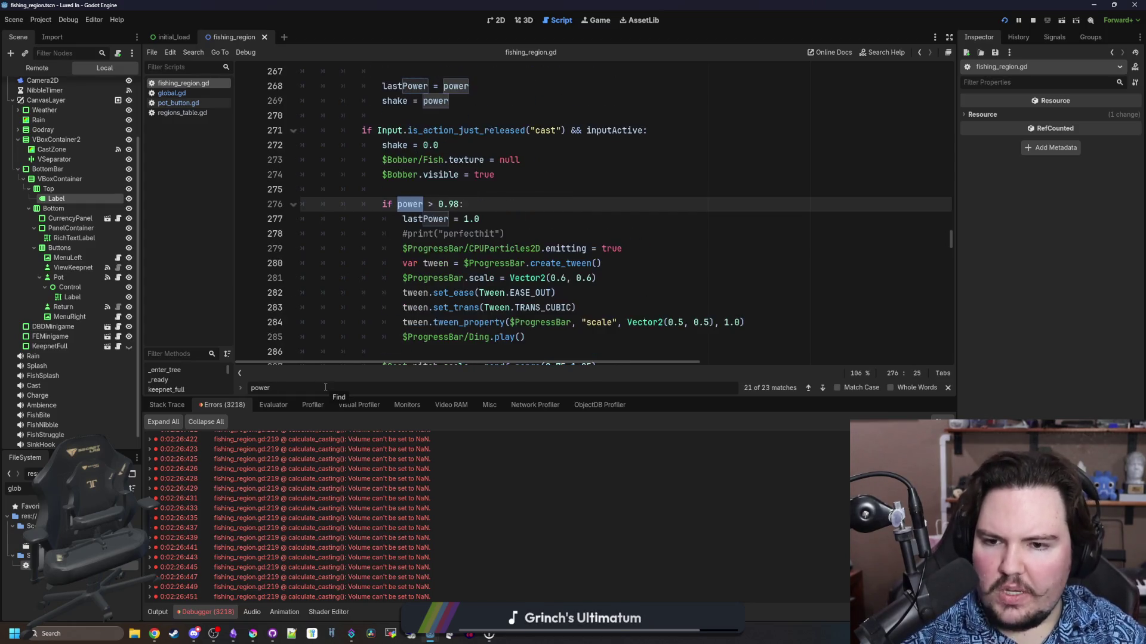
key(Return)
click(537, 218)
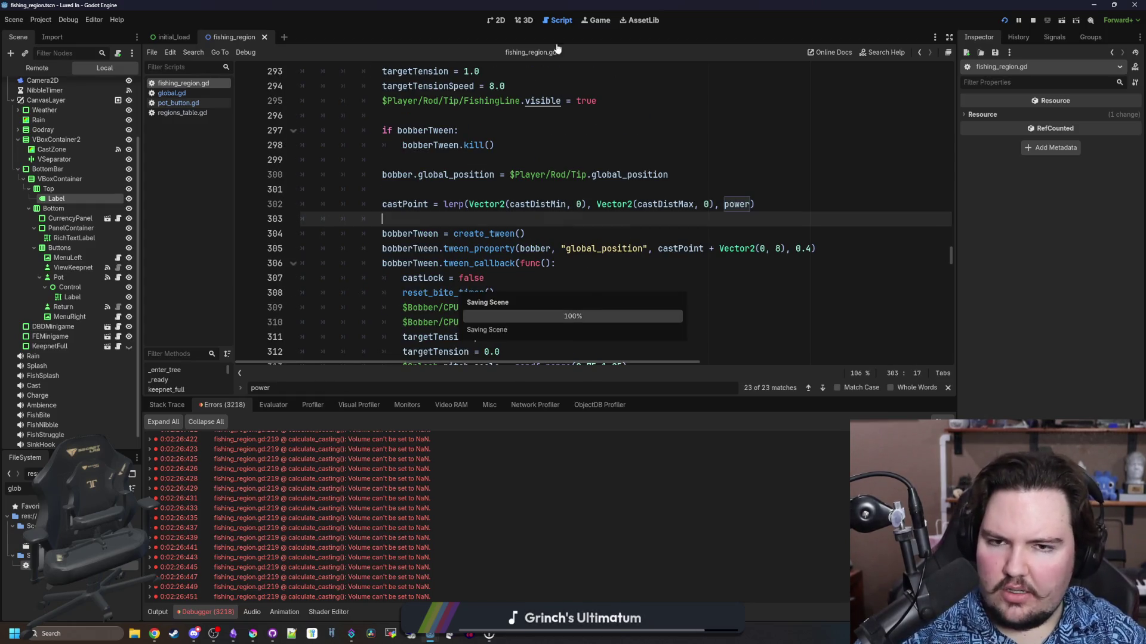
click(595, 20)
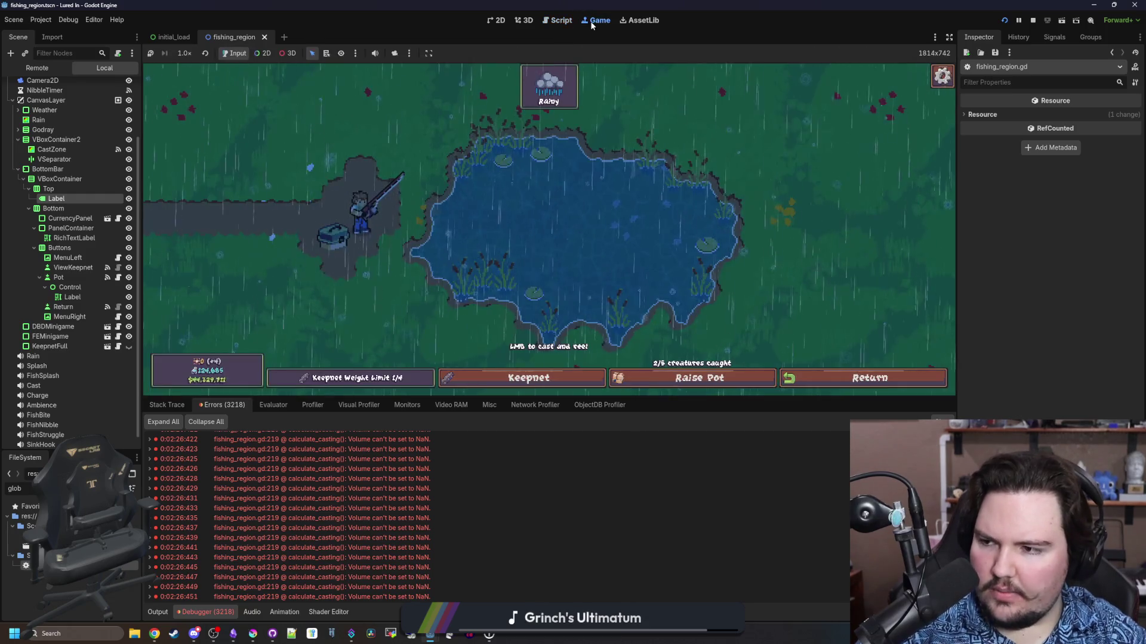
Make test casts in the running game, reeling in a carp and casting again
click(511, 204)
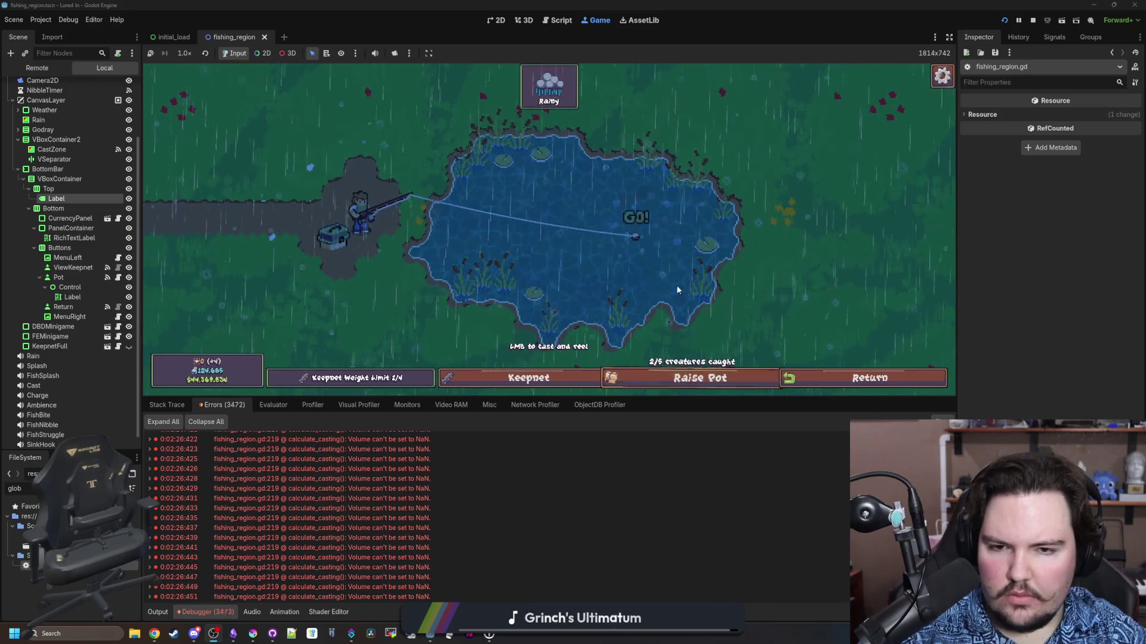
click(657, 242)
drag(650, 202, 637, 208)
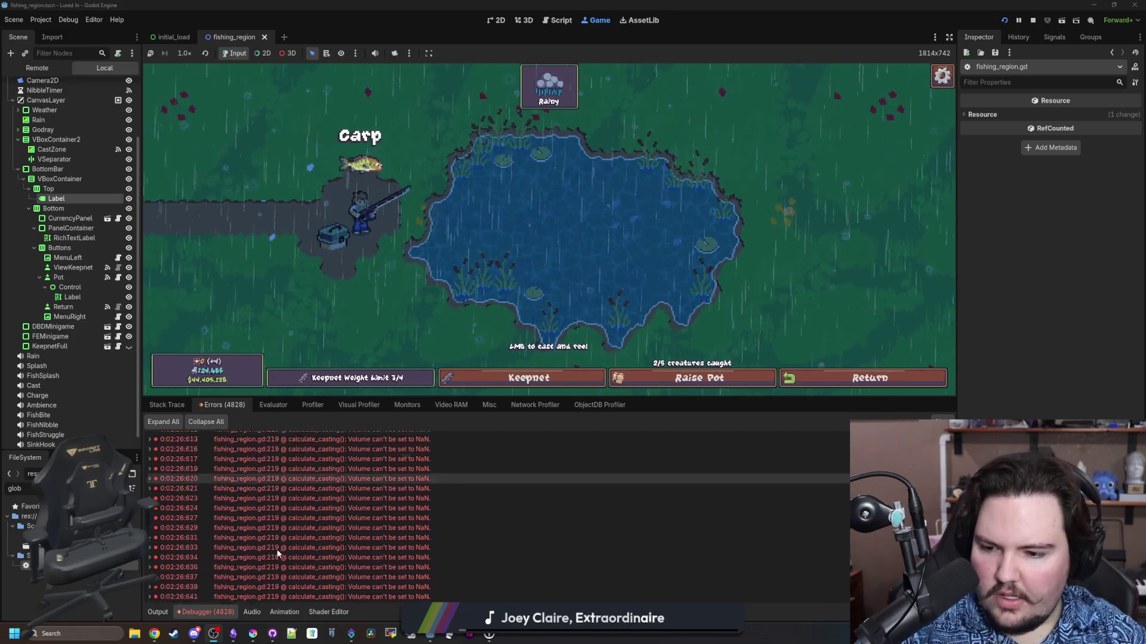
drag(647, 157, 587, 174)
click(624, 165)
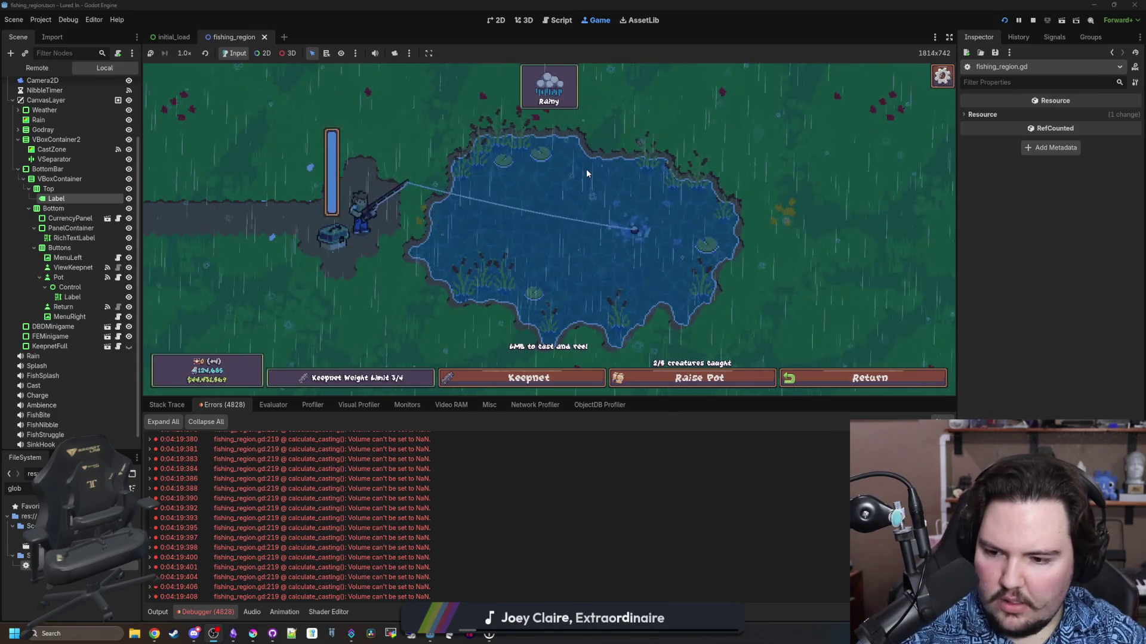
click(586, 173)
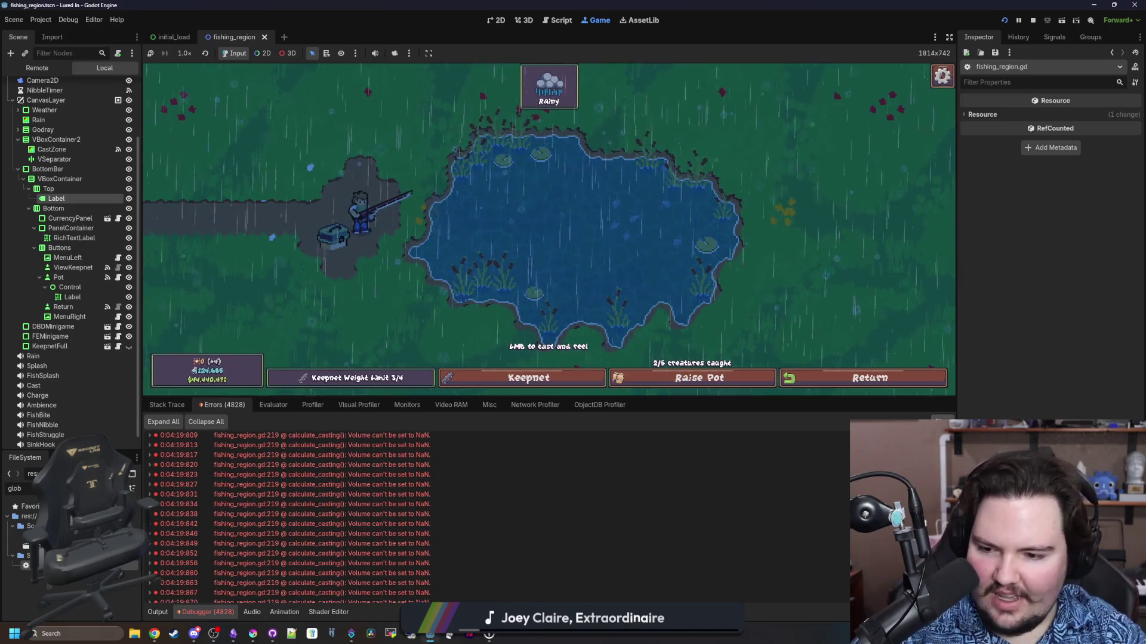
drag(556, 246, 555, 237)
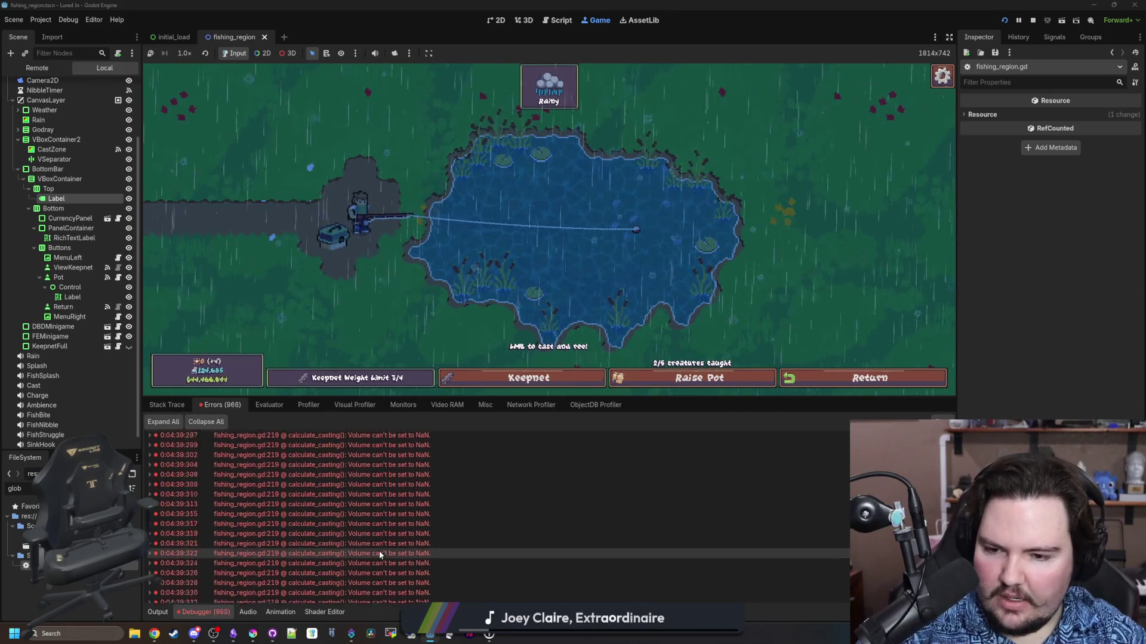
Show the Output log in the bottom panel and reopen FishingRegion's script
click(157, 612)
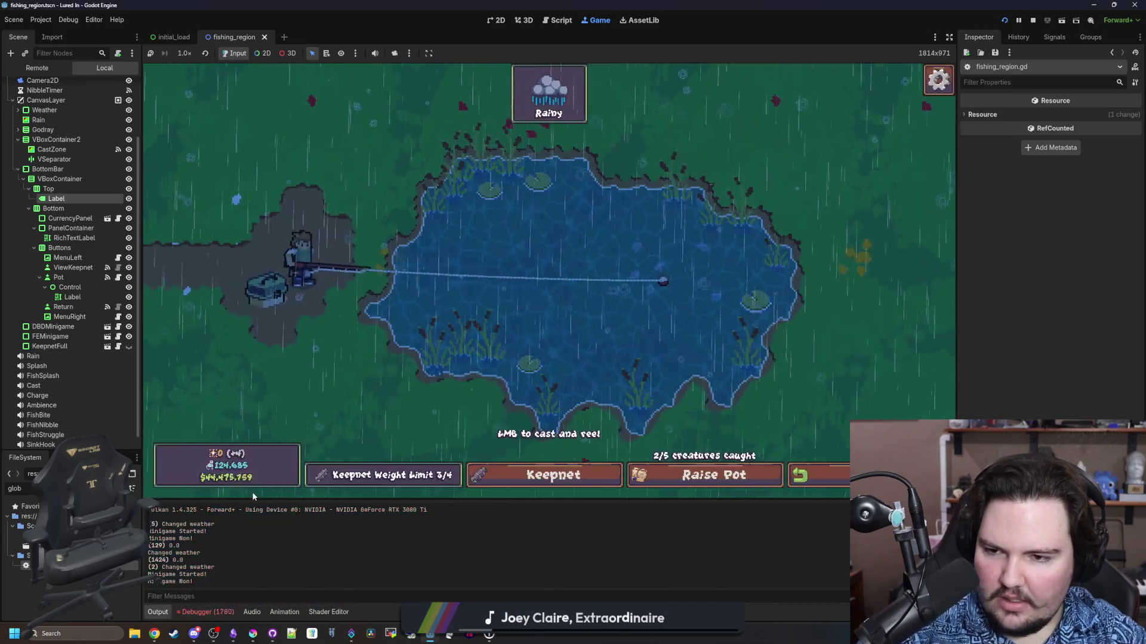
scroll(100, 159, up, 3)
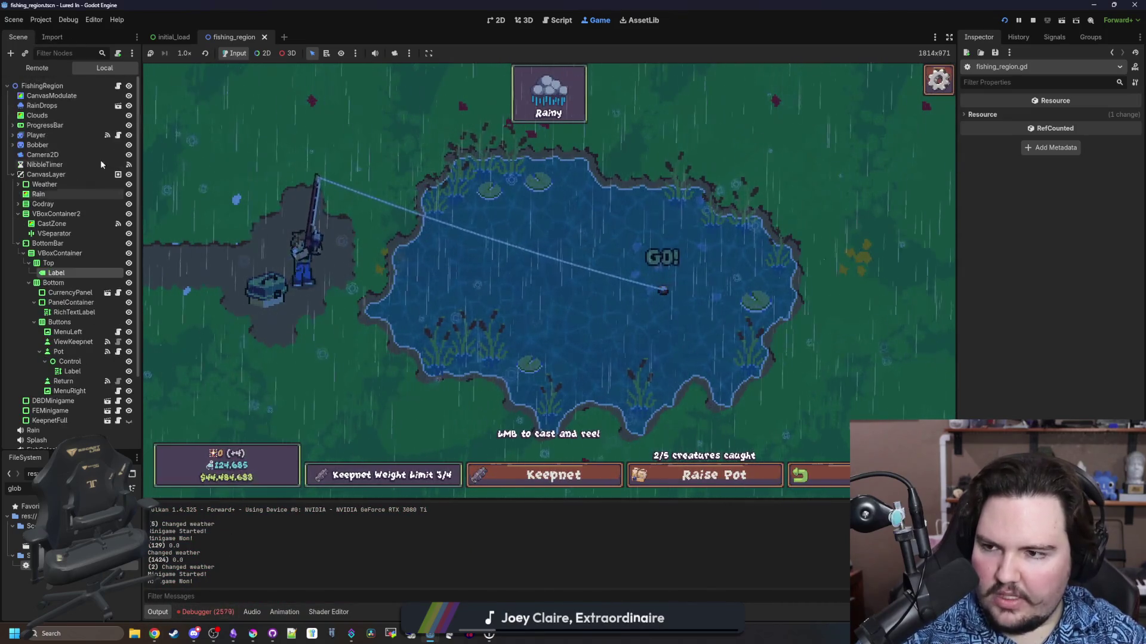
click(118, 87)
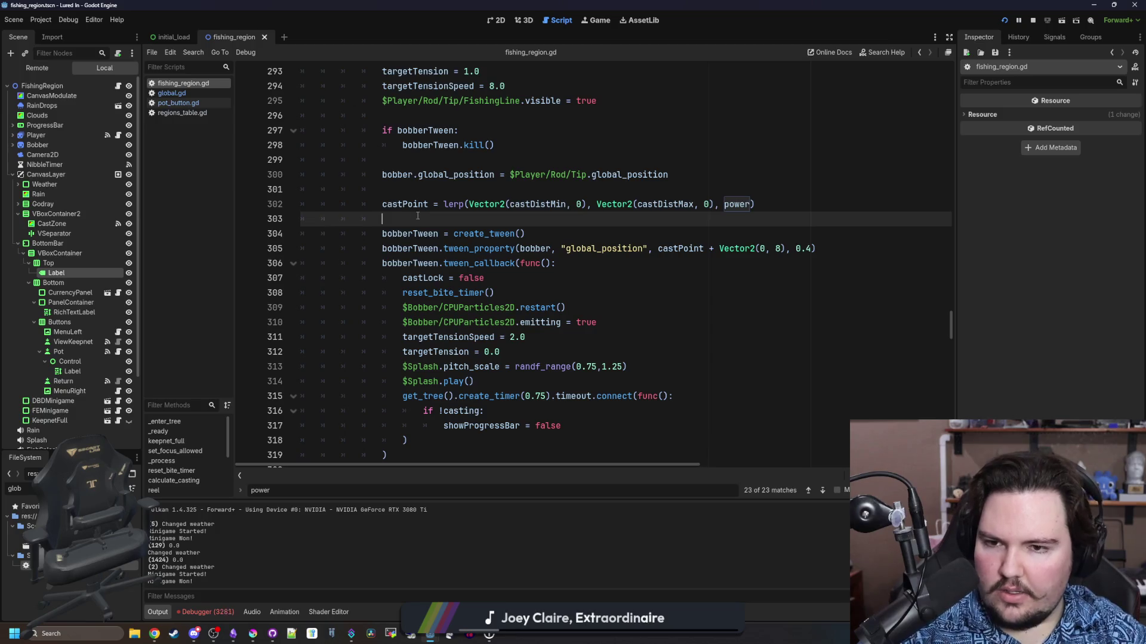
Add a print(power) debug line at line 221 of calculate_casting and save
scroll(418, 216, up, 20)
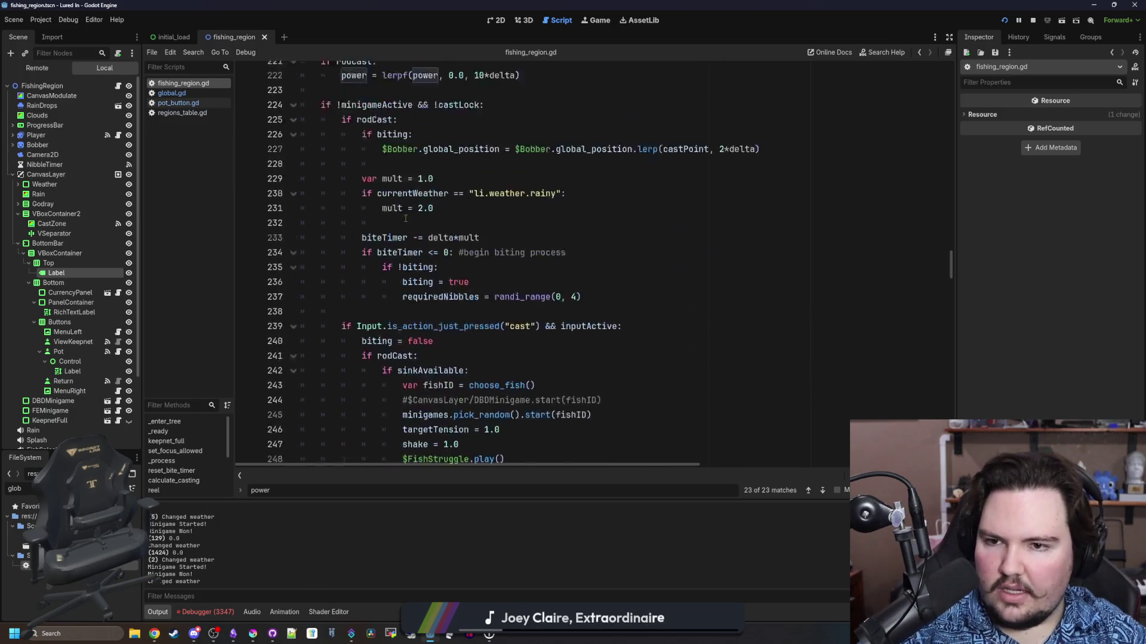
scroll(387, 235, up, 1)
click(364, 279)
key(Return)
key(Return)
key(Up)
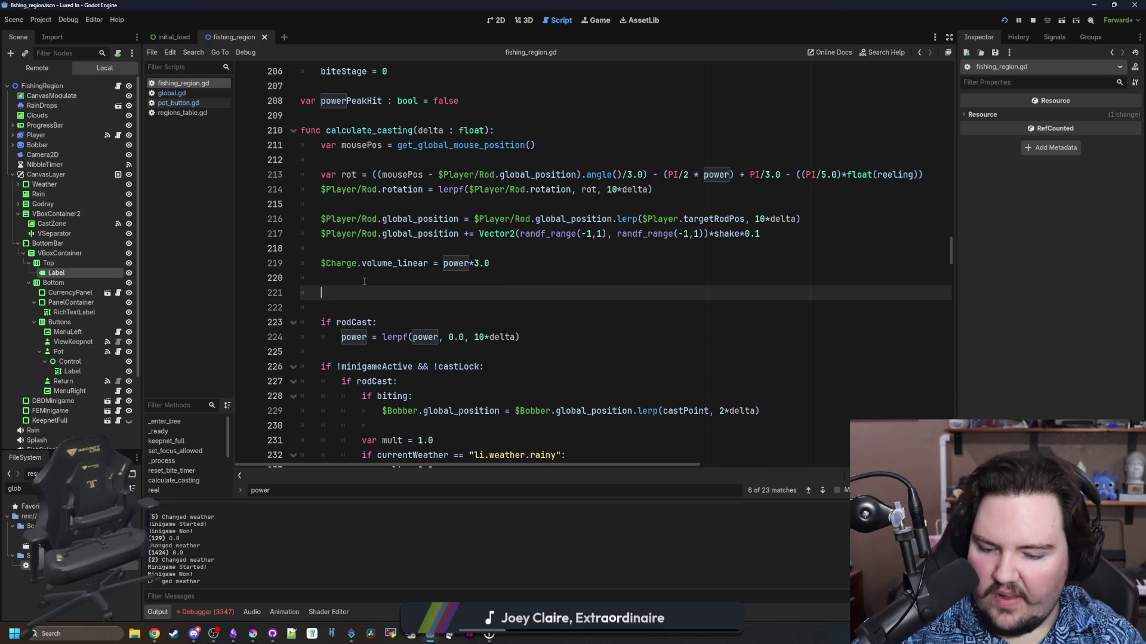
key(BackSpace)
text(rint(power)
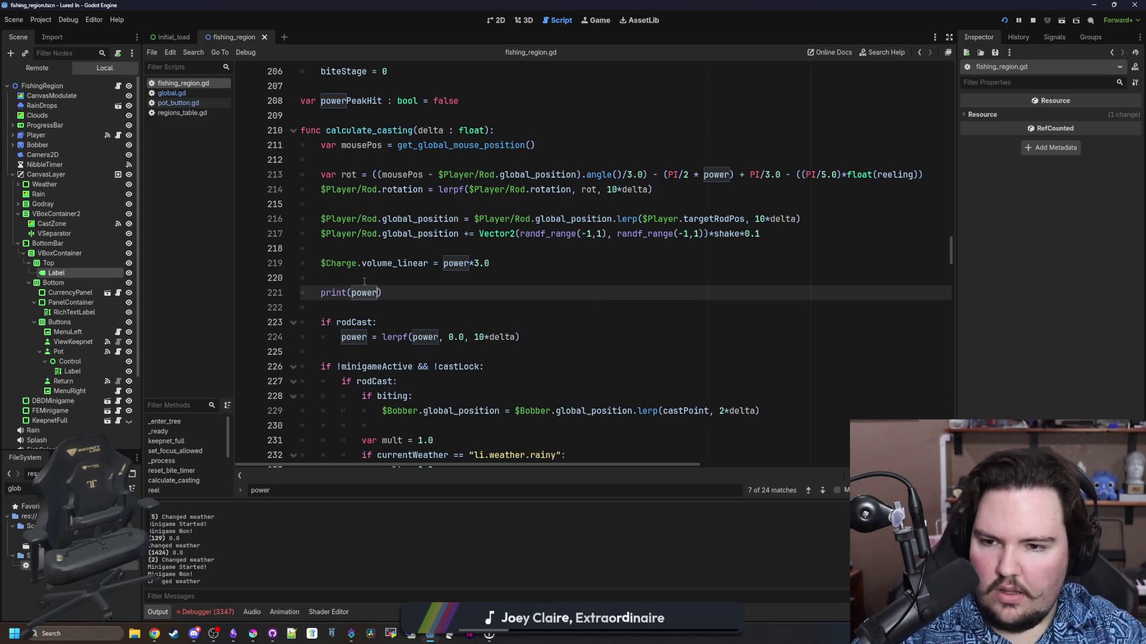
key(ctrl+s)
Test a cast in the game, then jump from the debugger error to its script line
click(602, 26)
click(596, 217)
drag(595, 216, 597, 220)
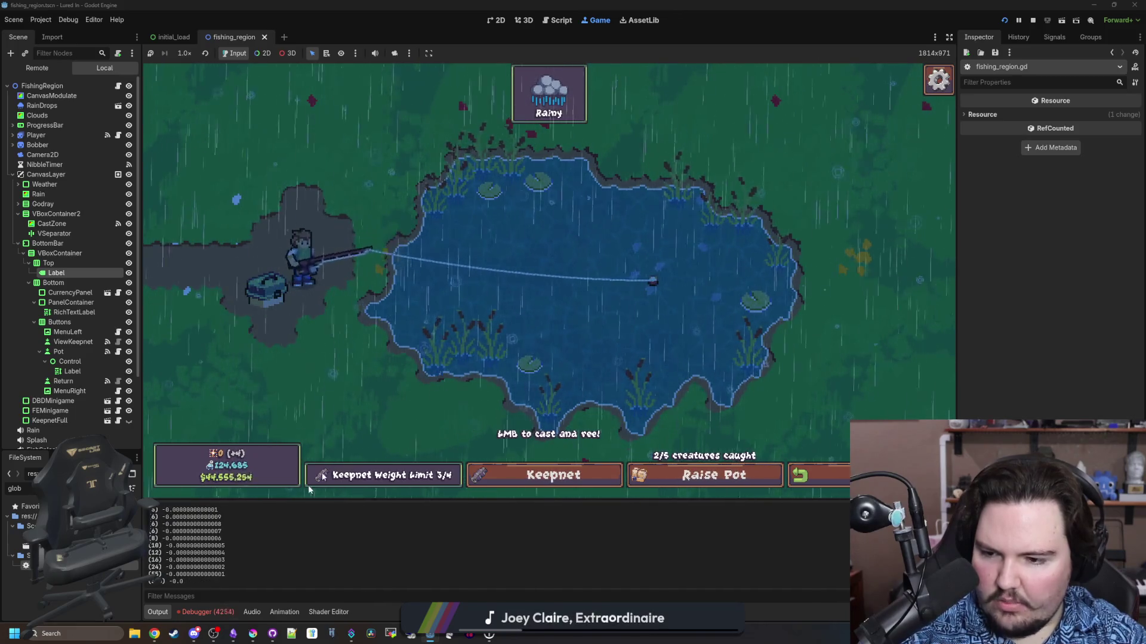
click(206, 612)
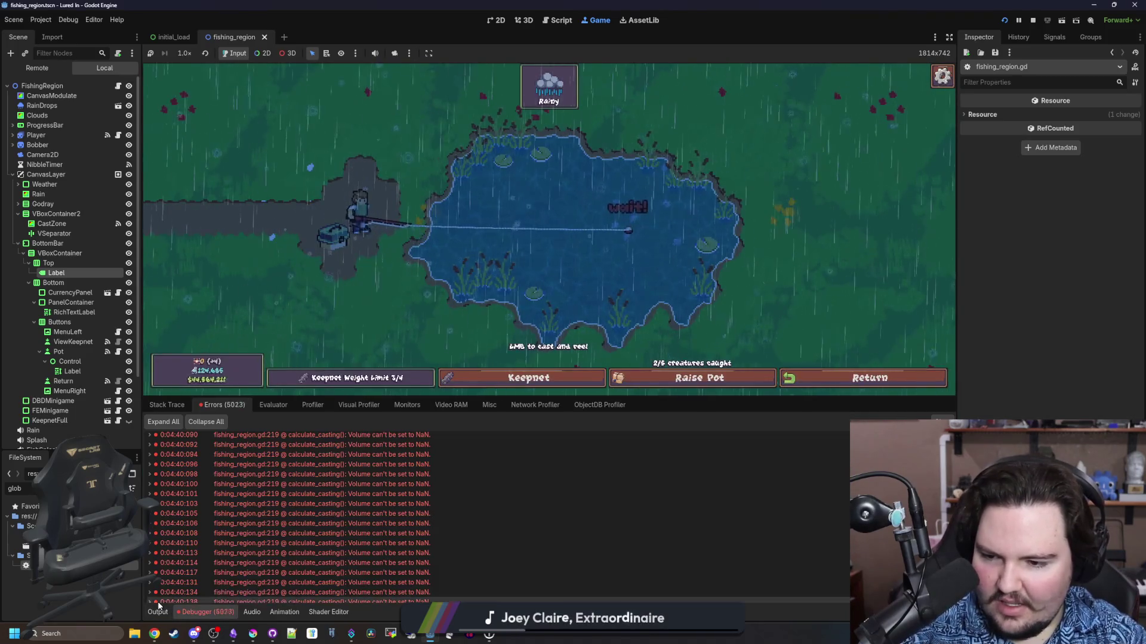
click(265, 572)
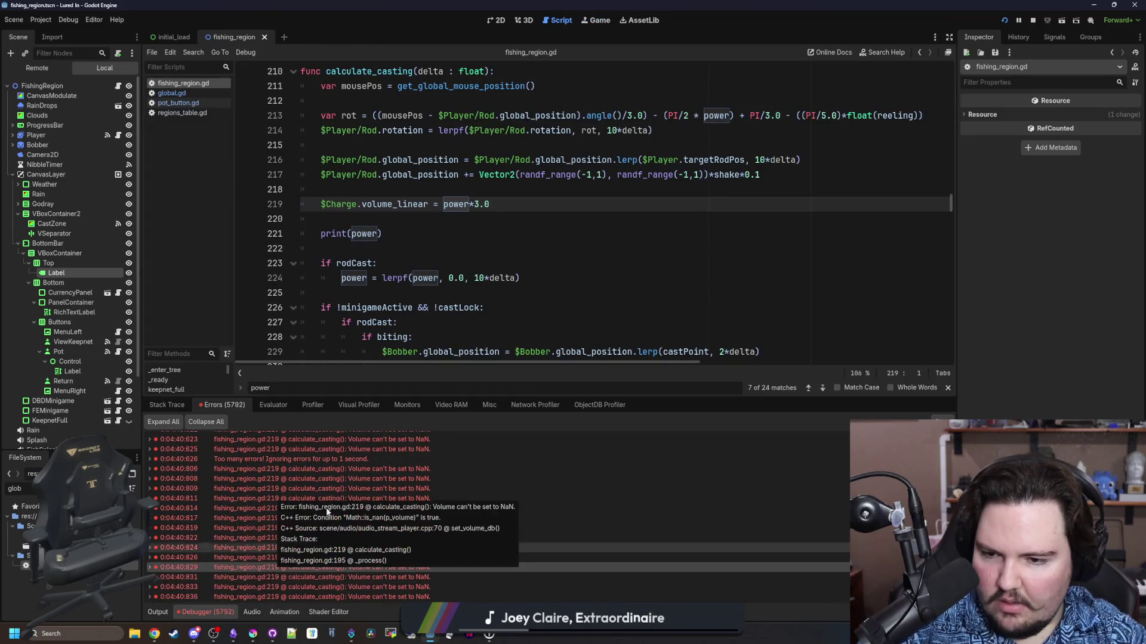
Wrap the Charge volume on line 219 in clampf(power*3.0, 0.0, 1.0) and save
click(440, 207)
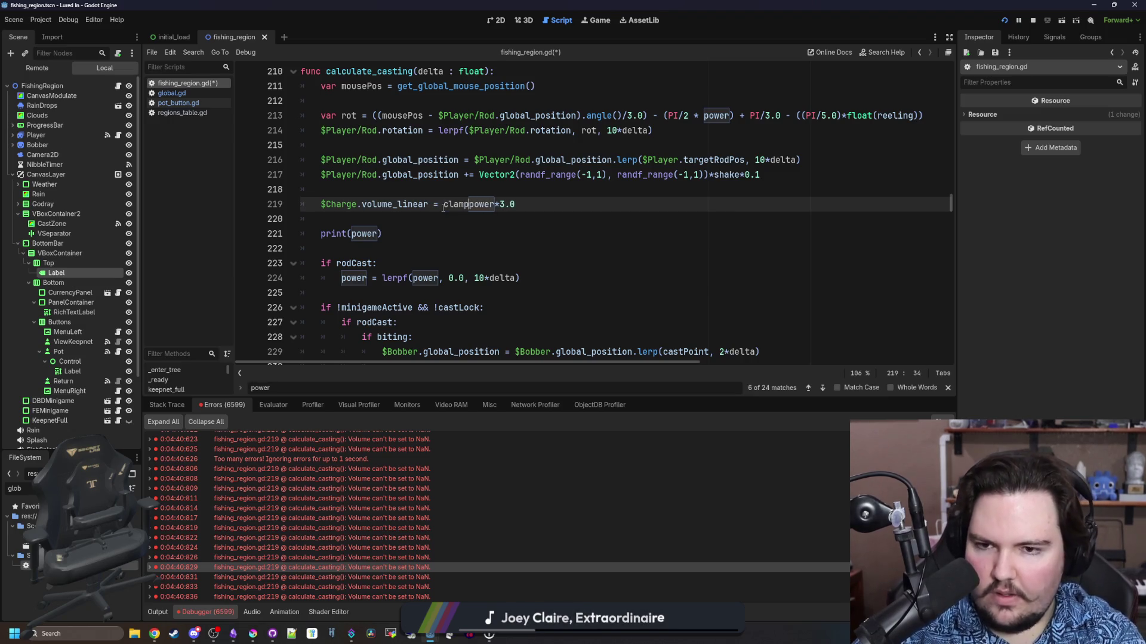
key(Right)
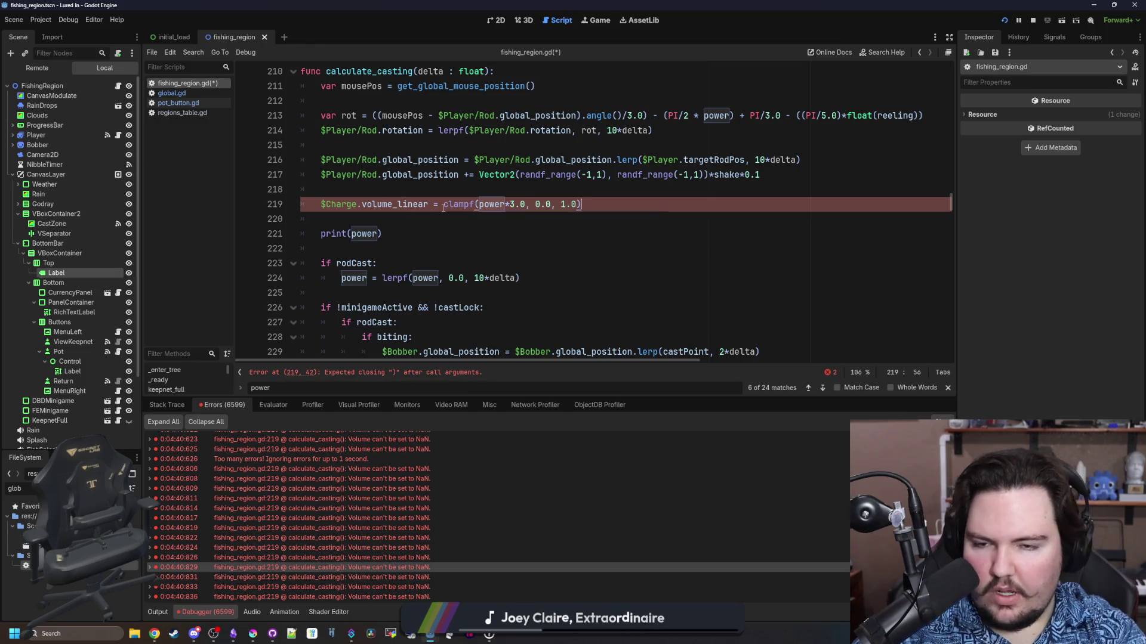
text())
key(Down)
key(ctrl+s)
click(596, 20)
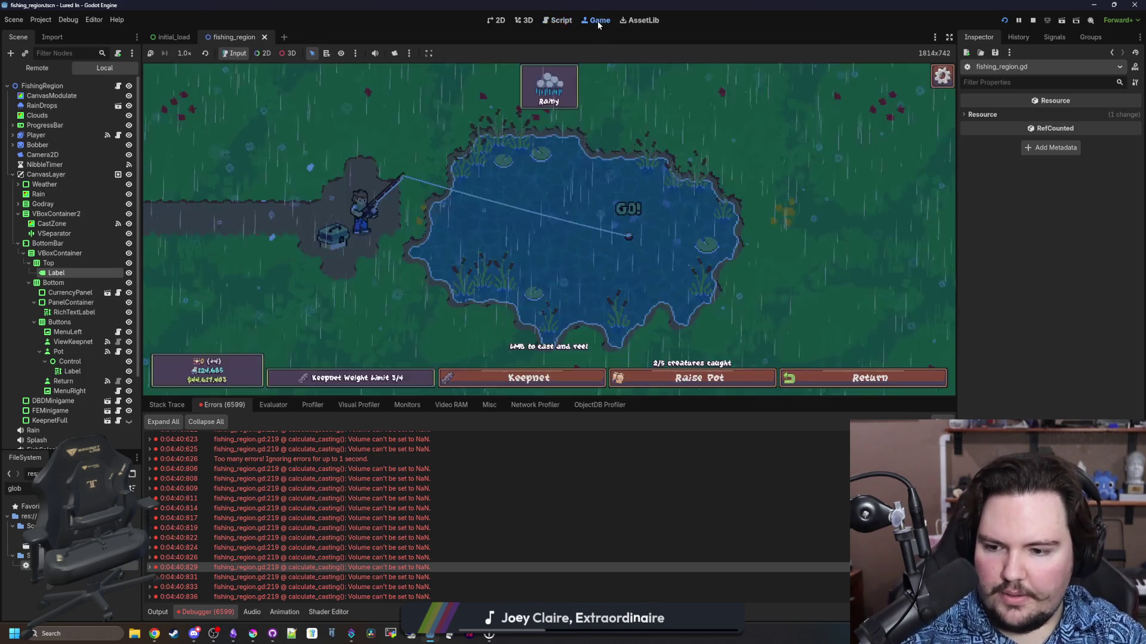
Keep the bobber on the fish until it is reeled in
click(597, 219)
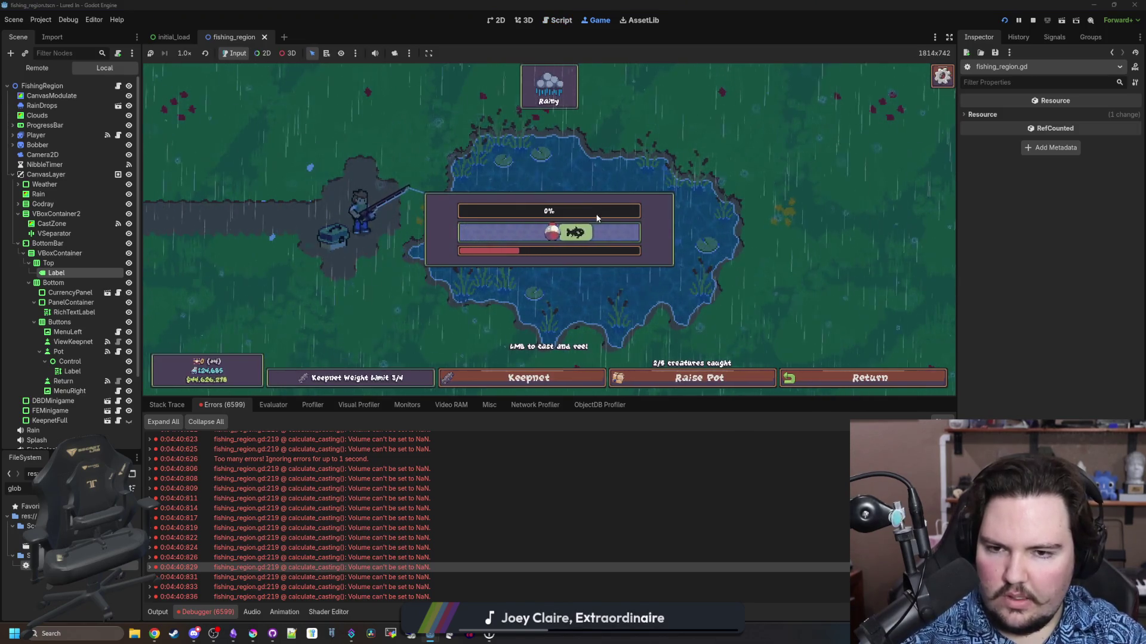
click(597, 219)
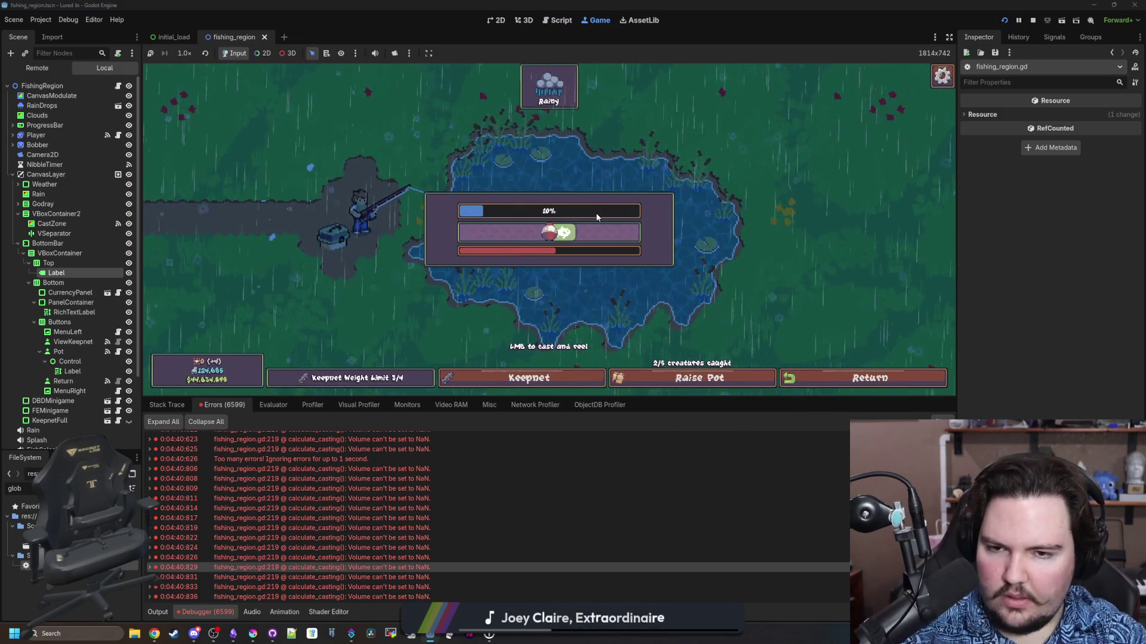
click(597, 218)
click(595, 213)
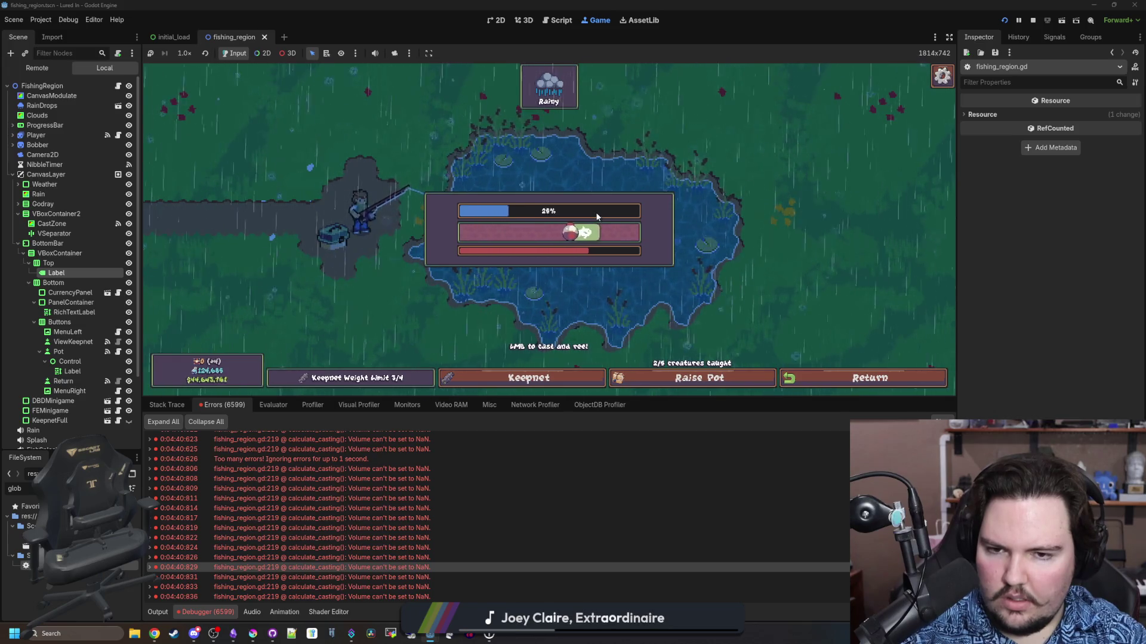
click(595, 212)
click(597, 214)
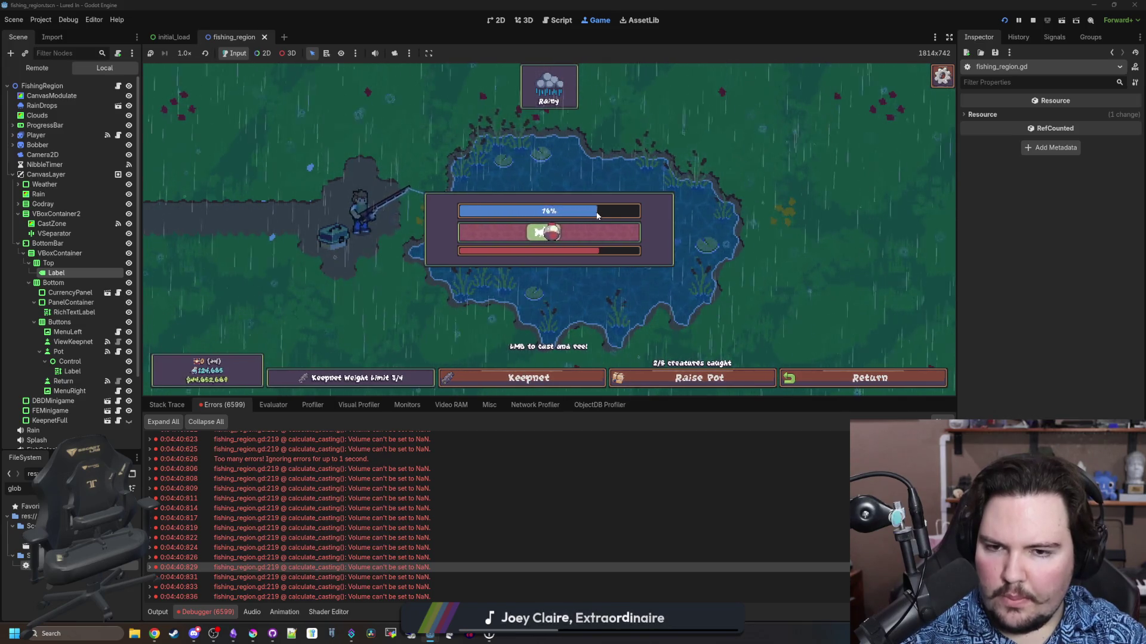
click(597, 213)
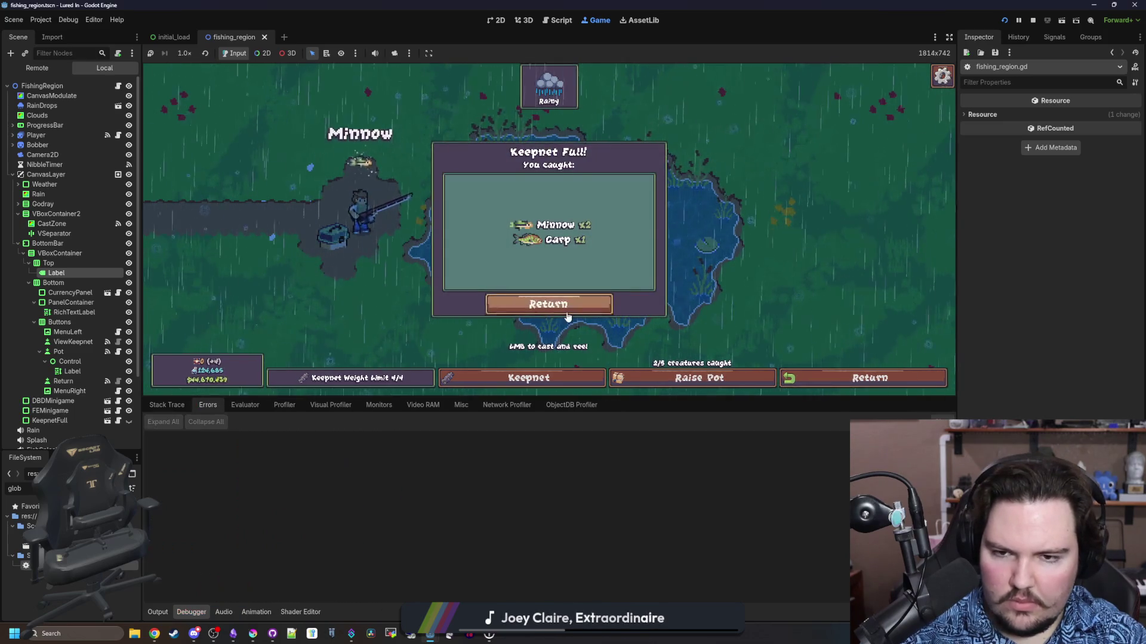
Travel from the shop back to the pond, play a timed pot round, then bring up global.gd
click(548, 304)
click(911, 382)
click(673, 170)
click(571, 213)
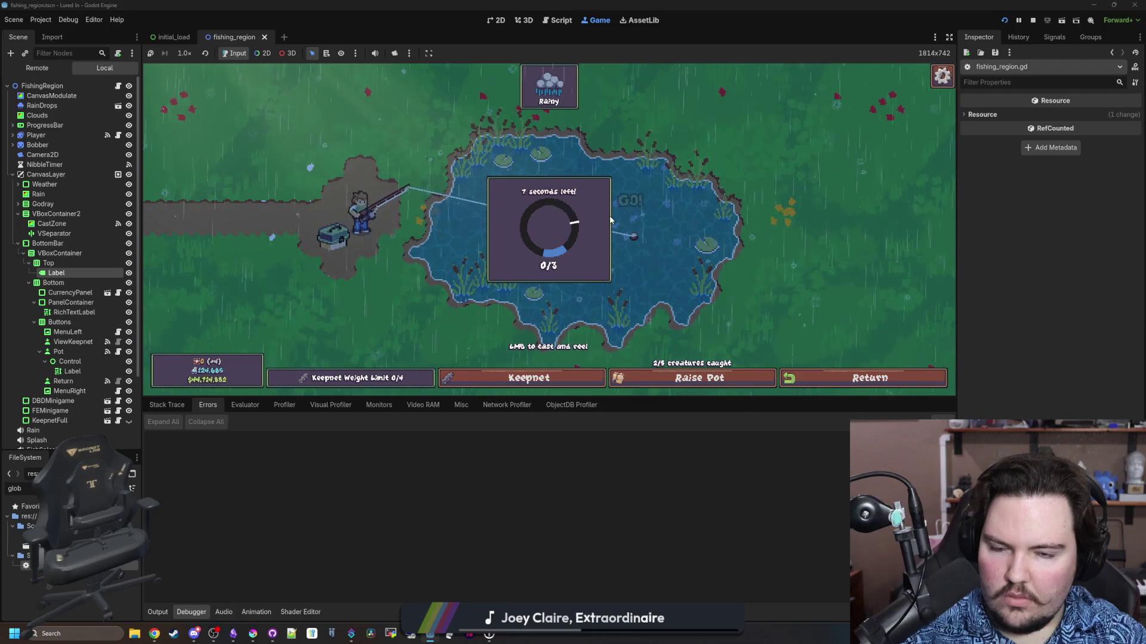
click(603, 210)
click(611, 220)
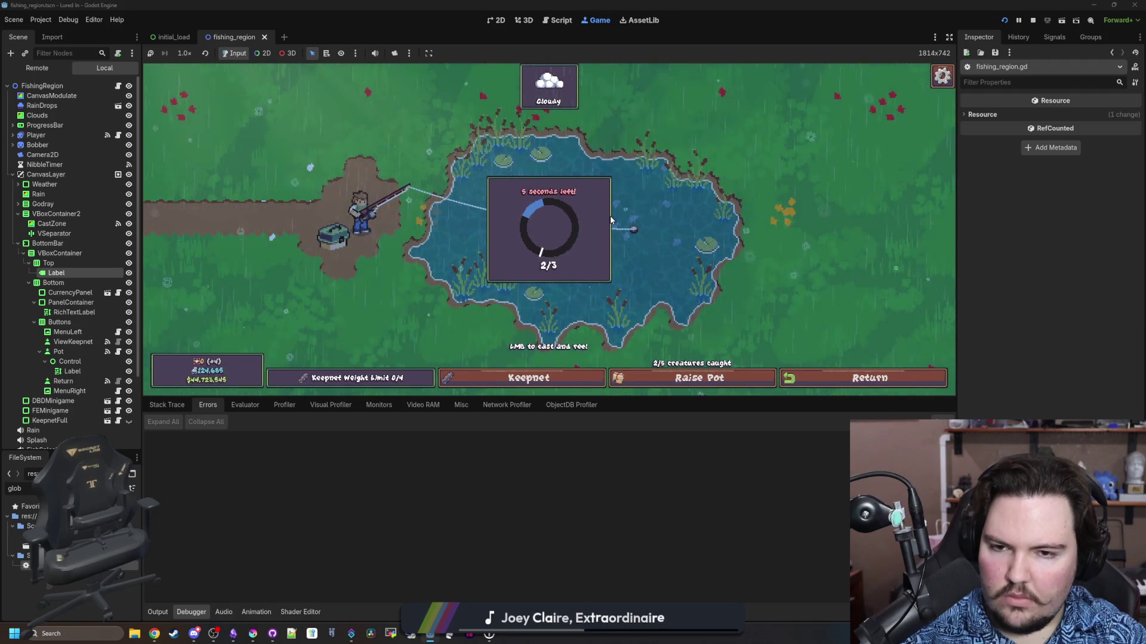
click(603, 220)
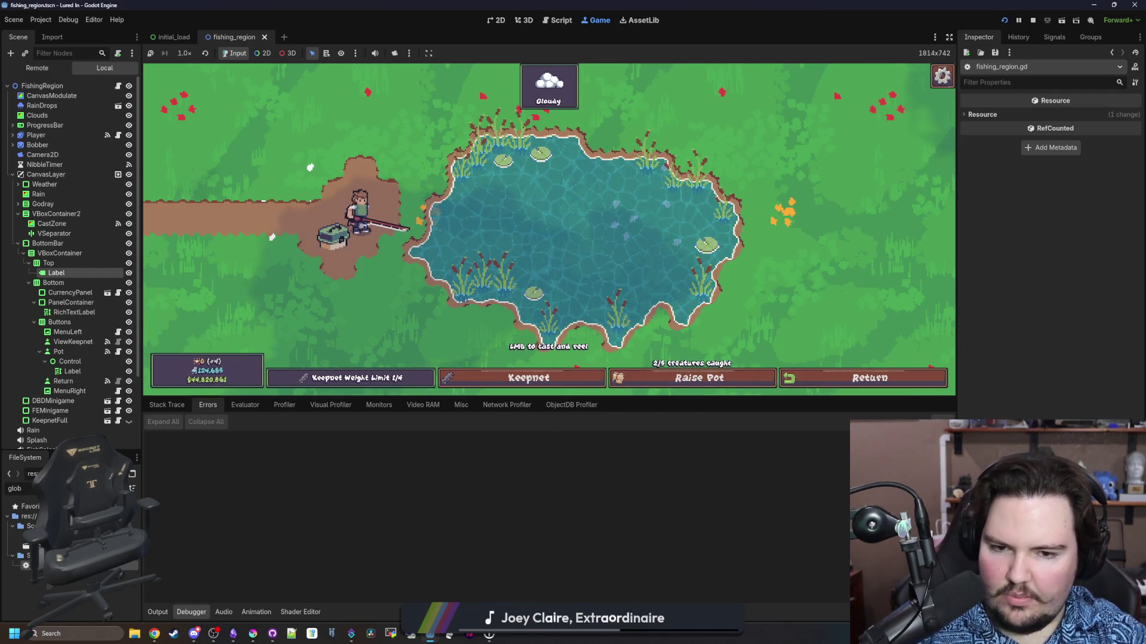
key(ctrl+F3)
click(558, 278)
Search global.gd for 'pot' and add a print(remainingPotTime) above the countdown
key(ctrl+f)
text(p)
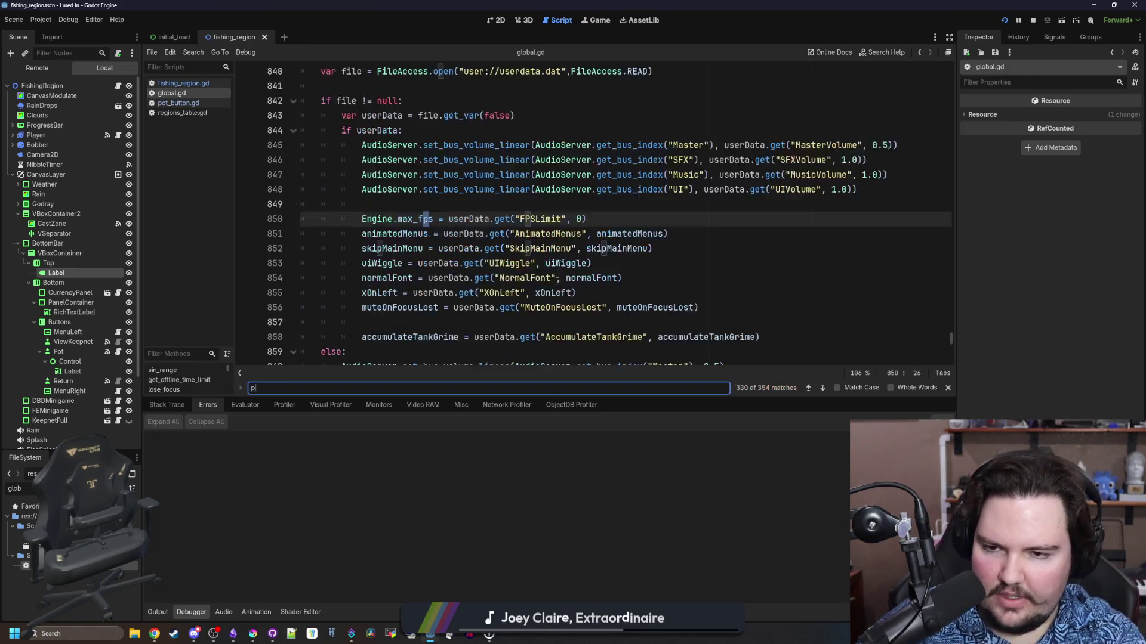
text(ot)
key(Return)
key(Return)
key(Return)
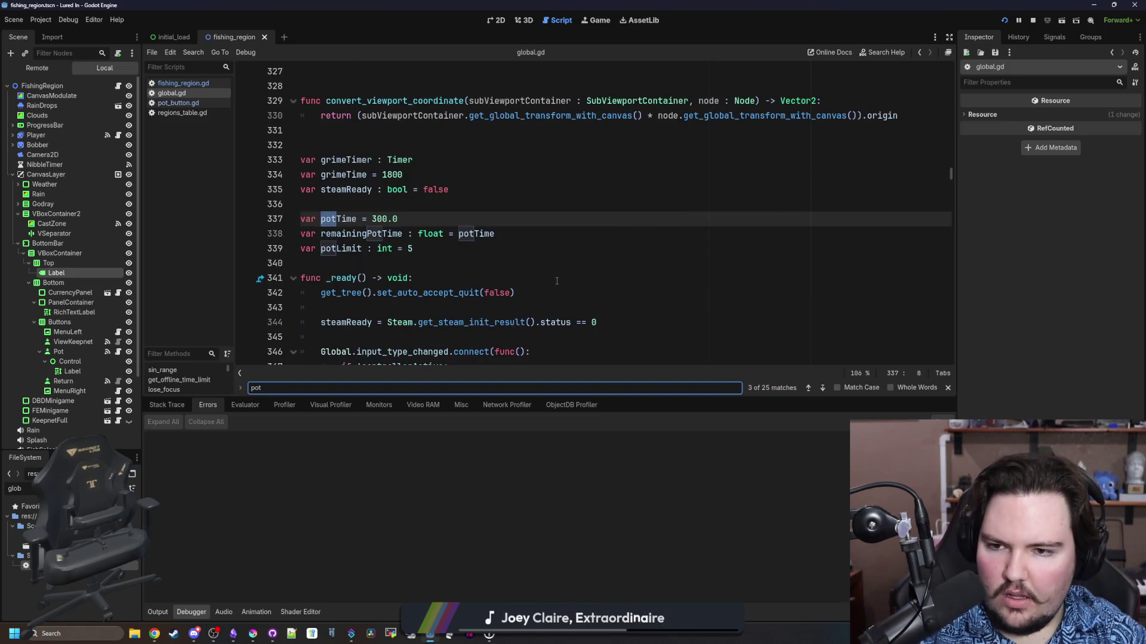
key(Return)
key(Return)
key(Return)
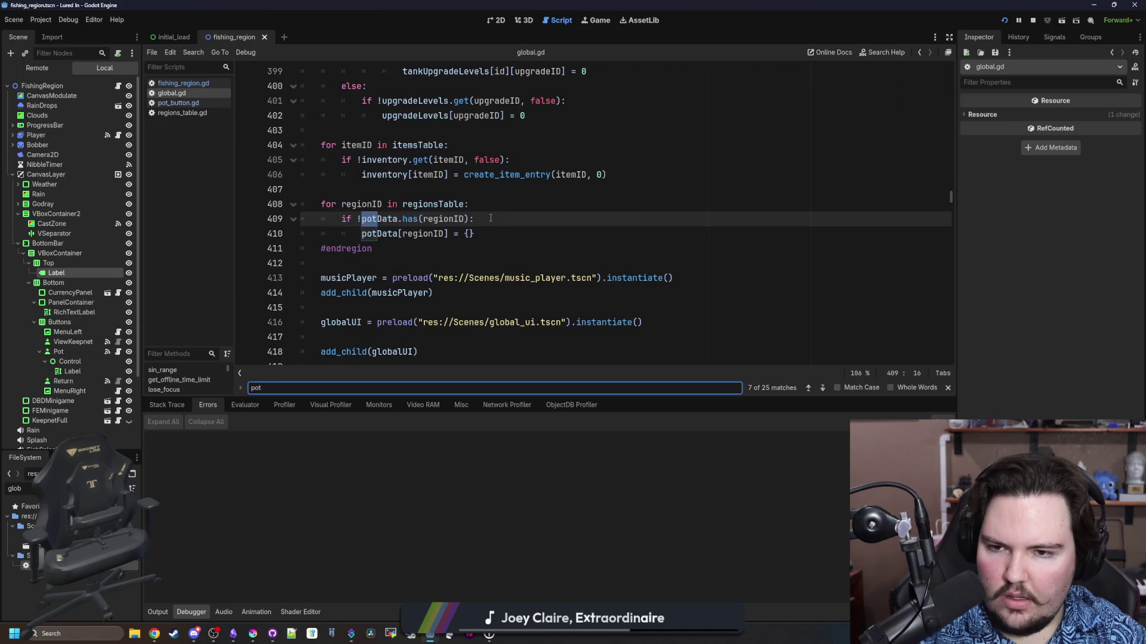
key(Return)
key(Return)
click(465, 232)
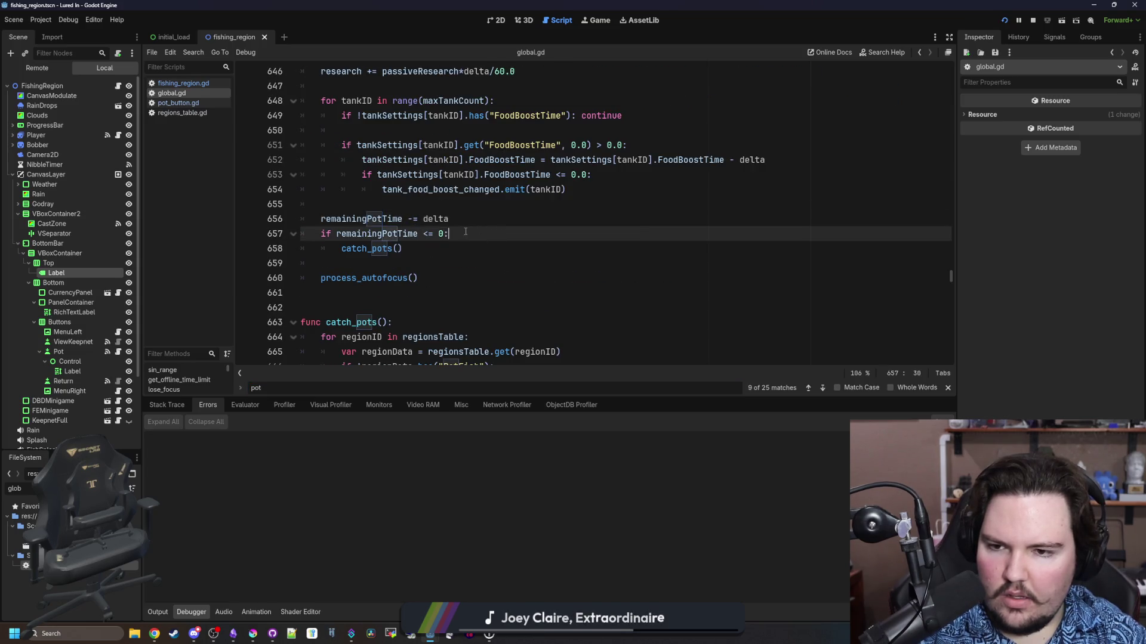
key(Up)
key(ctrl+shift+Return)
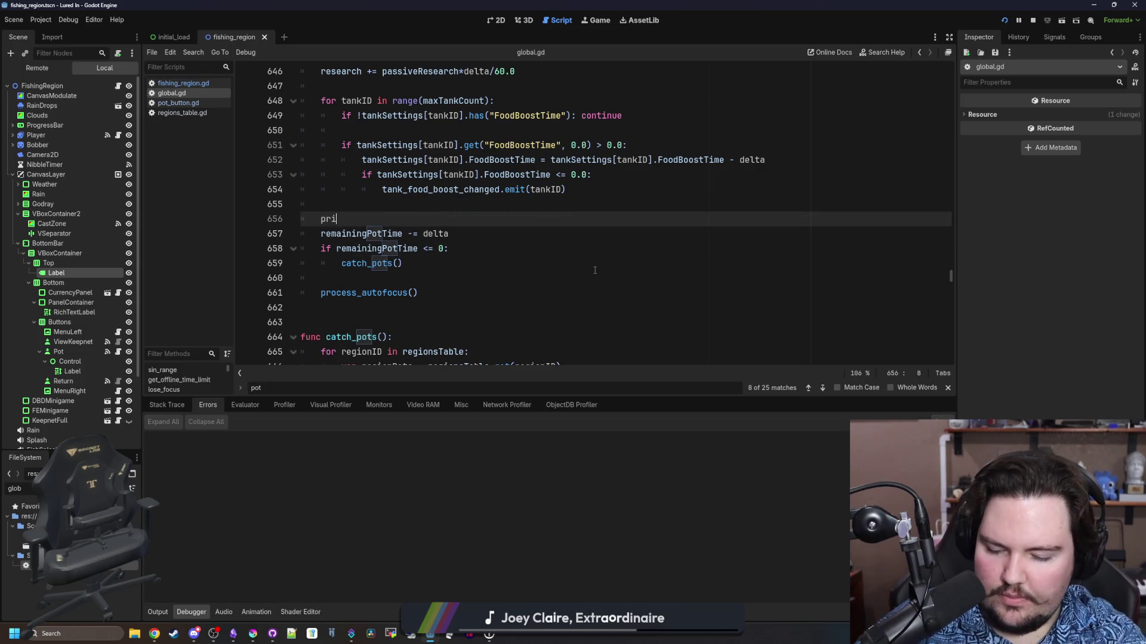
text(nt(remainingP)
key(Return)
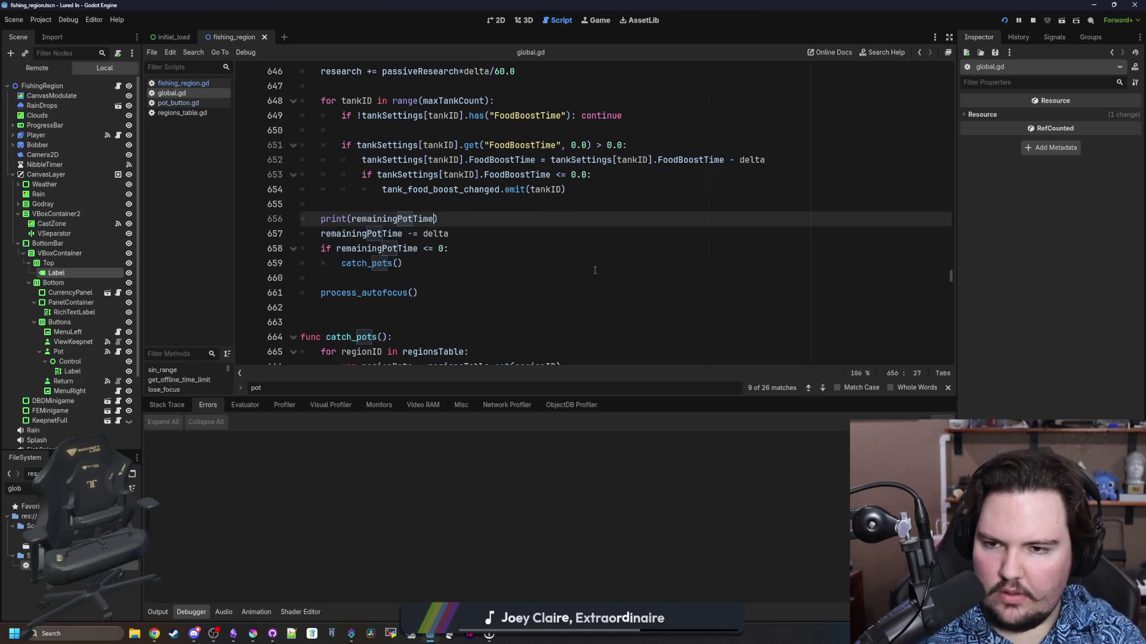
click(595, 270)
click(595, 269)
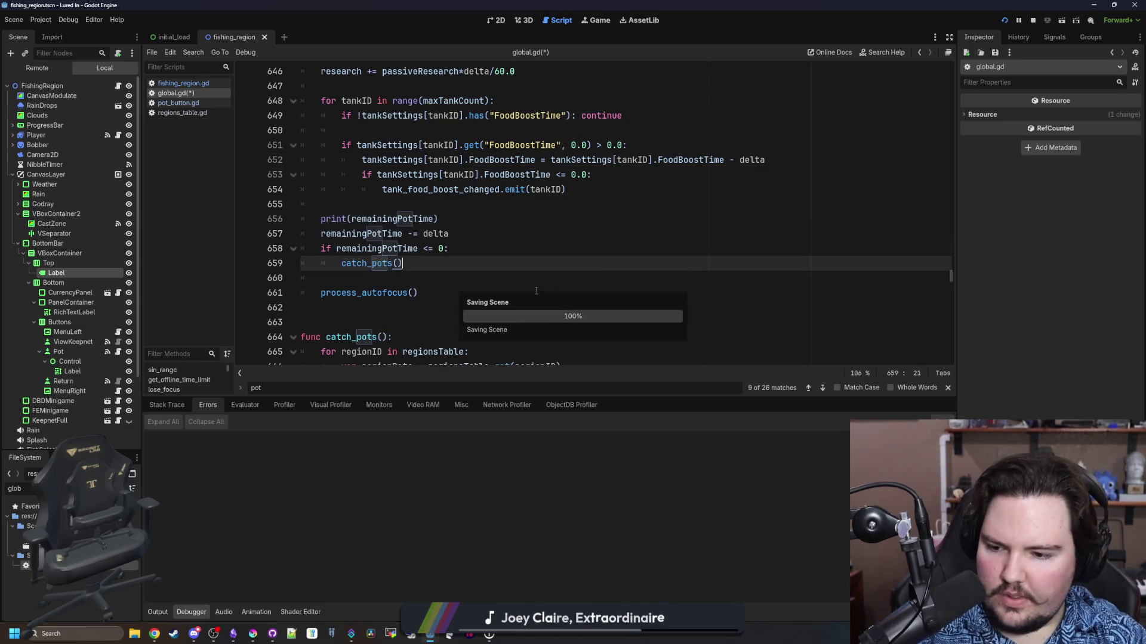
Check the printed timer values in Output, then delete the print(remainingPotTime) line
click(156, 612)
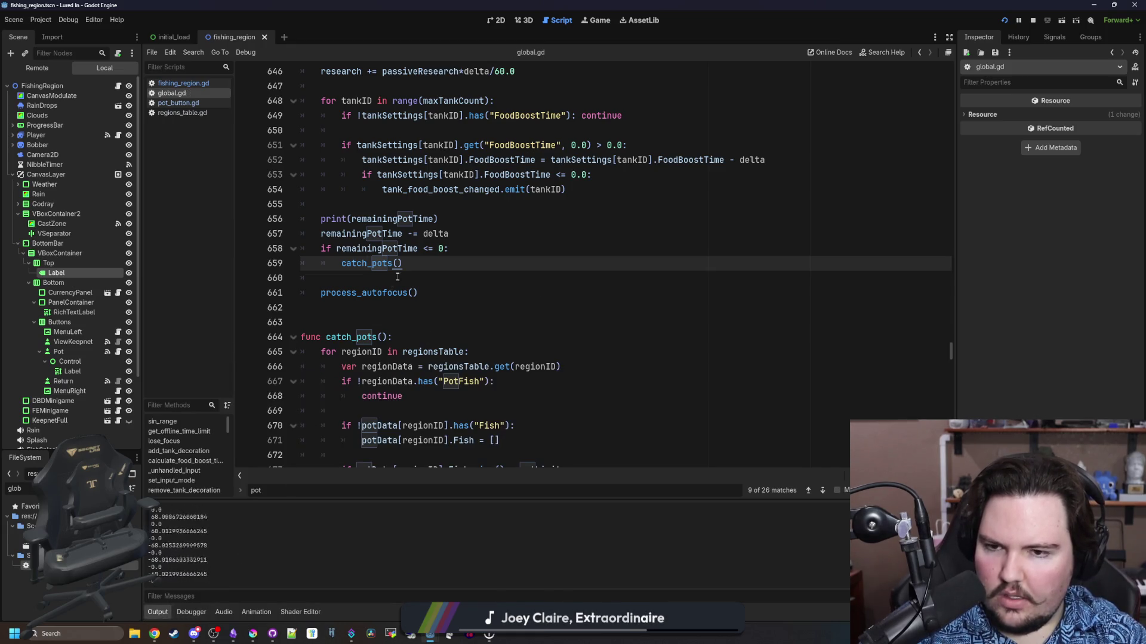
scroll(418, 276, up, 1)
key(Up)
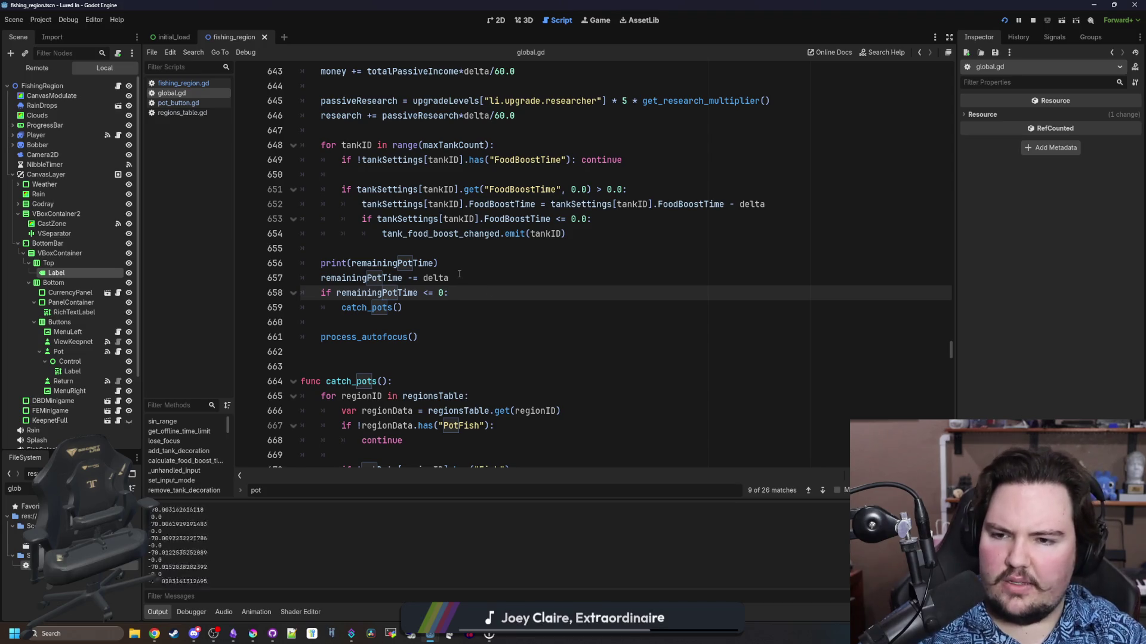
triple_click(411, 263)
key(BackSpace)
Add remainingPotTime = potTime inside the zero-time check before catch_pots() and save
click(469, 279)
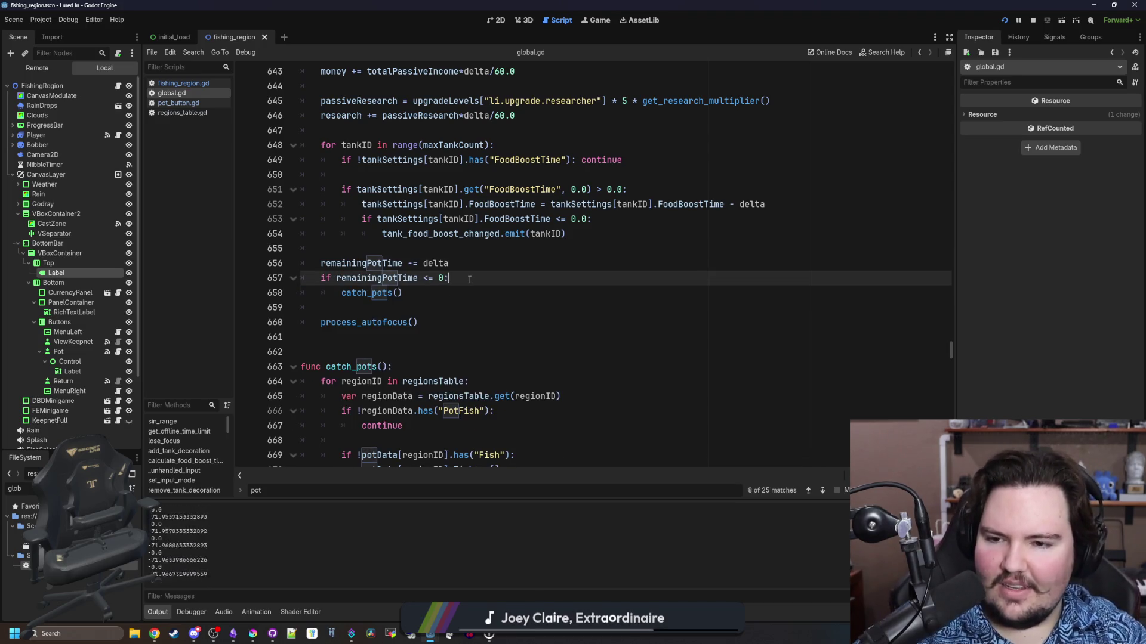
key(Return)
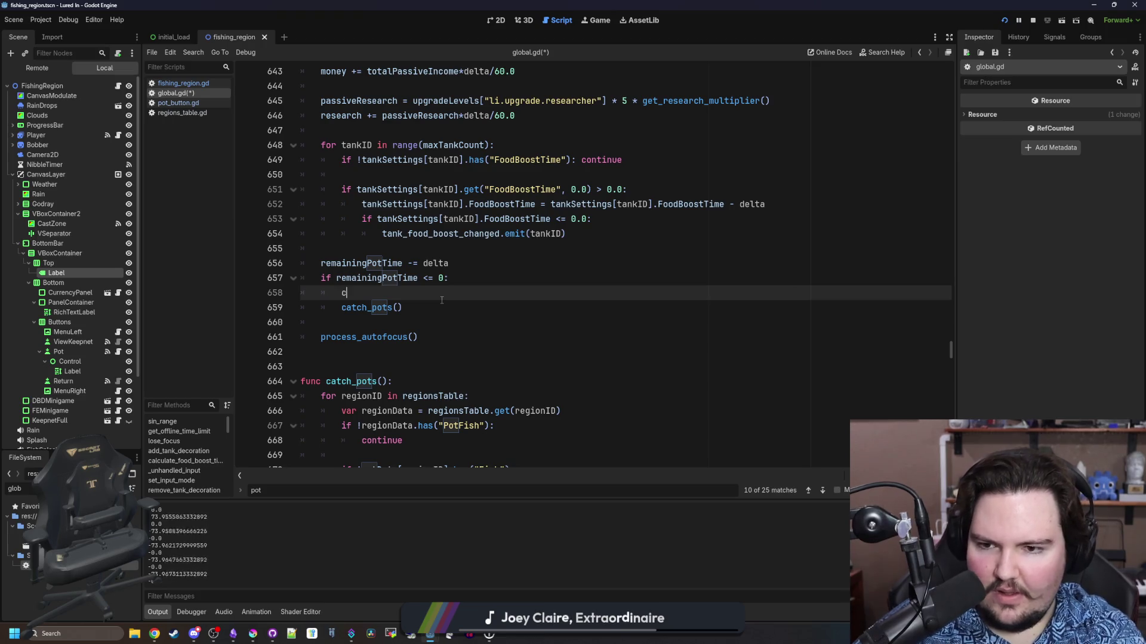
text(remainingPotTime)
key(Return)
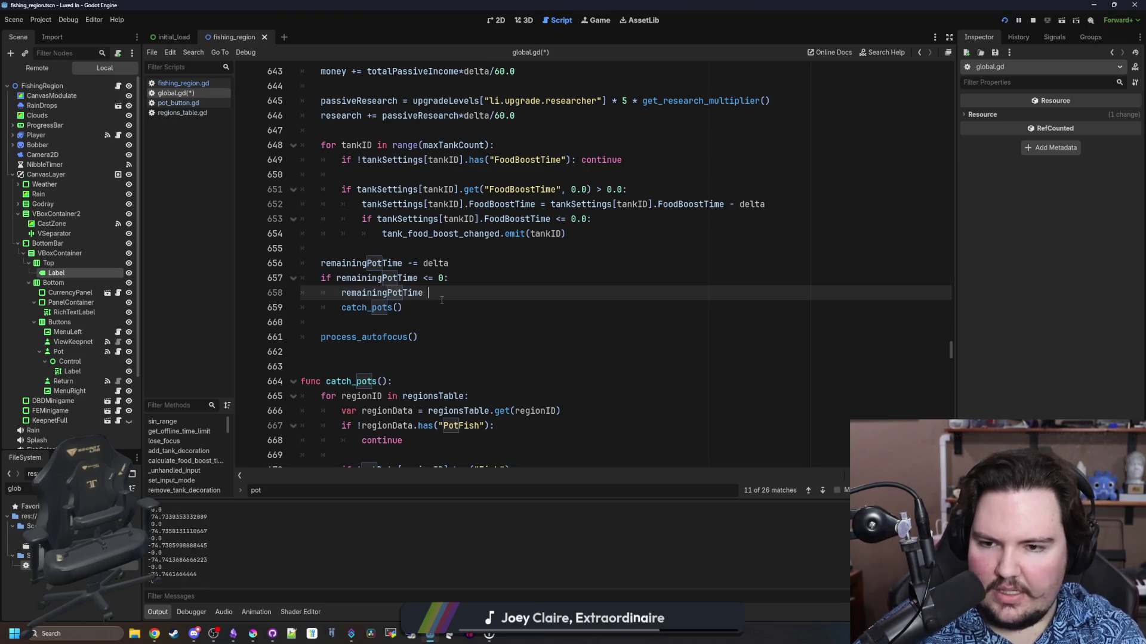
text(= pot)
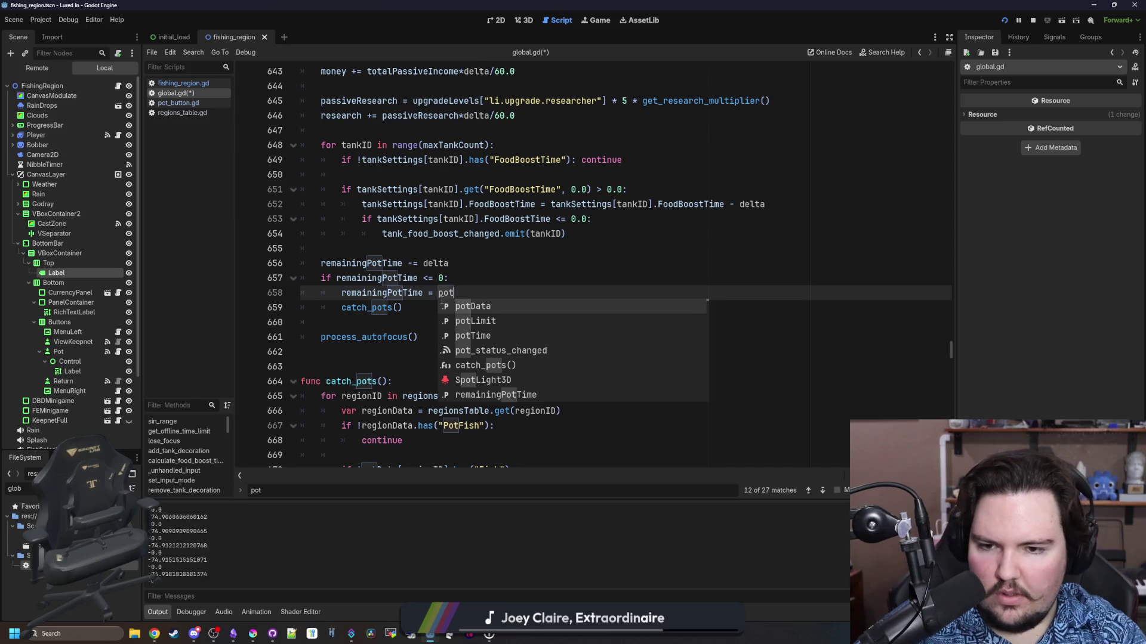
key(Down)
key(Down)
key(Return)
key(ctrl+s)
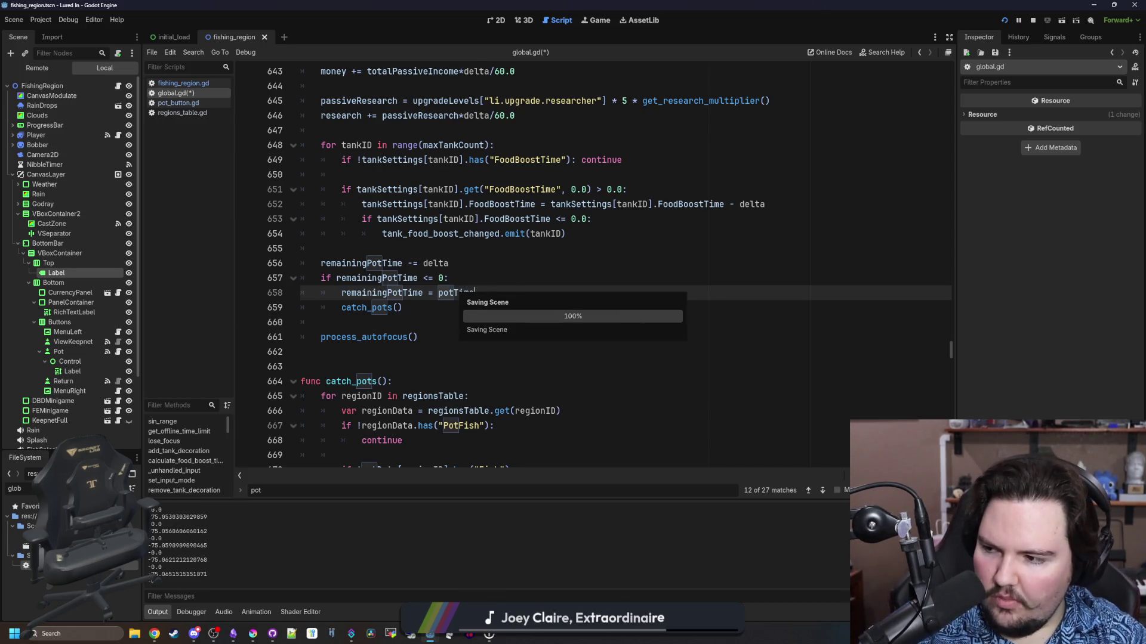
click(500, 352)
key(ctrl+s)
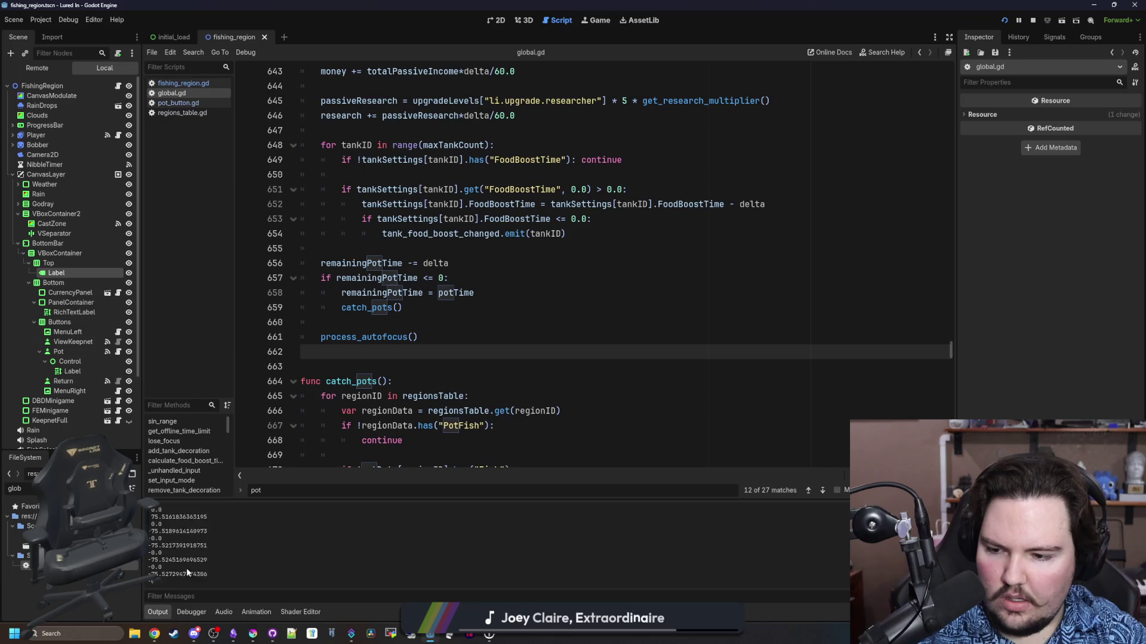
Temporarily add and save a remainingPotTime print above the countdown, then remove it and save
click(453, 322)
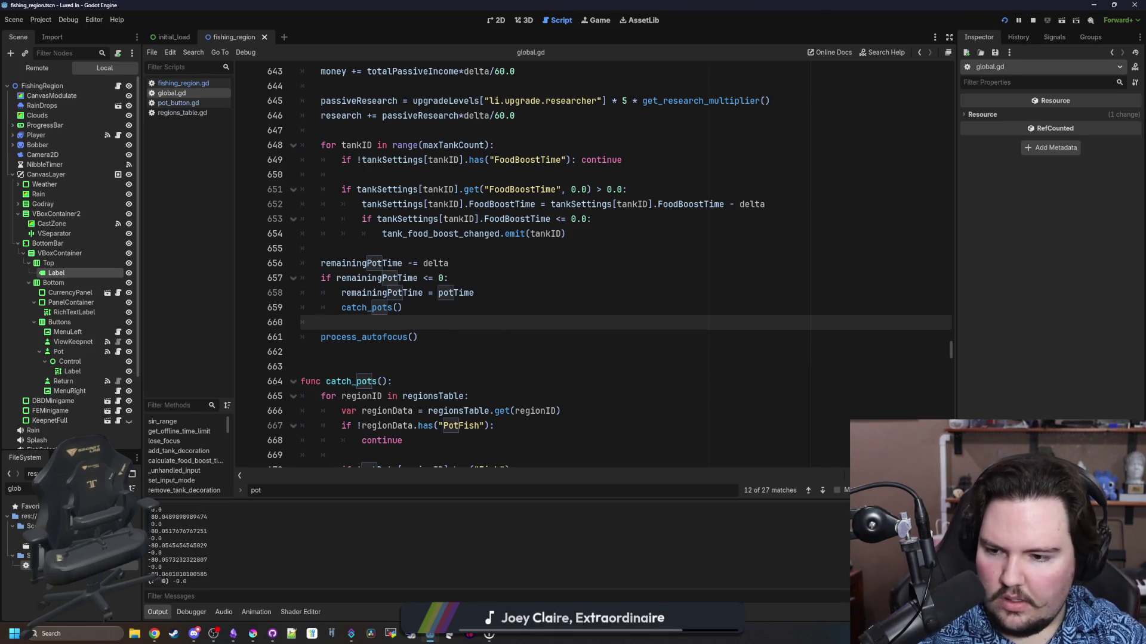
click(356, 246)
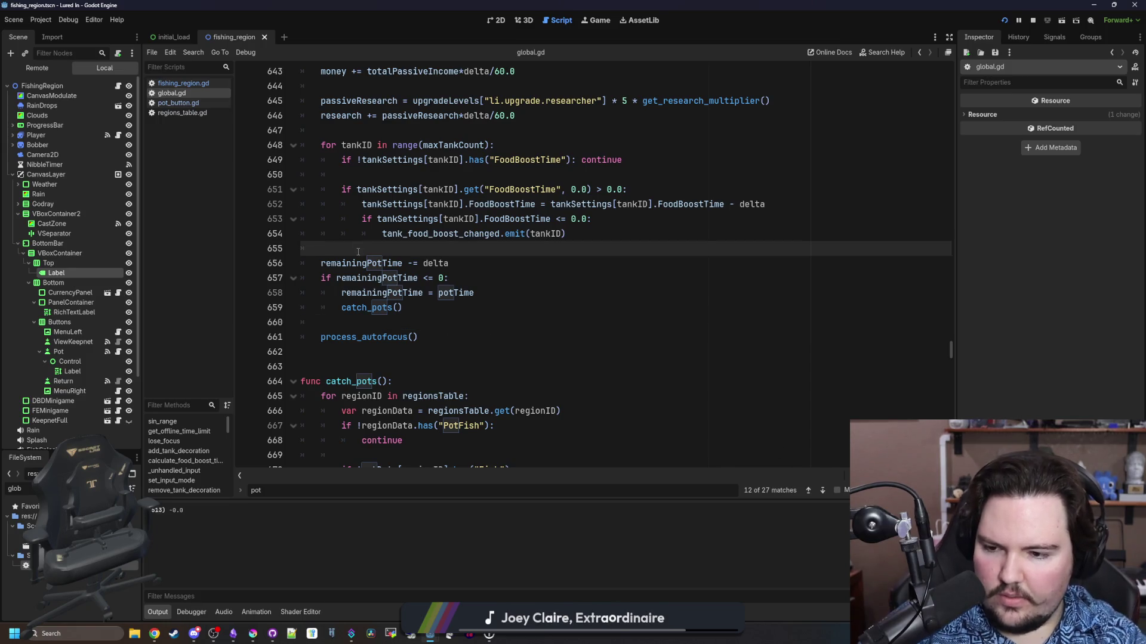
key(Return)
key(Return)
key(Up)
key(Return)
click(358, 251)
key(ctrl+s)
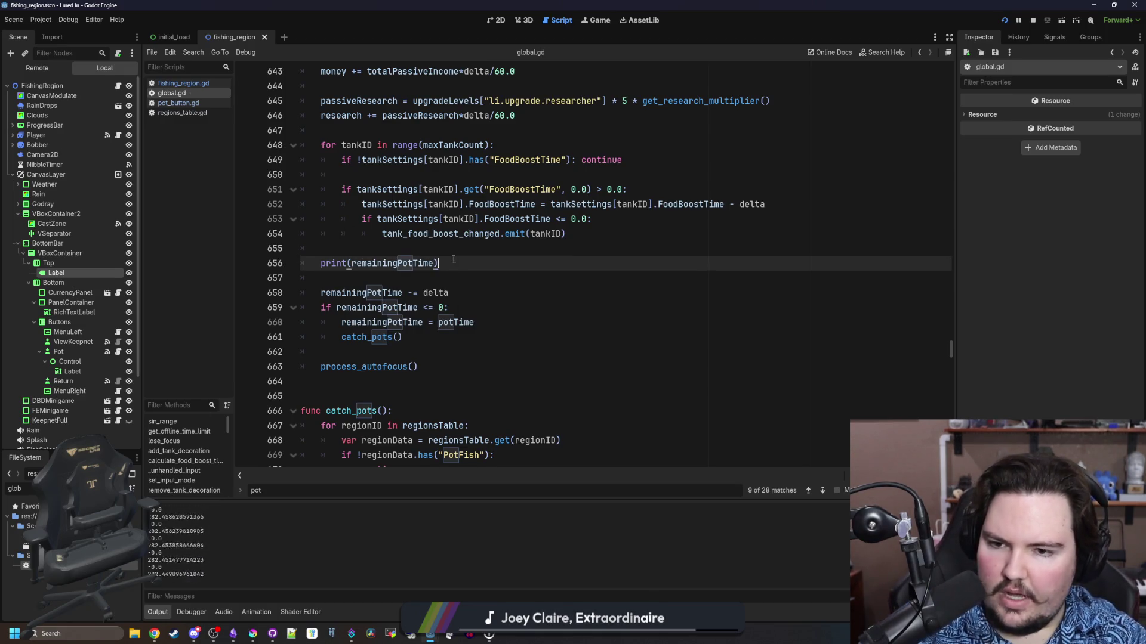
drag(322, 279, 361, 245)
key(BackSpace)
key(ctrl+s)
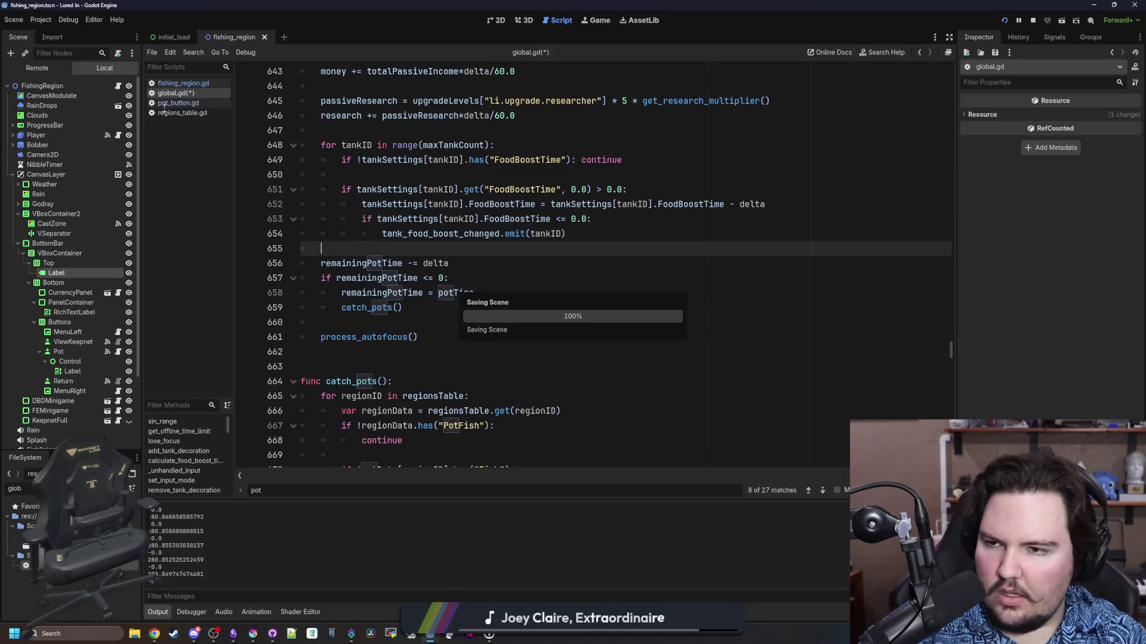
Delete the print(power) debug line from fishing_region.gd, save, and return to the game
click(174, 103)
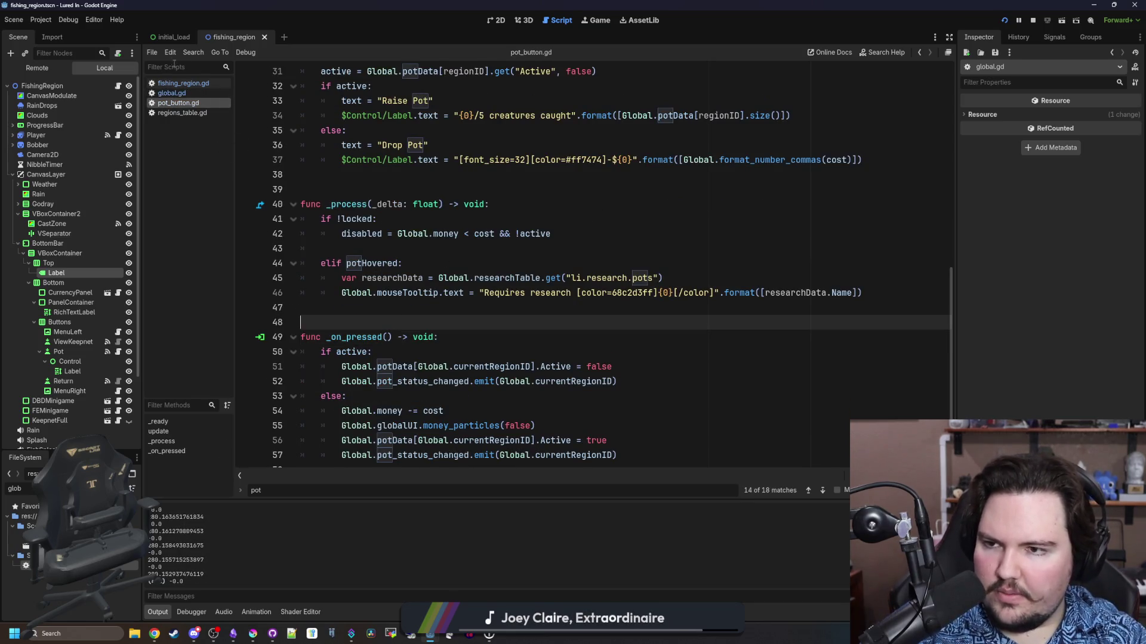
click(185, 83)
drag(404, 238, 321, 221)
key(BackSpace)
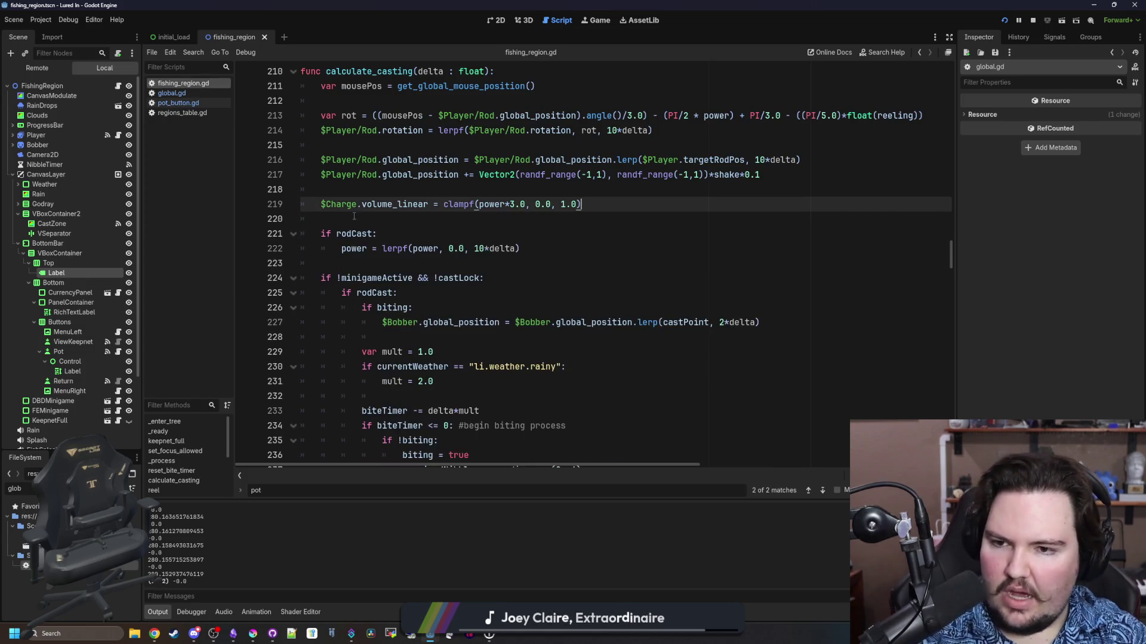
key(ctrl+s)
click(597, 20)
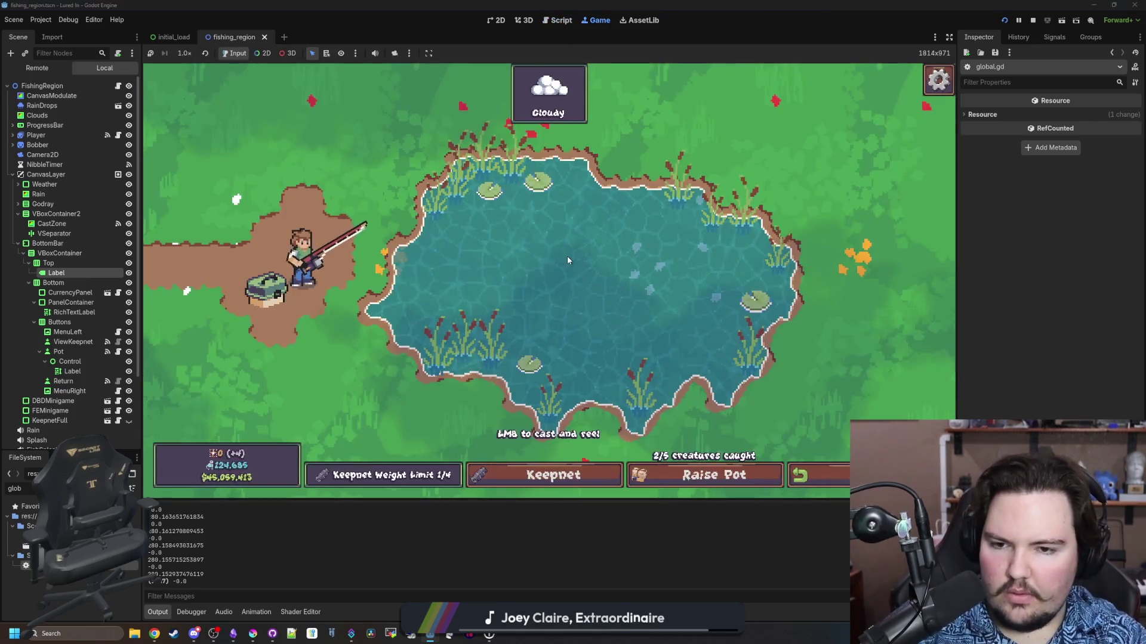
Cast a test line into the pond, then bring Discord to the front
drag(567, 256, 567, 256)
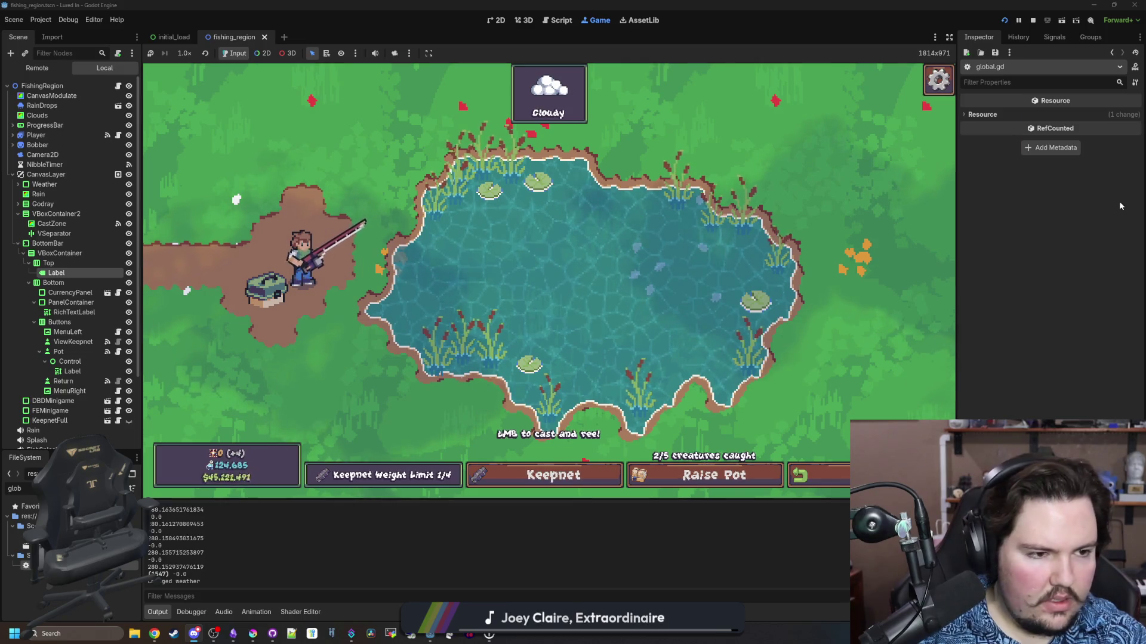
key(alt+Tab)
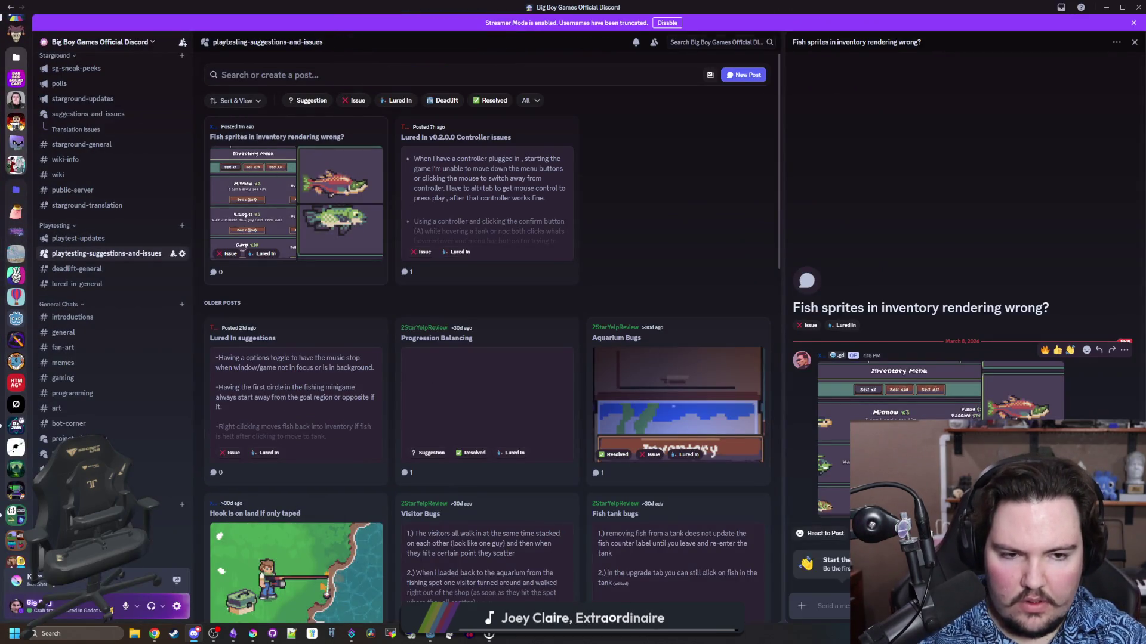
Enlarge the post's Inventory Menu and fish sprite images, zooming in on the middle fish sprite
click(933, 411)
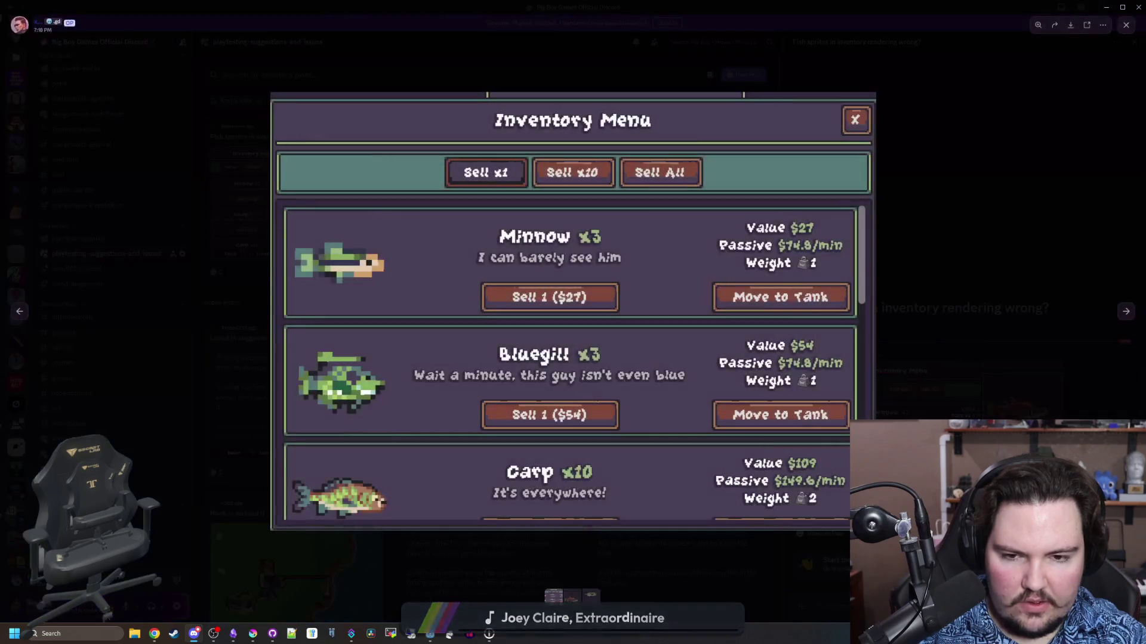
click(933, 406)
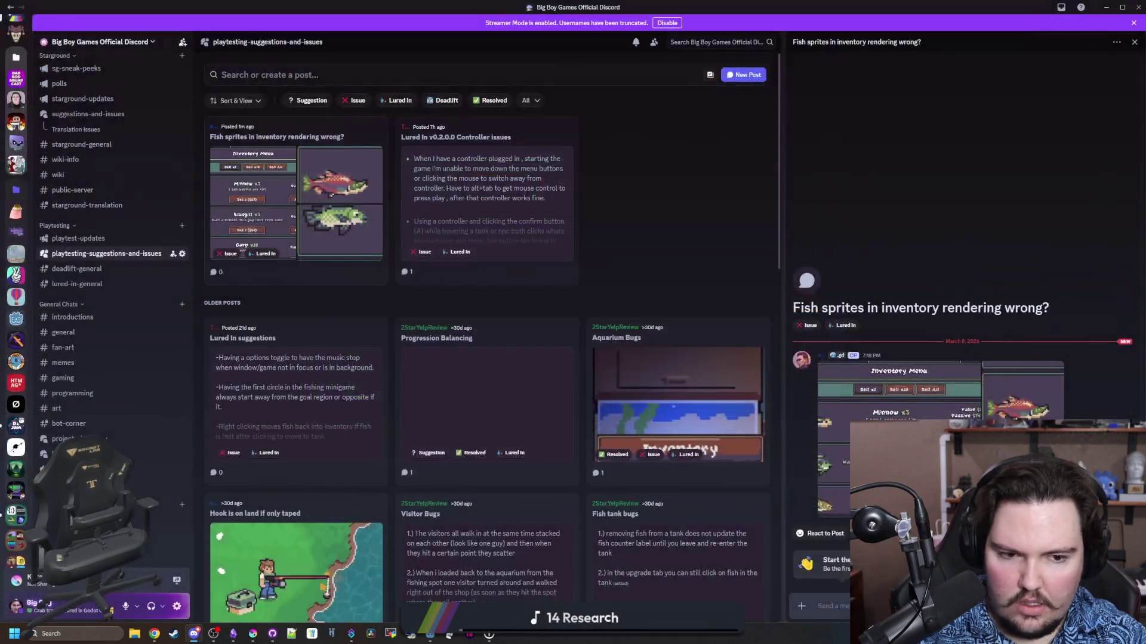
click(872, 410)
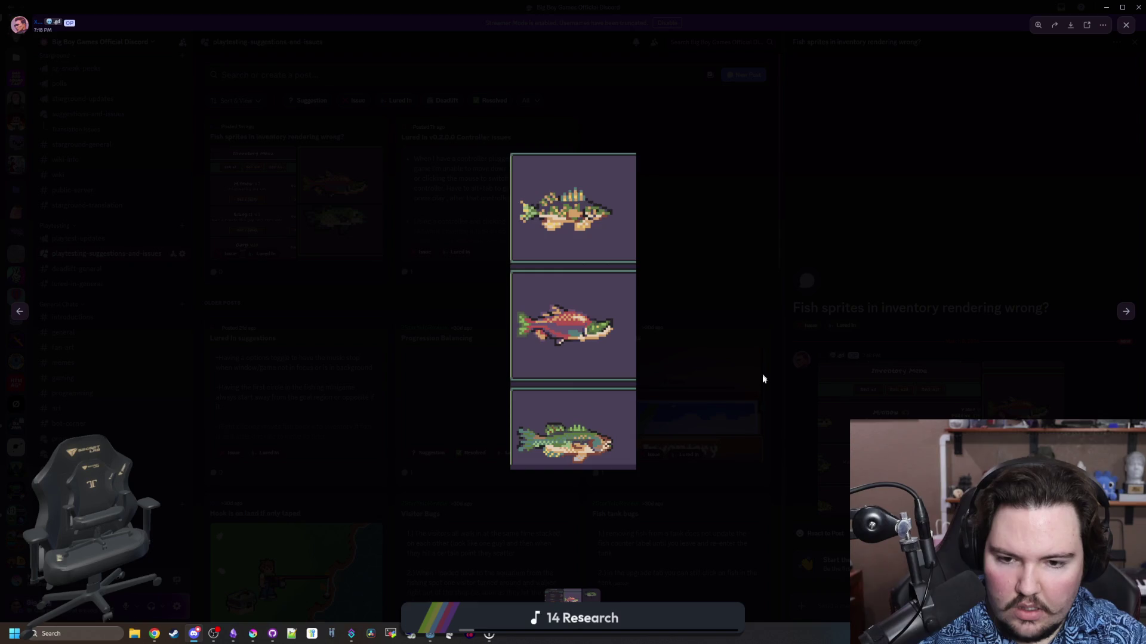
click(762, 377)
click(898, 388)
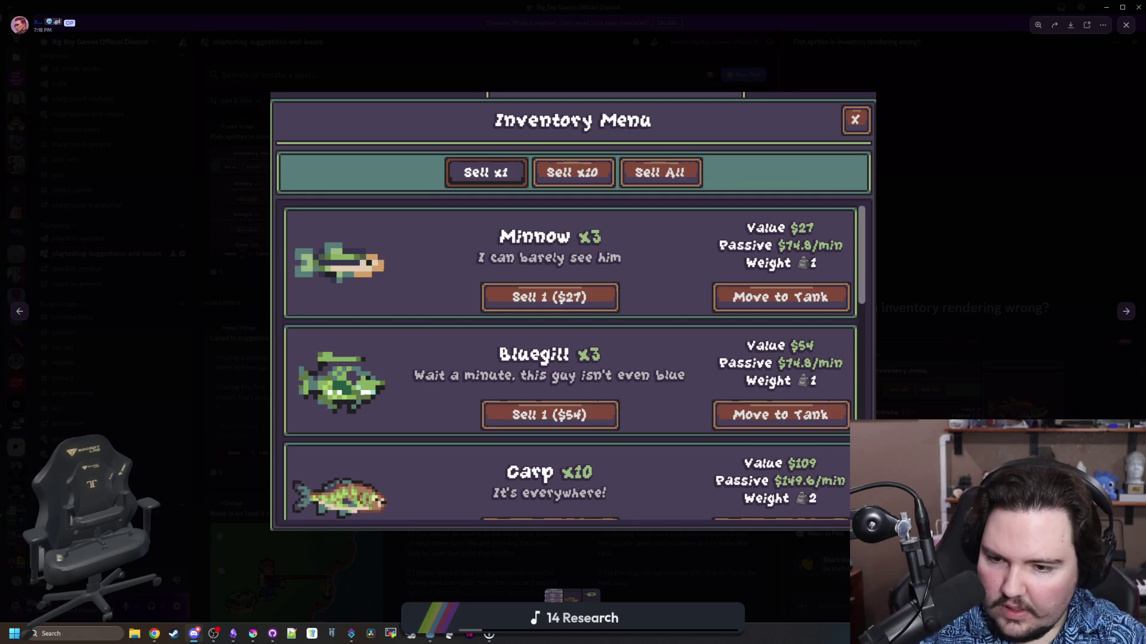
key(Escape)
click(760, 391)
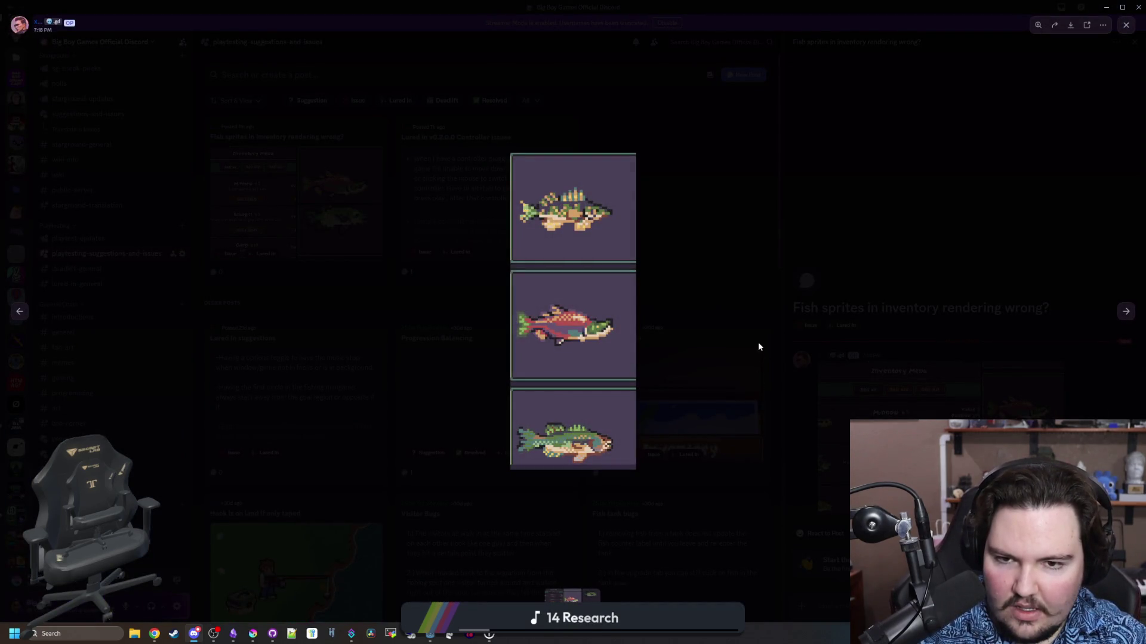
click(785, 325)
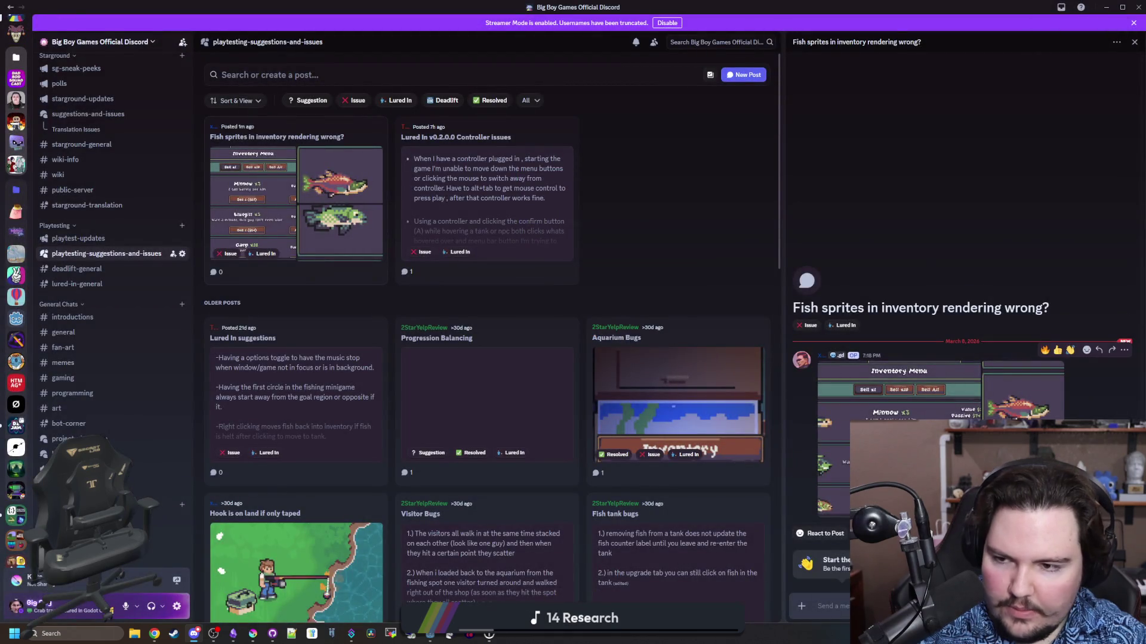
click(1021, 387)
click(607, 264)
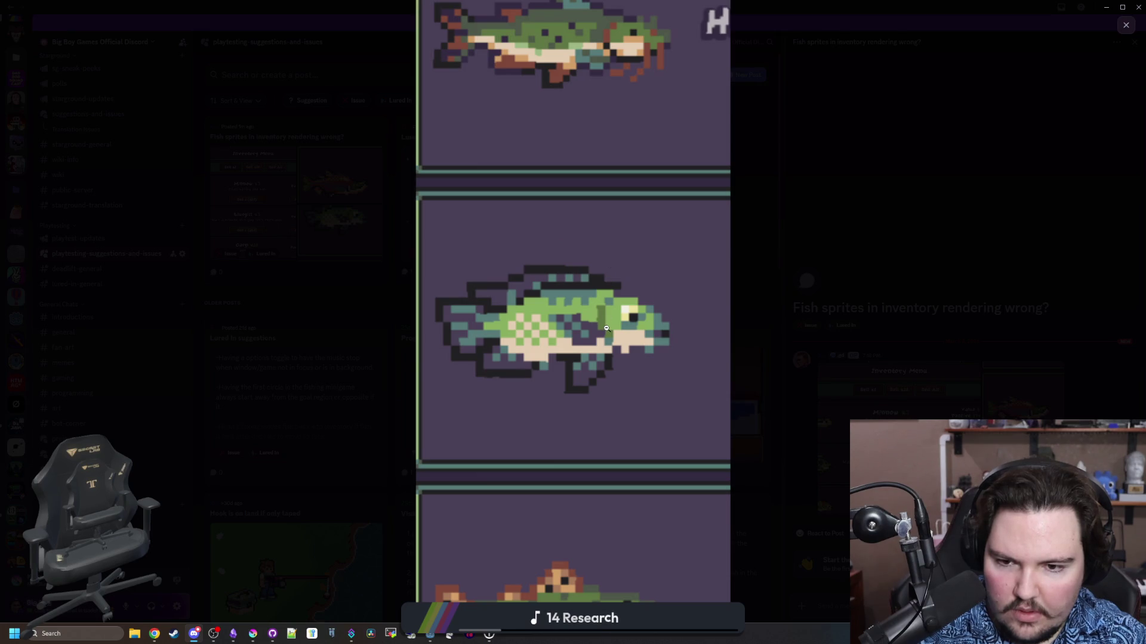
click(836, 172)
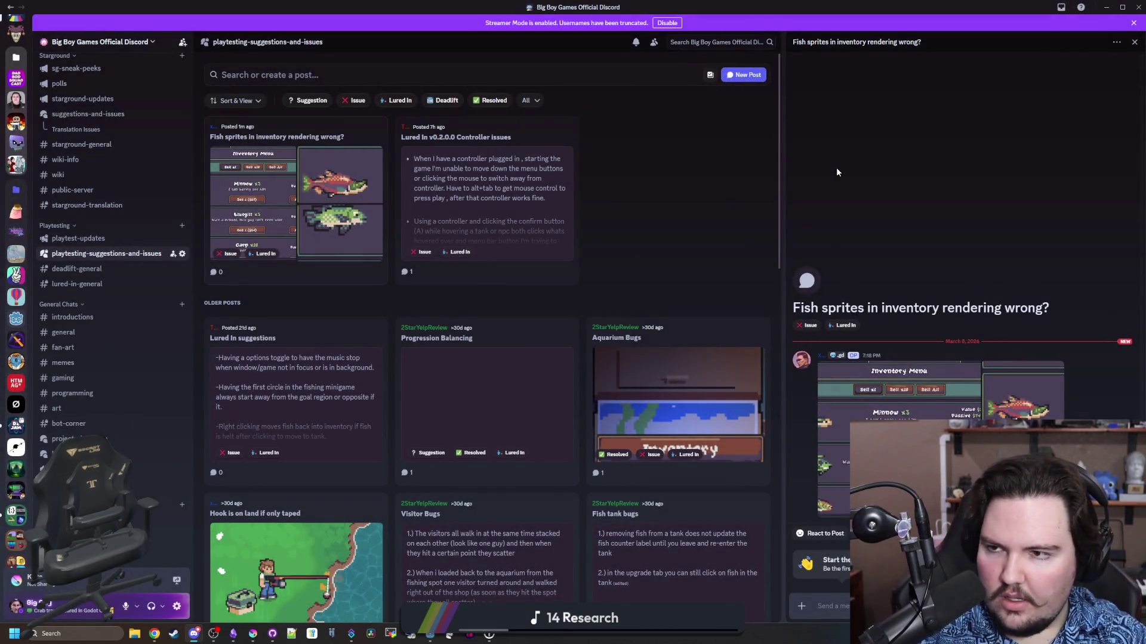
scroll(156, 366, up, 5)
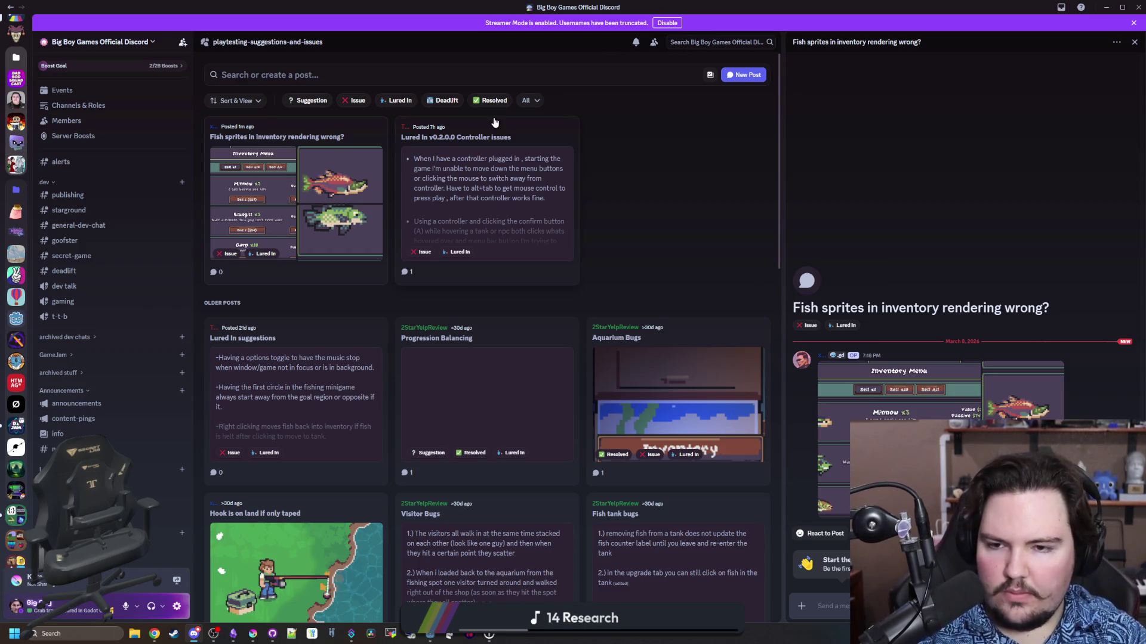
Reopen the bug post's images and zoom the fish sprite image in on the salmon
key(alt+Tab)
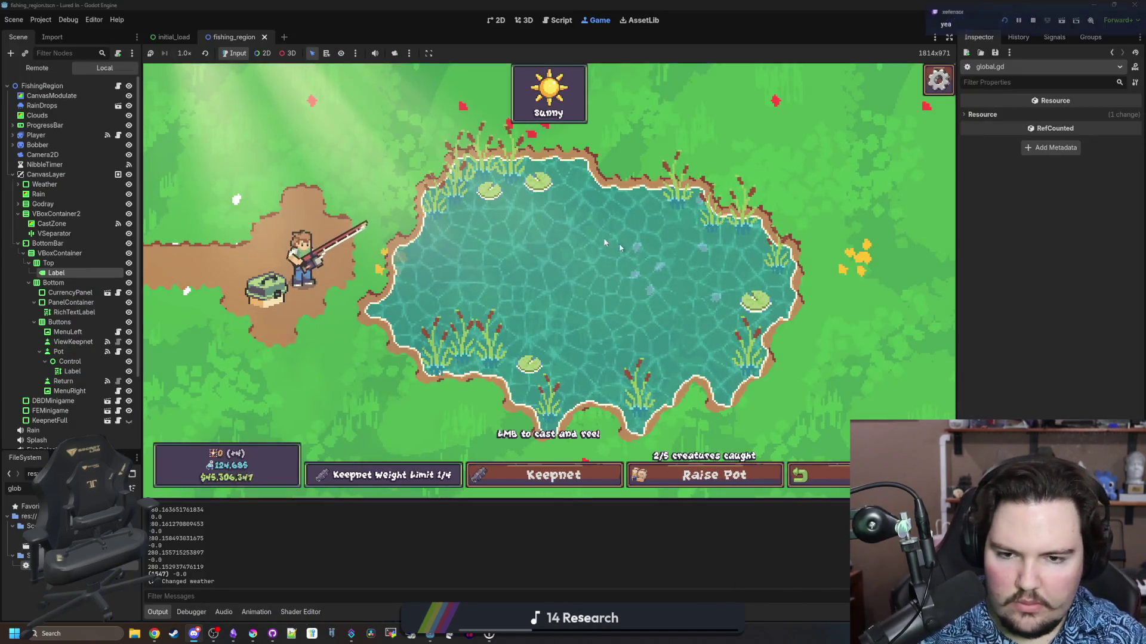
key(alt+Tab)
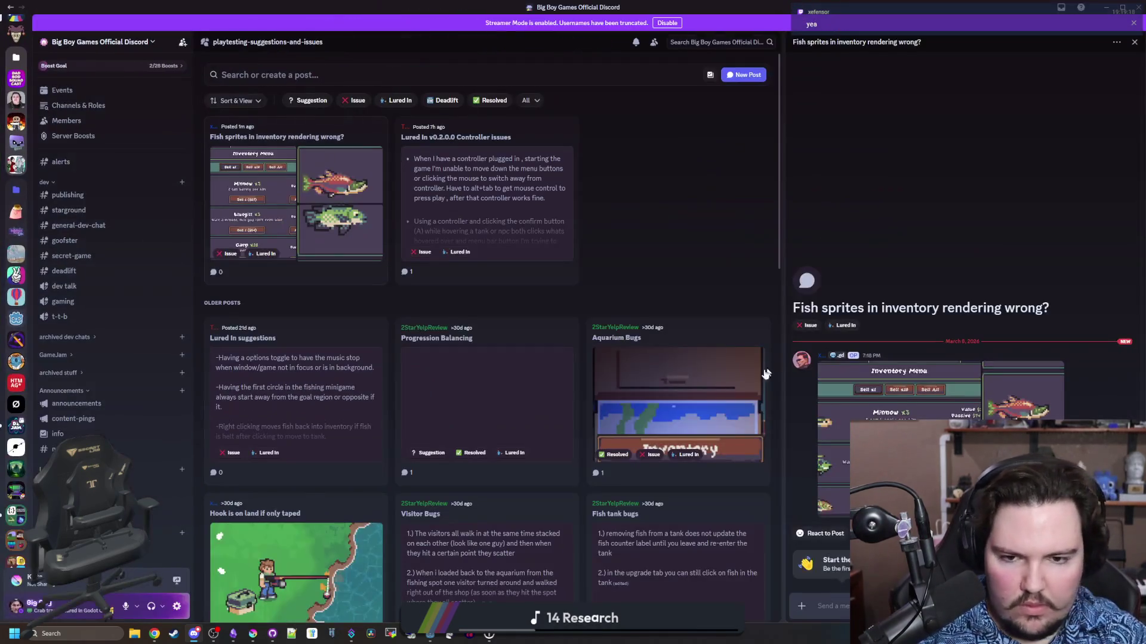
click(859, 412)
click(1123, 312)
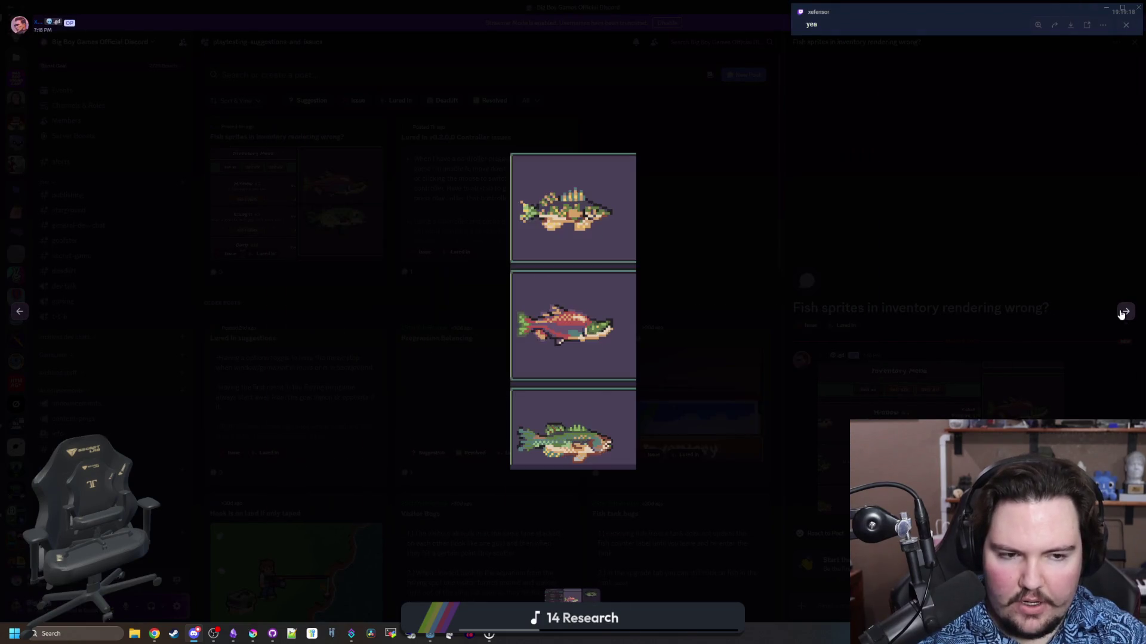
click(631, 328)
scroll(626, 289, up, 2)
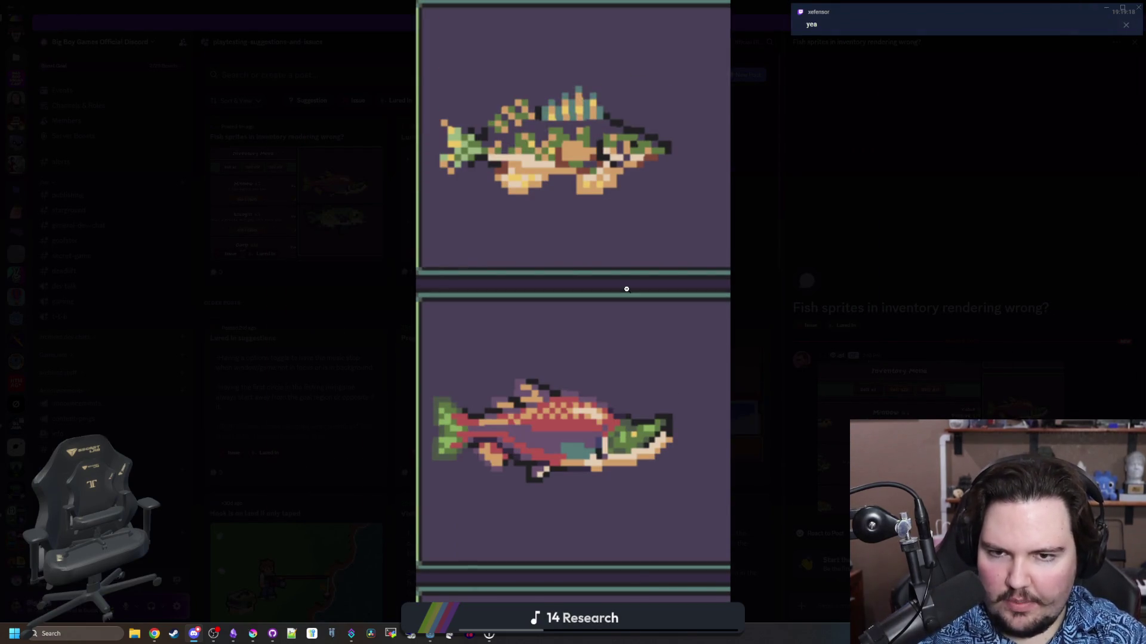
click(629, 201)
click(627, 205)
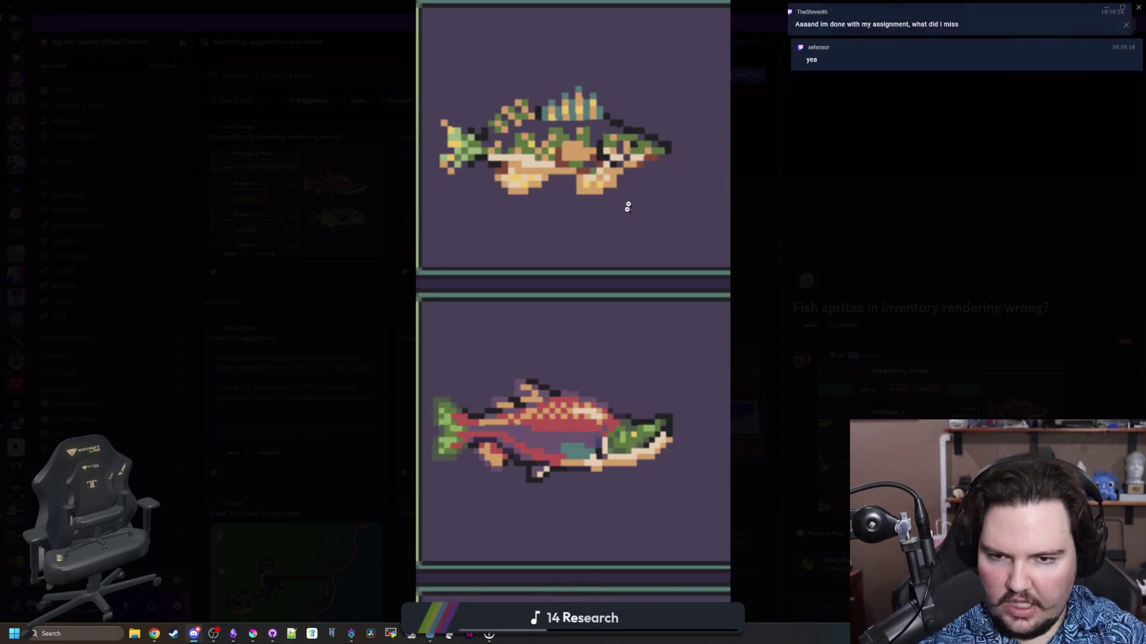
click(891, 296)
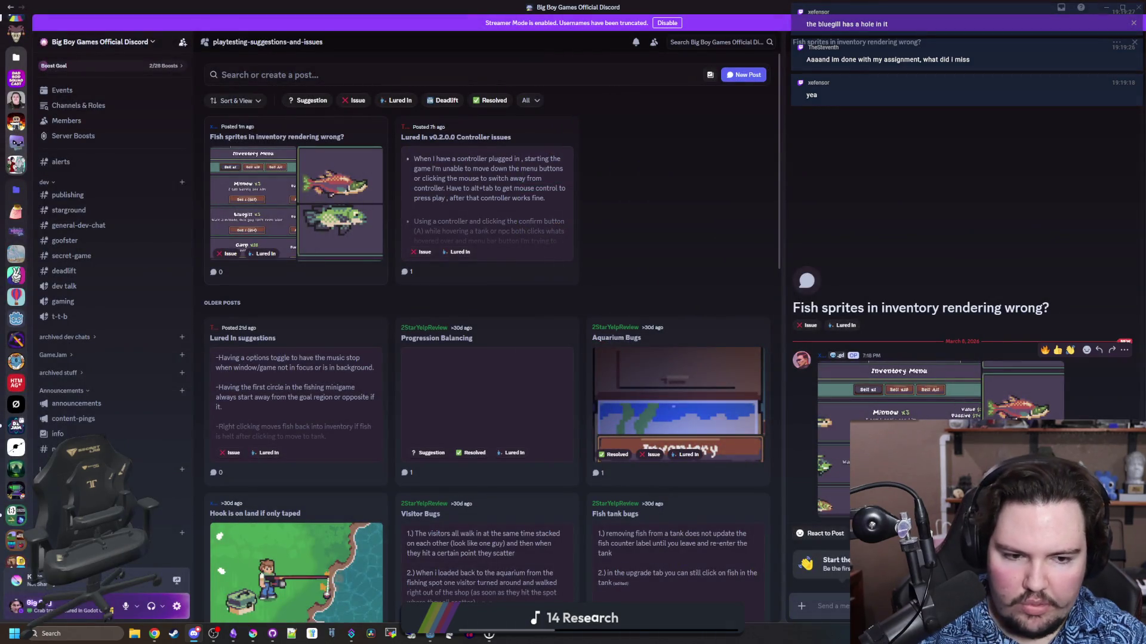
Zoom into the Inventory Menu screenshot, then return to the Godot editor
click(931, 373)
click(330, 401)
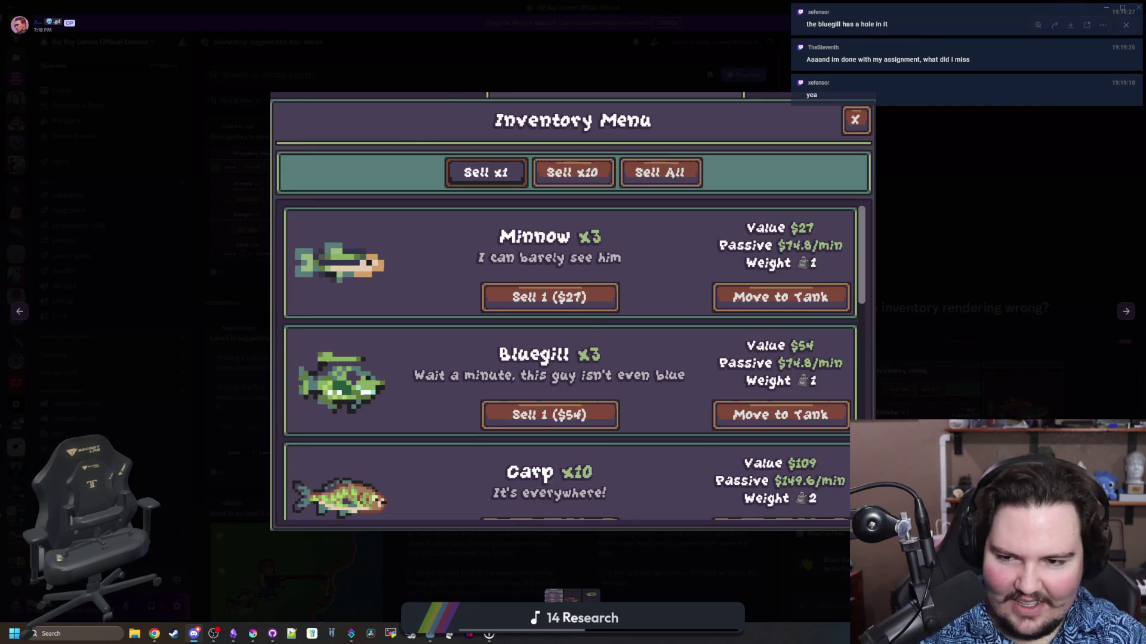
key(Escape)
key(alt+Tab)
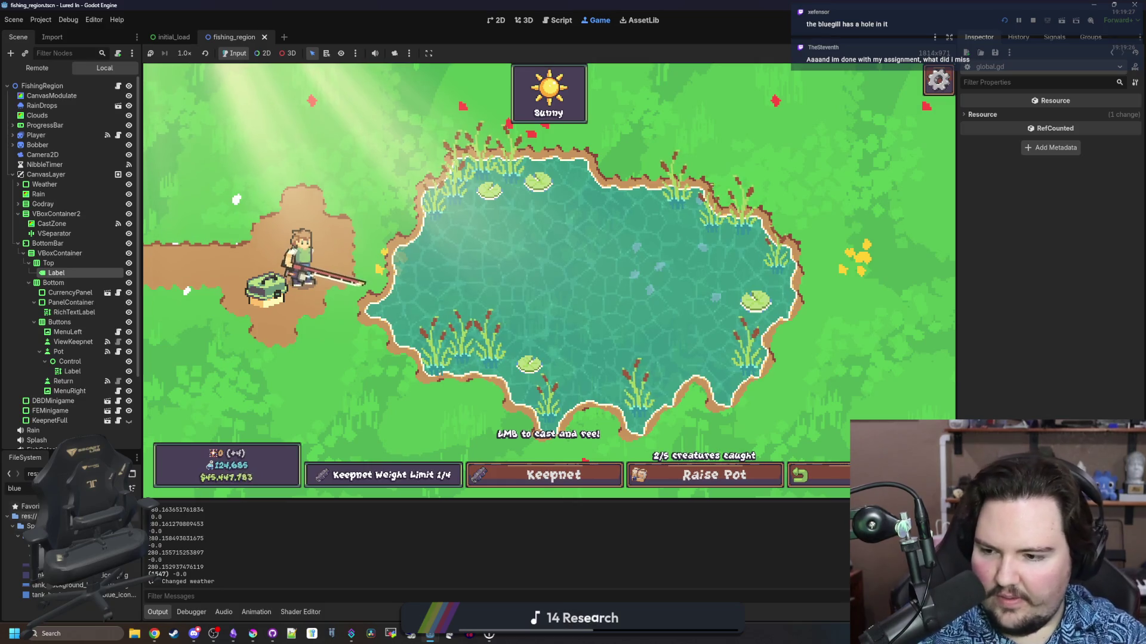
Enlarge the bluegill.png preview, compare it with Discord's reported sprites, then rewiden the Game view
drag(956, 176, 421, 176)
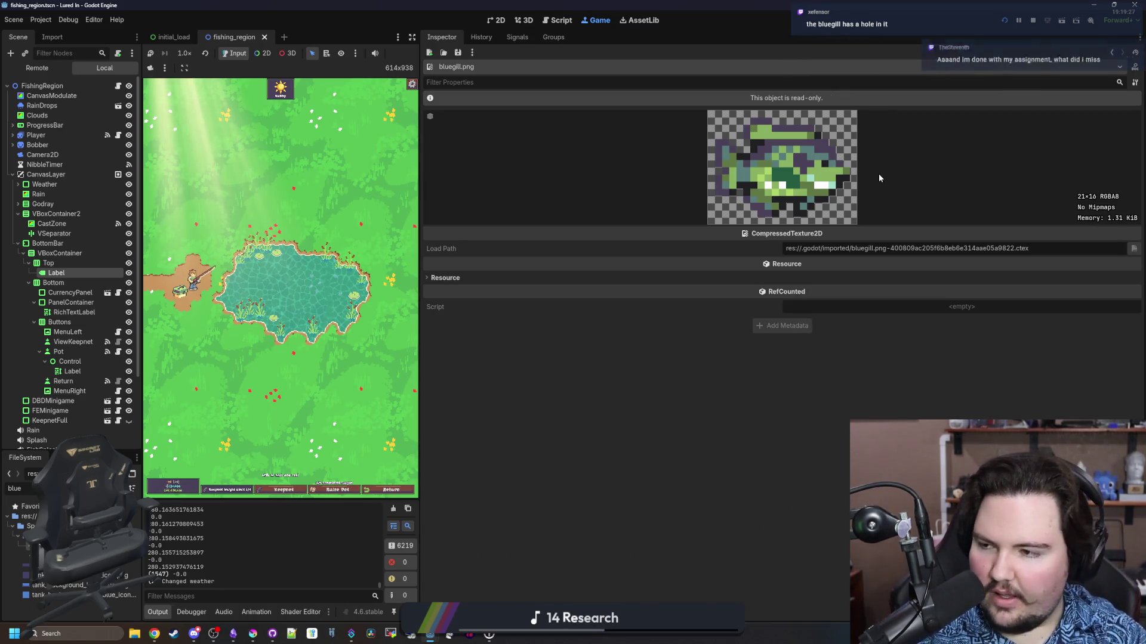
key(alt+Tab)
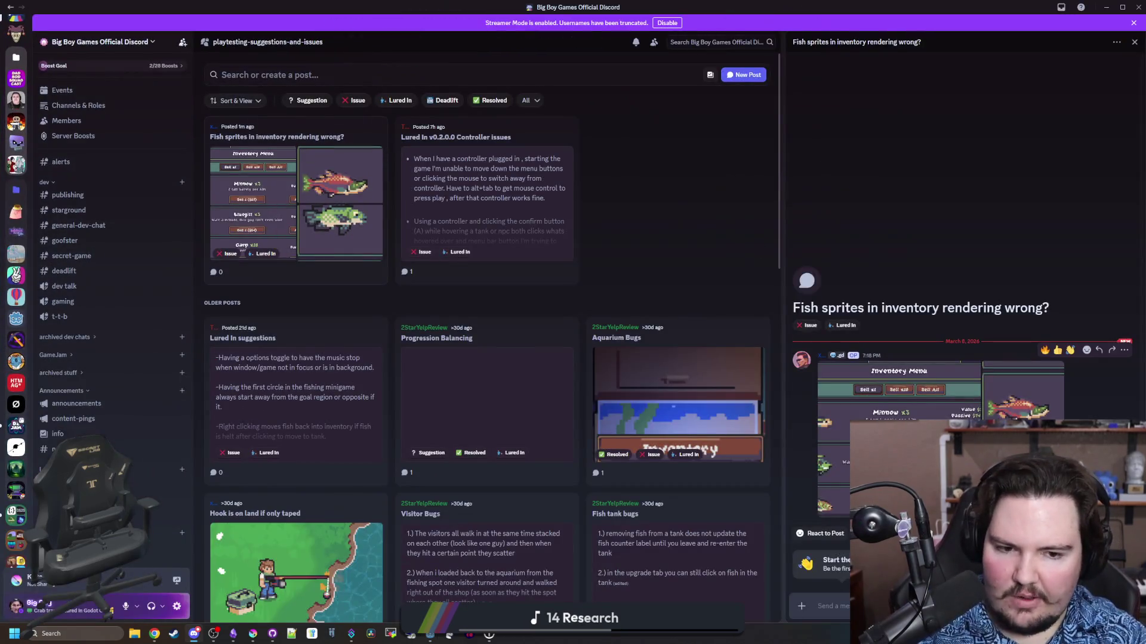
click(1023, 391)
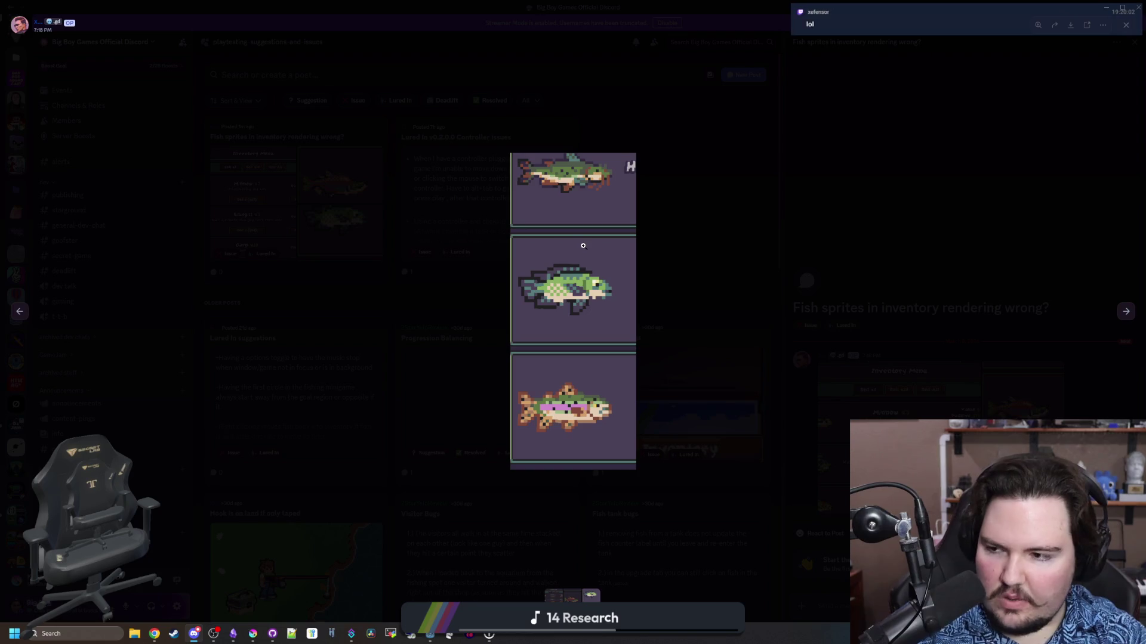
click(711, 324)
click(907, 453)
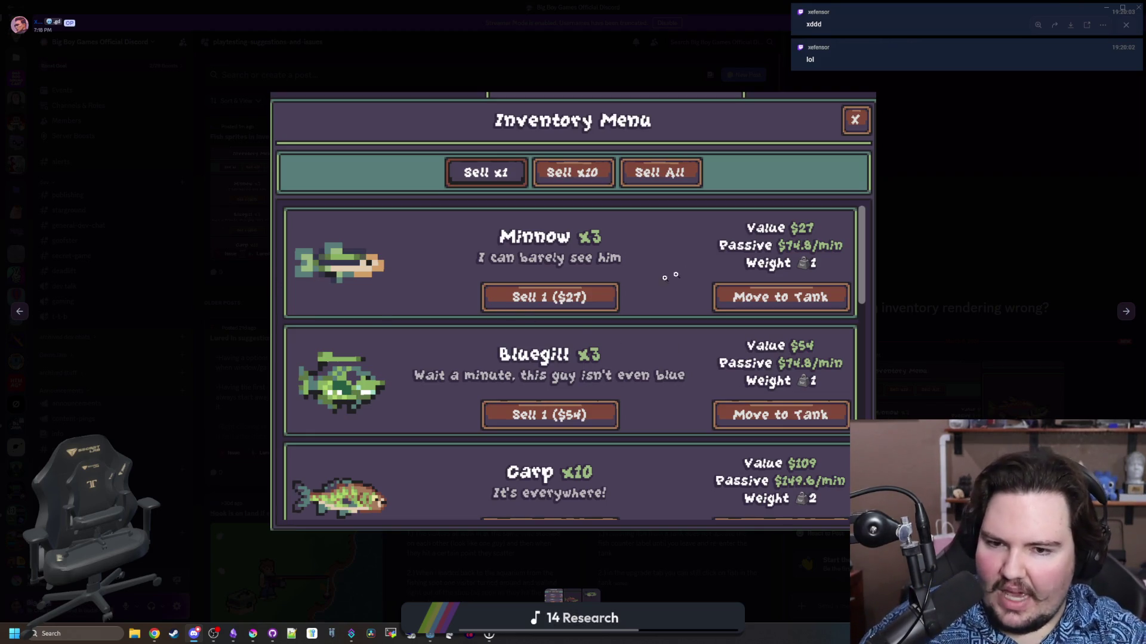
click(964, 317)
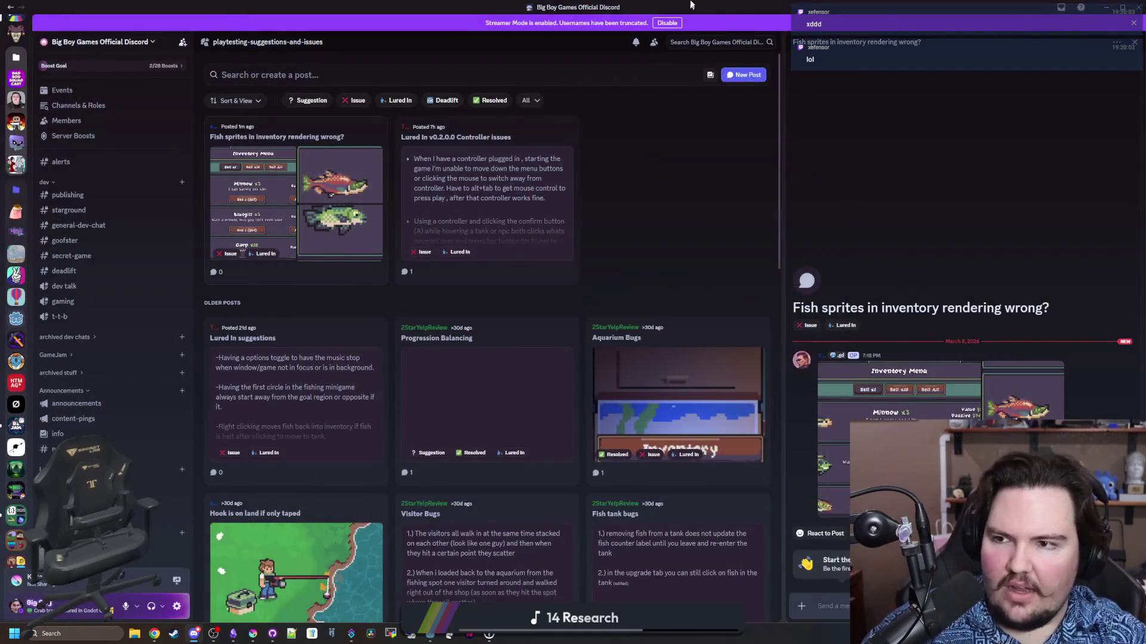
key(alt+Tab)
drag(425, 364, 1046, 358)
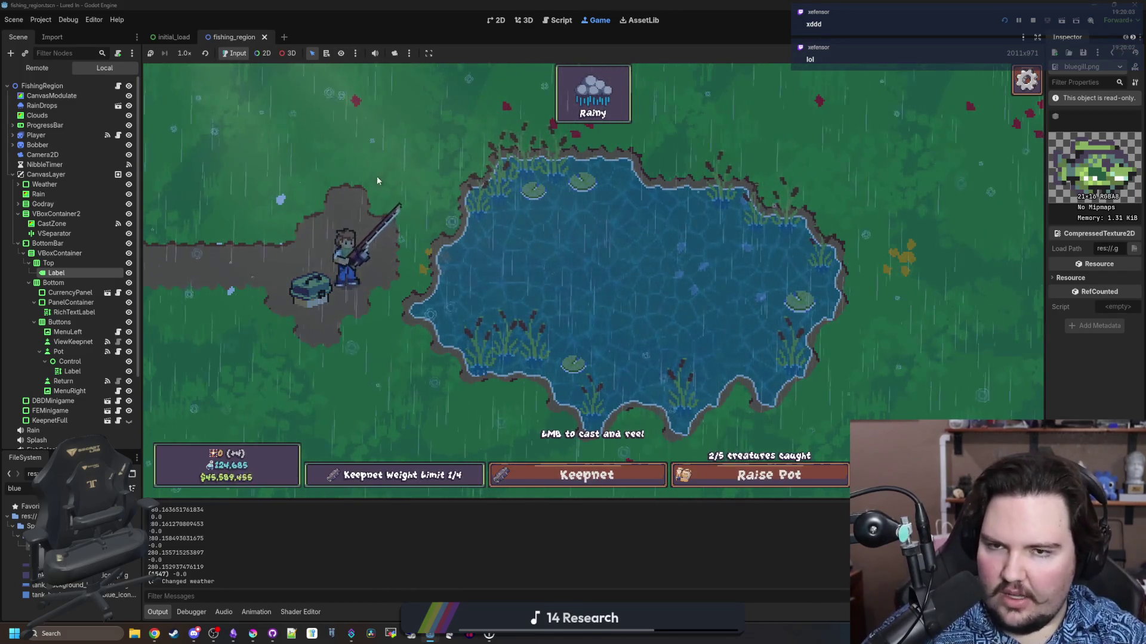
Filter the FileSystem for 'items', open the items_table.gd script and save
text(items)
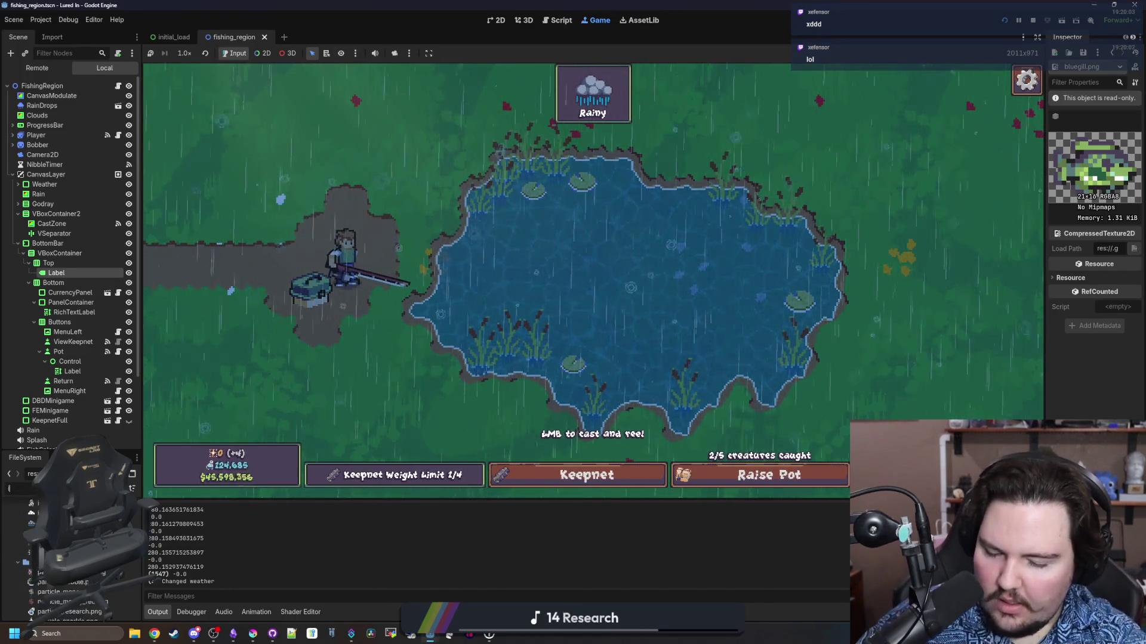
key(ctrl+F3)
click(330, 311)
key(ctrl+s)
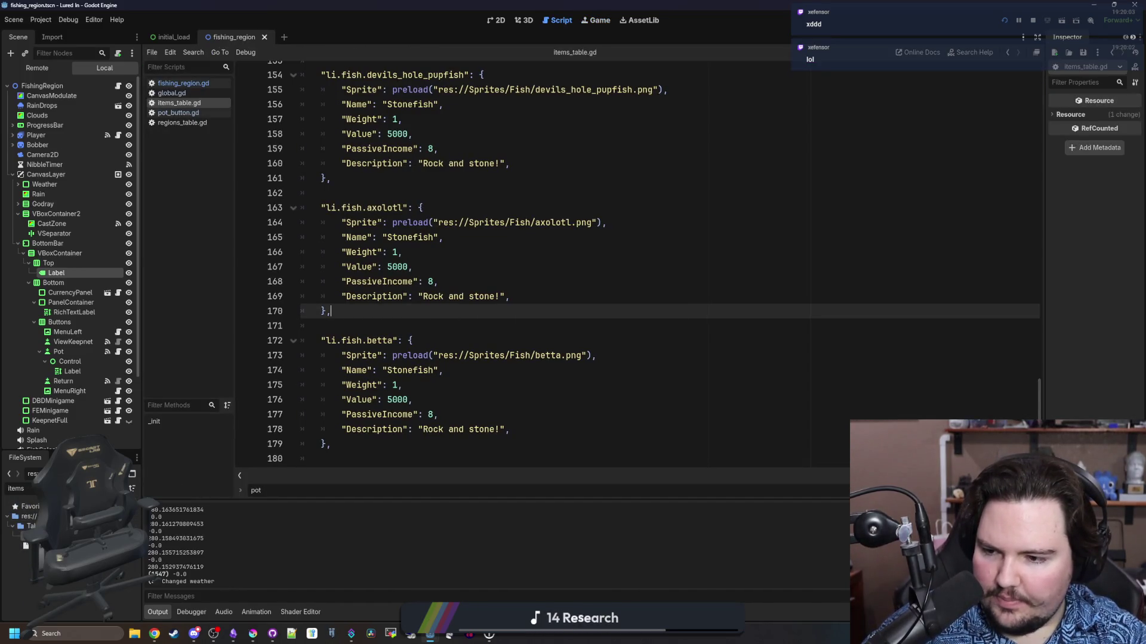
Open item_panel.tscn from an 'item_' filter, select its Icon node in 2D view and save
click(21, 488)
key(ctrl+a)
key(BackSpace)
text(item_)
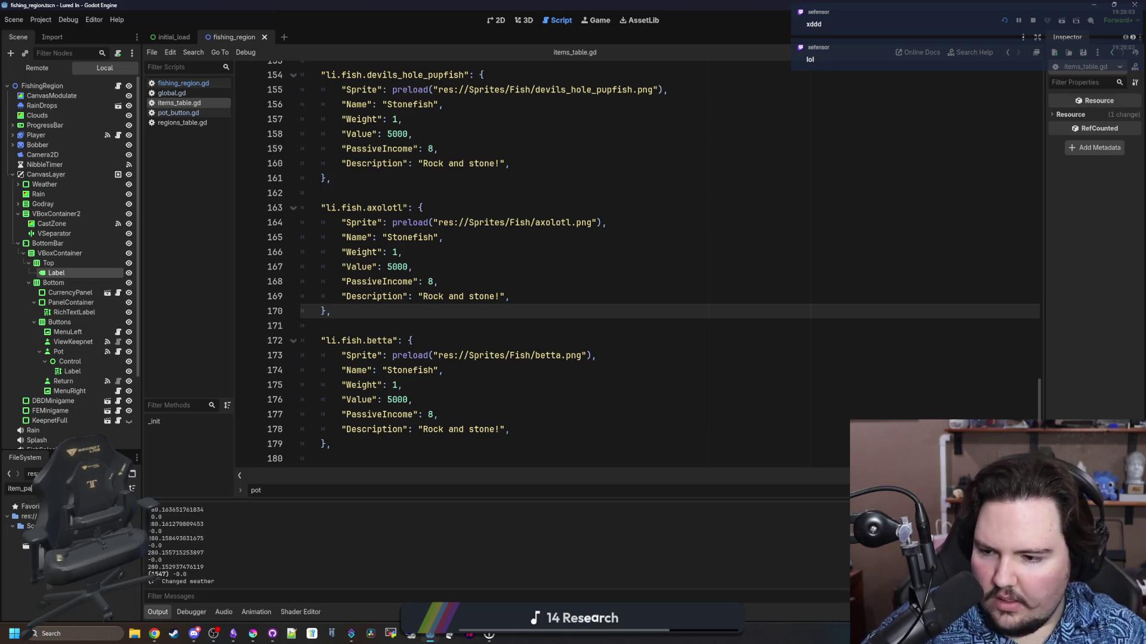
double_click(42, 545)
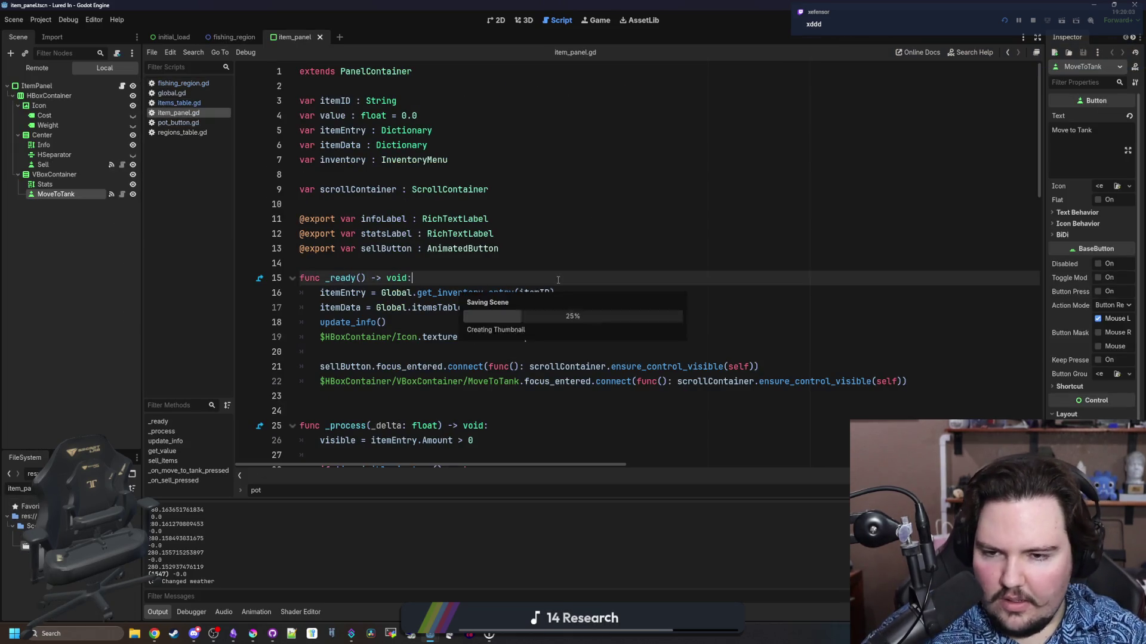
click(505, 16)
scroll(227, 263, up, 3)
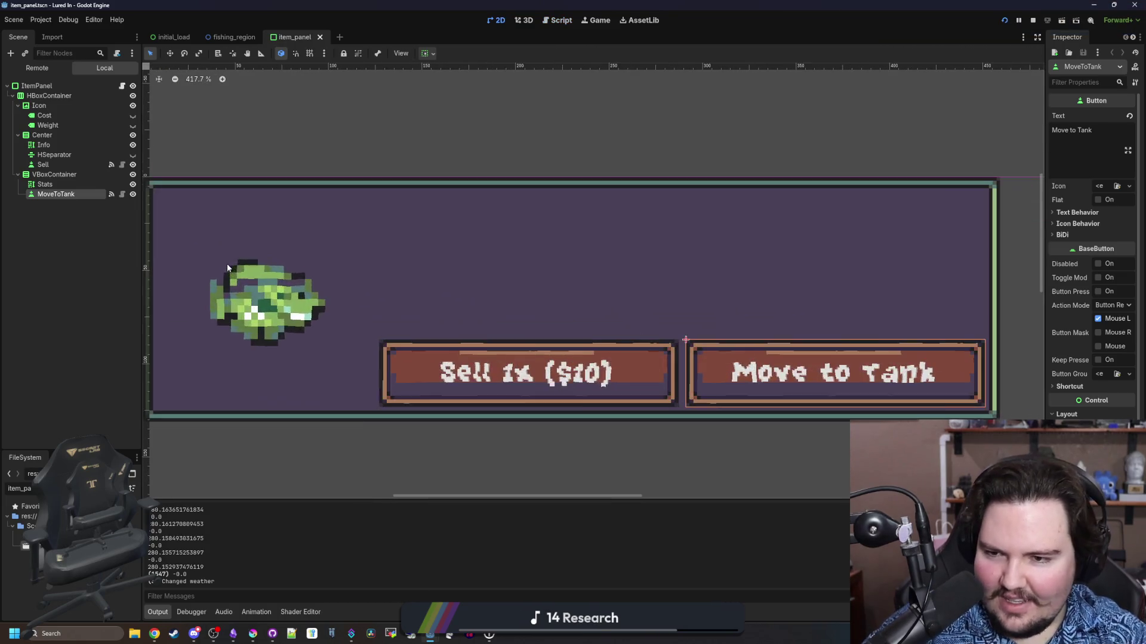
click(227, 263)
scroll(182, 234, up, 5)
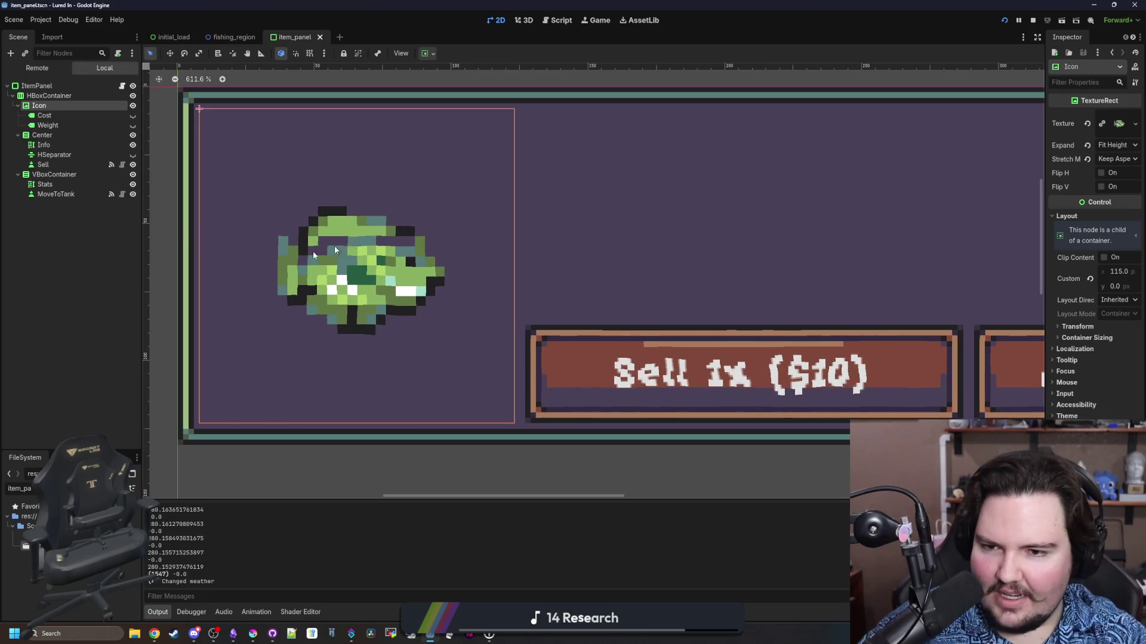
scroll(334, 246, down, 6)
scroll(319, 274, up, 5)
key(ctrl+s)
scroll(319, 273, up, 7)
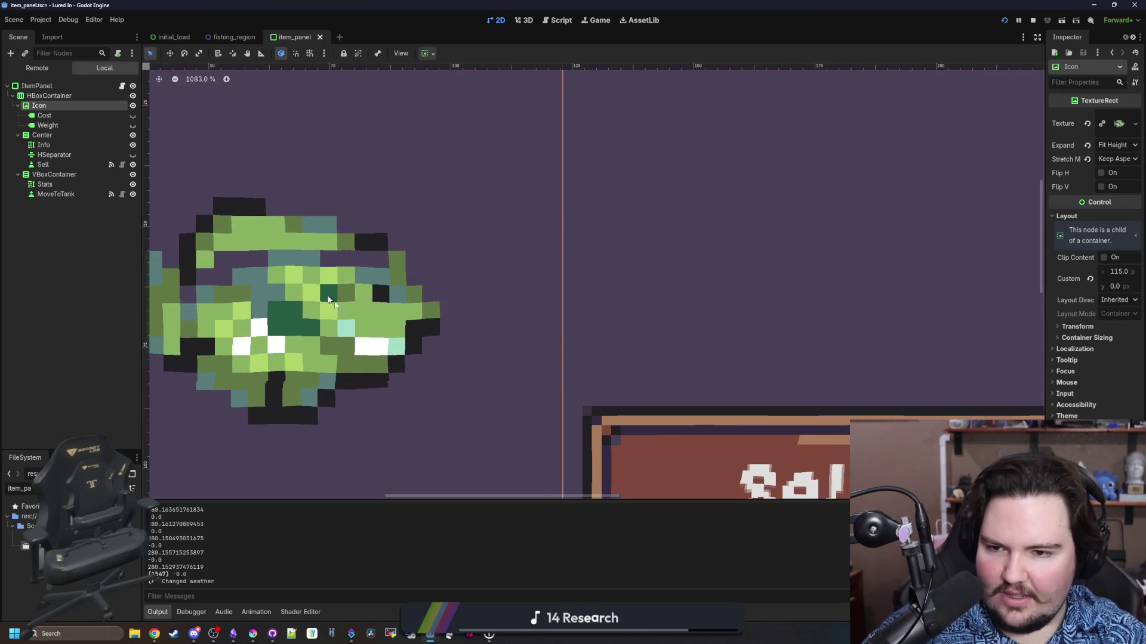
Quick-load a 'blueg' bluegill sprite as the Icon's texture from the Inspector
scroll(352, 317, down, 5)
scroll(358, 299, up, 4)
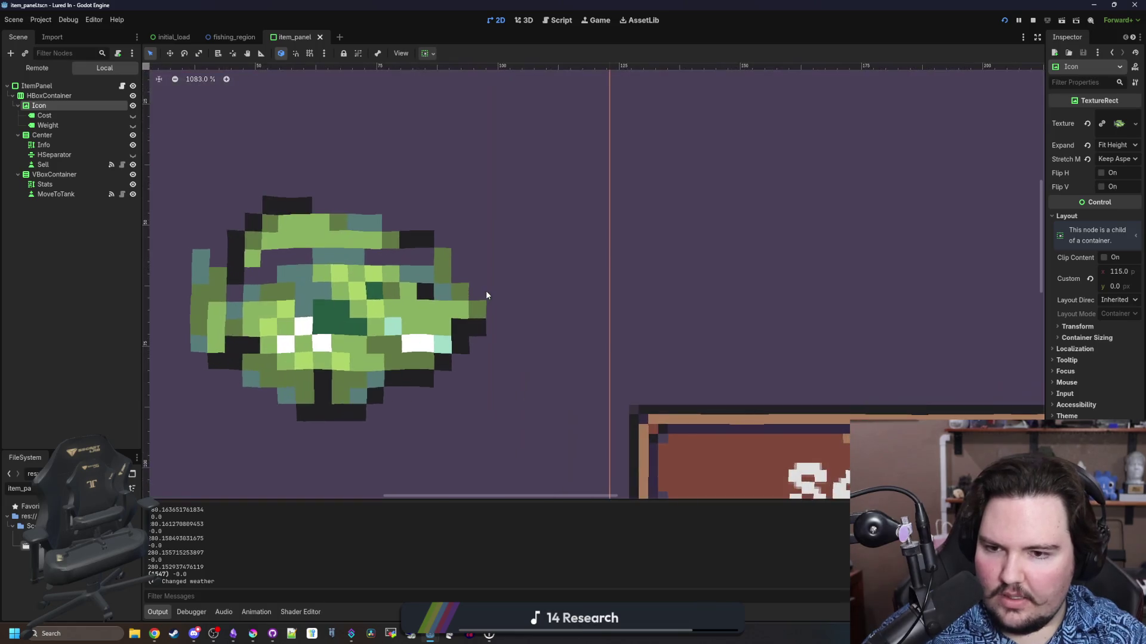
scroll(445, 241, down, 4)
drag(1045, 239, 971, 238)
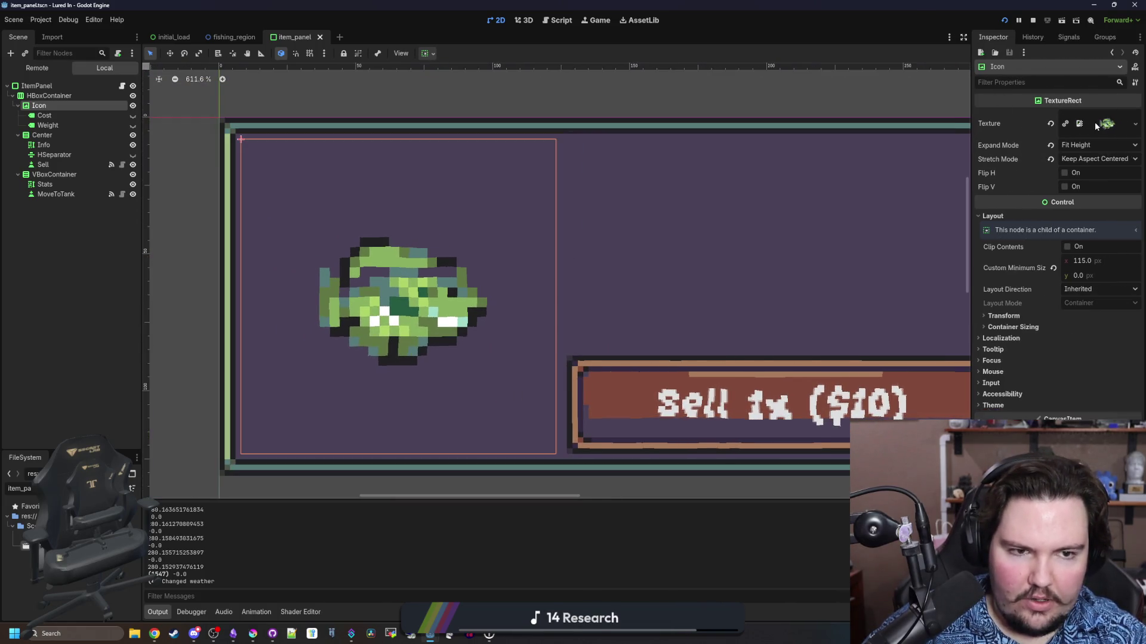
click(1102, 124)
right_click(1100, 125)
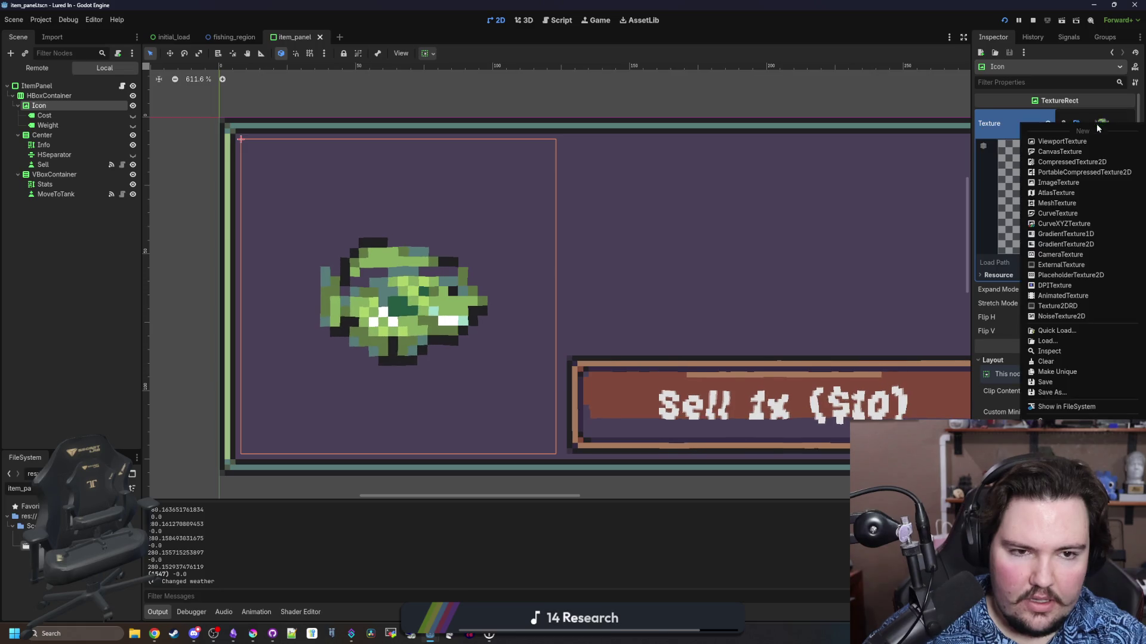
click(1061, 332)
text(blueg)
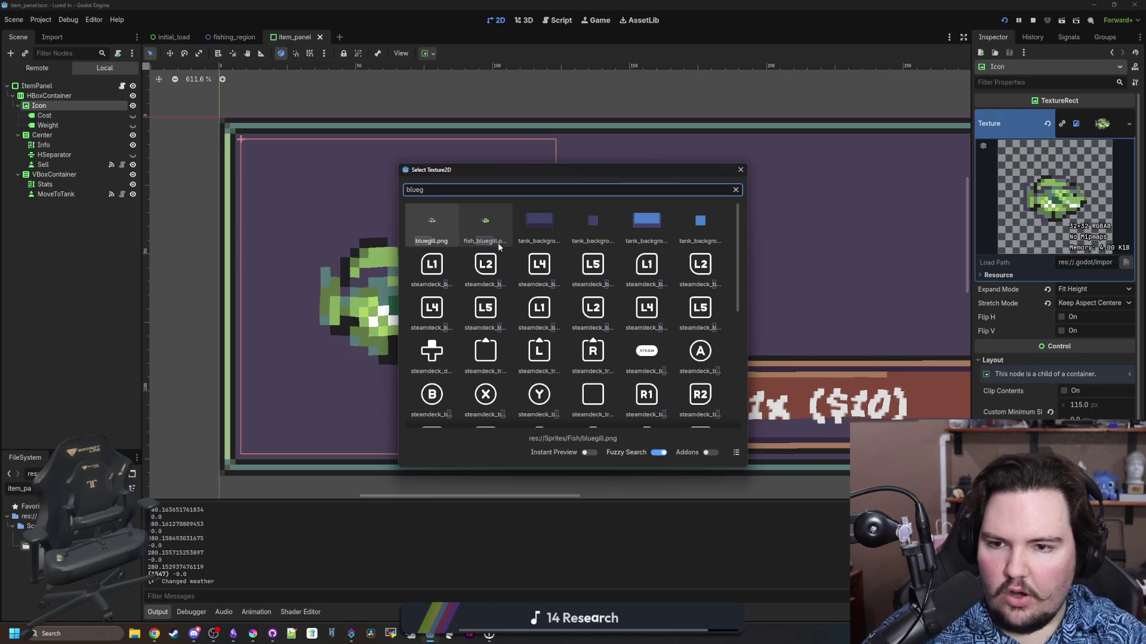
drag(488, 173, 799, 176)
double_click(732, 230)
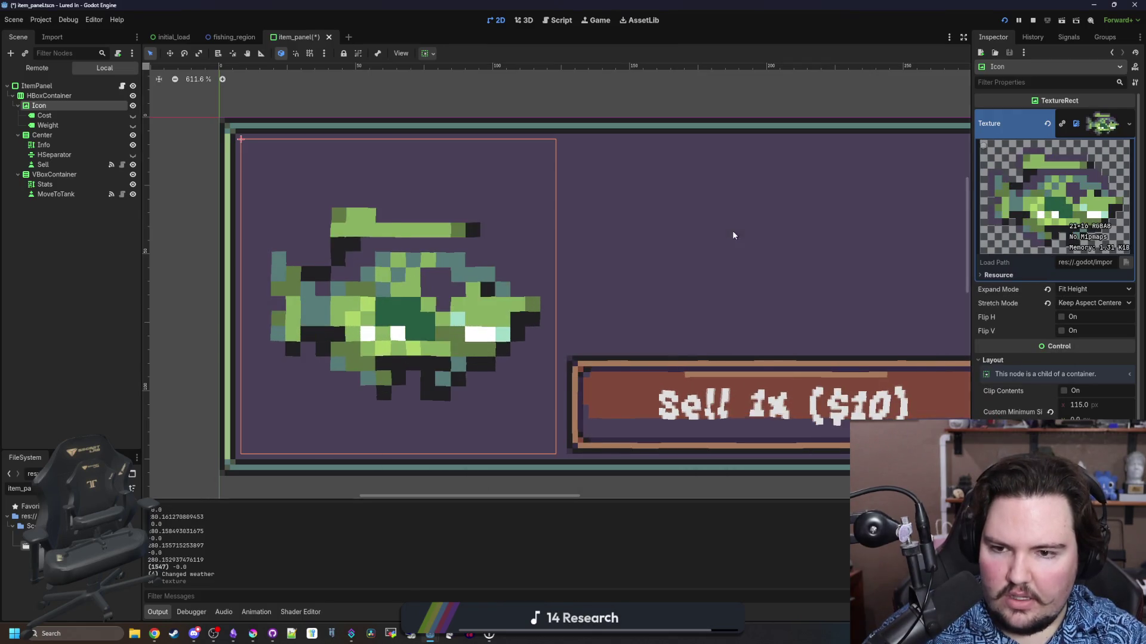
scroll(320, 321, down, 3)
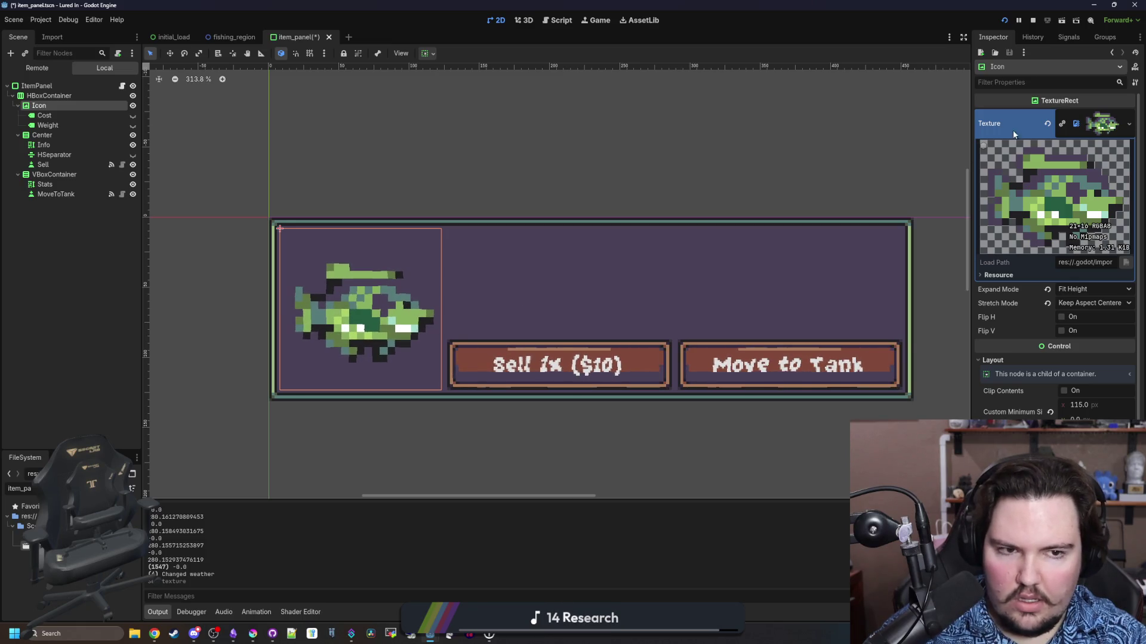
Re-pick bluegill.png as the Icon texture through Quick Load, then open File Explorer
click(1129, 125)
click(1056, 333)
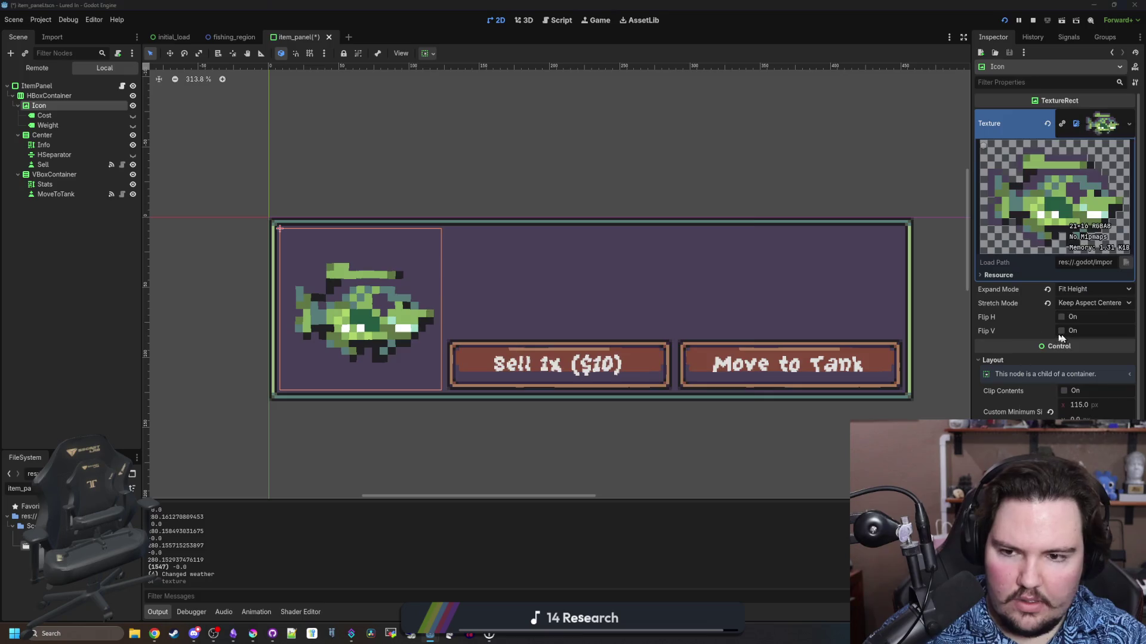
text(luegl)
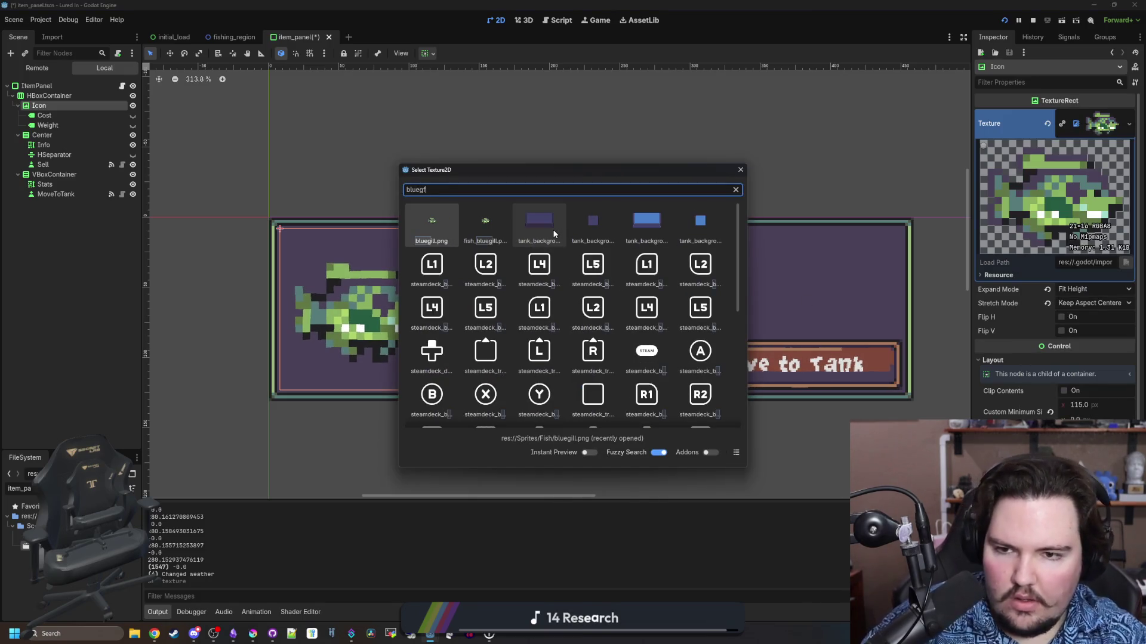
key(Escape)
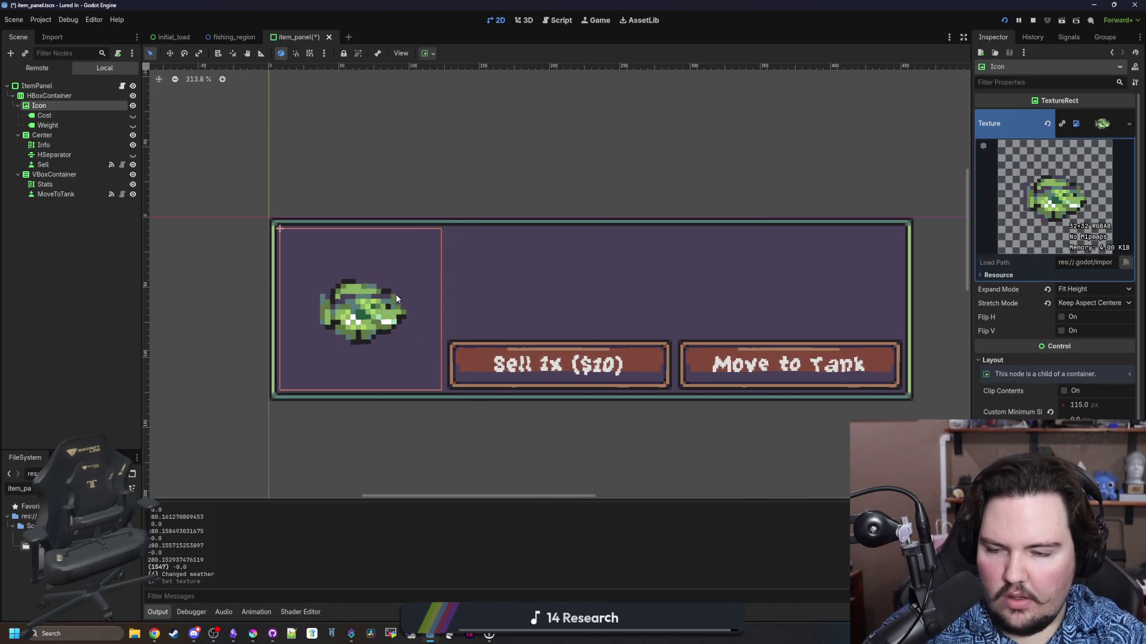
scroll(374, 311, up, 3)
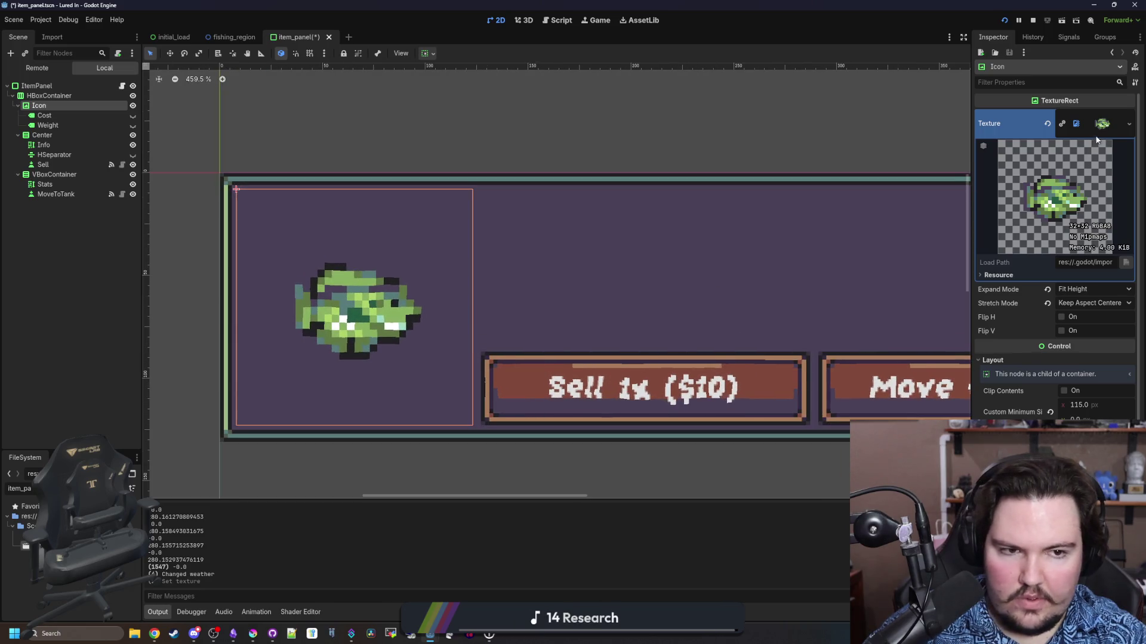
click(1128, 123)
click(1056, 338)
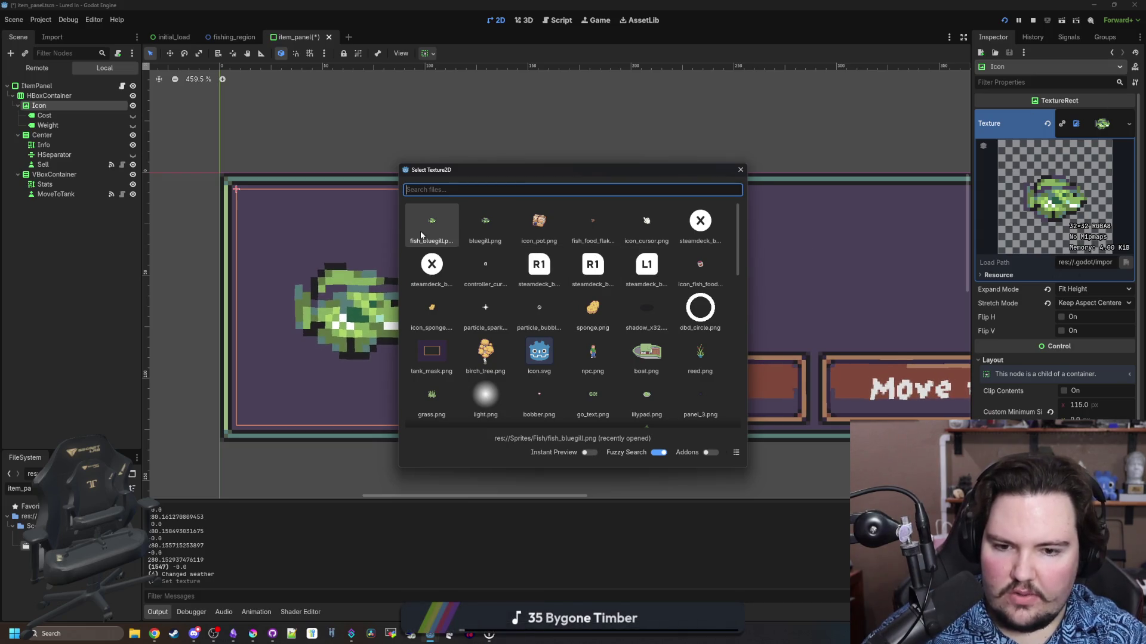
click(467, 219)
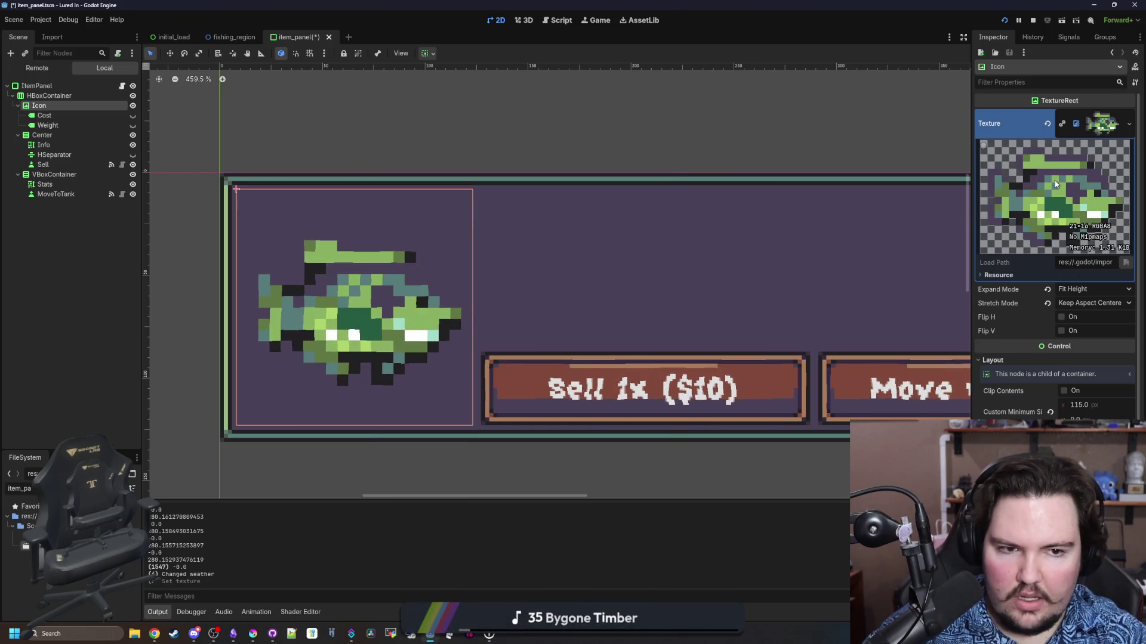
click(135, 632)
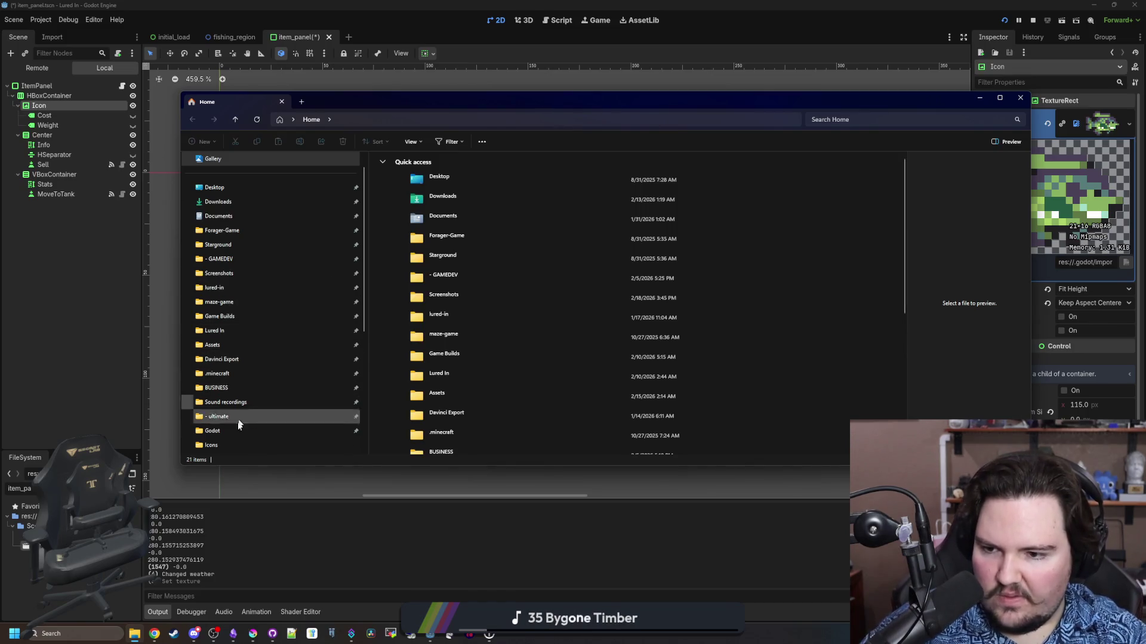
Go to lured-in > Sprites > Fish in File Explorer and sort the files by type
click(244, 294)
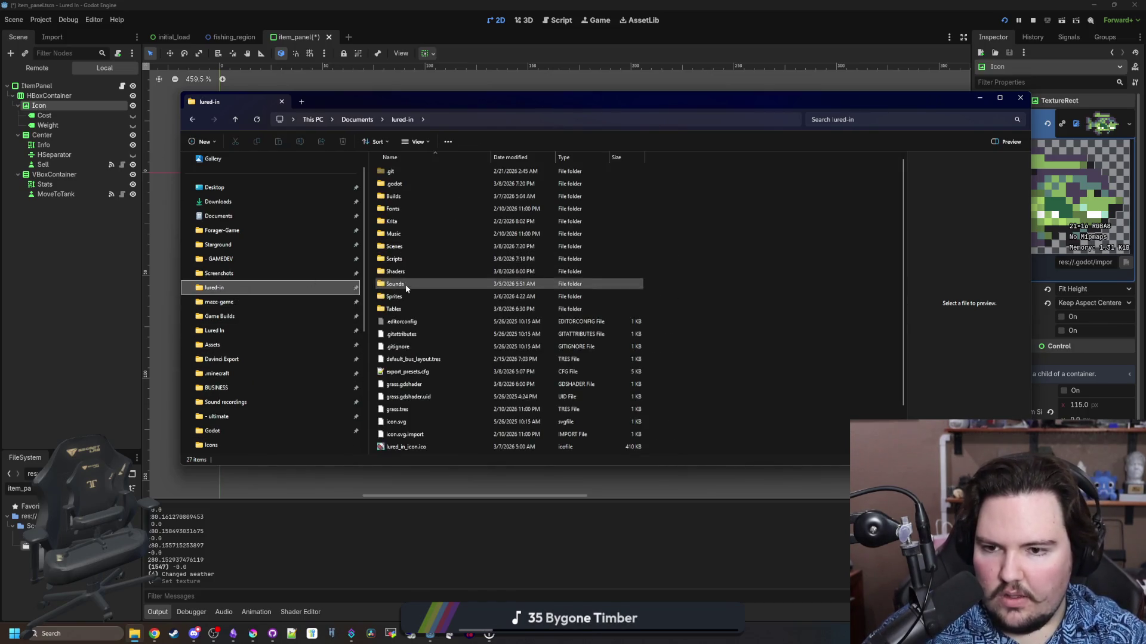
click(402, 300)
double_click(403, 300)
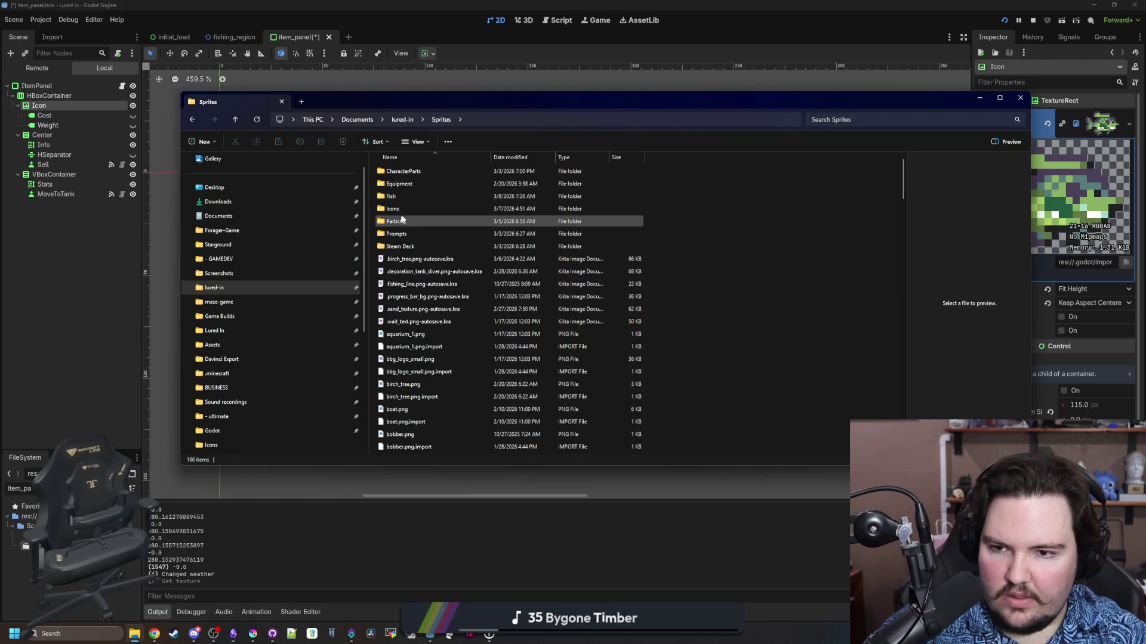
double_click(408, 198)
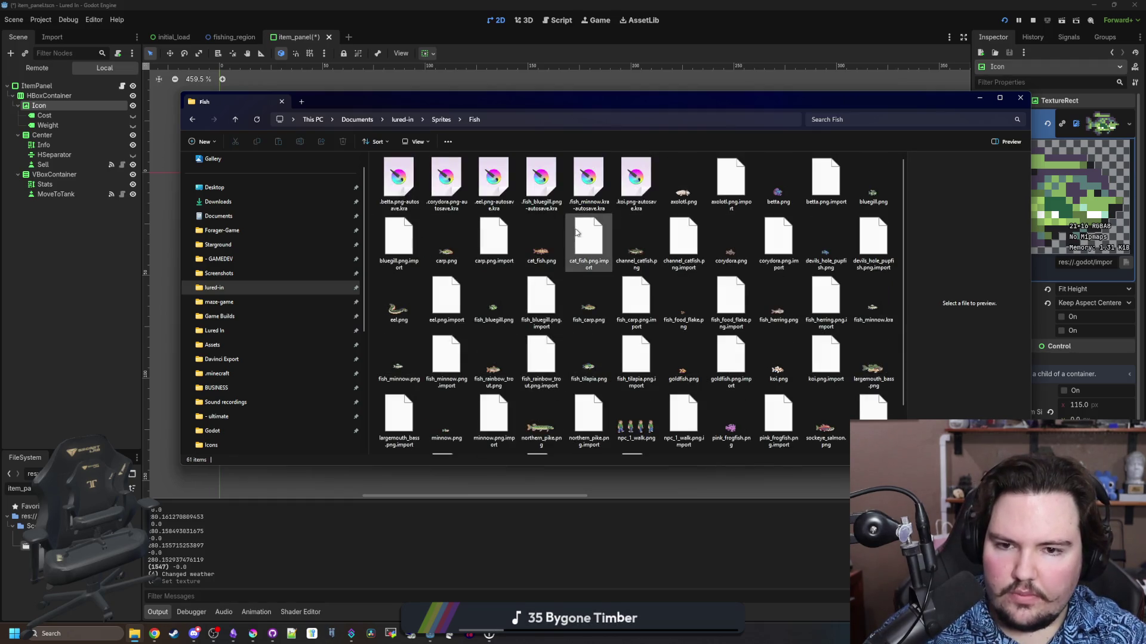
right_click(560, 212)
mouse_move(588, 230)
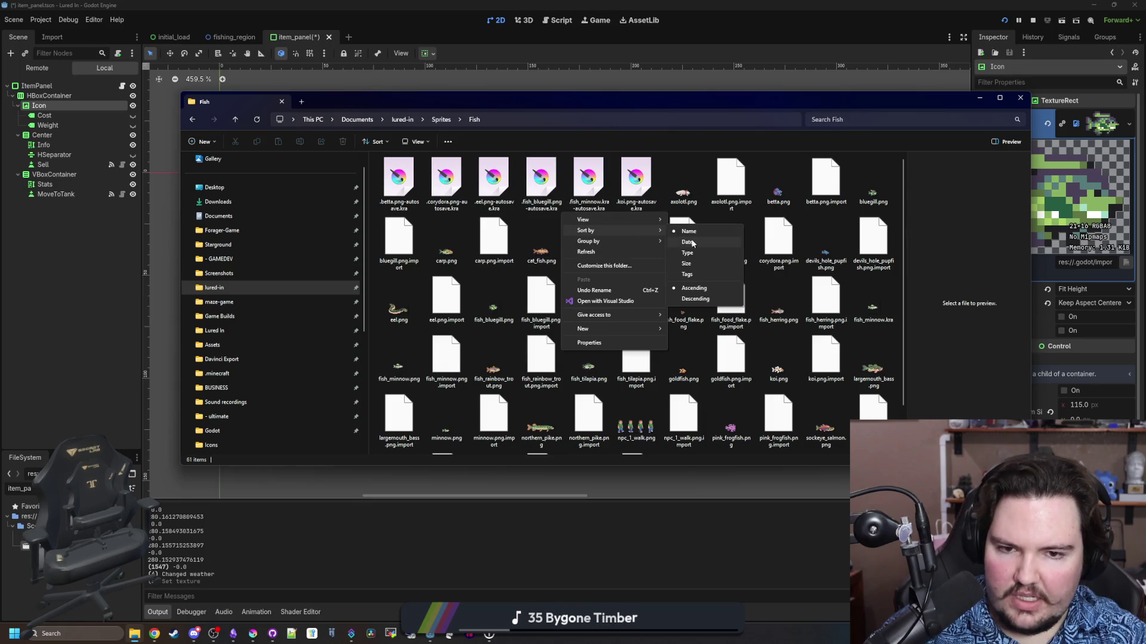
click(701, 254)
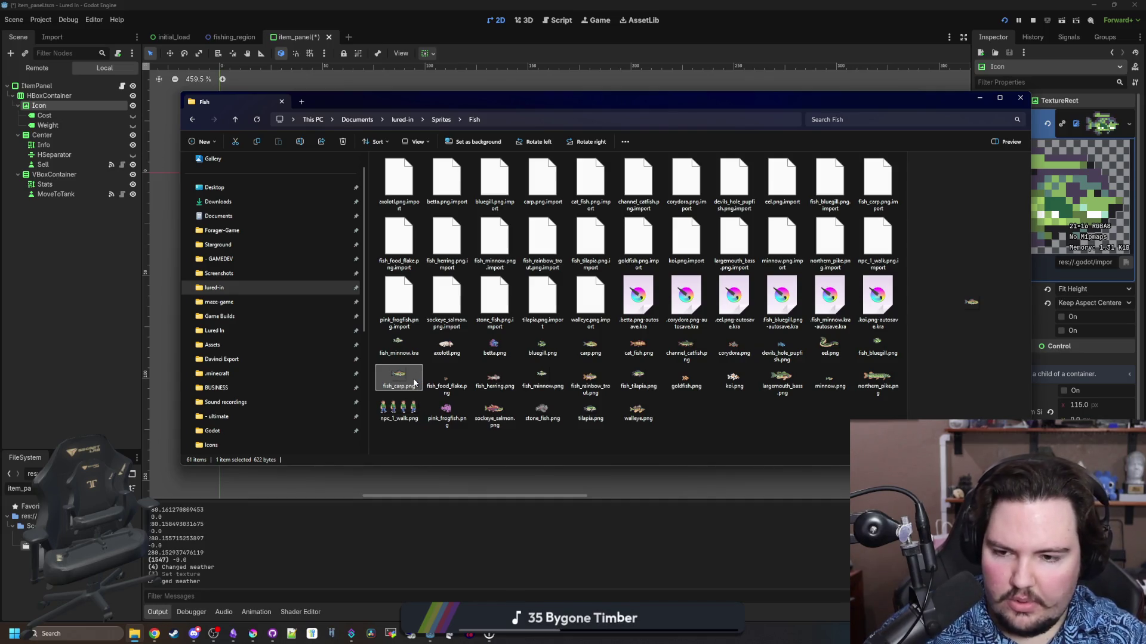
Inspect and delete fish_carp.png, fish_minnow.png and fish_minnow.kra
double_click(414, 383)
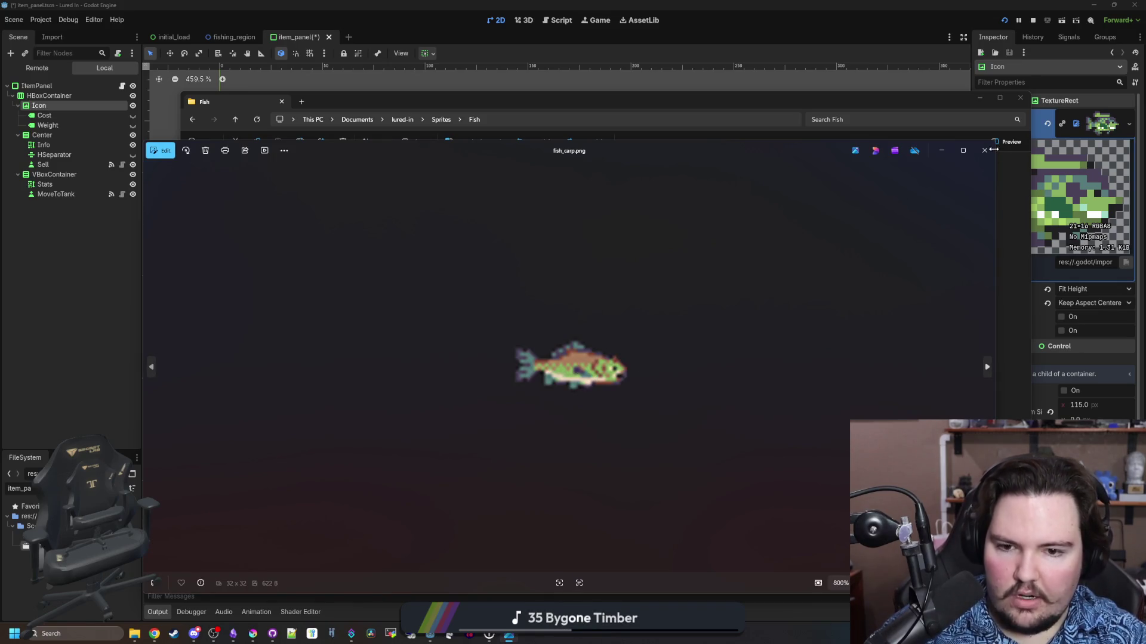
click(985, 150)
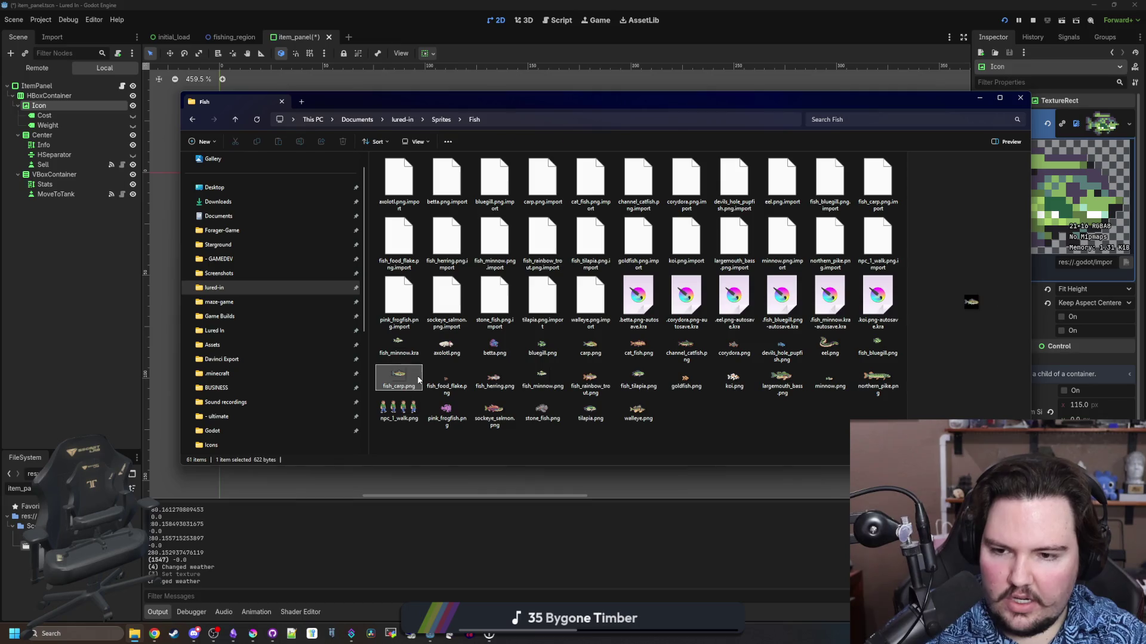
key(Delete)
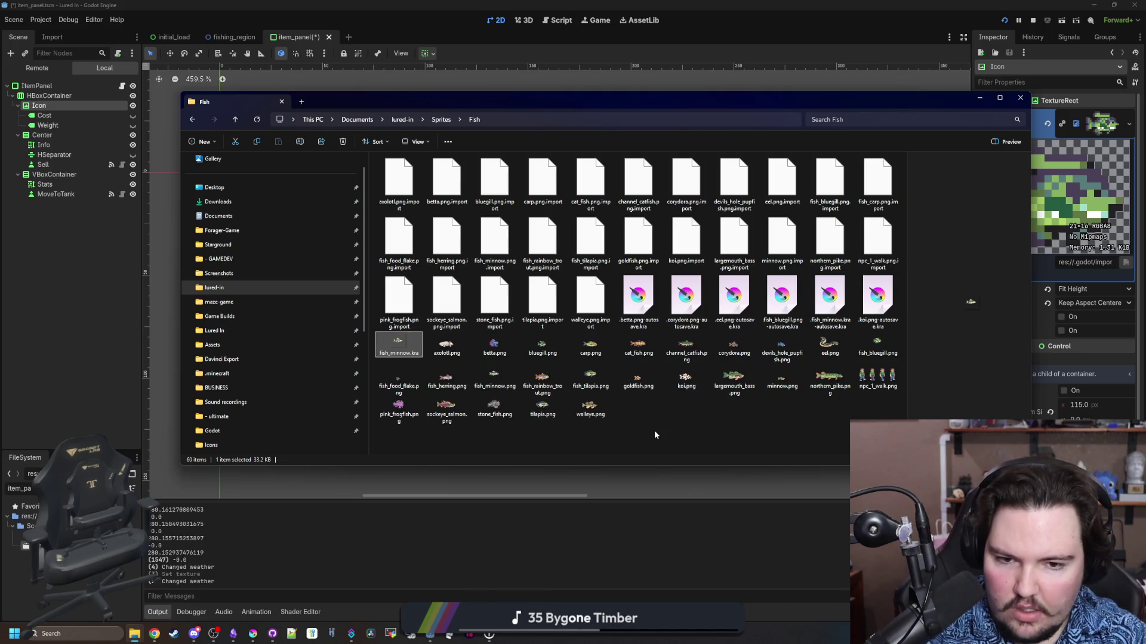
double_click(785, 381)
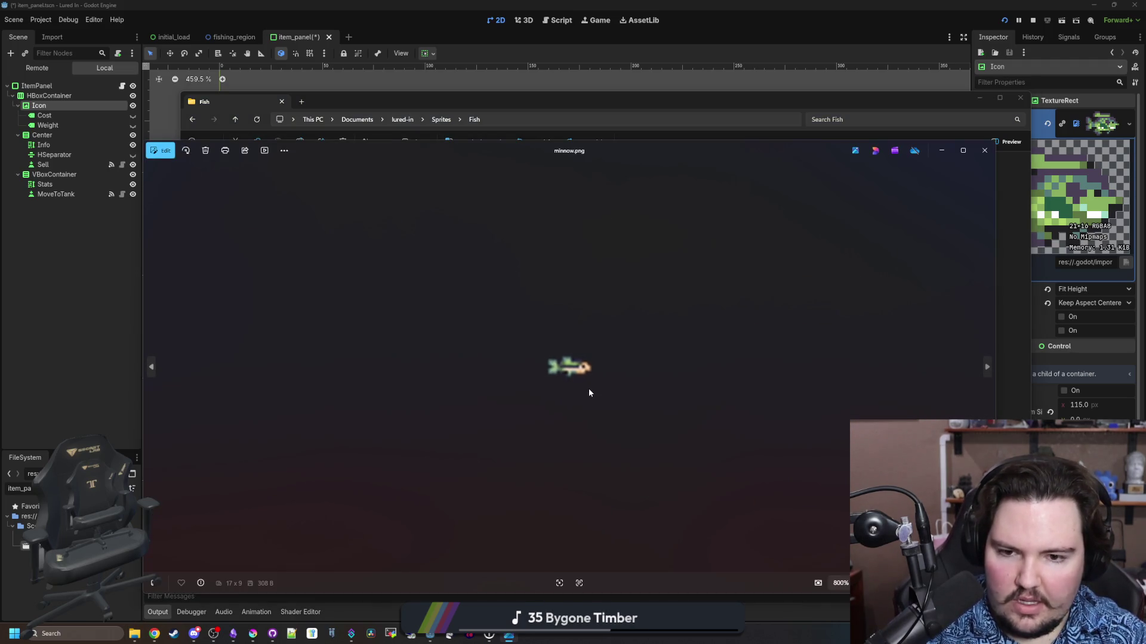
click(984, 150)
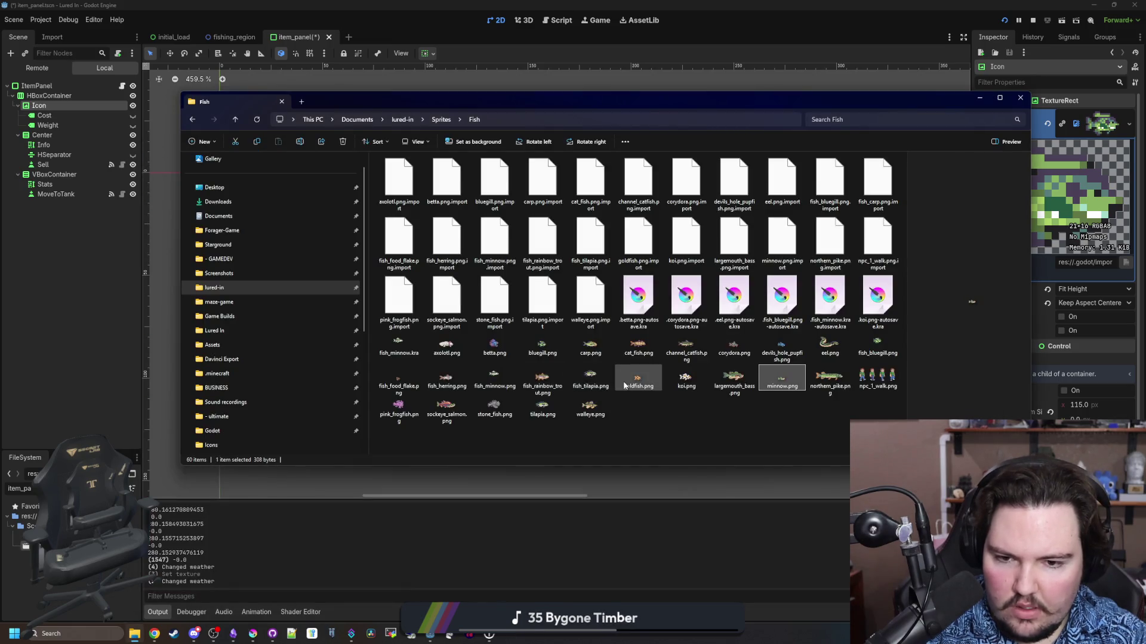
click(490, 378)
double_click(490, 378)
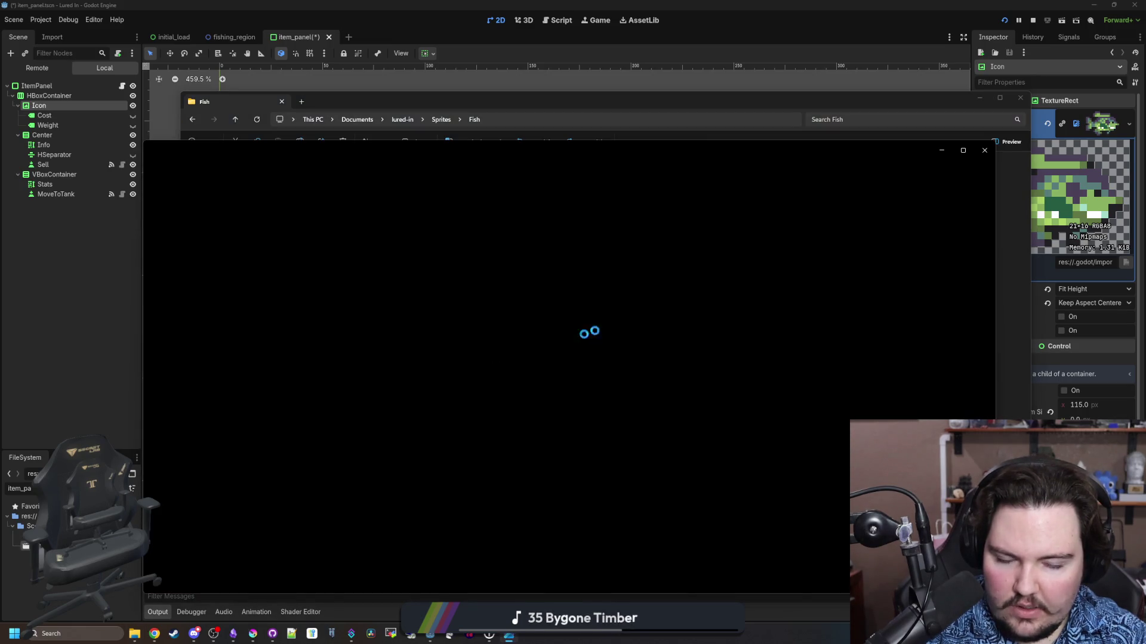
click(984, 150)
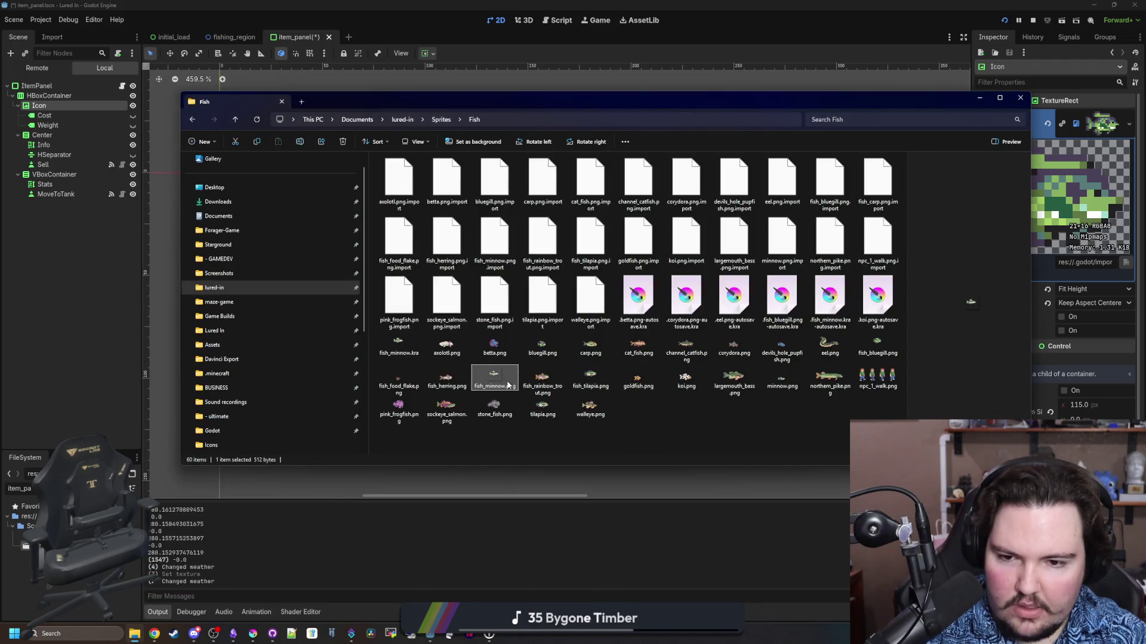
key(Delete)
click(399, 345)
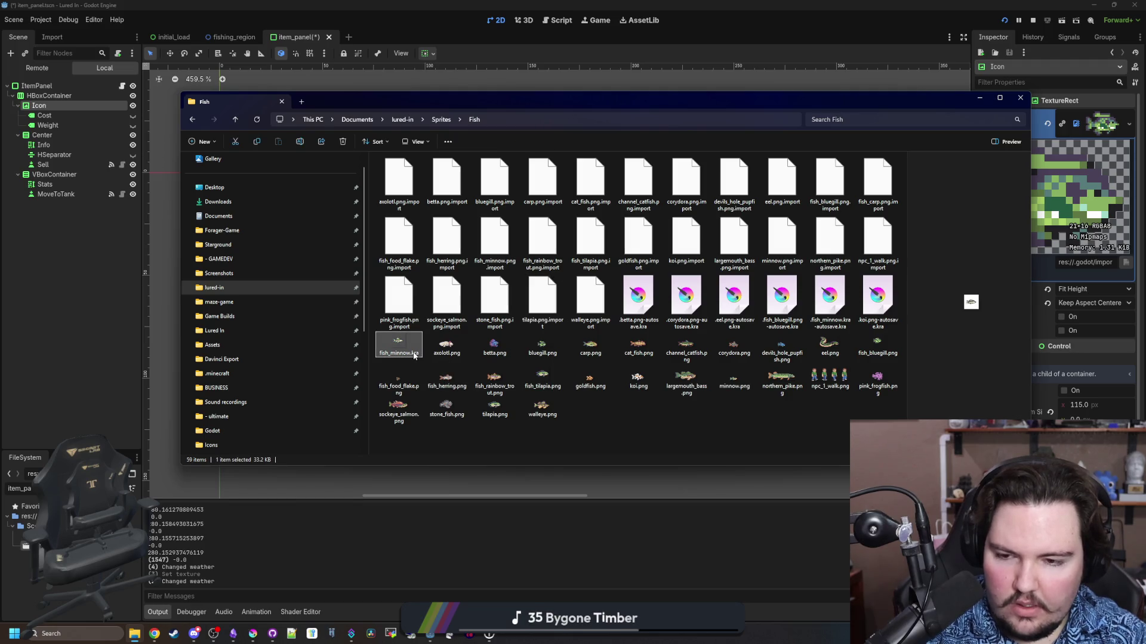
key(Delete)
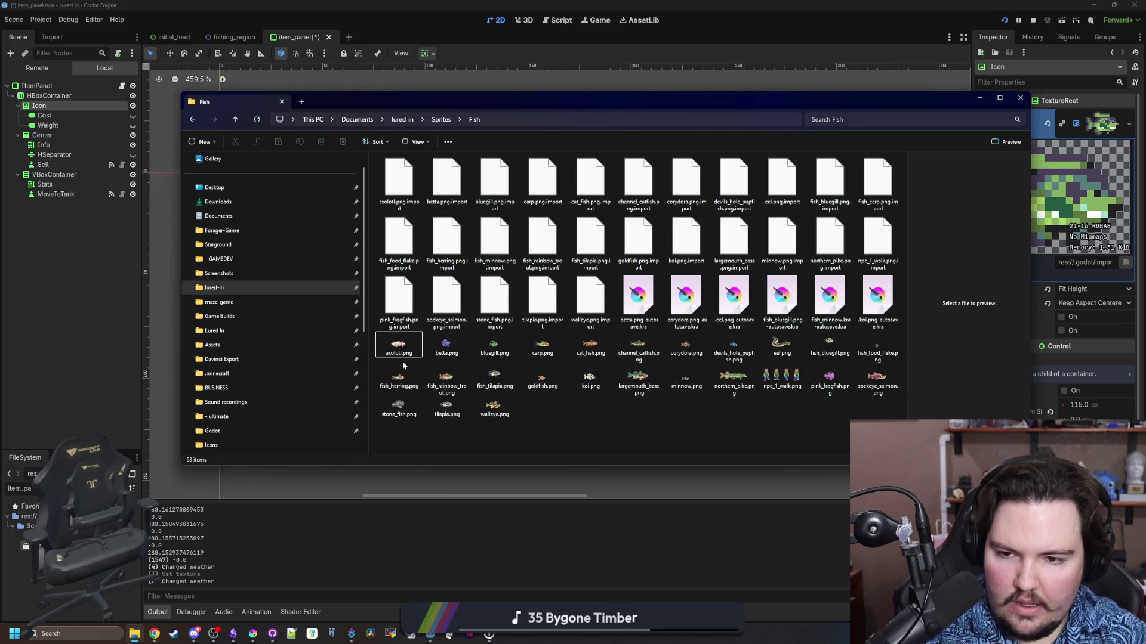
Preview the sprites from betta to eel, then delete fish_bluegill.png
click(447, 346)
click(502, 349)
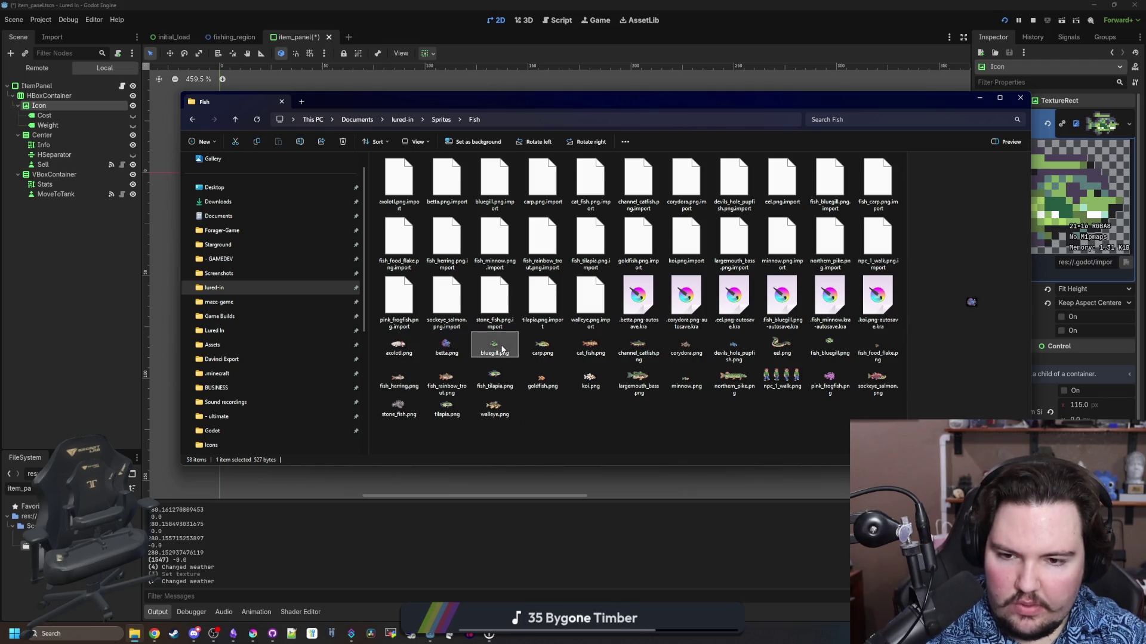
click(542, 347)
click(635, 352)
click(686, 350)
click(738, 347)
click(782, 346)
click(829, 343)
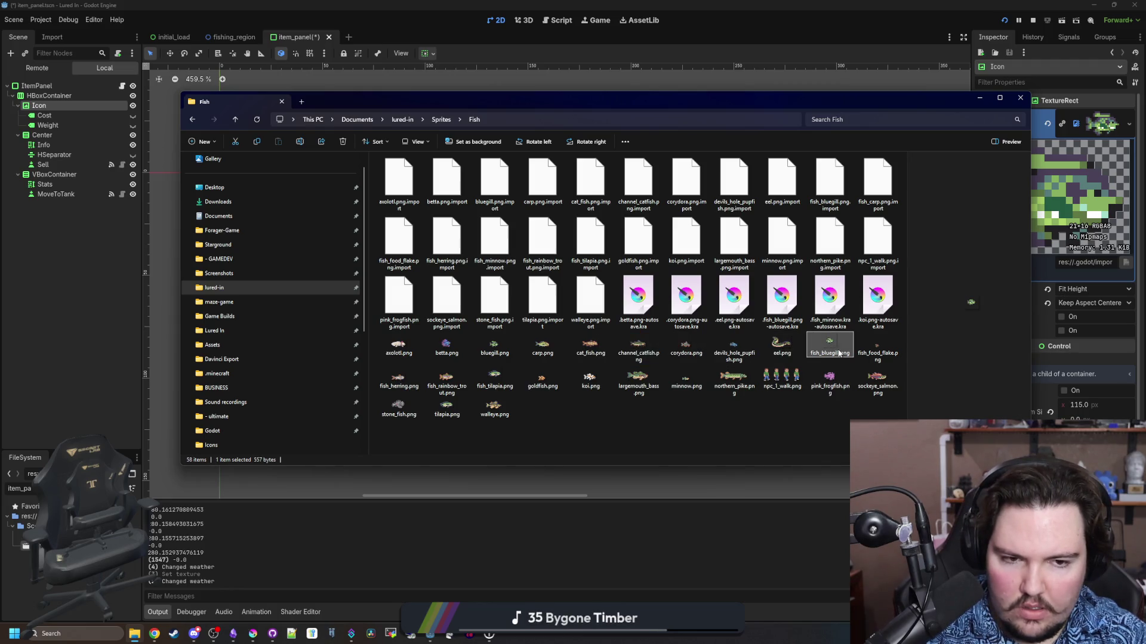
key(Delete)
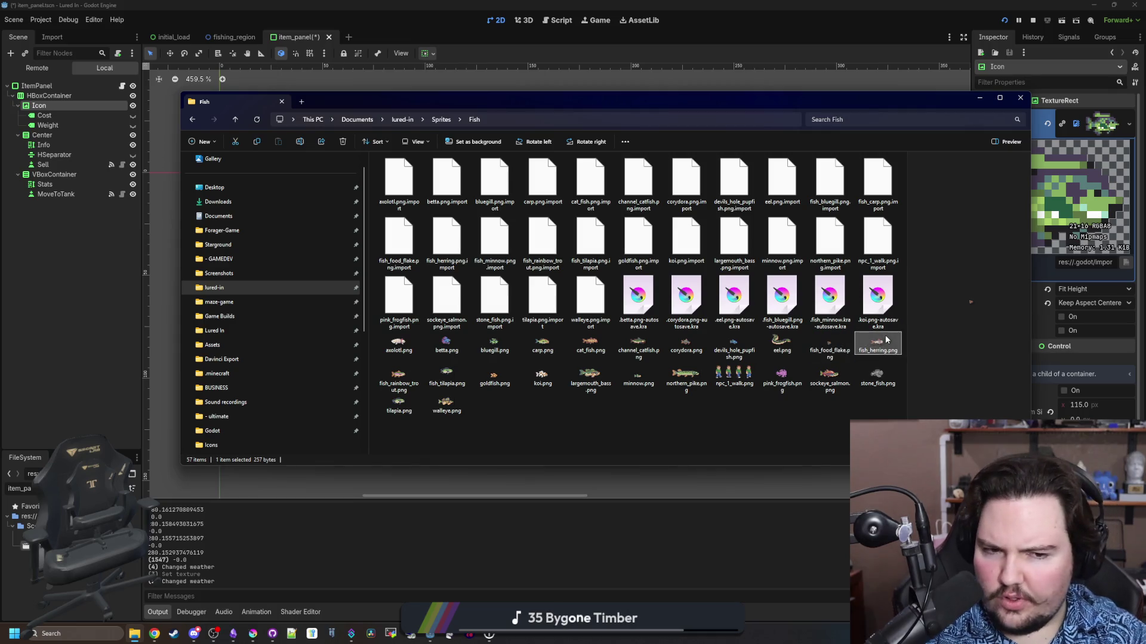
Compare fish_tilapia.png with tilapia.png and delete fish_tilapia.png
click(399, 379)
click(439, 385)
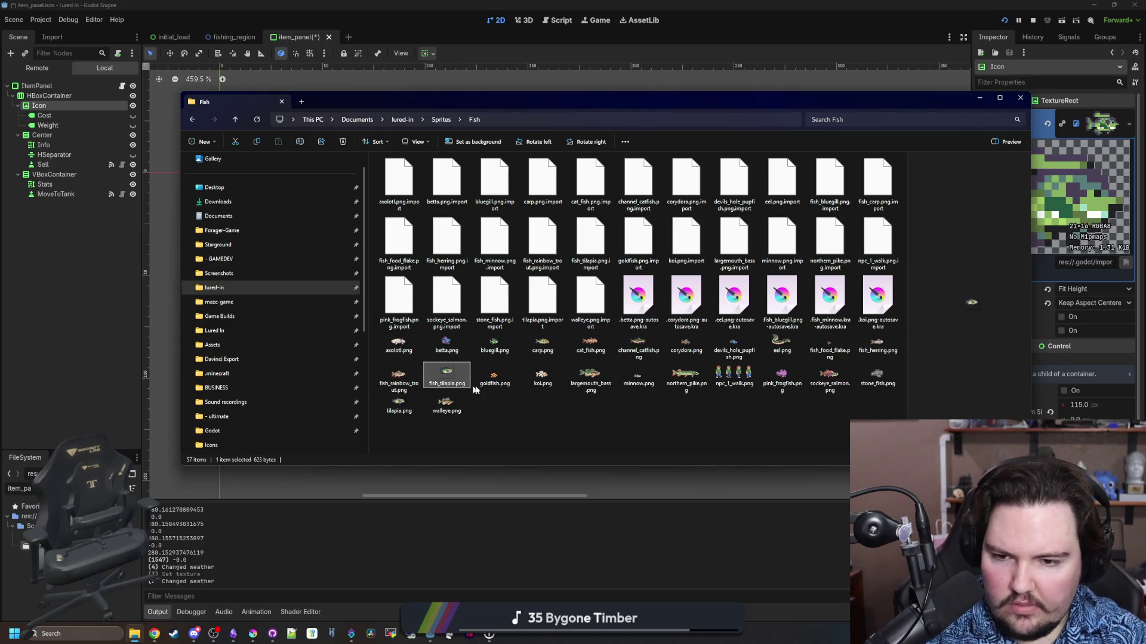
double_click(448, 385)
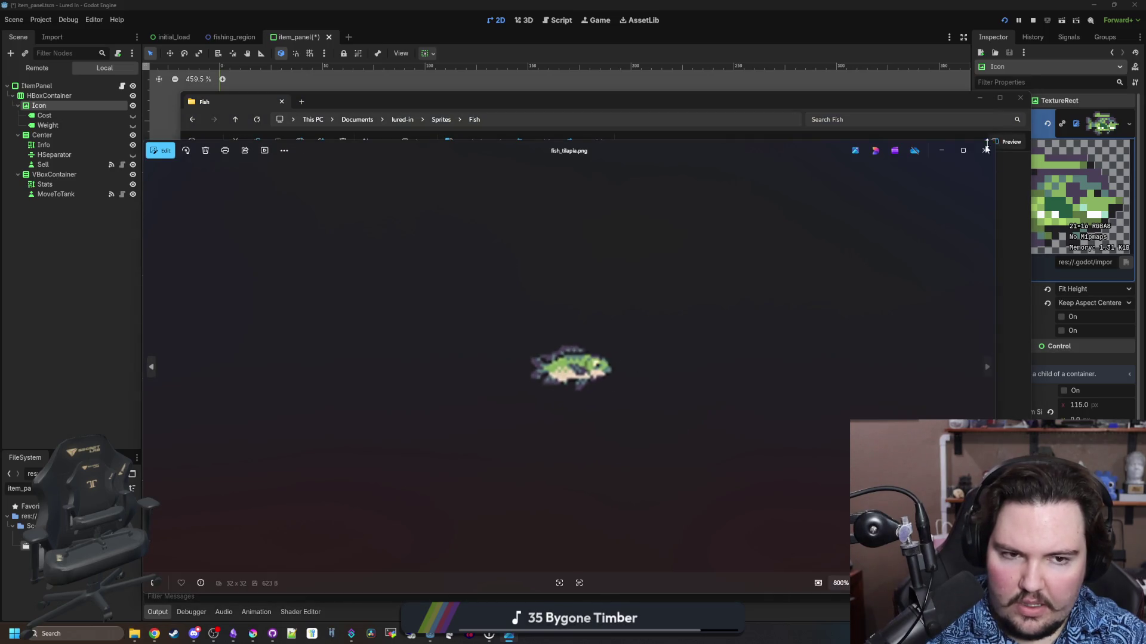
key(Escape)
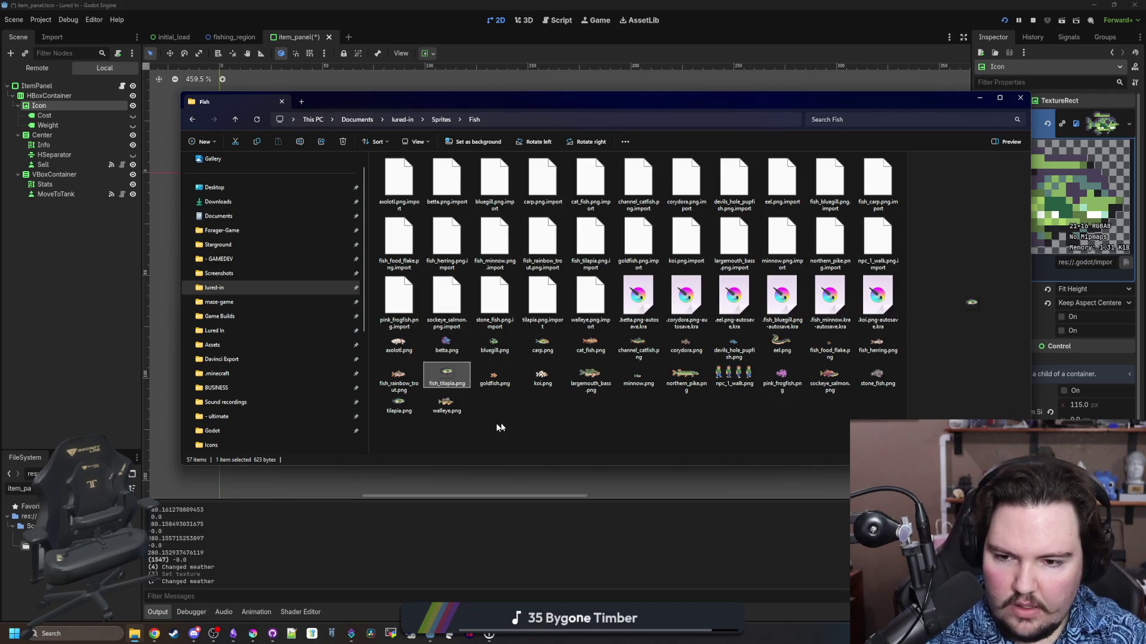
double_click(402, 409)
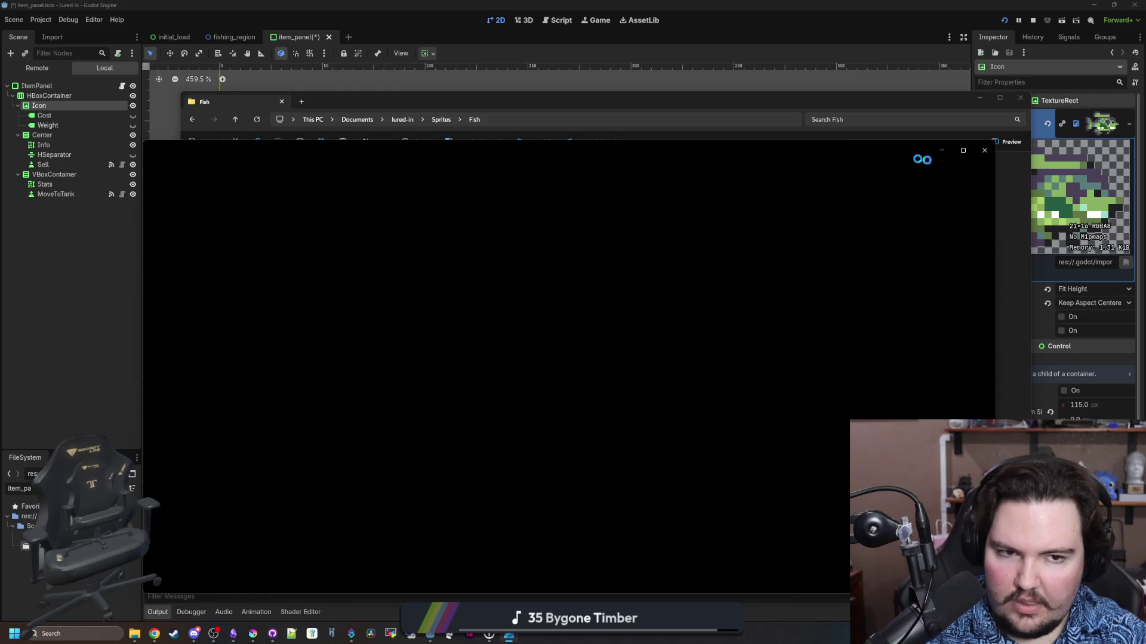
key(Escape)
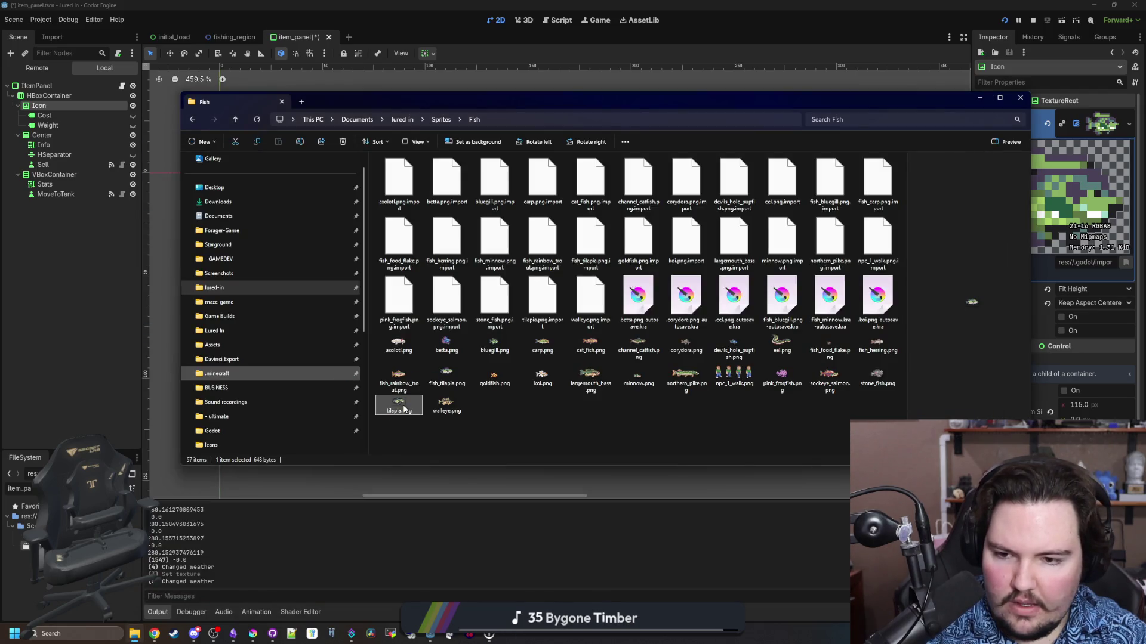
click(445, 375)
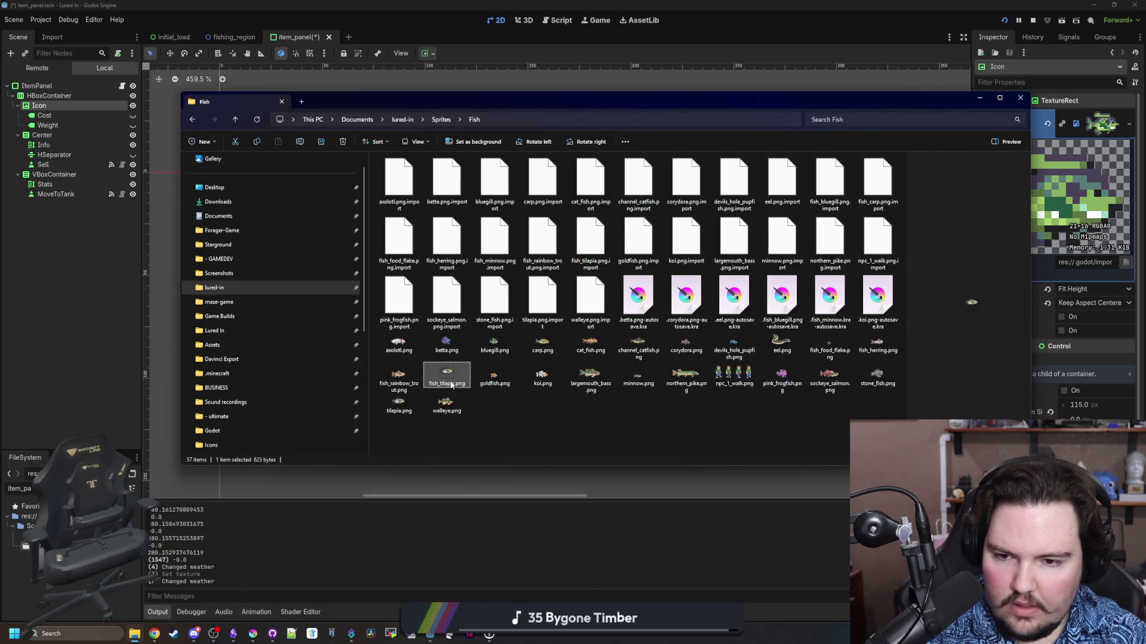
key(Delete)
Review the remaining sprites from goldfish to tilapia, then return to Godot's FileSystem filter
click(495, 375)
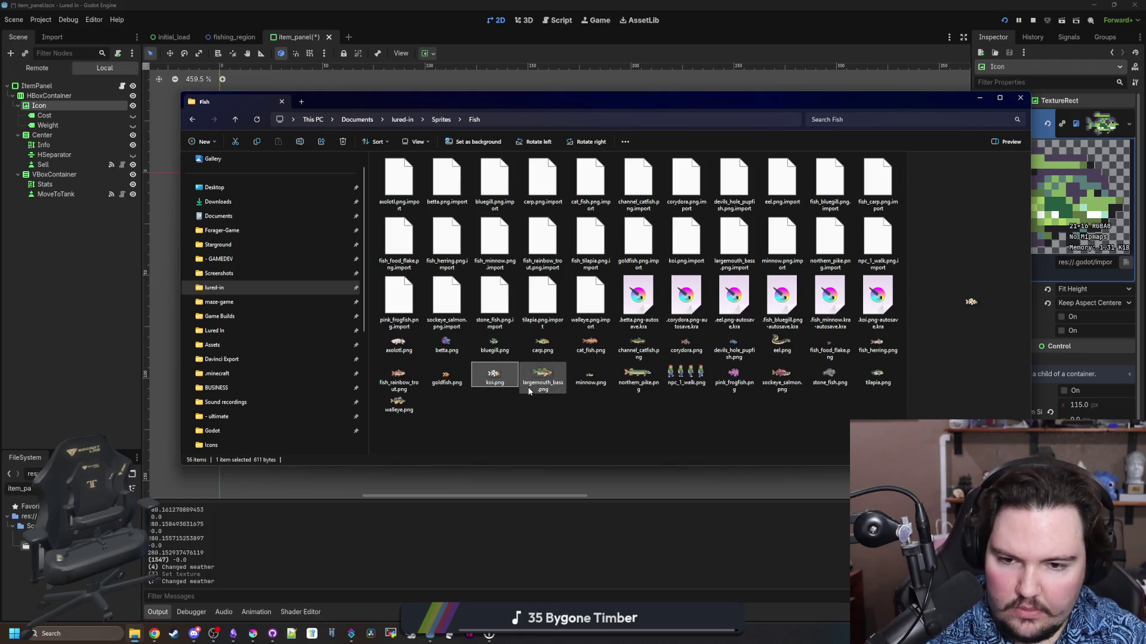
click(541, 374)
click(590, 375)
click(638, 375)
click(685, 377)
click(733, 374)
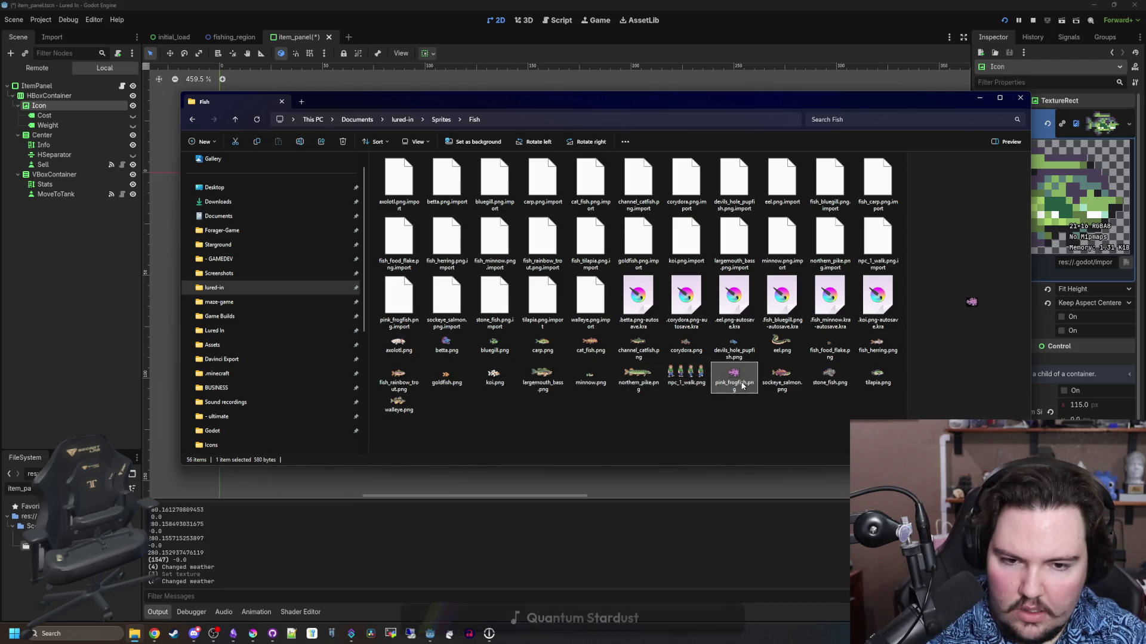
click(781, 374)
click(829, 375)
click(873, 382)
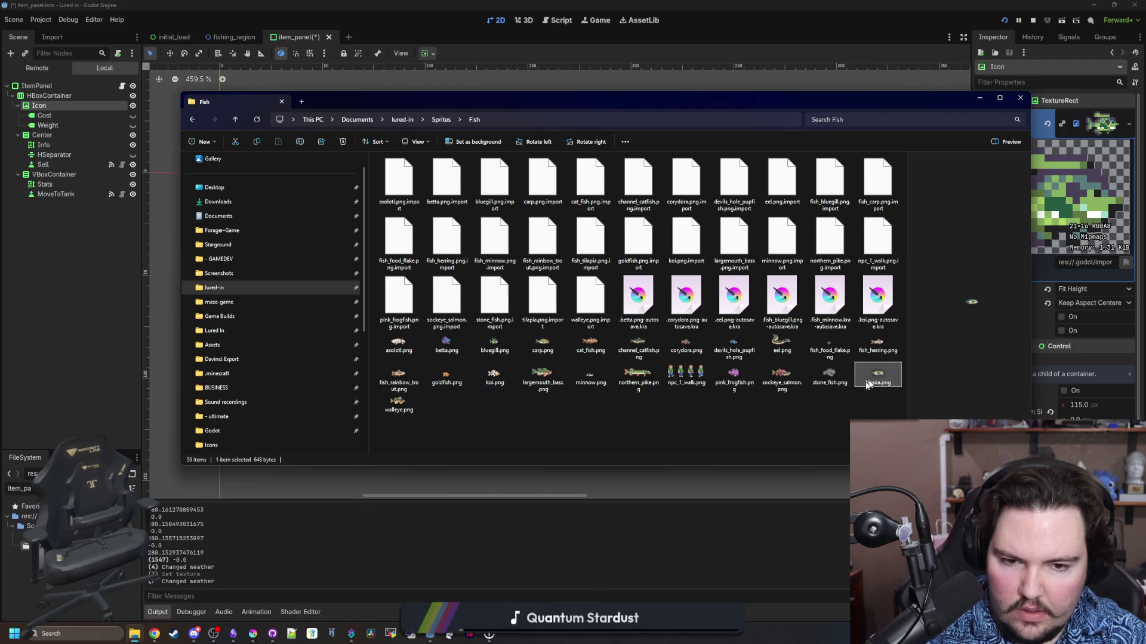
click(506, 410)
click(513, 571)
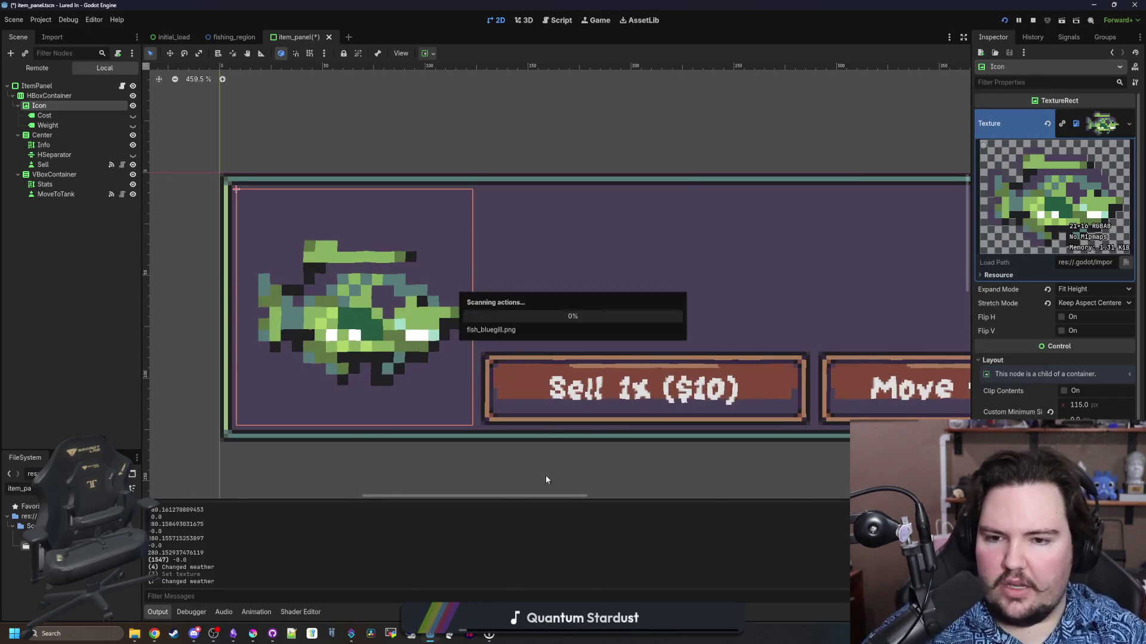
click(122, 488)
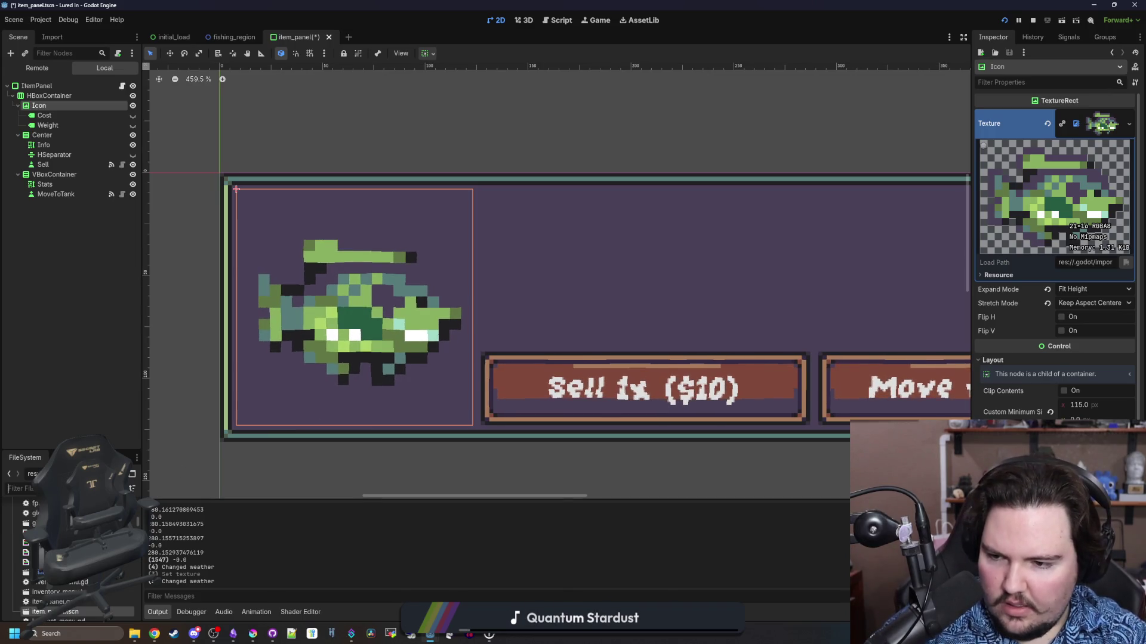
Filter for 'items', open items_table.gd and save the project changes
text(items)
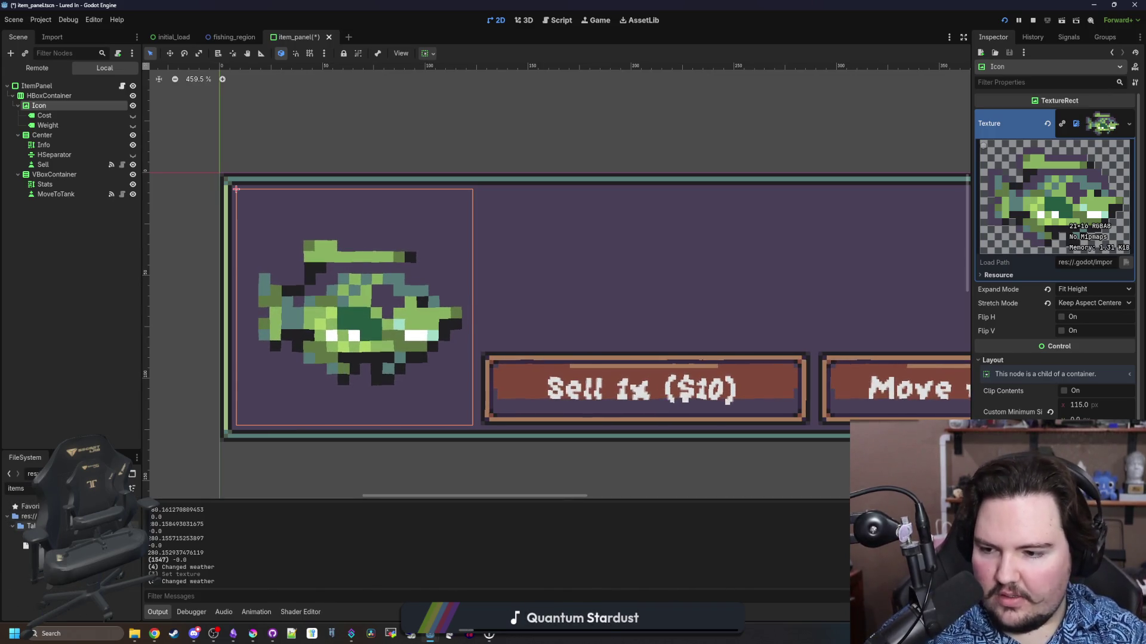
double_click(45, 546)
click(533, 312)
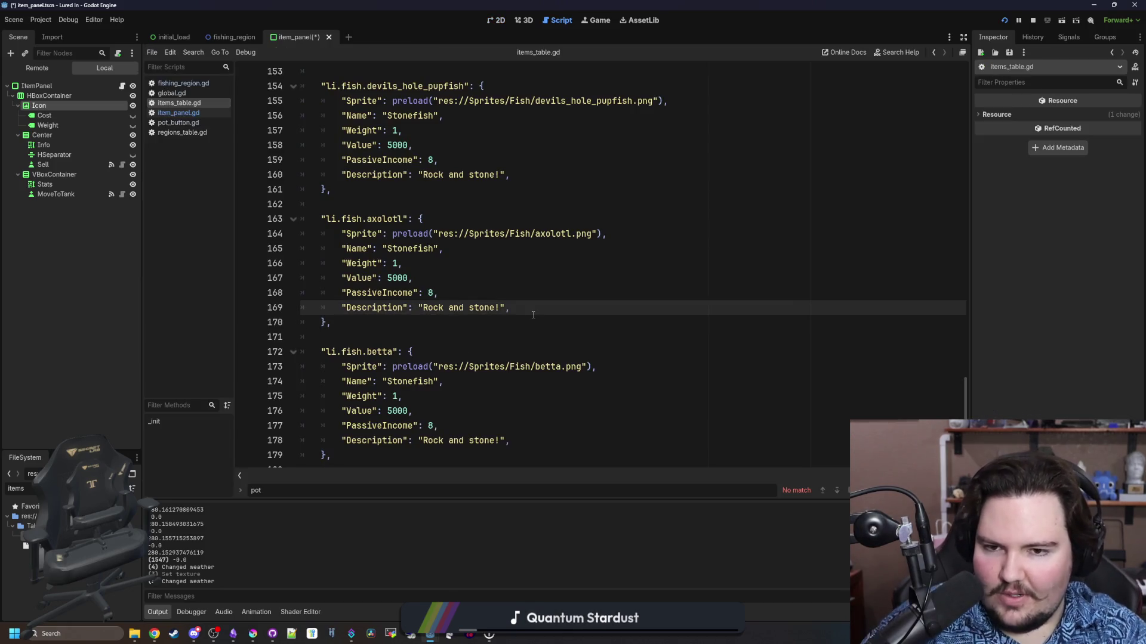
scroll(533, 315, up, 20)
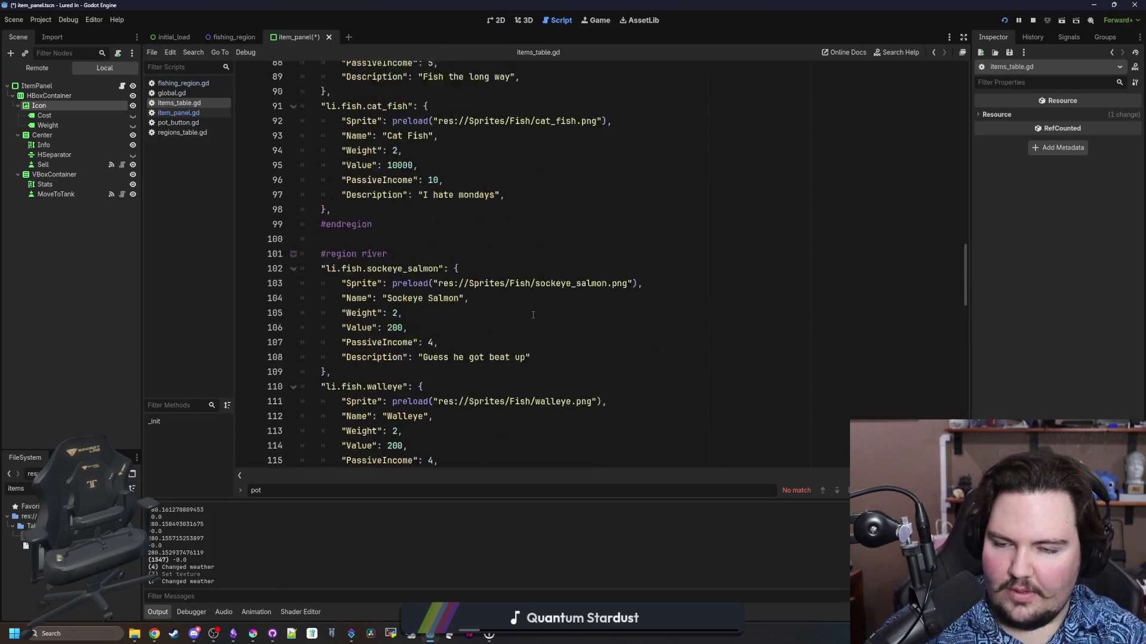
scroll(533, 315, up, 15)
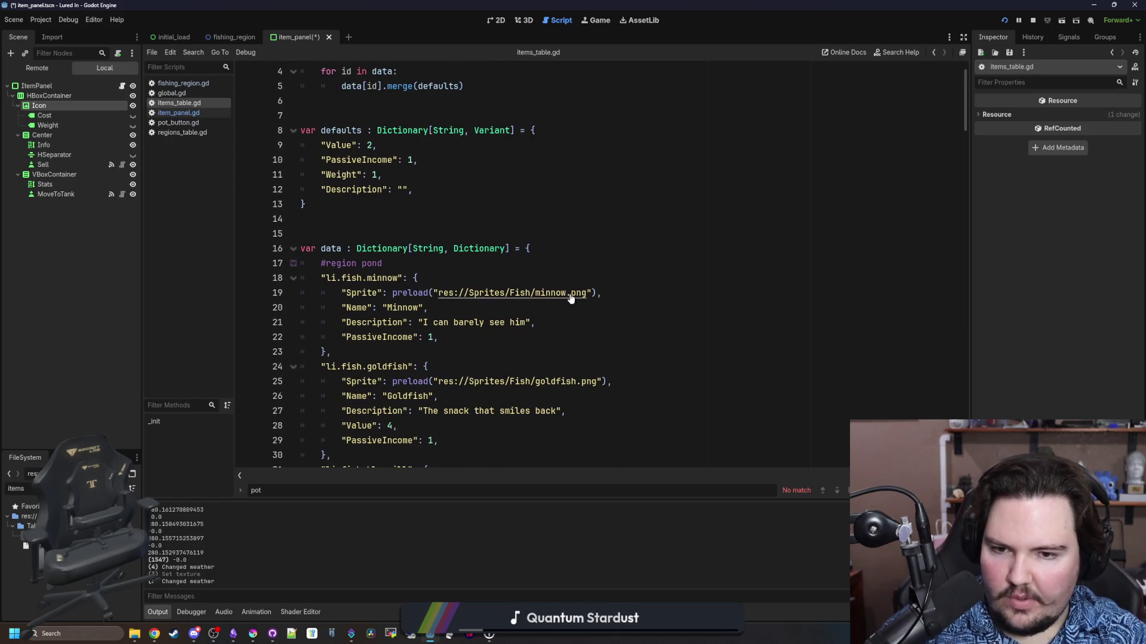
key(ctrl+s)
click(631, 247)
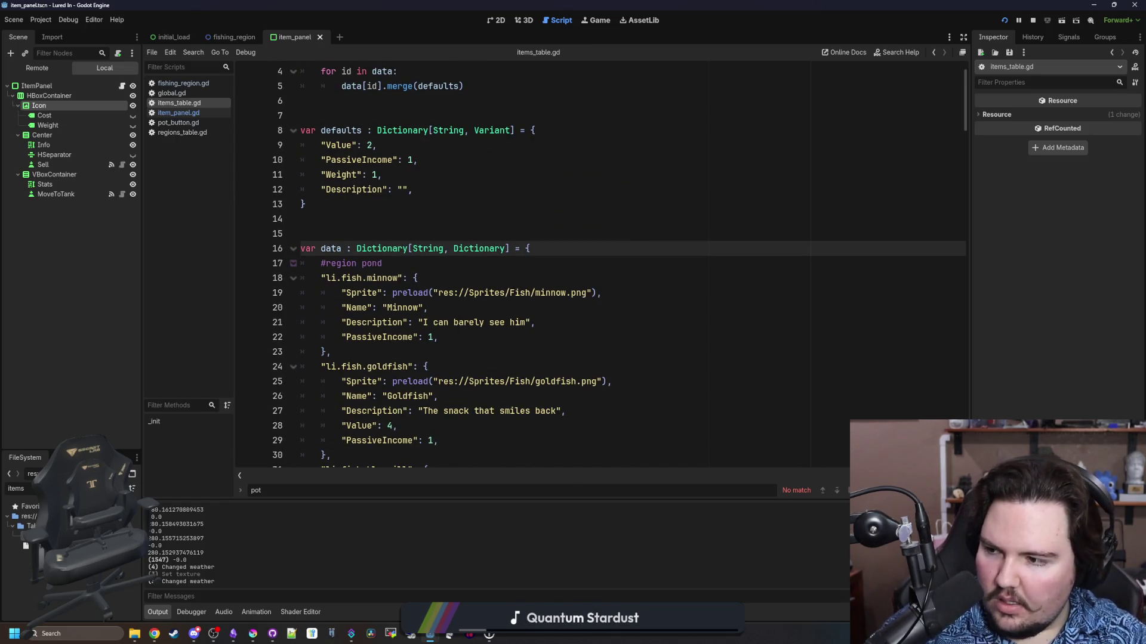
click(465, 199)
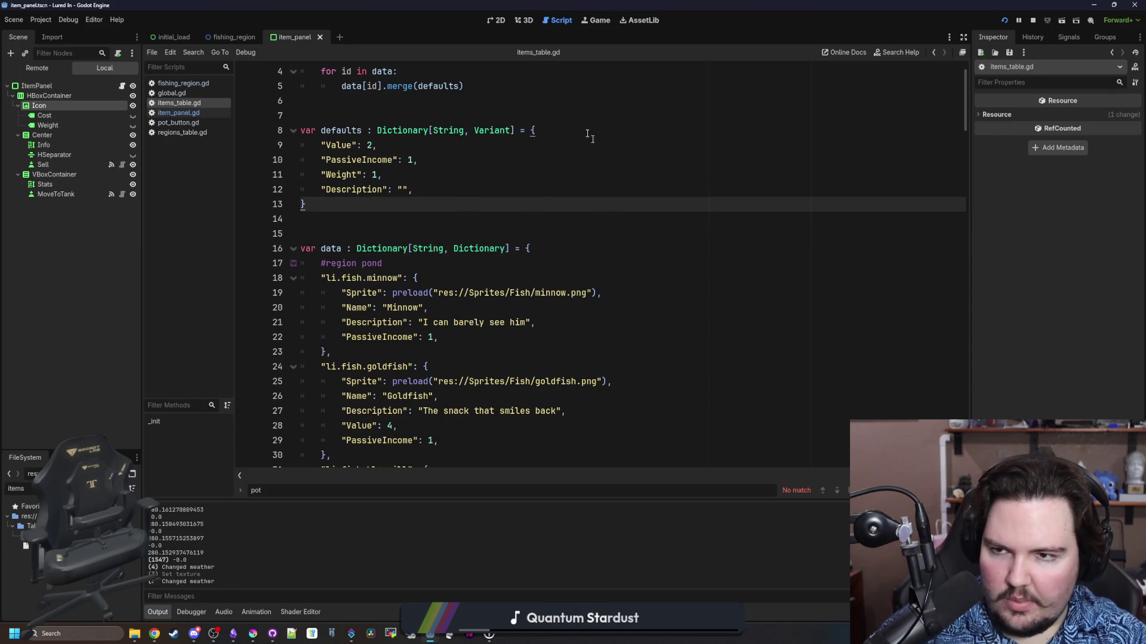
Return to the item_panel 2D canvas and view the Icon node's layout properties
click(595, 20)
key(ctrl+F1)
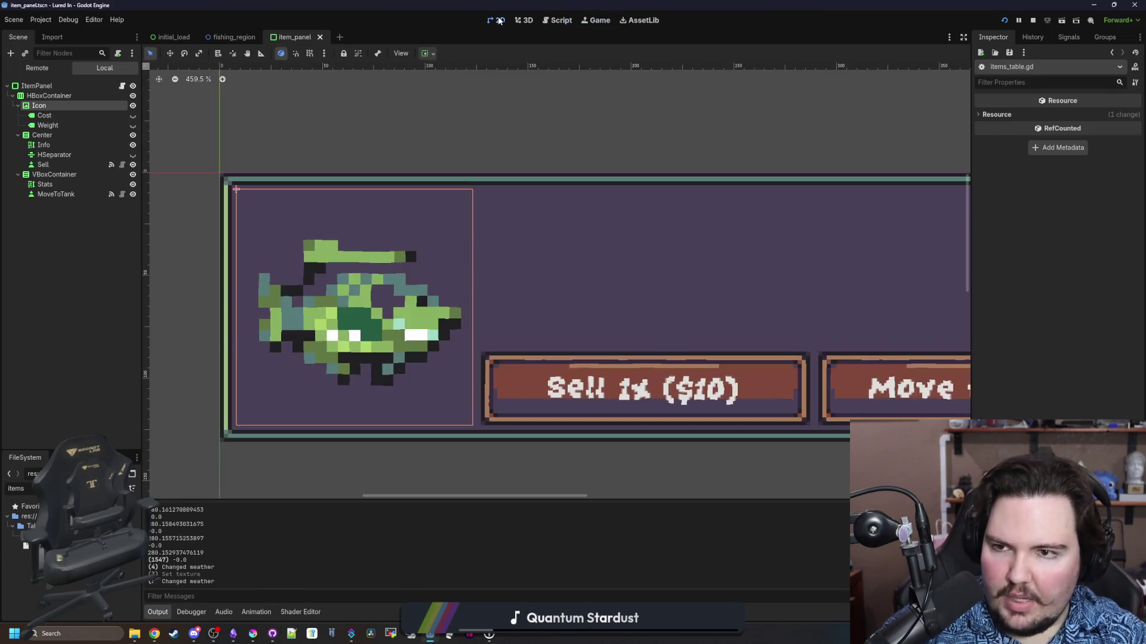
scroll(346, 296, down, 2)
click(44, 104)
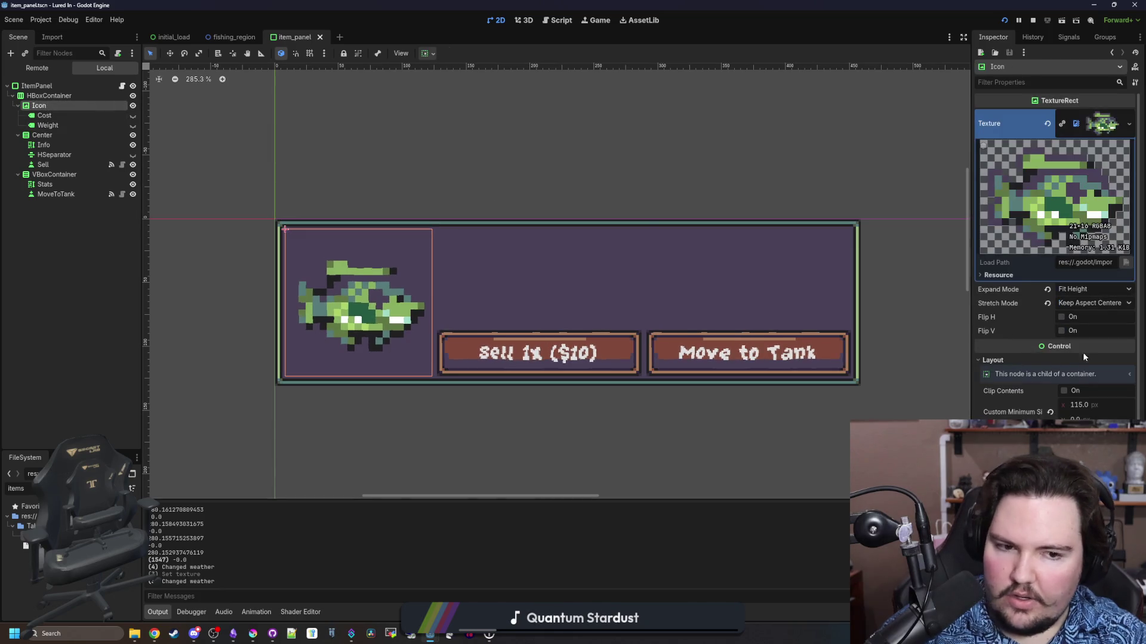
drag(969, 325, 884, 333)
scroll(913, 358, down, 3)
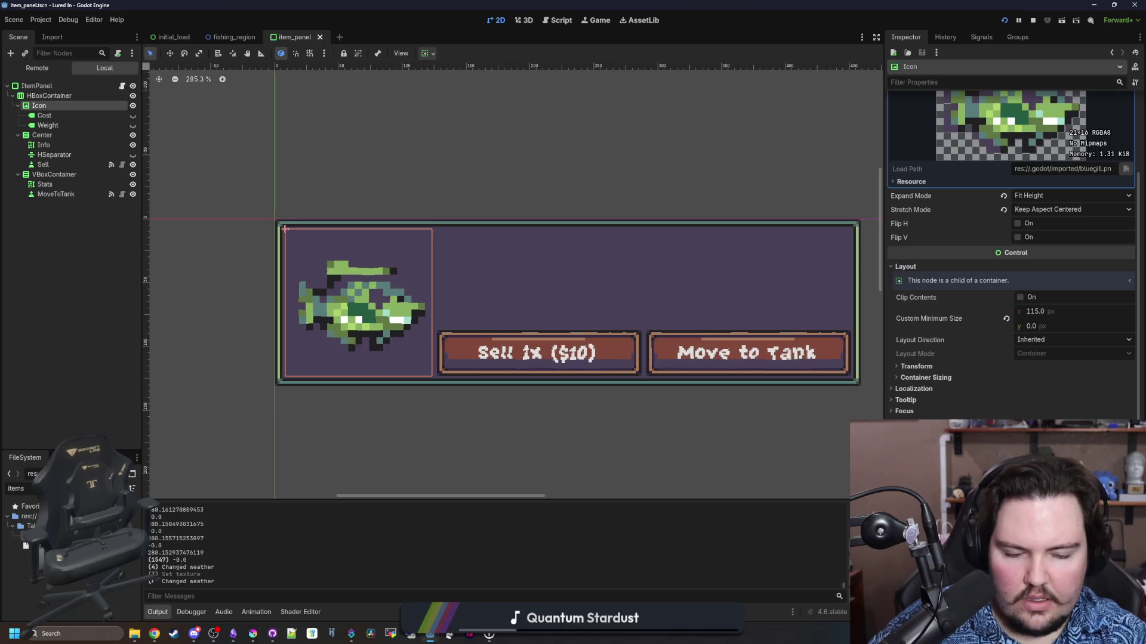
scroll(1011, 250, down, 1)
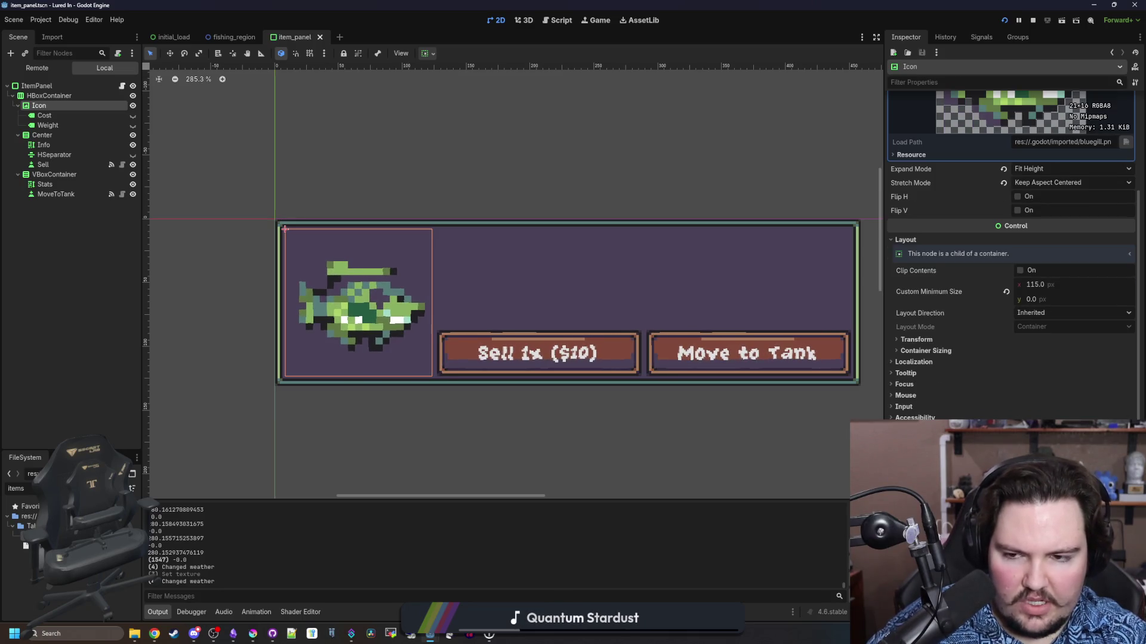
scroll(1011, 251, up, 1)
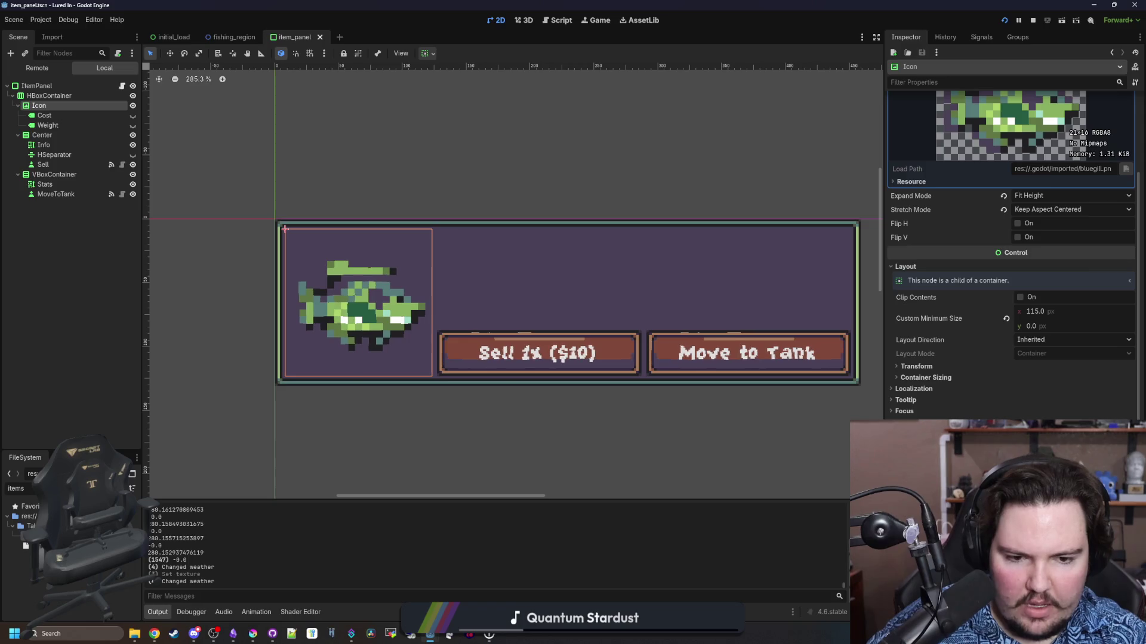
scroll(339, 349, up, 3)
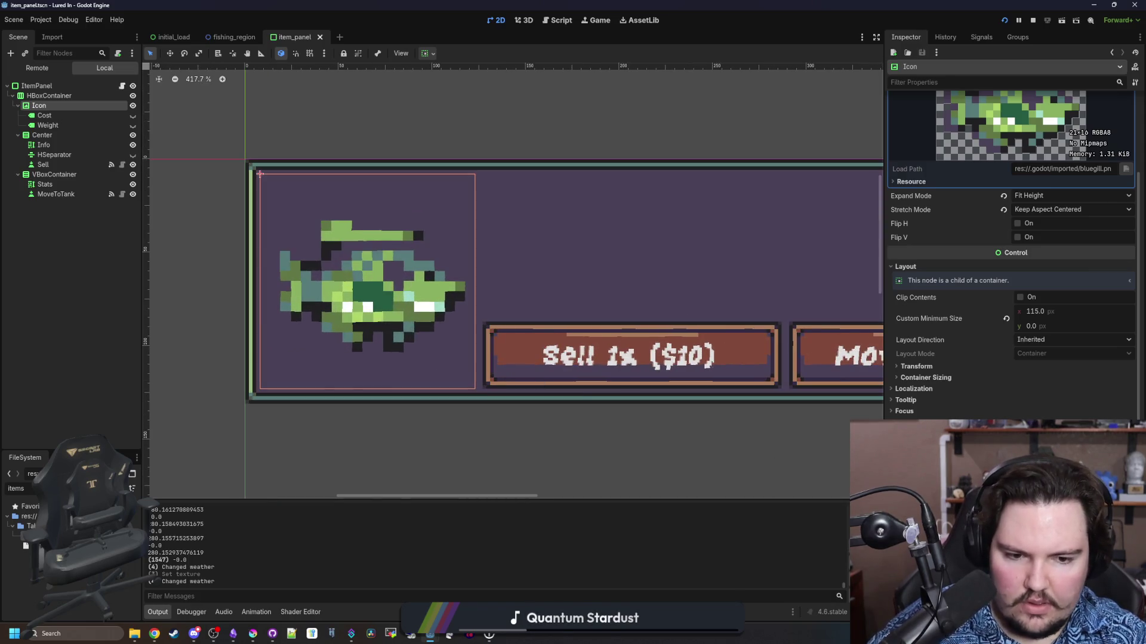
Duplicate the Icon node without its Cost and Weight labels, place it under Icon and name it Shadow
right_click(39, 106)
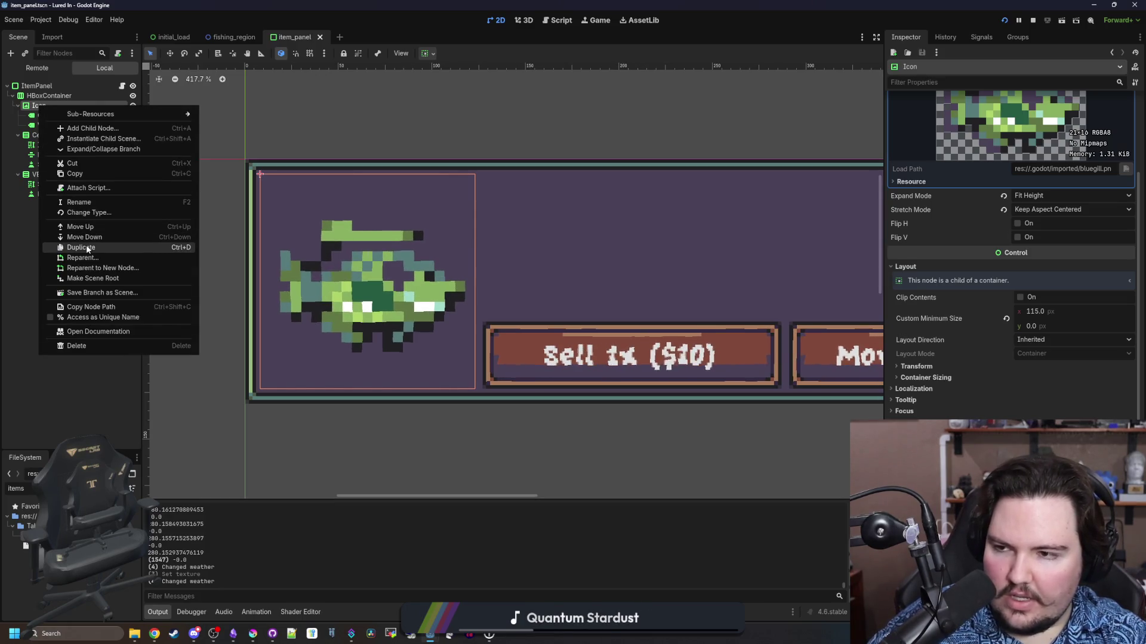
click(85, 246)
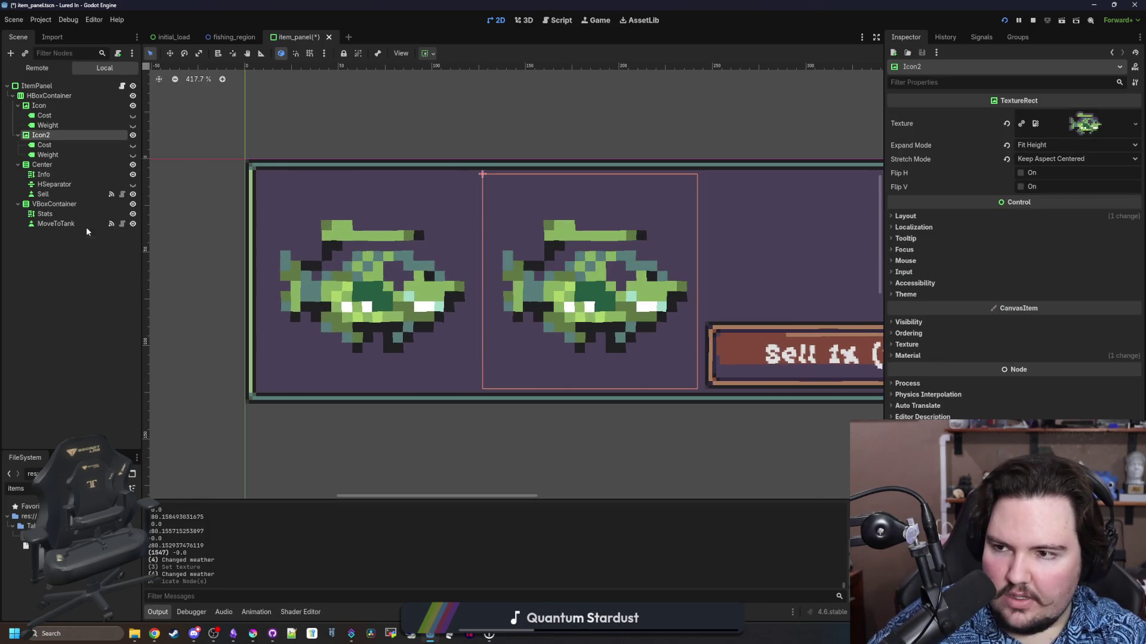
click(50, 146)
shift+click(63, 152)
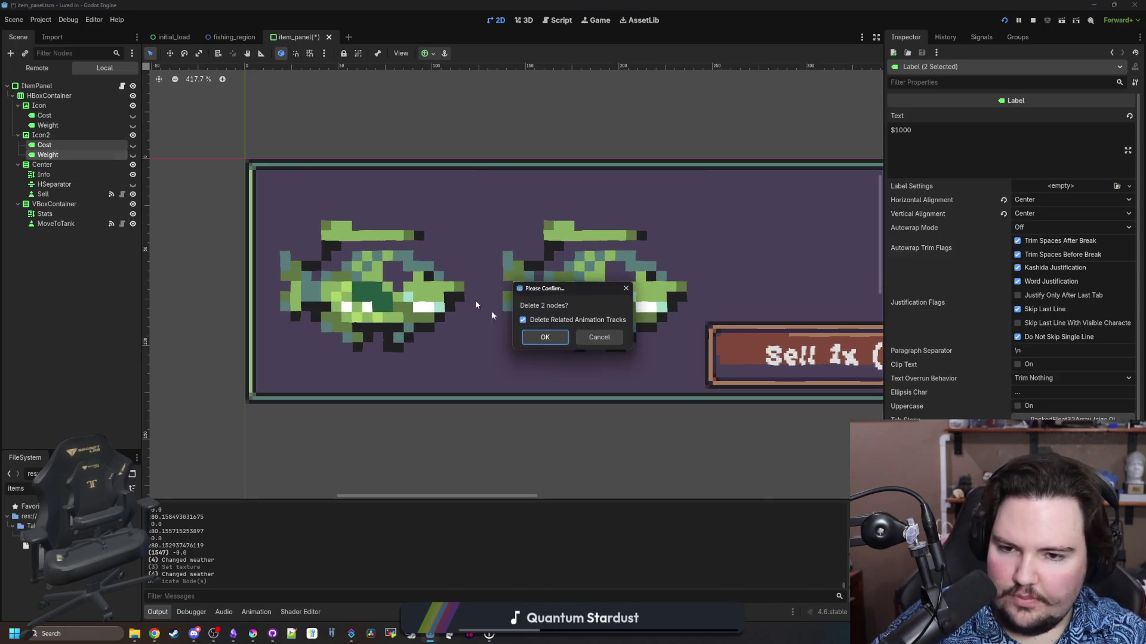
key(Delete)
drag(60, 135, 60, 106)
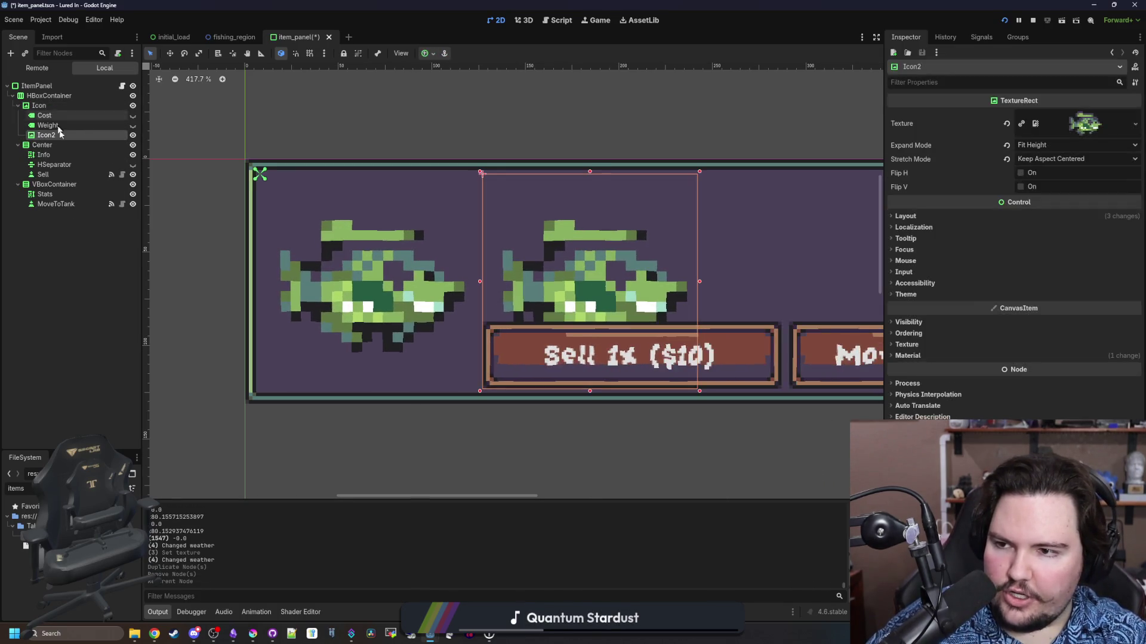
text(Shadow)
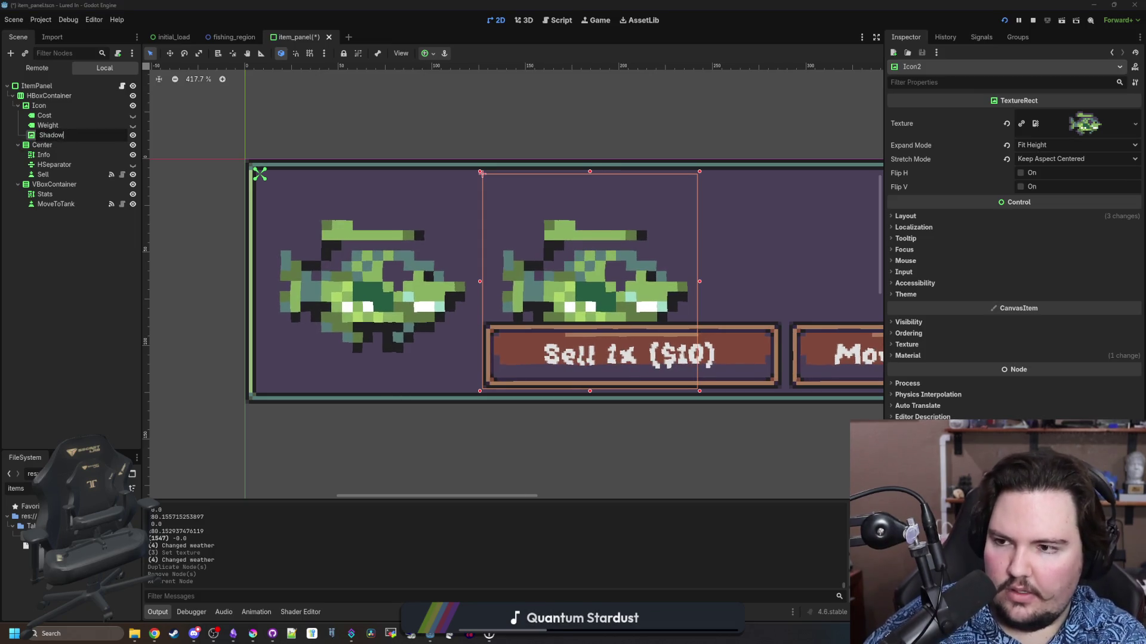
key(Return)
Anchor Shadow as Full Rect, set its scale to 1.1 and centre its pivot
click(929, 215)
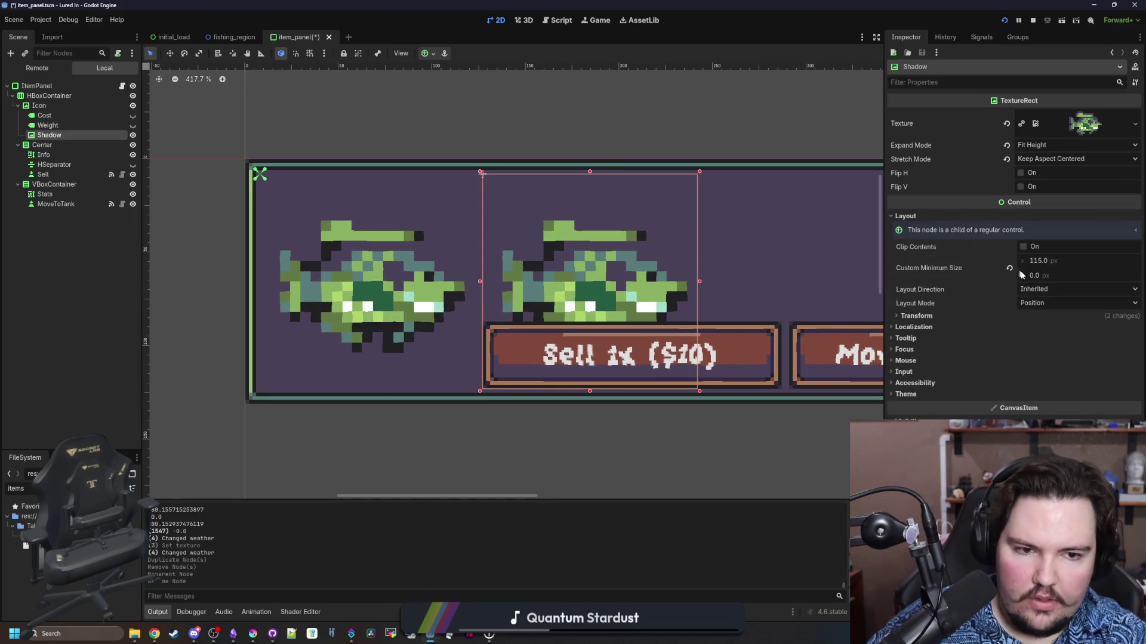
click(1033, 305)
click(1053, 331)
click(1053, 317)
click(1057, 347)
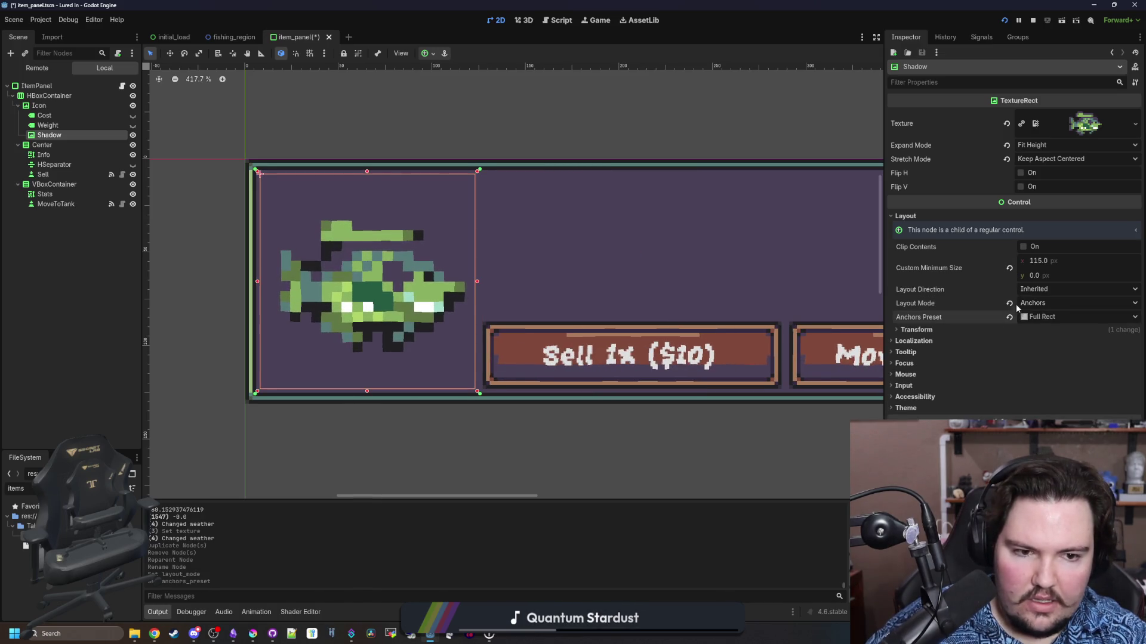
click(918, 330)
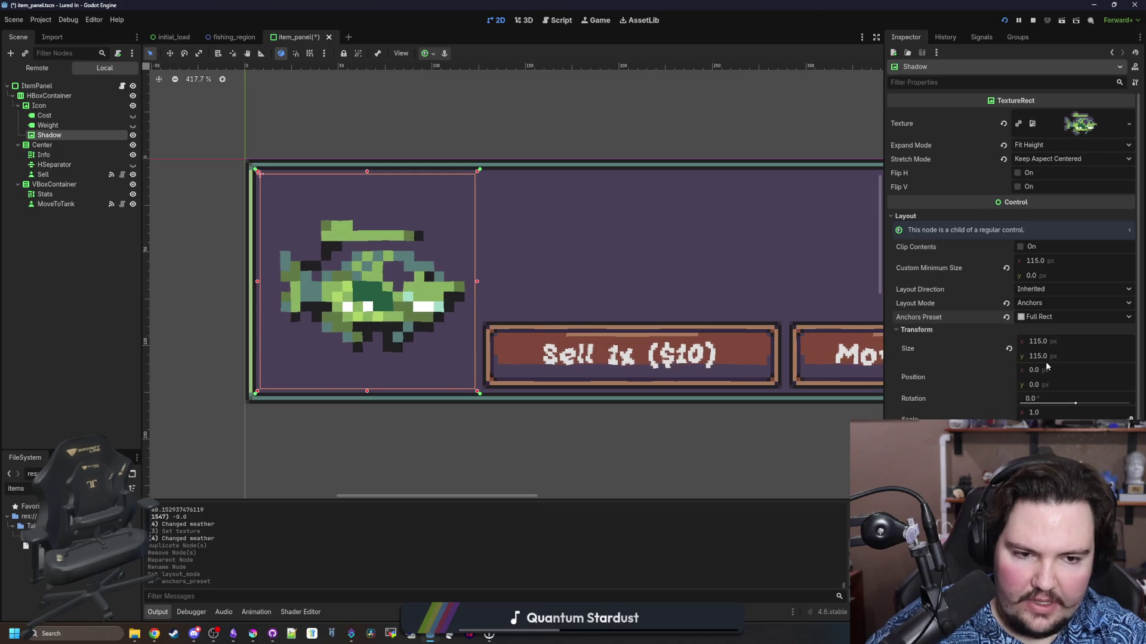
click(1042, 412)
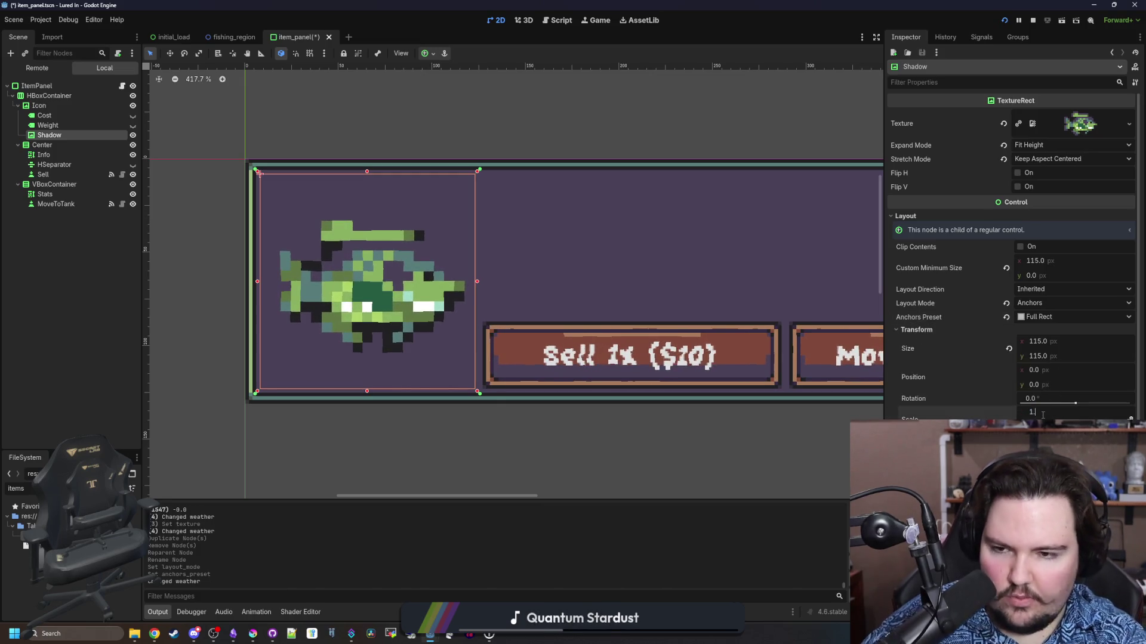
text(.1)
key(Return)
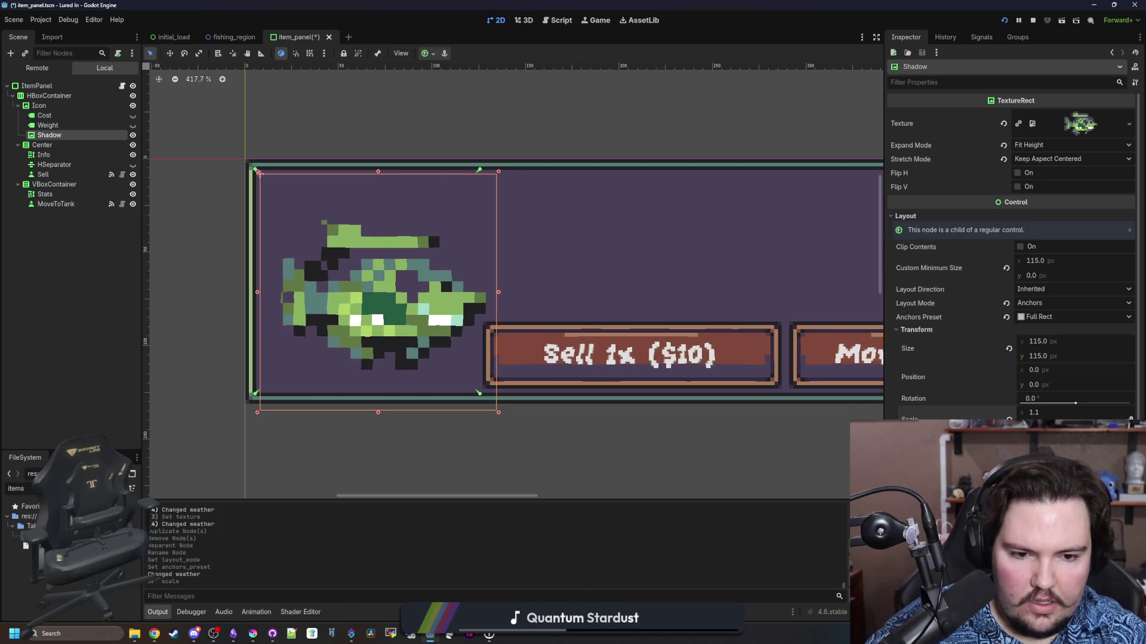
mouse_move(258, 172)
mouse_down()
mouse_move(368, 174)
mouse_move(368, 281)
mouse_up()
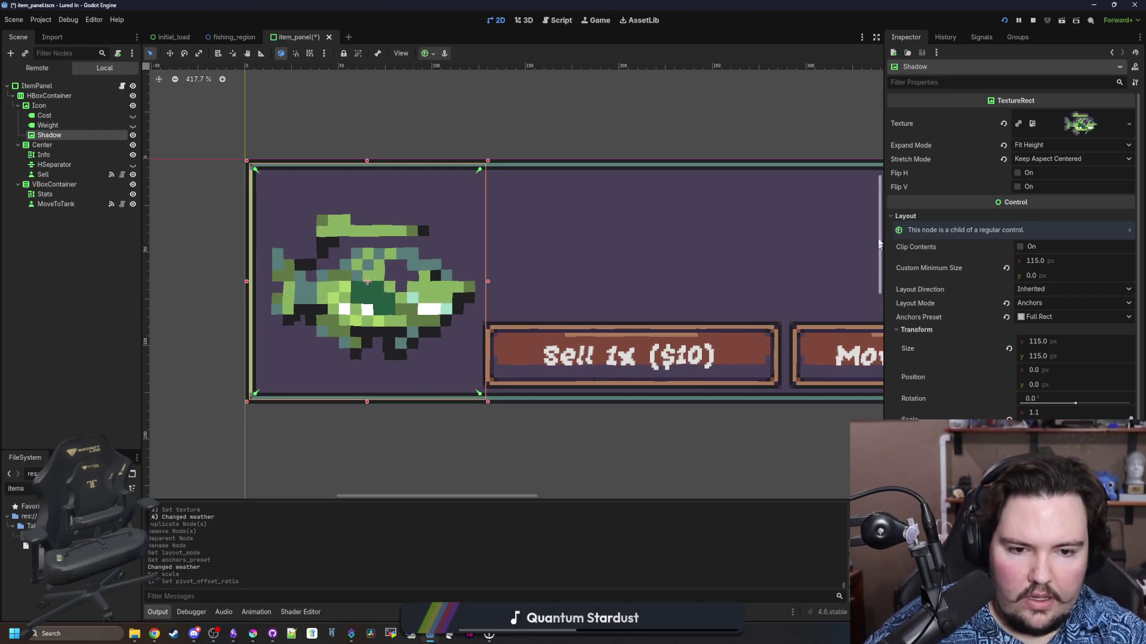
scroll(912, 328, down, 3)
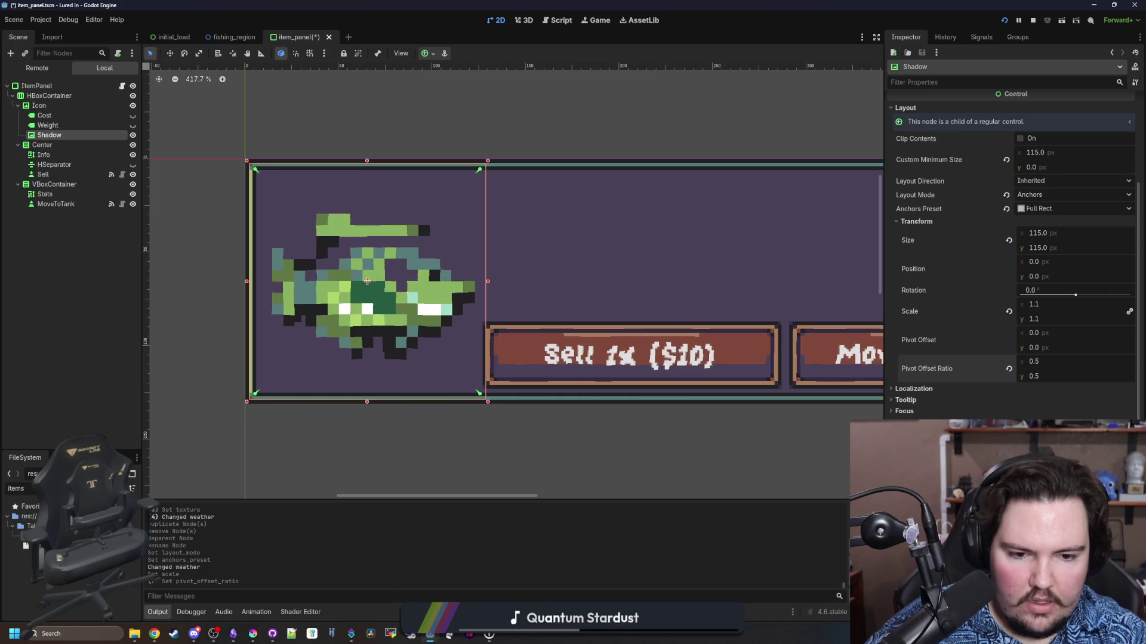
scroll(922, 291, up, 2)
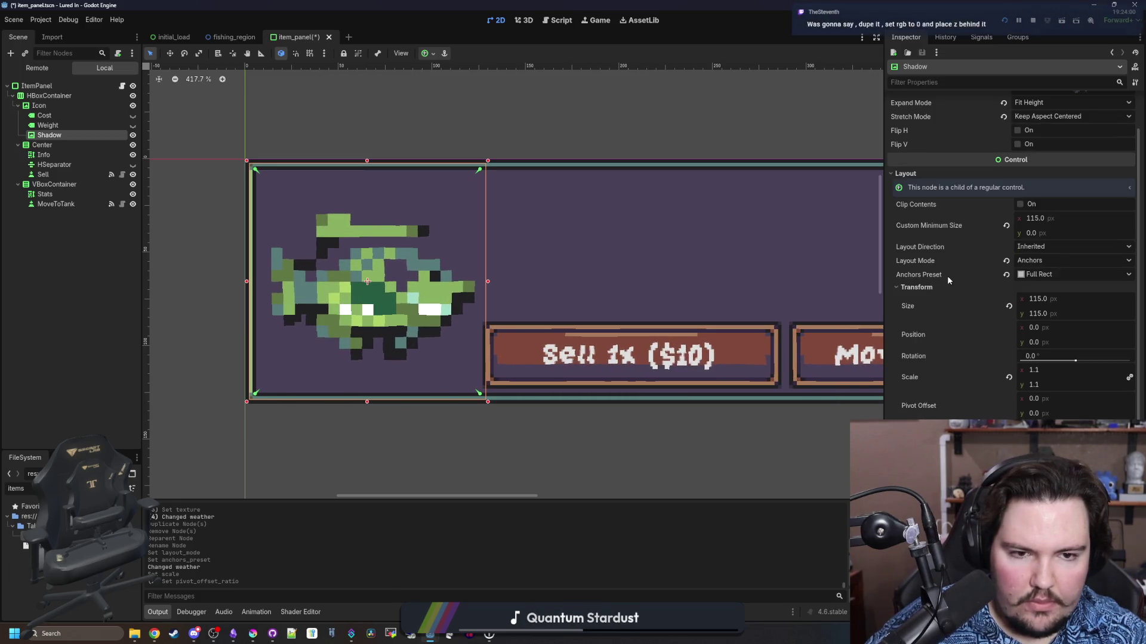
click(922, 291)
Open the shader panel, set Shadow's Modulate to black and enable Show Behind Parent
scroll(903, 396, down, 2)
click(907, 397)
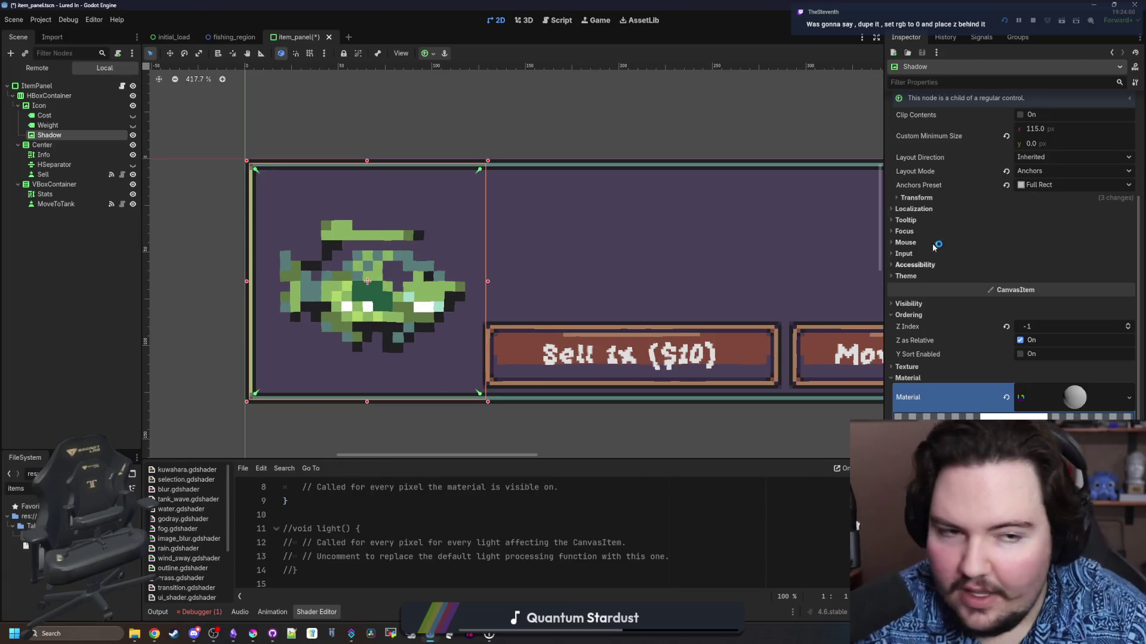
click(909, 304)
click(1074, 329)
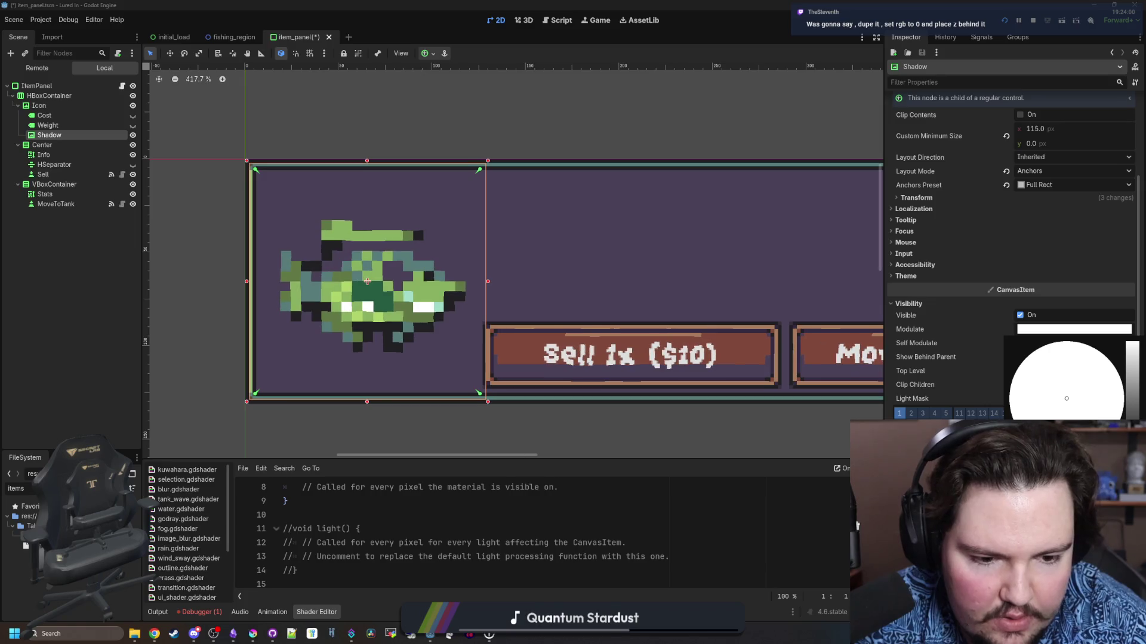
click(690, 519)
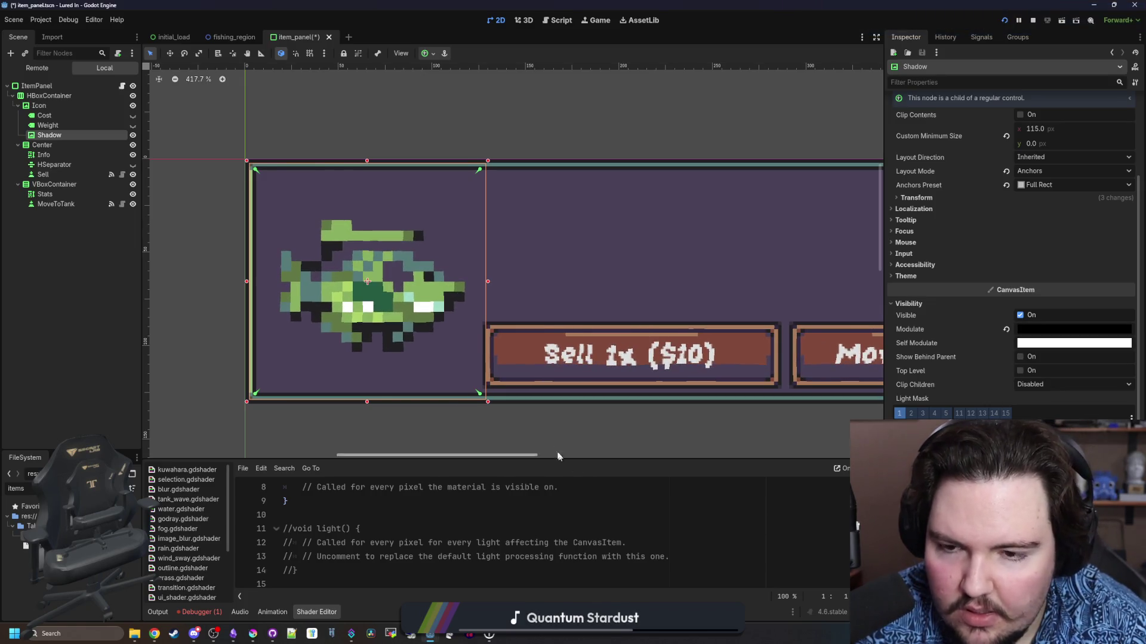
scroll(304, 171, down, 2)
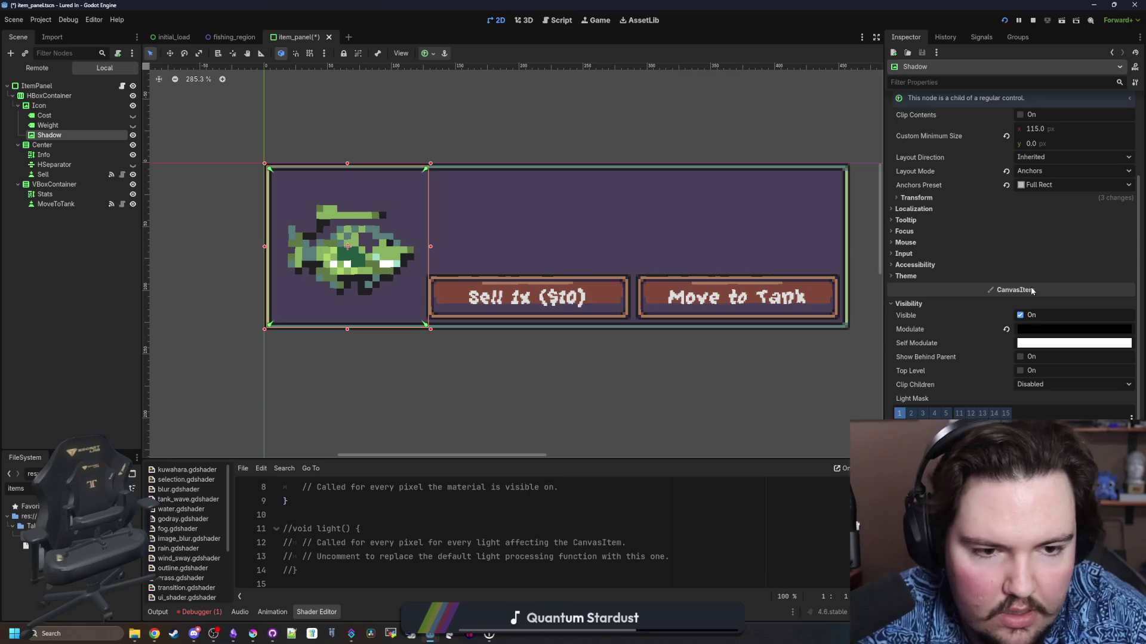
click(1020, 357)
scroll(299, 210, up, 2)
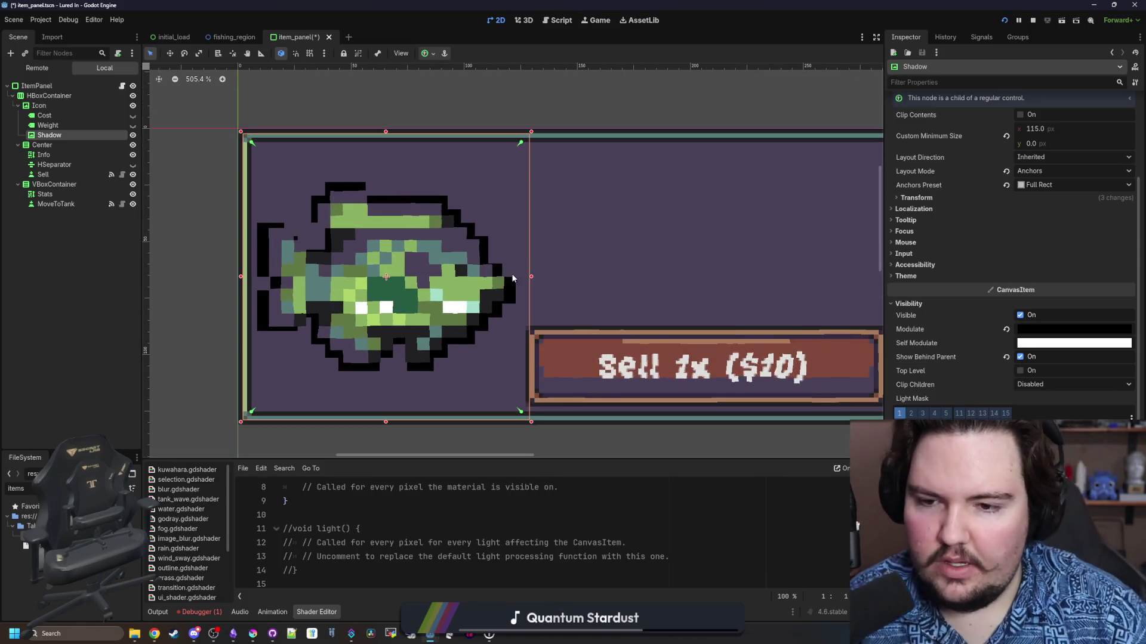
scroll(511, 274, down, 7)
scroll(509, 291, up, 5)
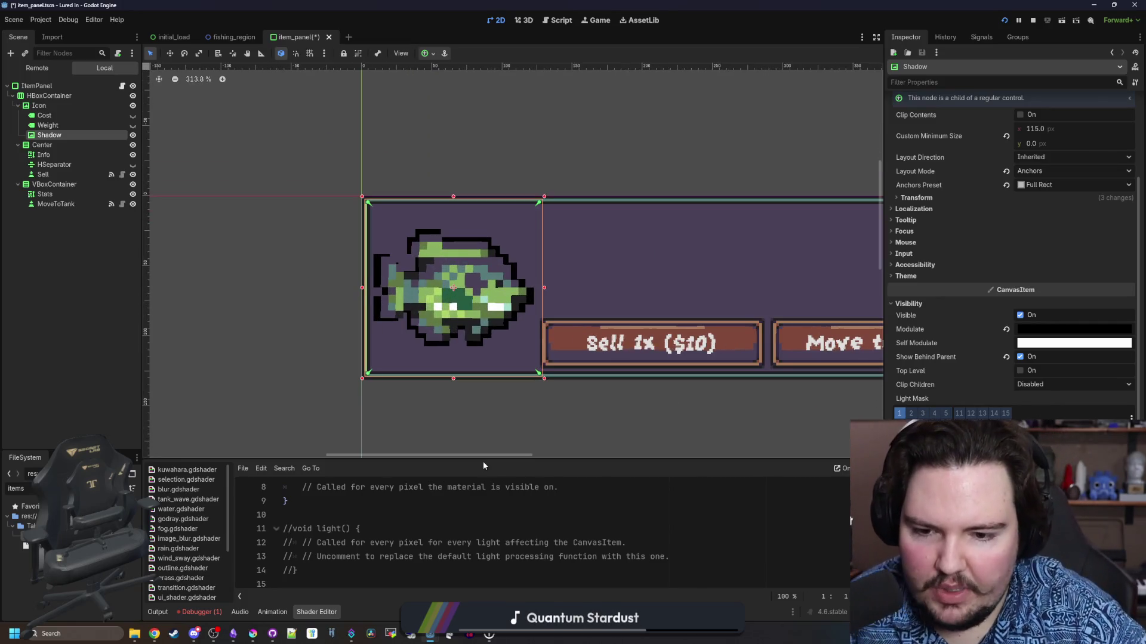
drag(486, 461, 506, 345)
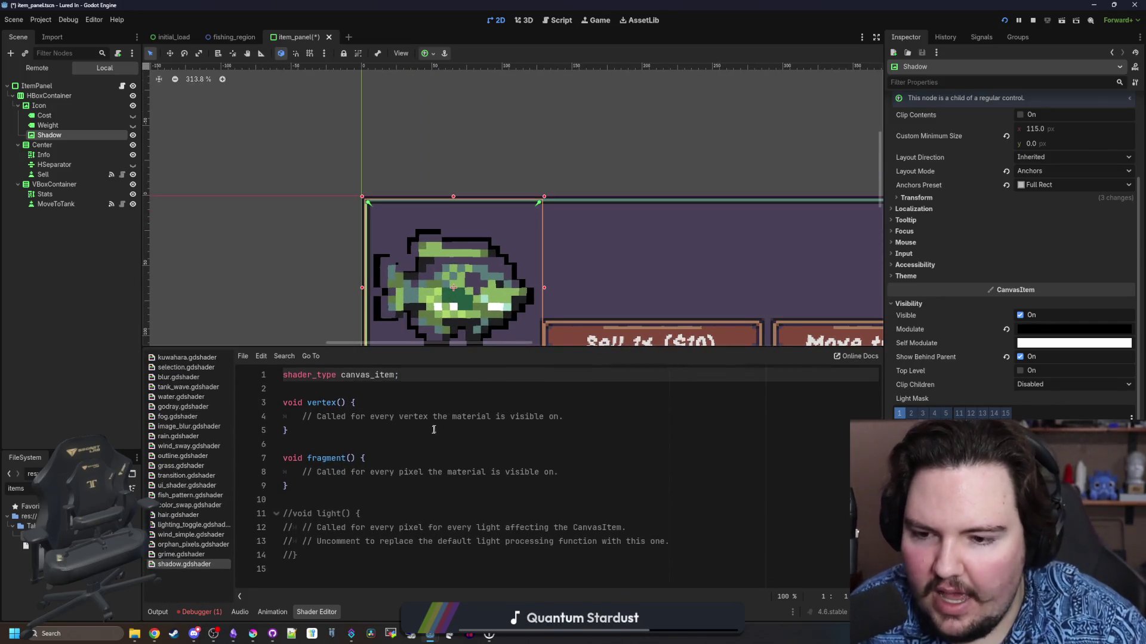
Add the screen, warp and tint uniforms to shadow.gdshader and nudge the Shadow node down slightly
click(286, 444)
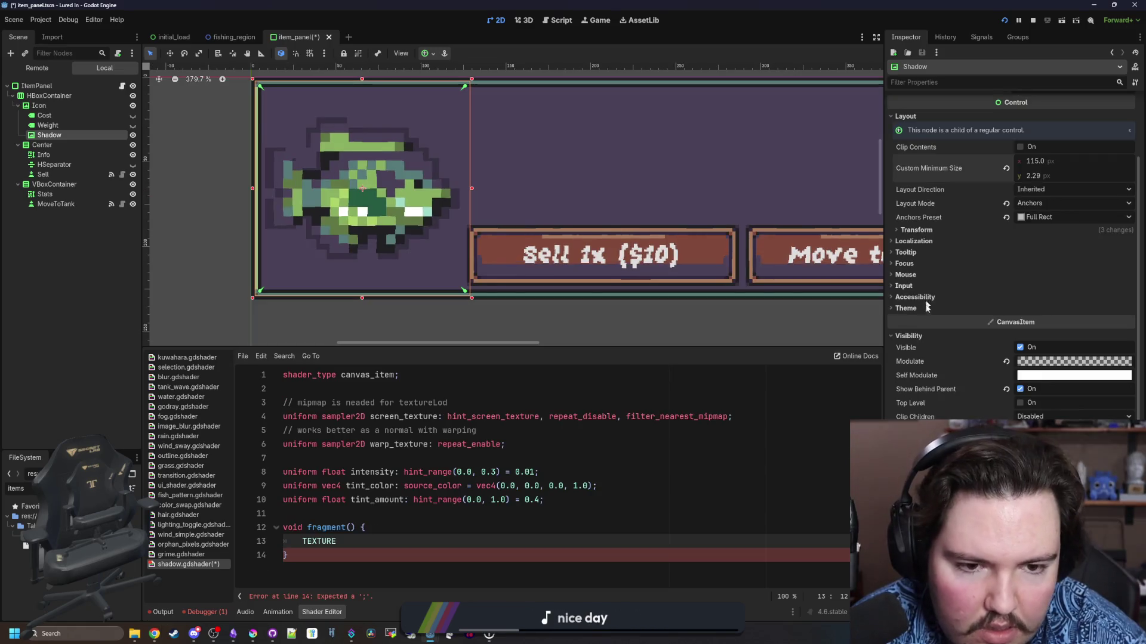
click(993, 231)
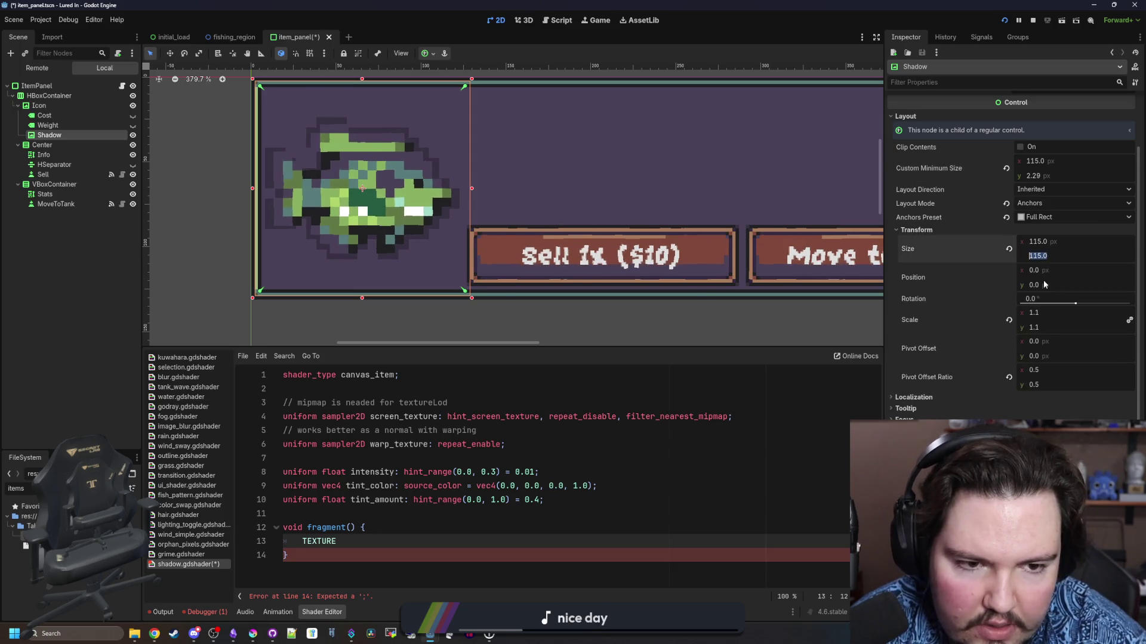
mouse_move(1036, 285)
mouse_down()
mouse_move(1050, 285)
mouse_move(1036, 285)
mouse_up()
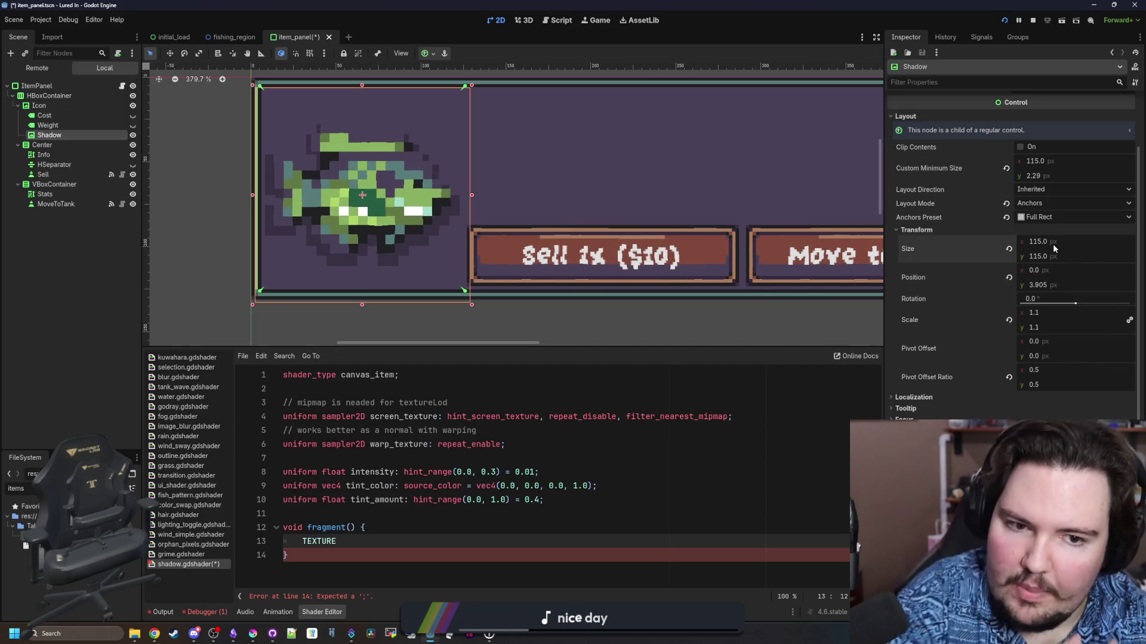
scroll(537, 238, down, 5)
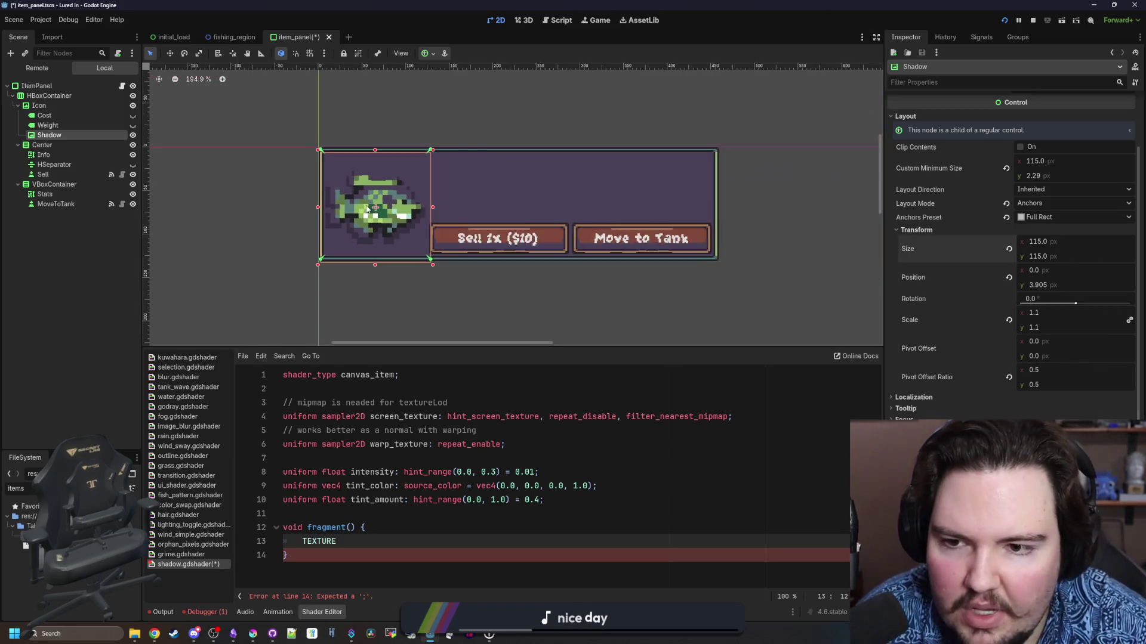
click(333, 260)
scroll(332, 260, down, 2)
scroll(395, 202, up, 1)
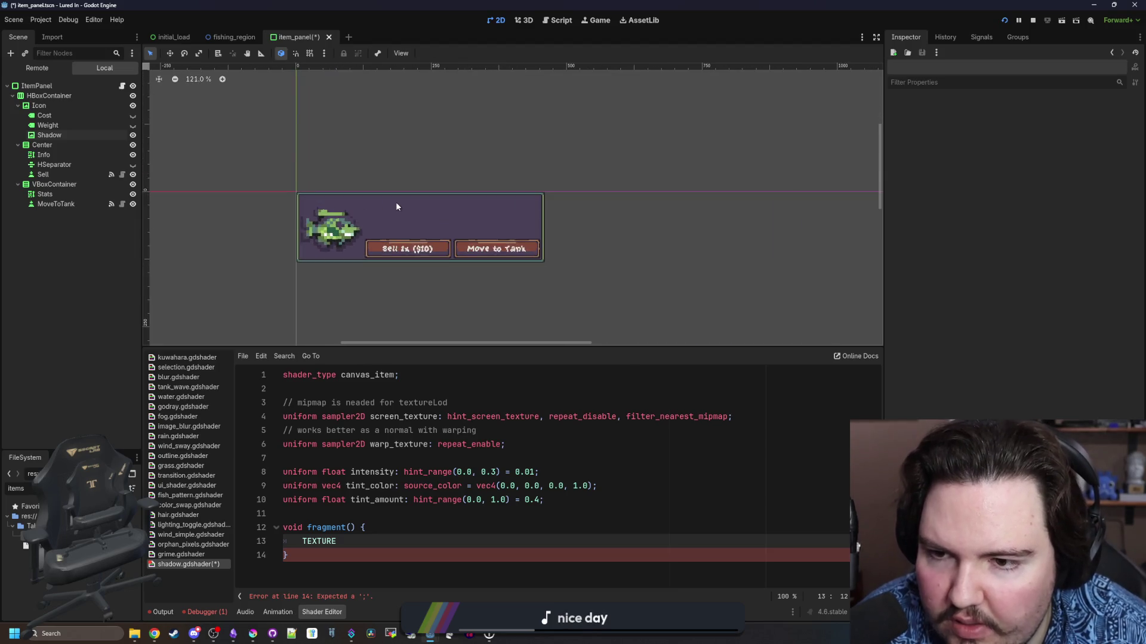
scroll(397, 203, up, 10)
Check the Weight and Info nodes, then delete the Shadow node from item_panel
click(77, 135)
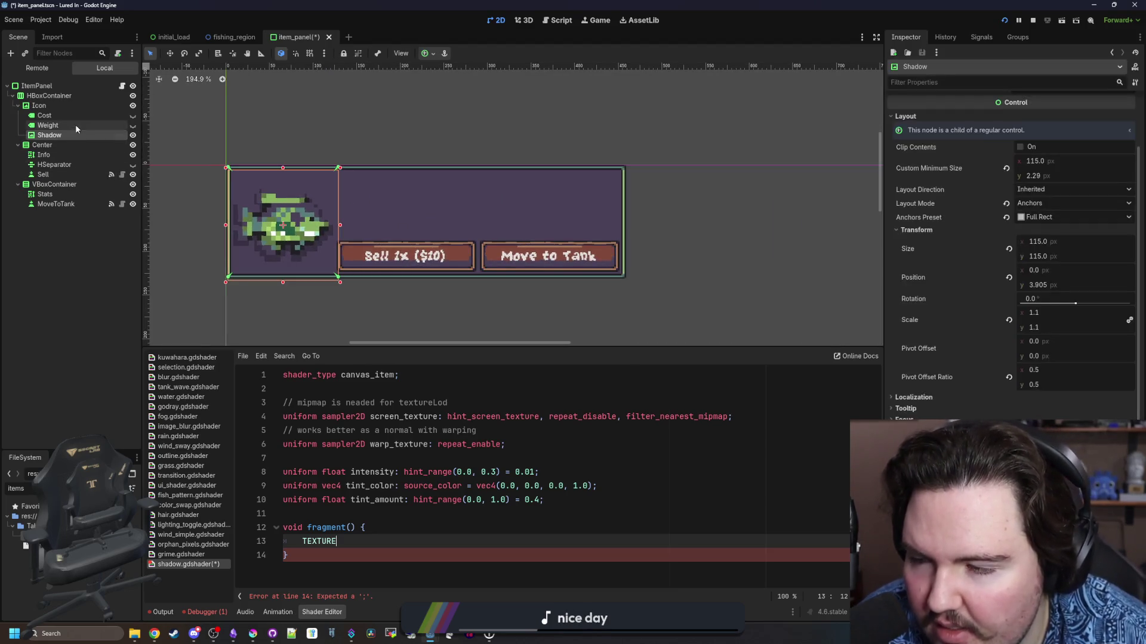
click(72, 126)
click(61, 136)
scroll(322, 176, up, 11)
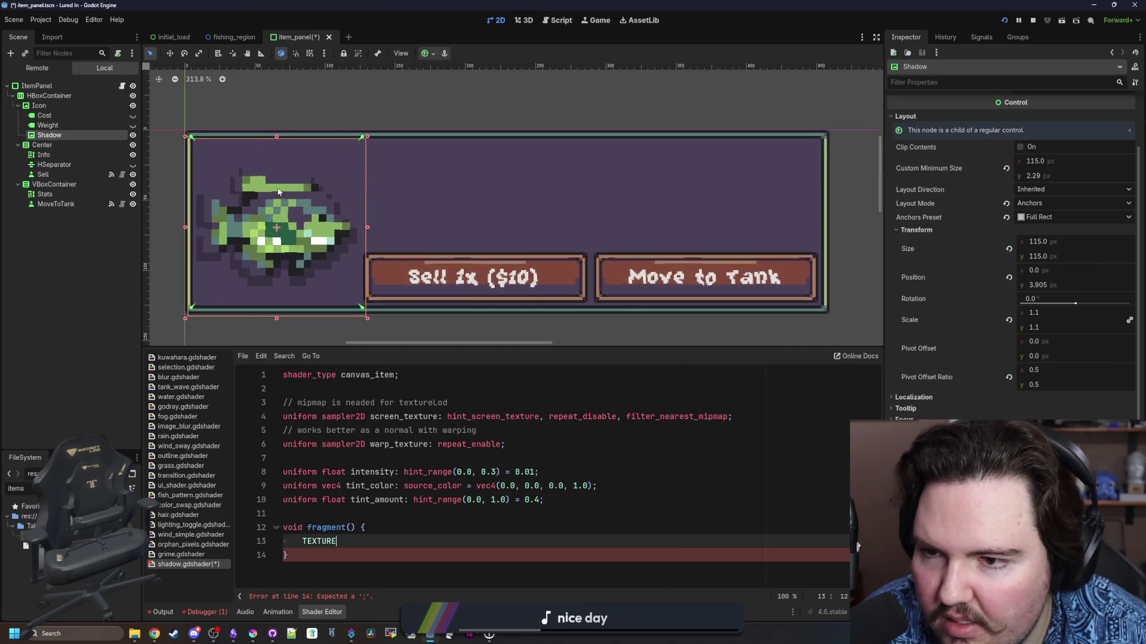
scroll(360, 162, down, 9)
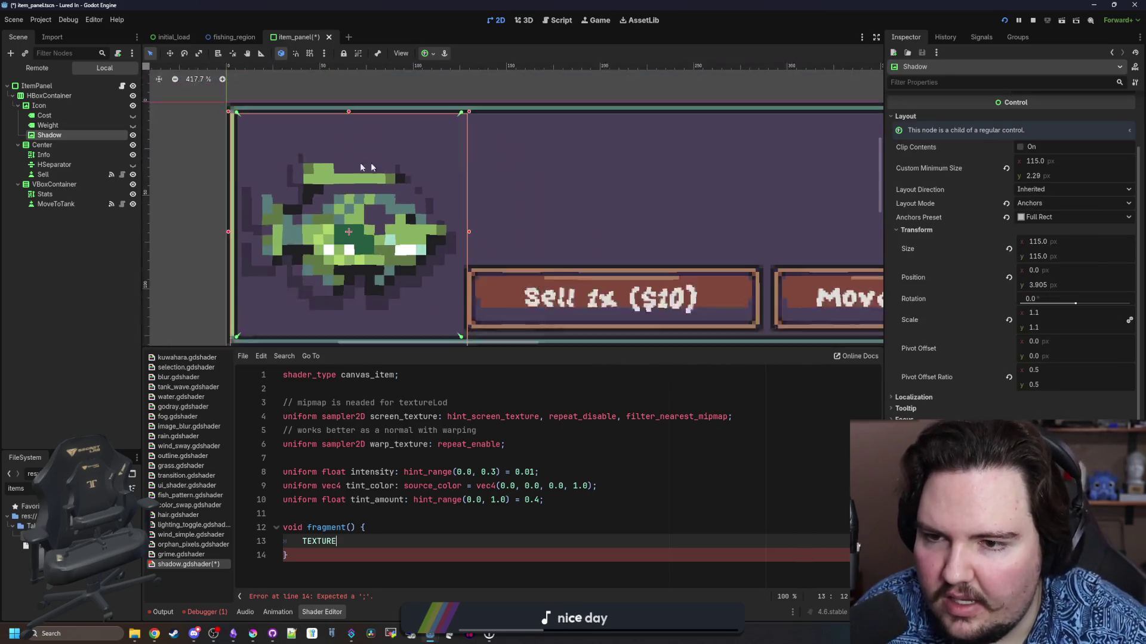
scroll(403, 191, up, 3)
click(105, 156)
click(58, 139)
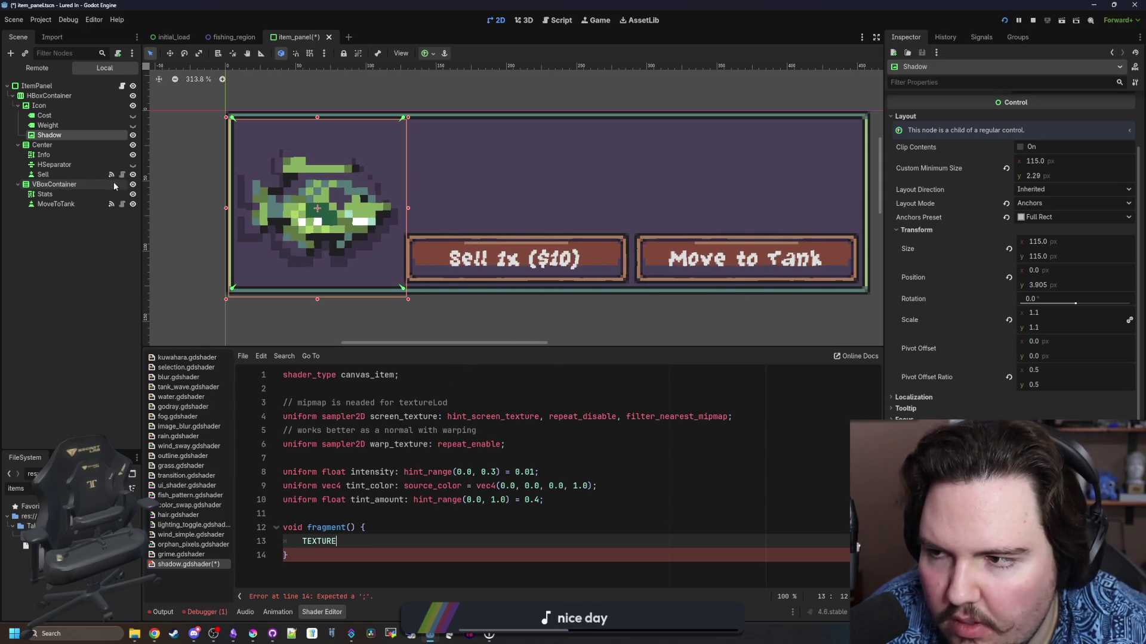
right_click(53, 136)
click(187, 369)
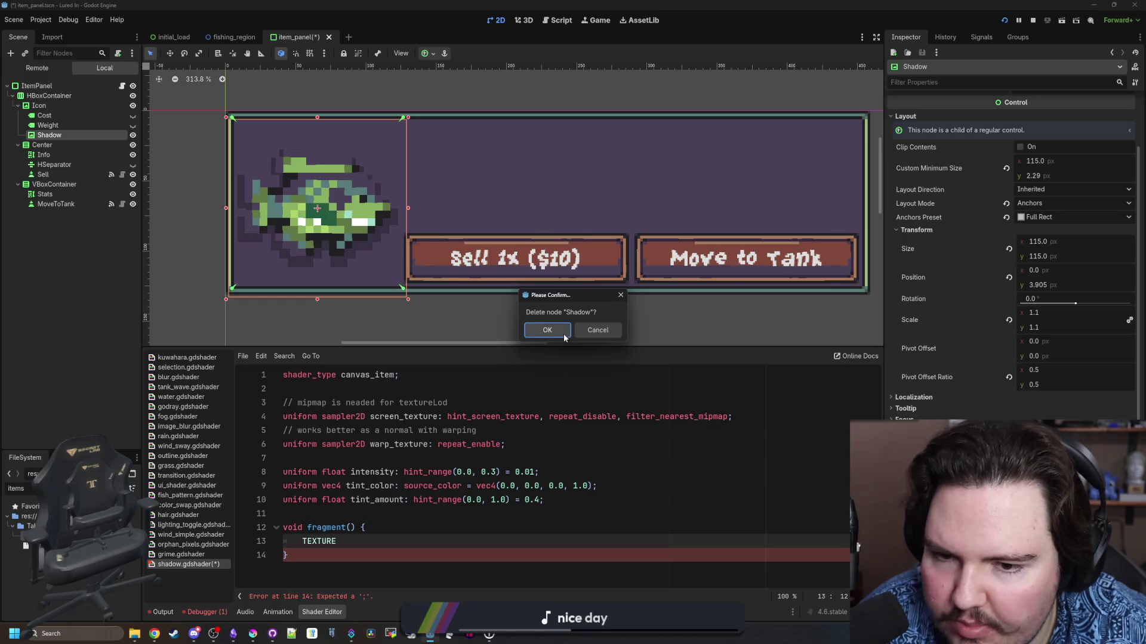
click(546, 328)
Remove the stray TEXTURE word from fragment(), save shadow.gdshader, and bring Obsidian forward
click(429, 486)
drag(337, 541, 302, 541)
key(BackSpace)
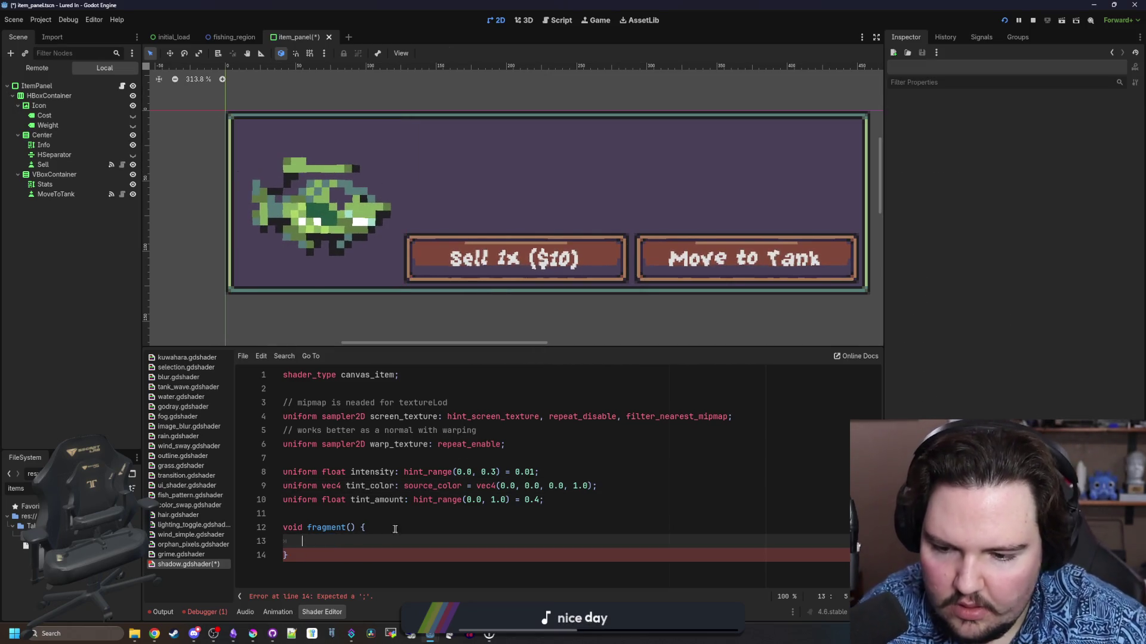
key(Up)
click(460, 513)
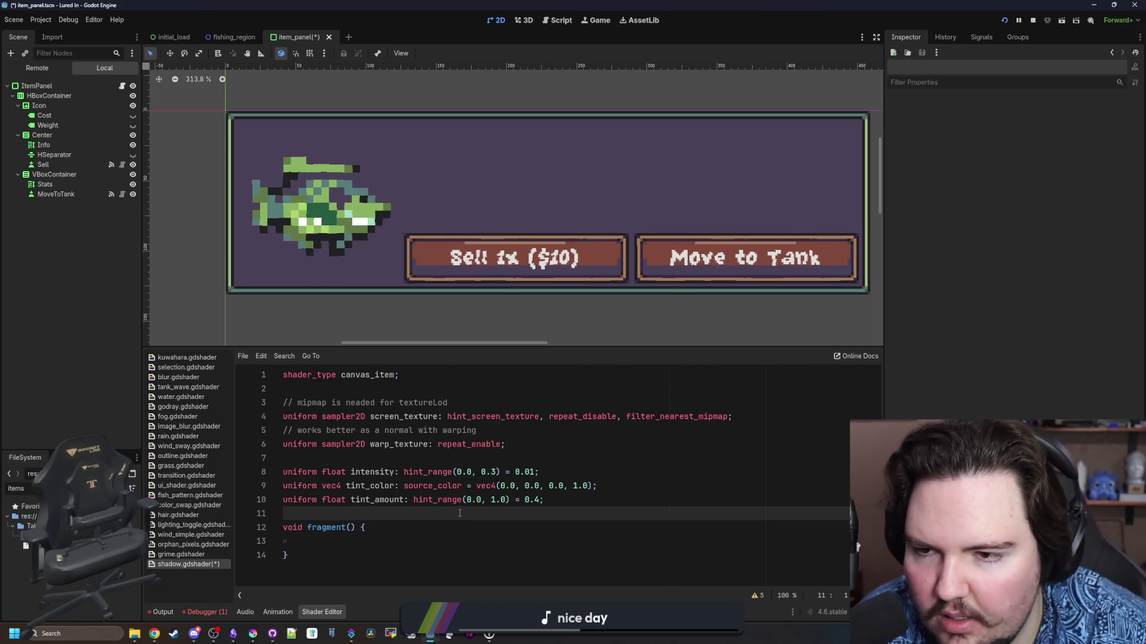
key(ctrl+s)
mouse_move(233, 634)
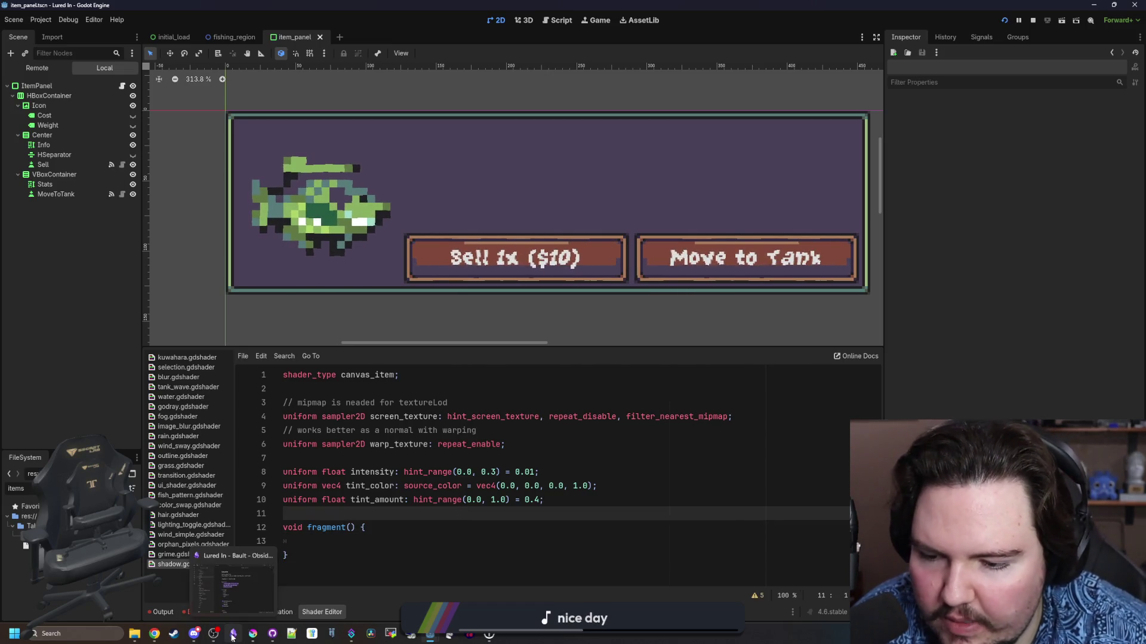
click(244, 606)
Add the to-do 'add background shader to fish in item panel' to the Lured In note
click(598, 302)
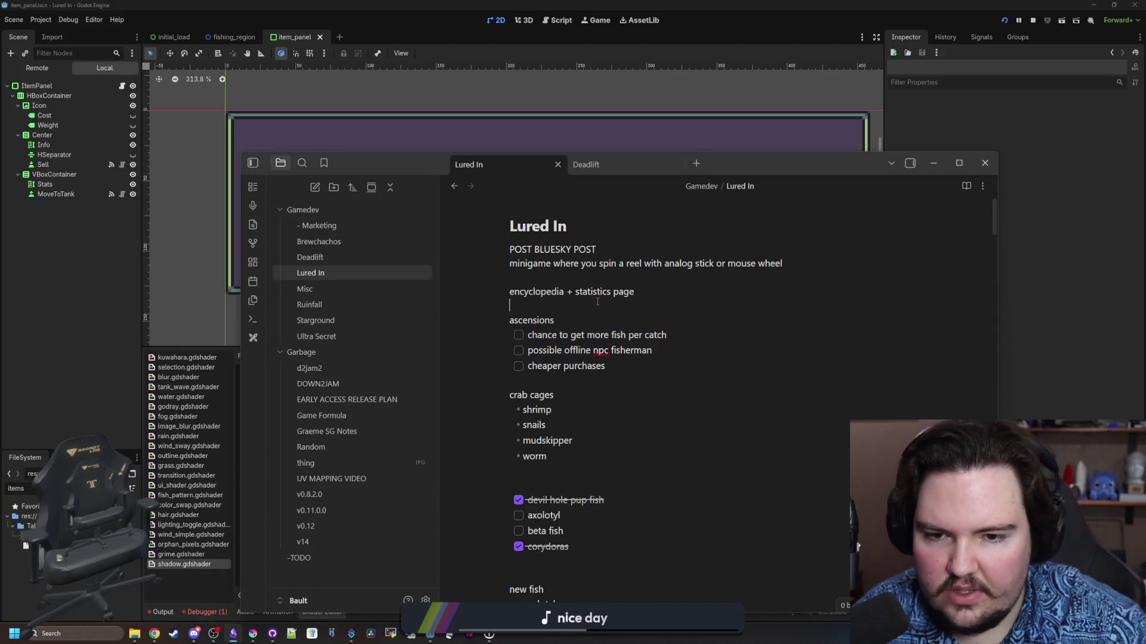
key(Return)
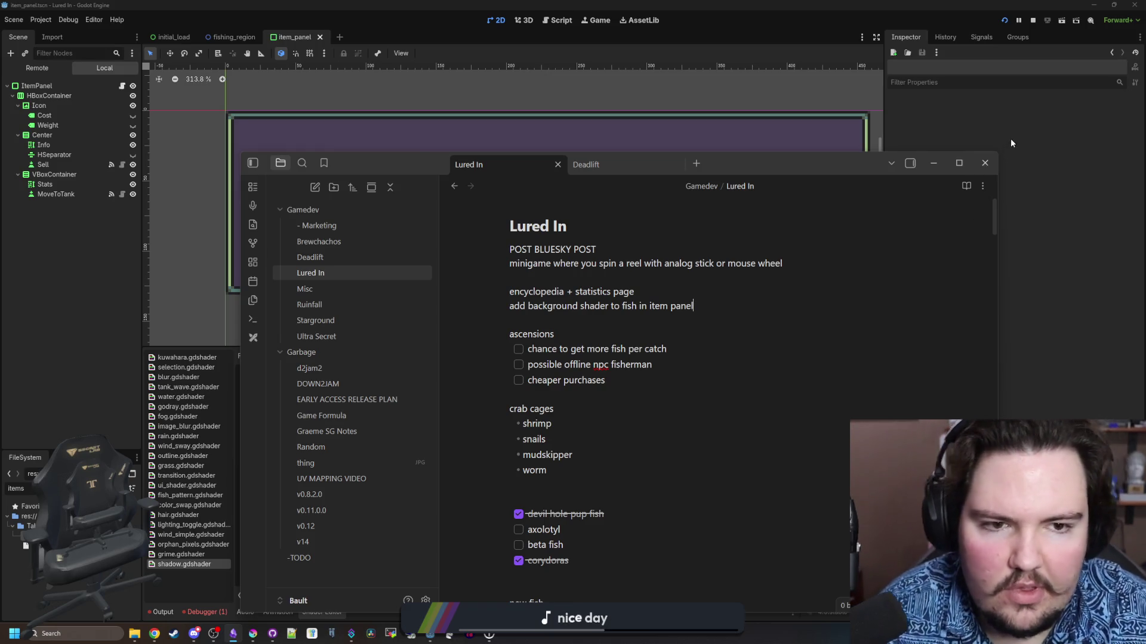
key(alt+Tab)
Save the item_panel scene in Godot, then maximise the Frosted Glass shader page in Chrome
scroll(284, 252, down, 3)
key(ctrl+s)
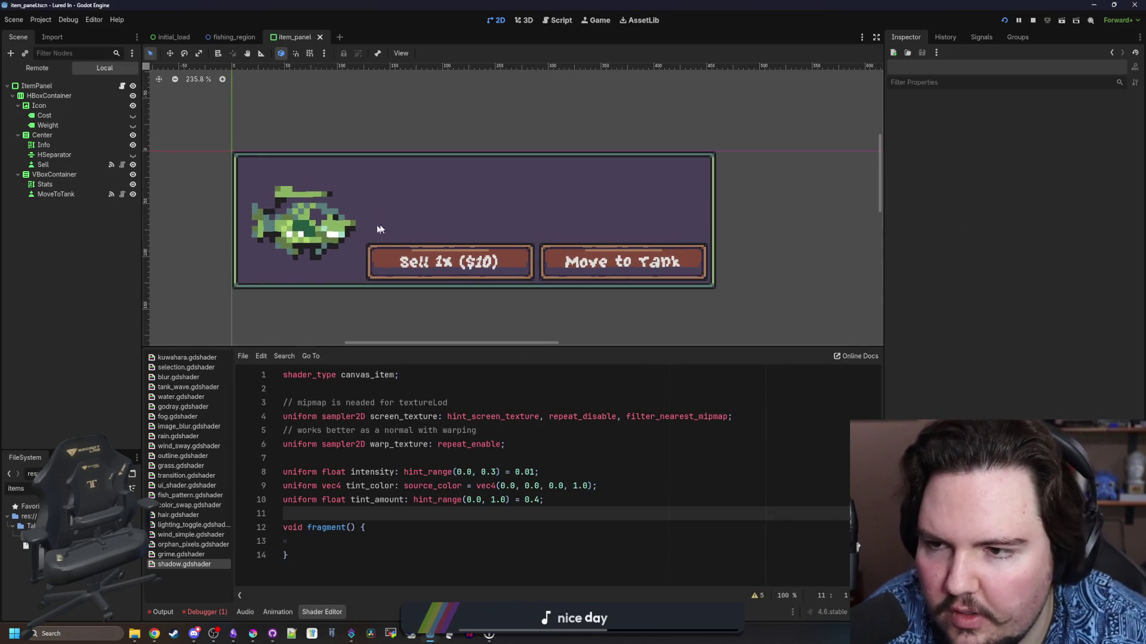
scroll(342, 236, up, 2)
key(ctrl+s)
scroll(342, 222, down, 5)
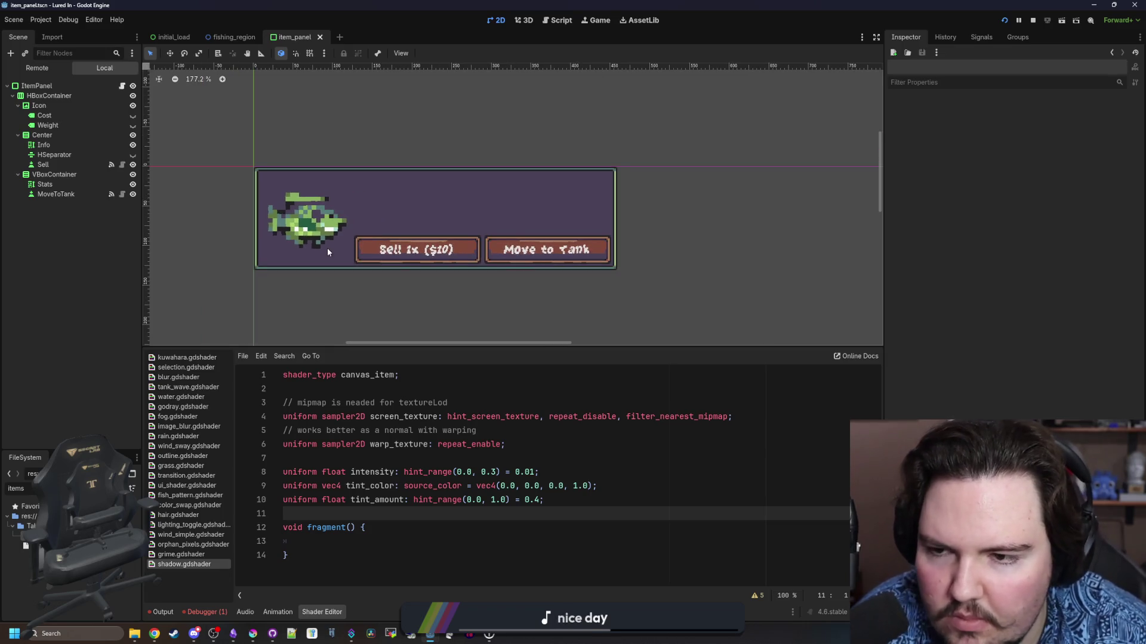
scroll(327, 248, up, 2)
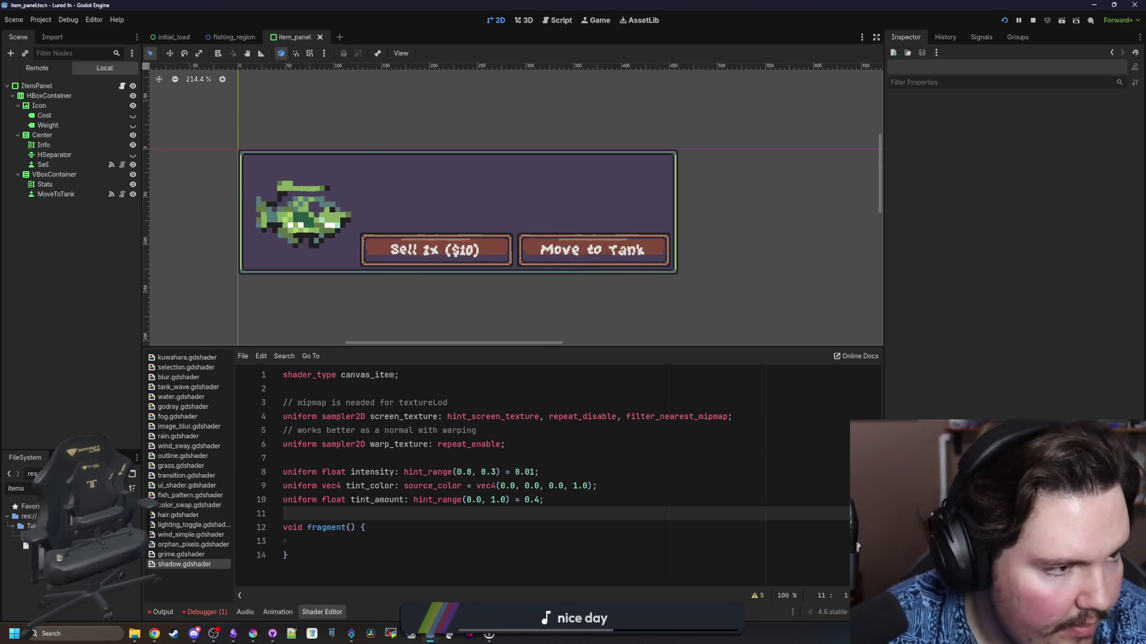
key(alt+Tab)
double_click(659, 88)
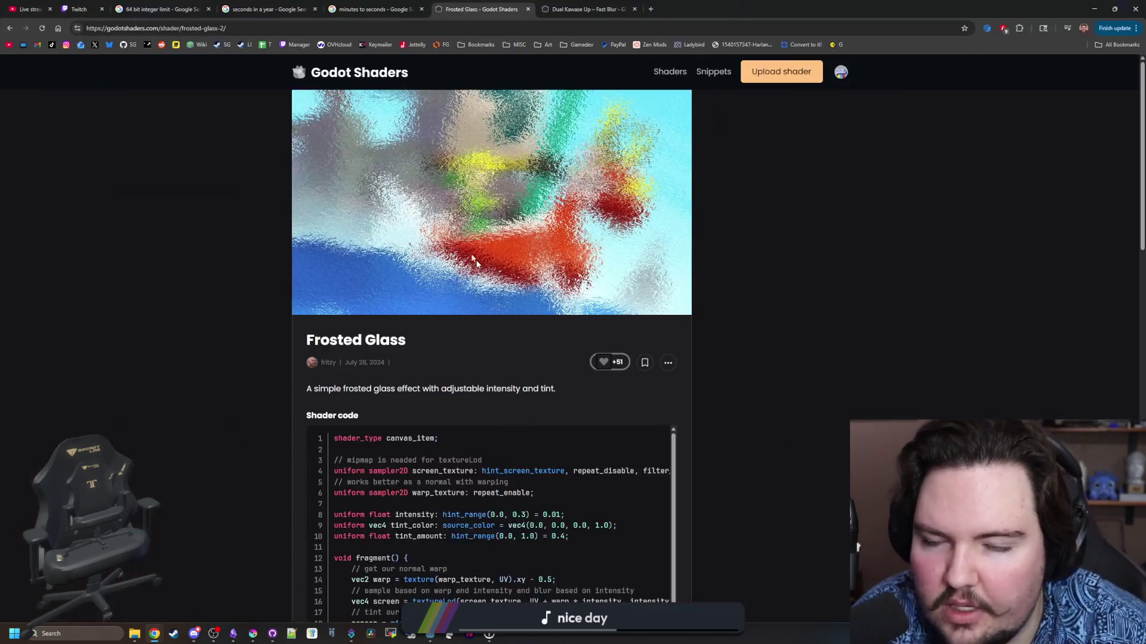
Browse the blur shader listing and open Optimized Gausian Blur in a new tab
click(587, 9)
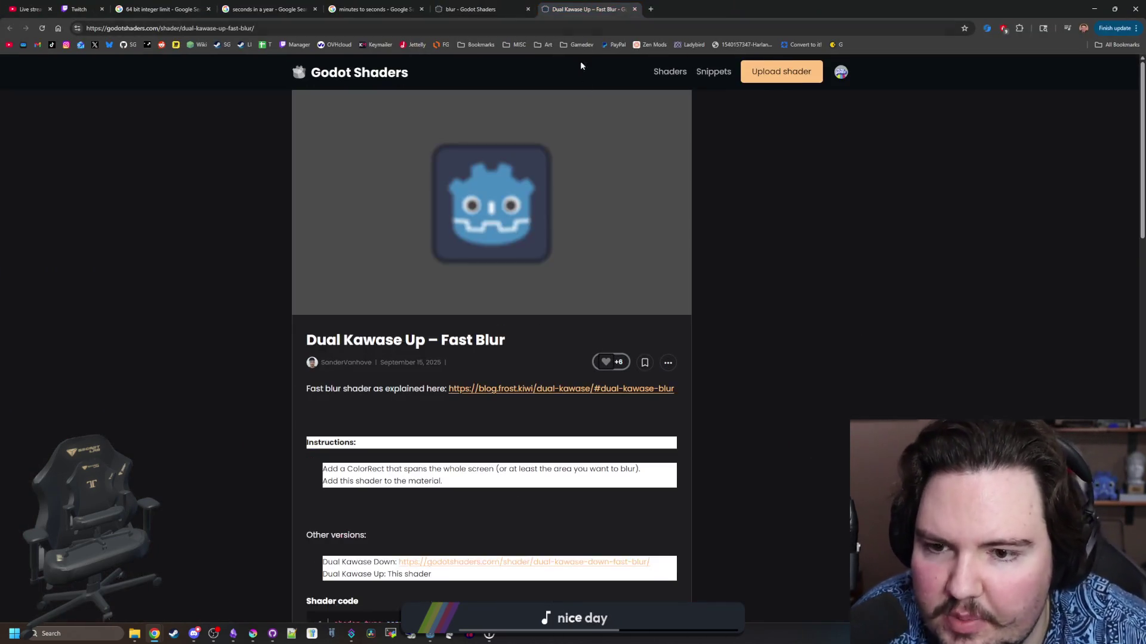
click(445, 8)
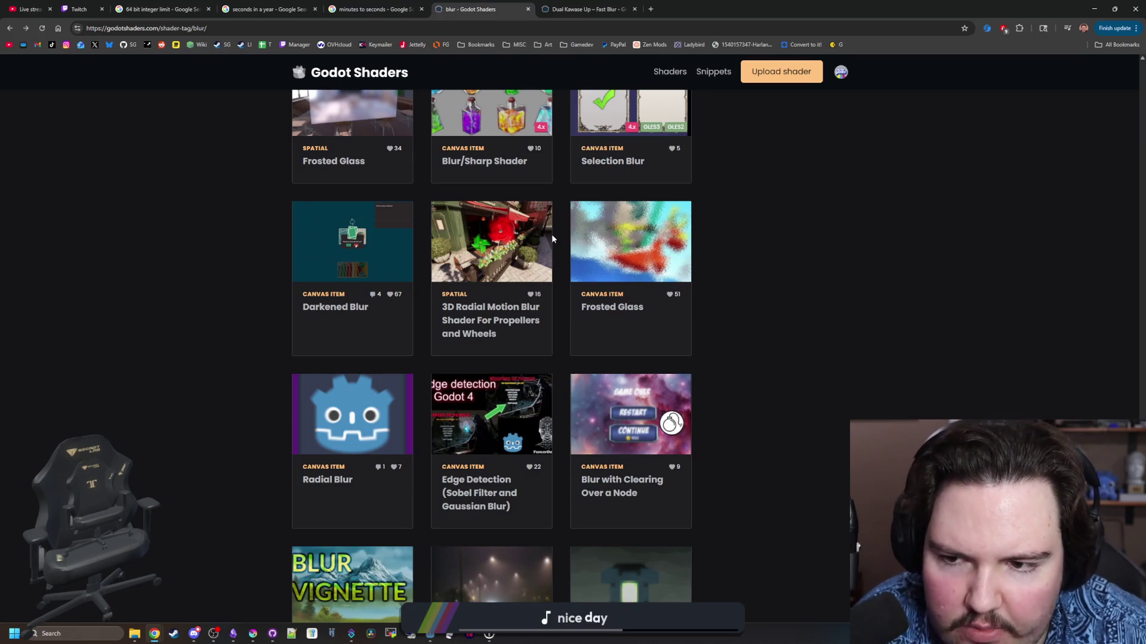
scroll(551, 238, down, 3)
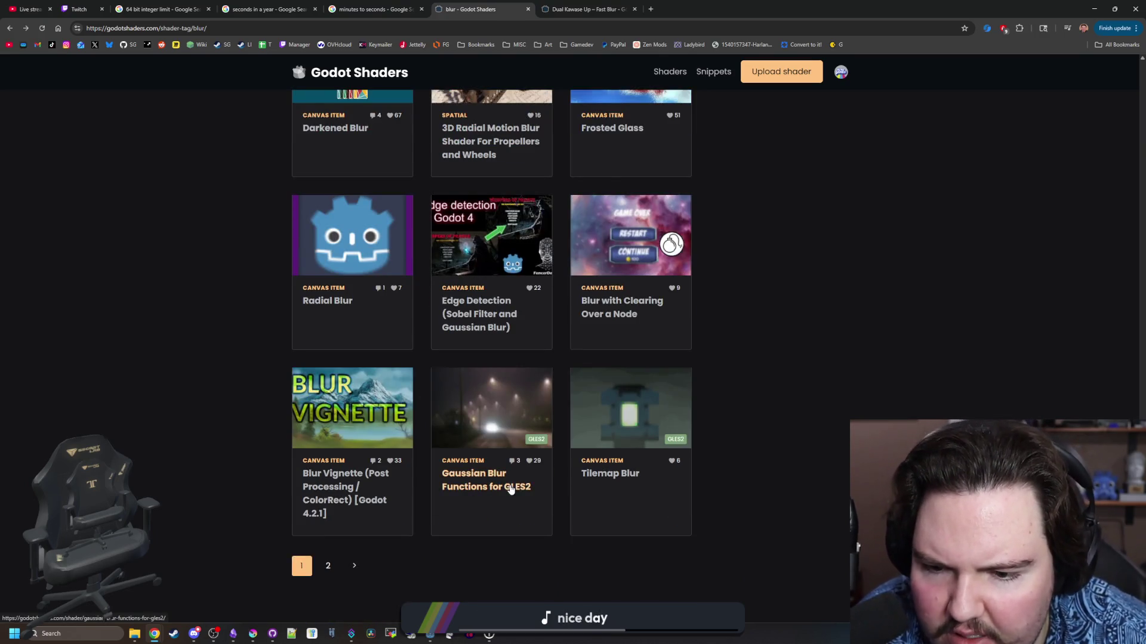
scroll(354, 475, up, 10)
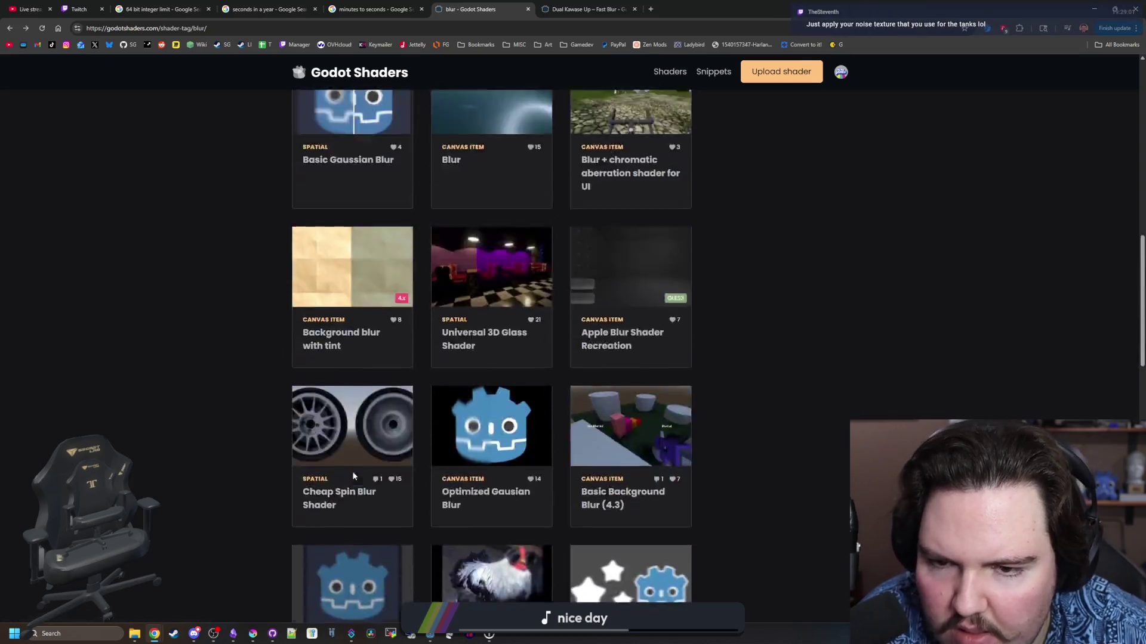
scroll(354, 475, up, 10)
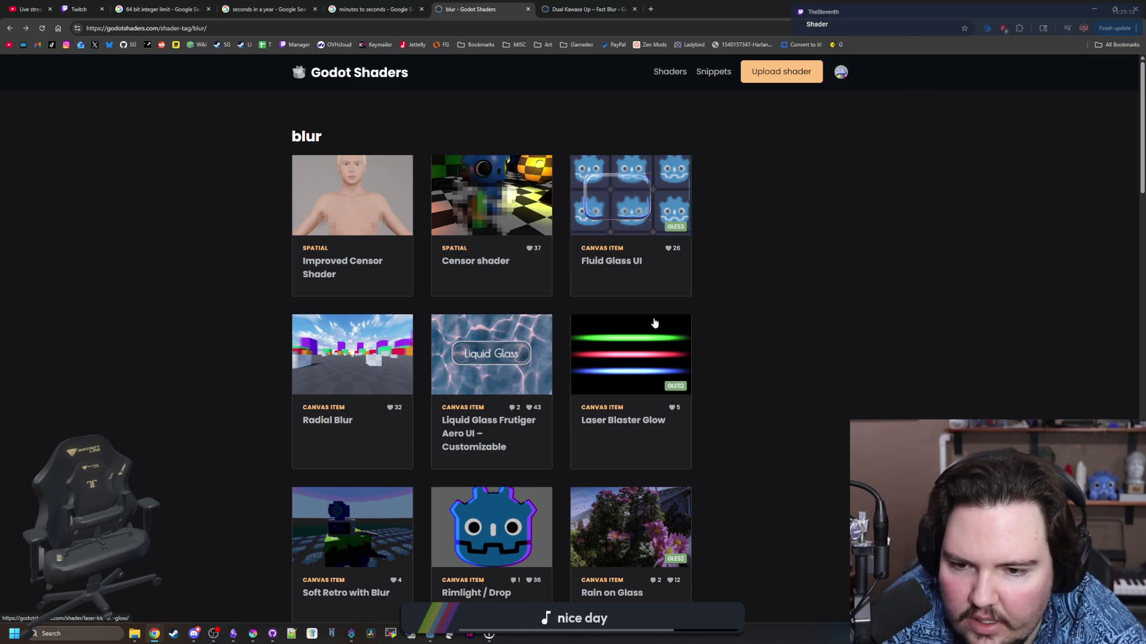
scroll(655, 334, down, 3)
scroll(655, 322, down, 2)
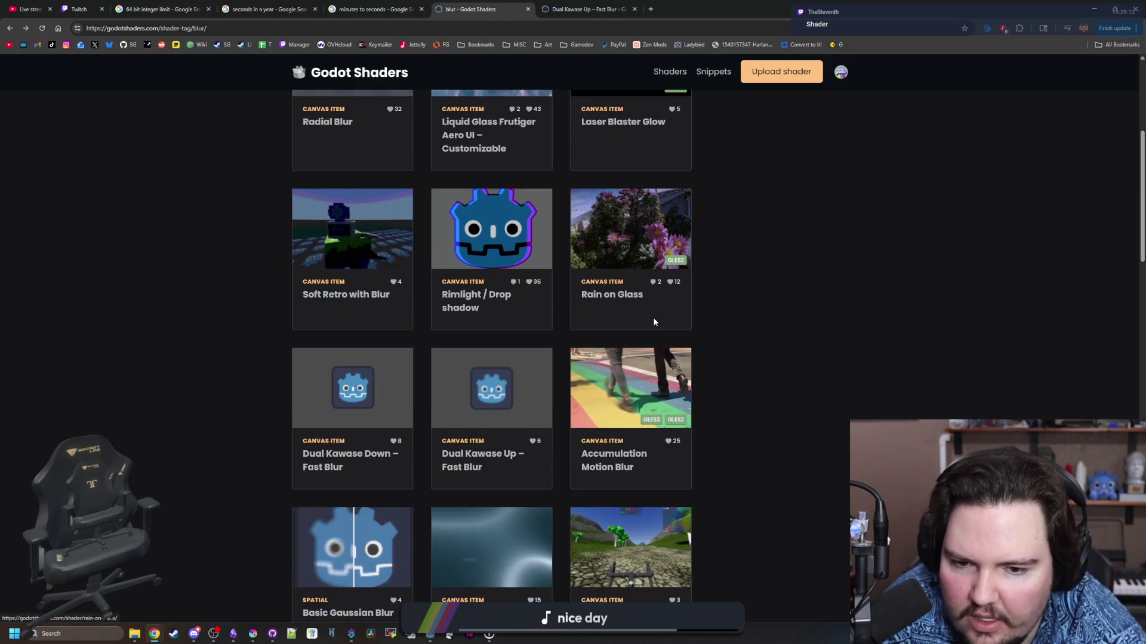
scroll(654, 322, down, 3)
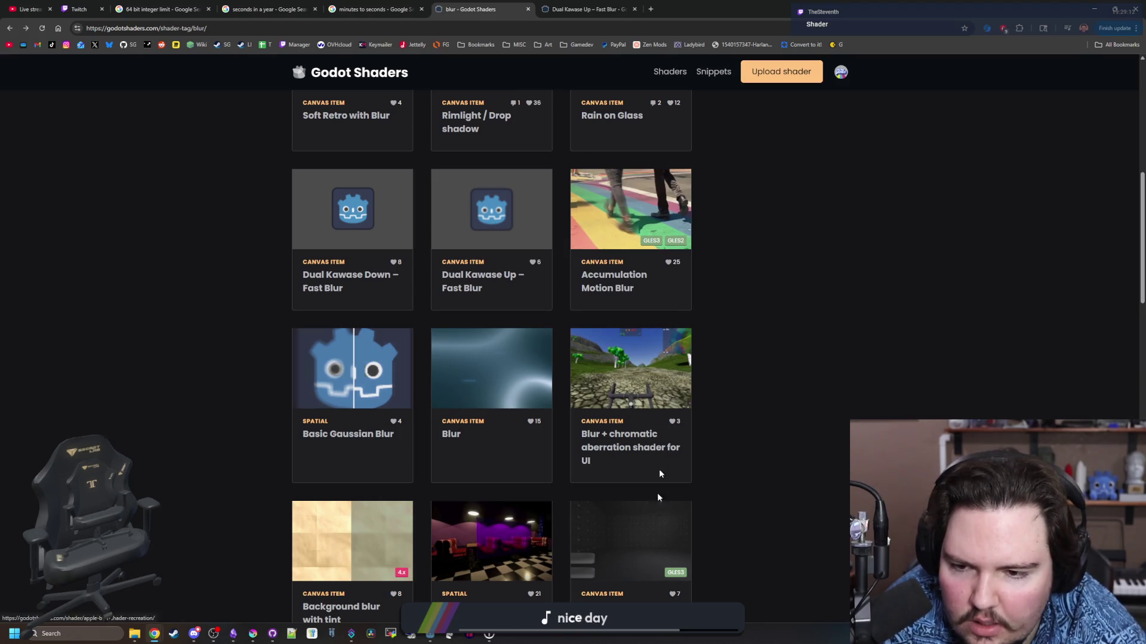
scroll(663, 454, down, 4)
scroll(668, 443, down, 3)
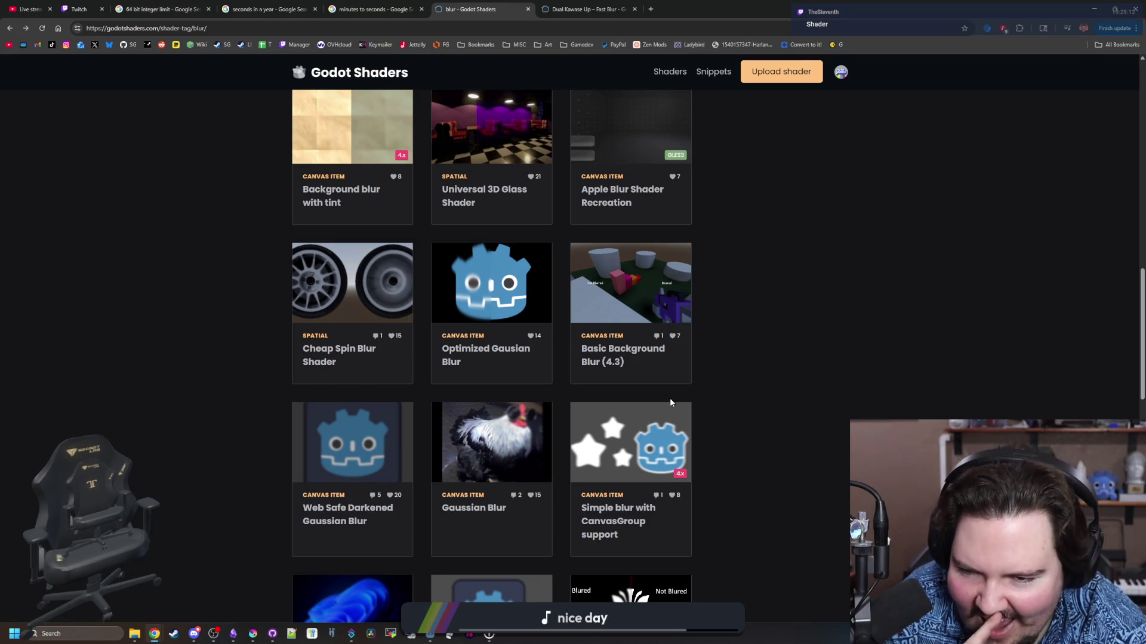
click(509, 302)
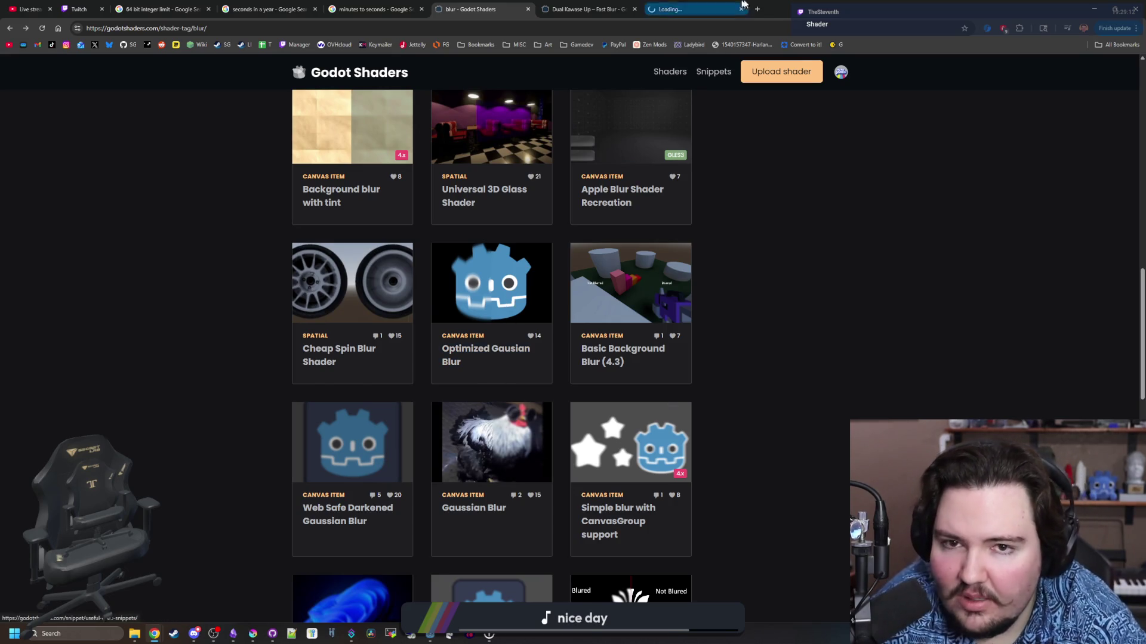
Read through the Optimized Gausian Blur page and shrink the browser into a window over Godot
scroll(462, 394, down, 3)
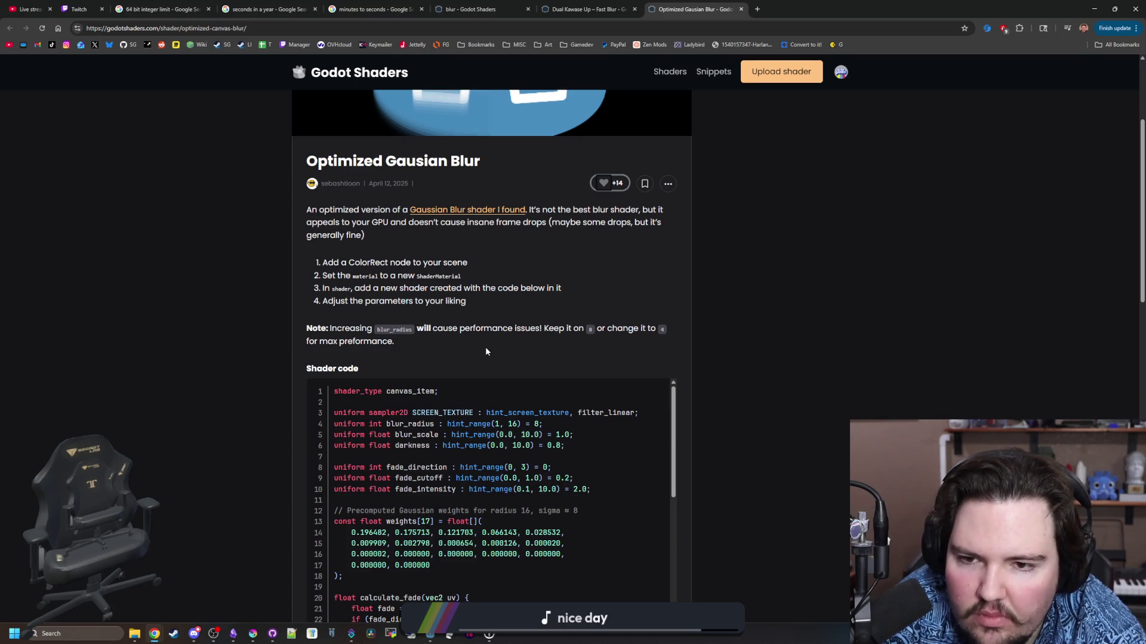
scroll(486, 352, down, 15)
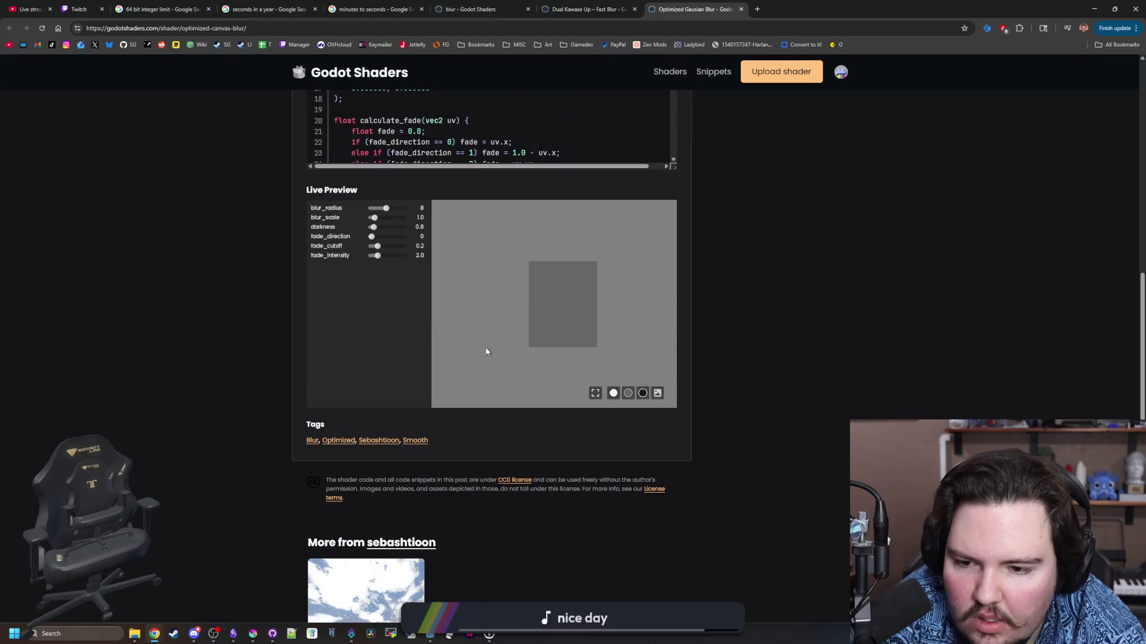
scroll(485, 351, down, 2)
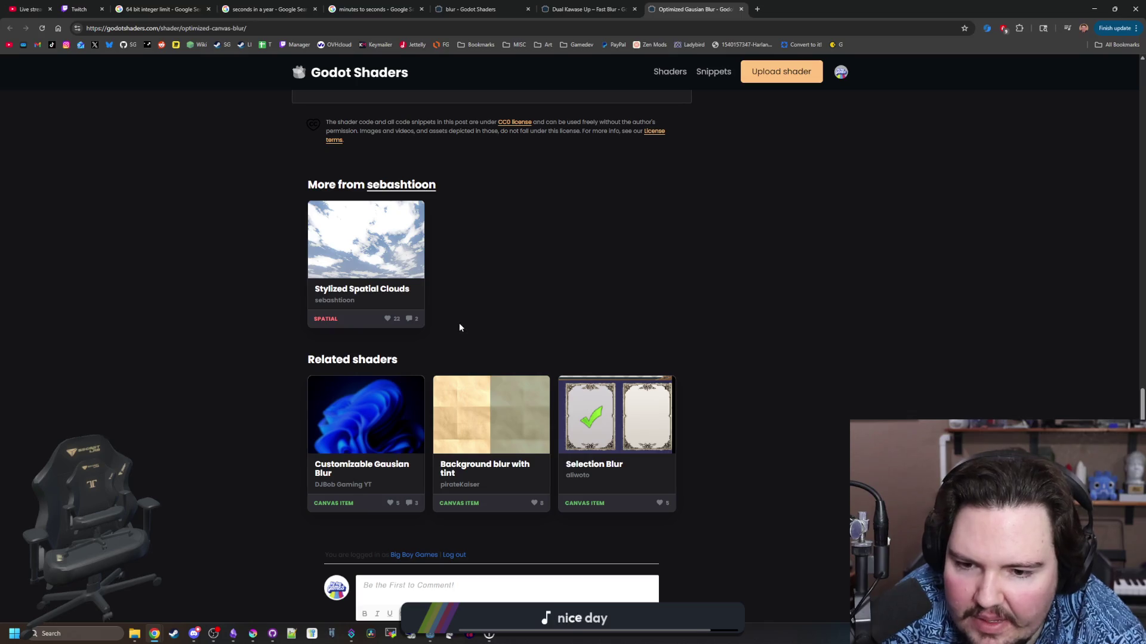
scroll(832, 341, down, 2)
scroll(826, 341, up, 20)
scroll(826, 341, up, 5)
mouse_move(823, 9)
mouse_down()
mouse_move(833, 310)
mouse_move(899, 253)
mouse_move(935, 192)
mouse_up()
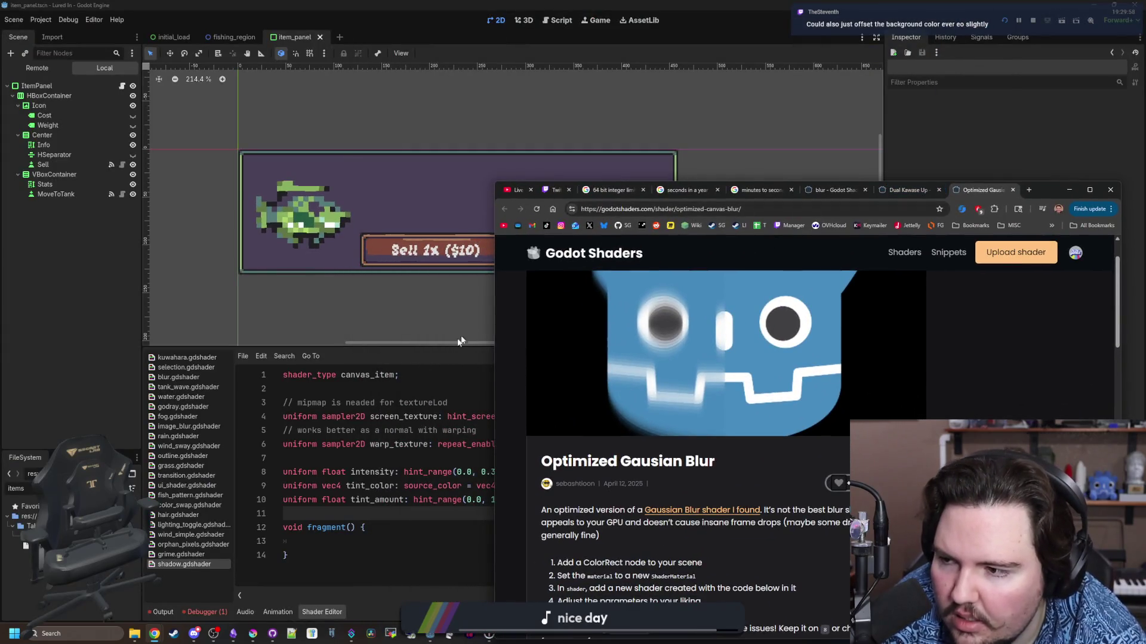
Return to Godot and select the Icon node to view its properties
click(395, 444)
scroll(467, 191, up, 3)
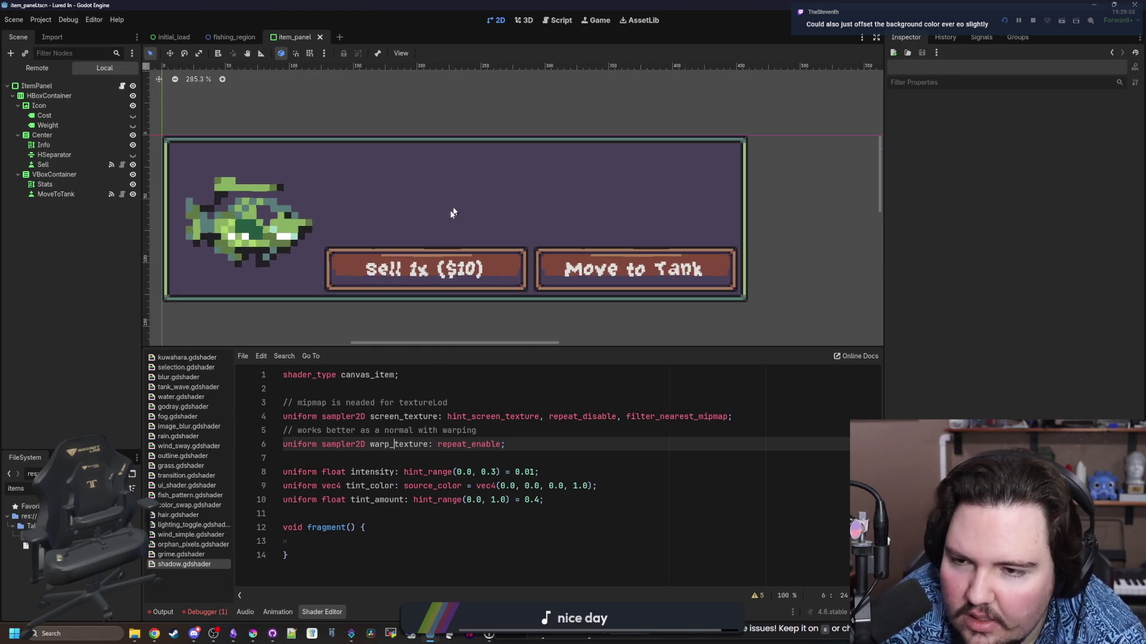
click(414, 444)
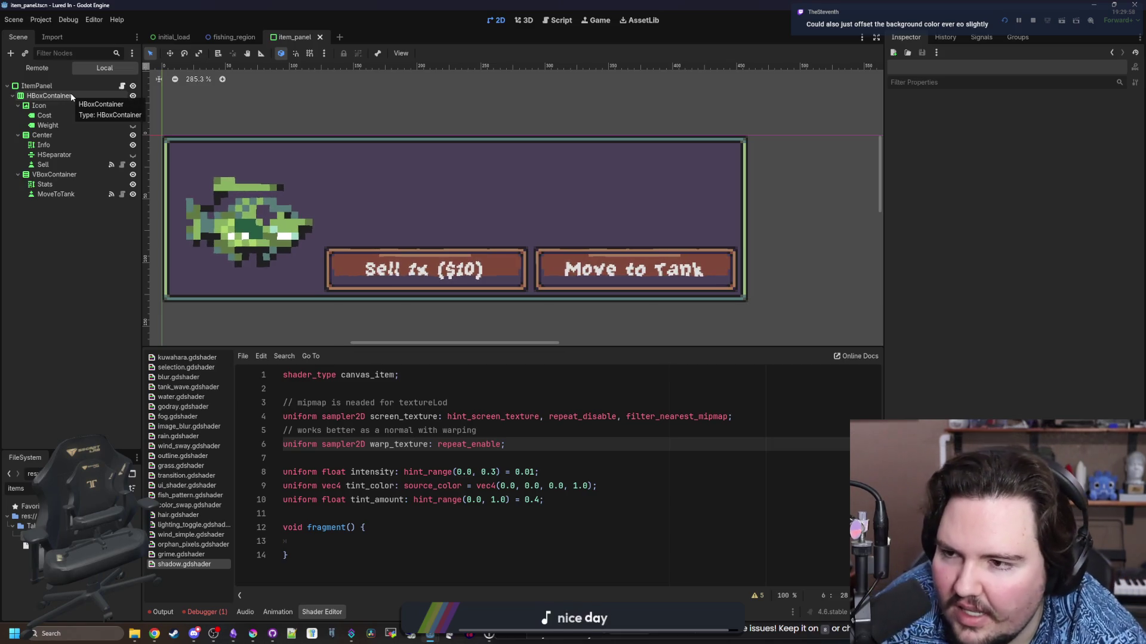
click(55, 106)
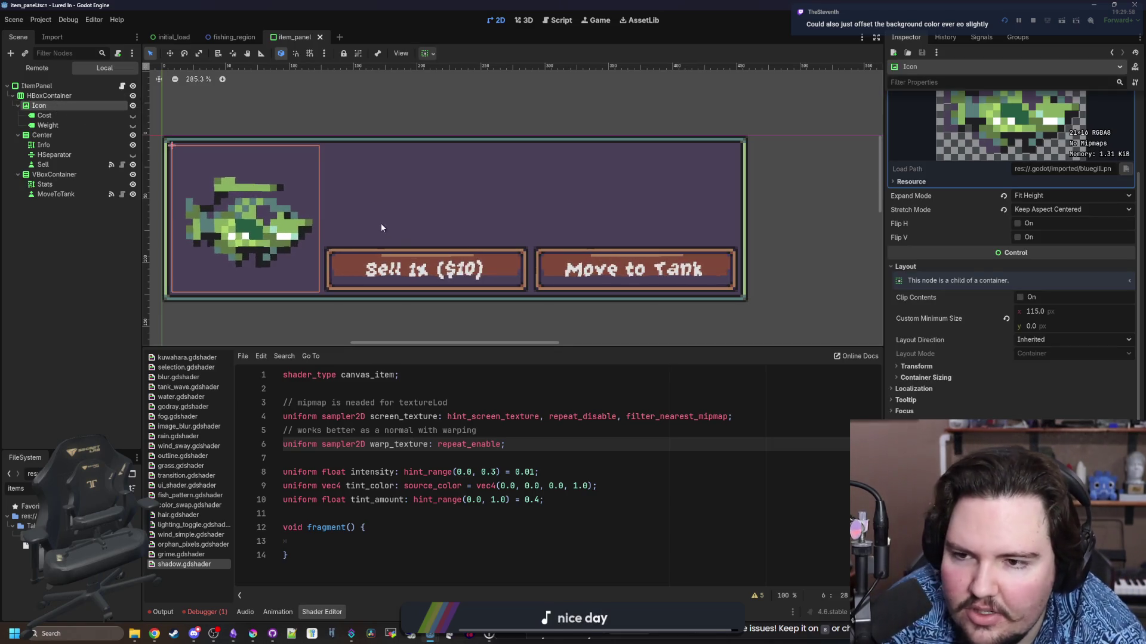
scroll(329, 201, up, 1)
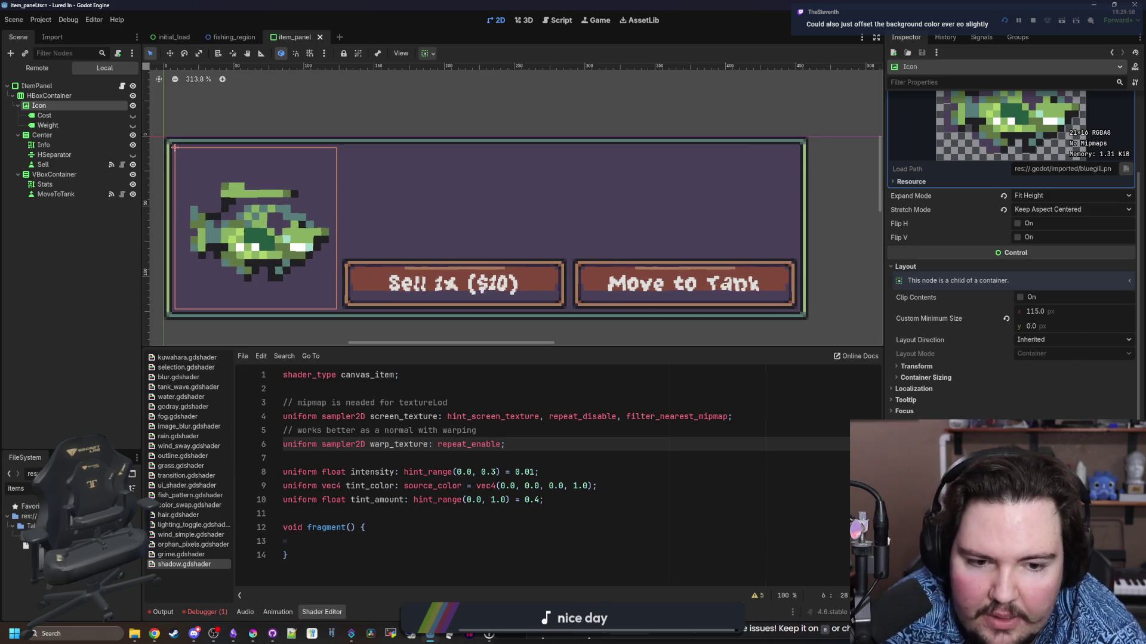
scroll(1038, 338, down, 5)
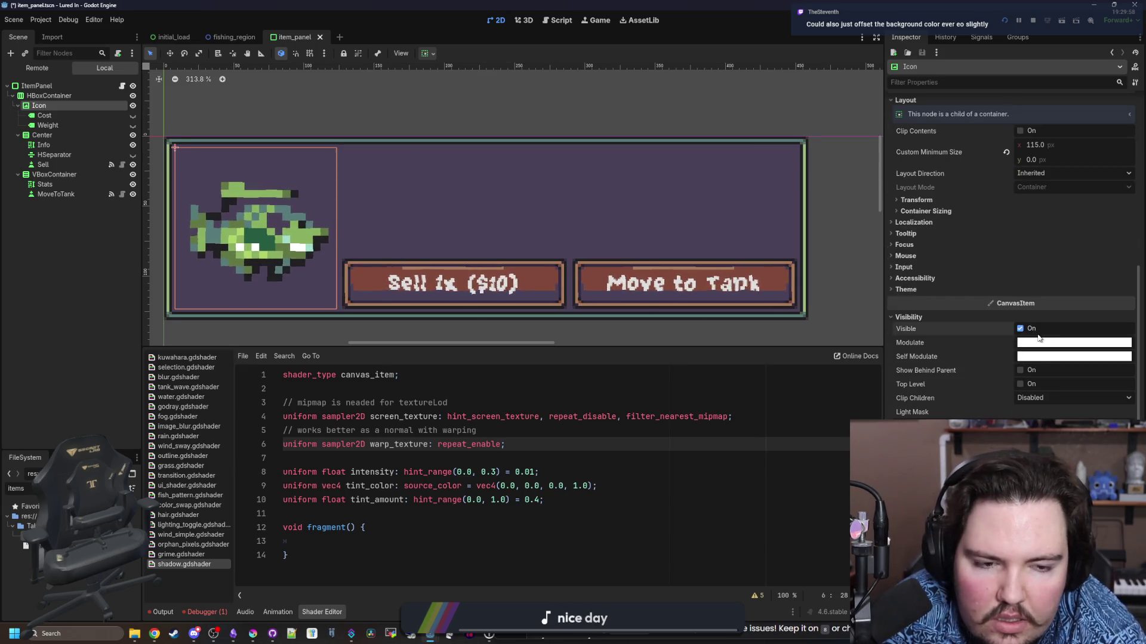
Try semi-transparent, saturated, pale yellow and pink Modulate tints on the fish icon
click(1038, 342)
click(1075, 274)
mouse_move(1075, 276)
mouse_down()
mouse_move(1044, 277)
mouse_move(1101, 274)
mouse_up()
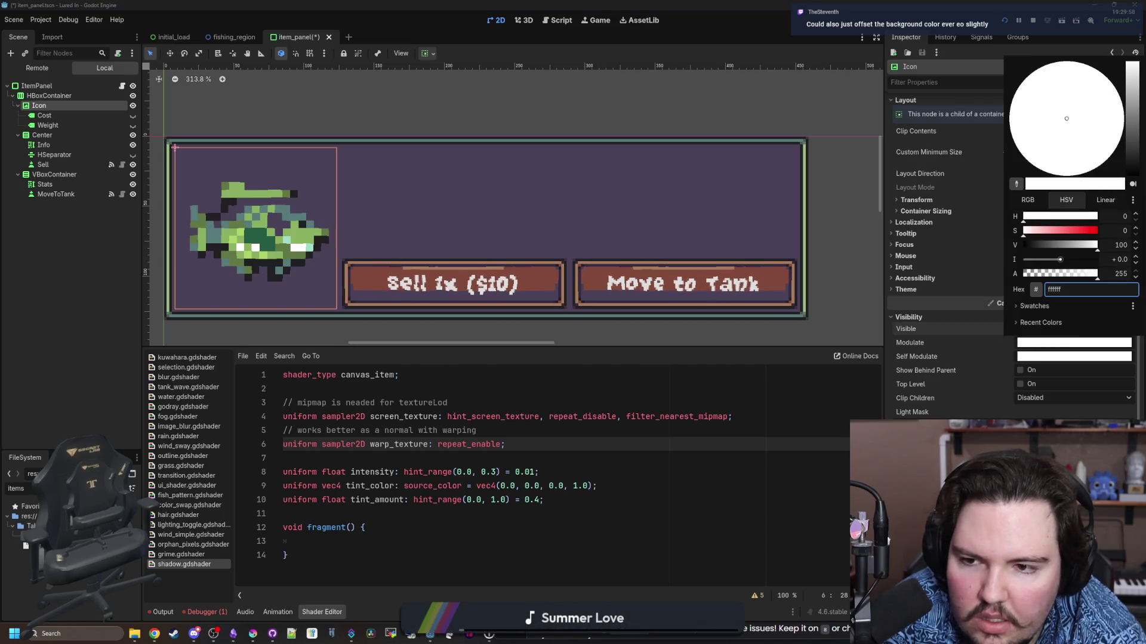
click(1084, 229)
drag(1084, 230, 1024, 235)
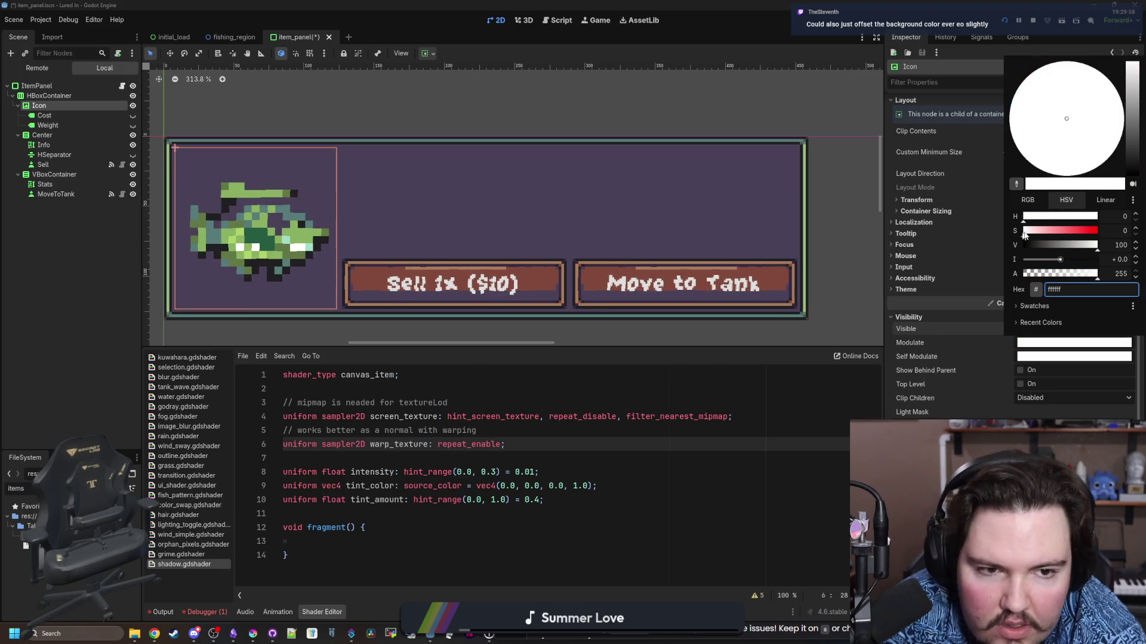
click(1027, 200)
click(1087, 245)
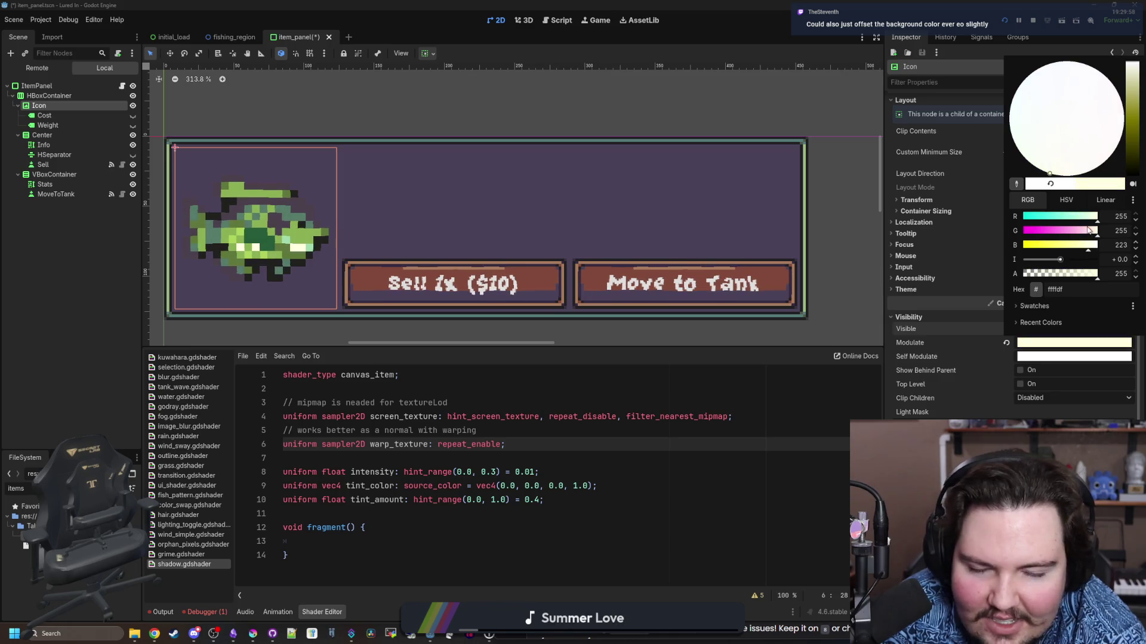
drag(1088, 229, 1068, 230)
click(489, 204)
Undo the tint so the fish Icon's Modulate is white again, and save item_panel
scroll(489, 204, down, 4)
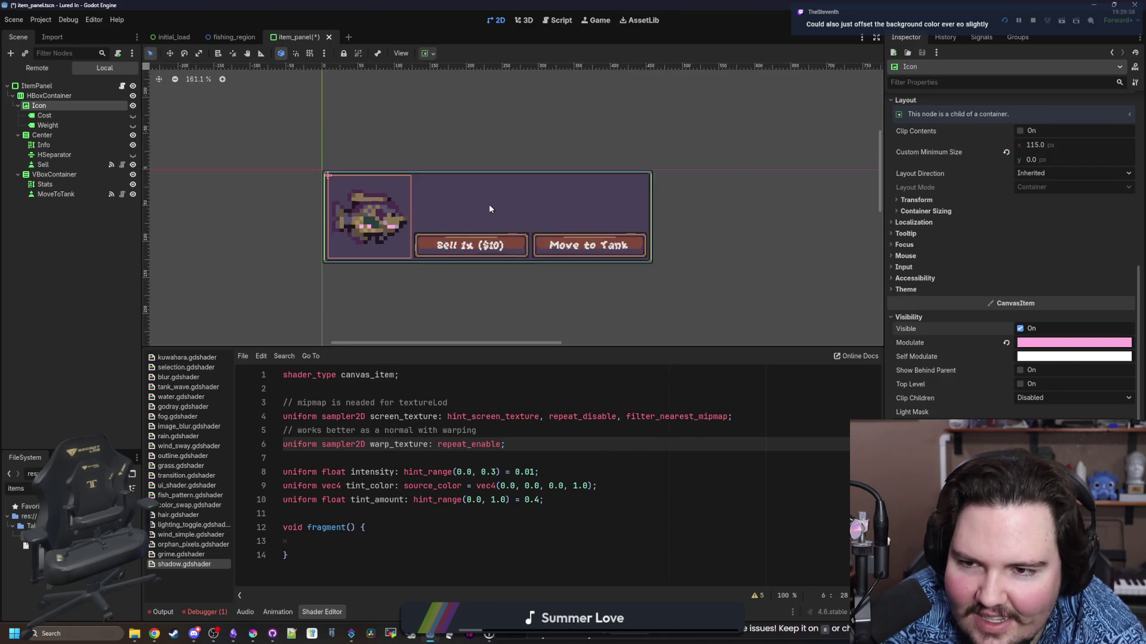
scroll(488, 204, down, 5)
click(604, 209)
click(443, 222)
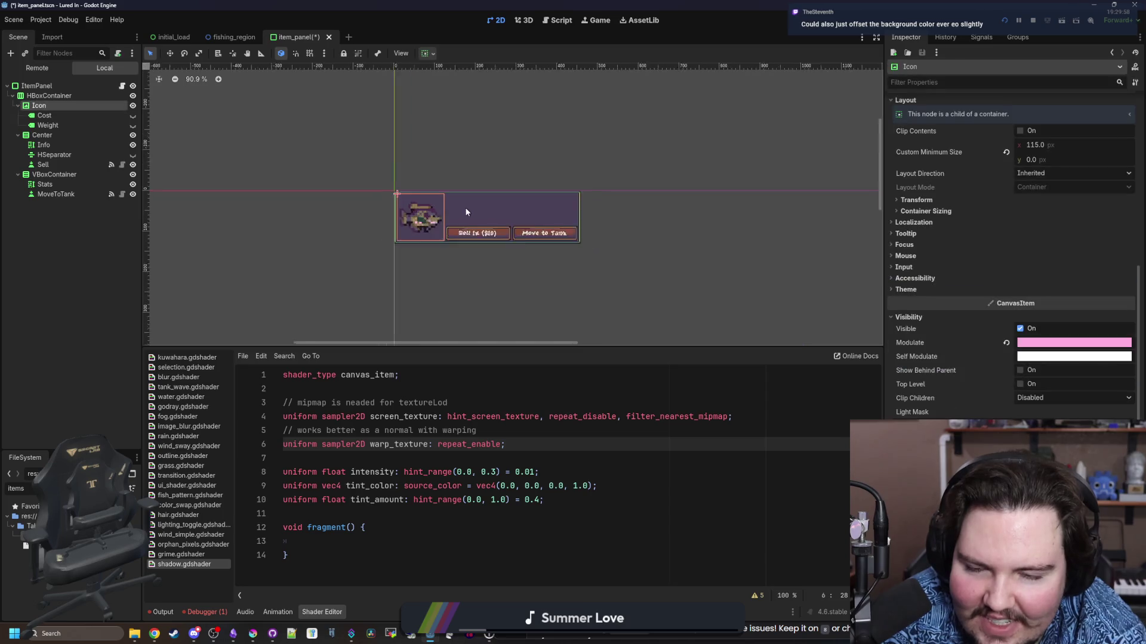
scroll(464, 206, up, 6)
key(ctrl+z)
scroll(517, 182, up, 3)
scroll(470, 253, down, 2)
scroll(470, 253, up, 2)
click(514, 327)
scroll(407, 239, down, 2)
key(ctrl+s)
scroll(293, 231, up, 3)
key(ctrl+s)
scroll(374, 188, down, 3)
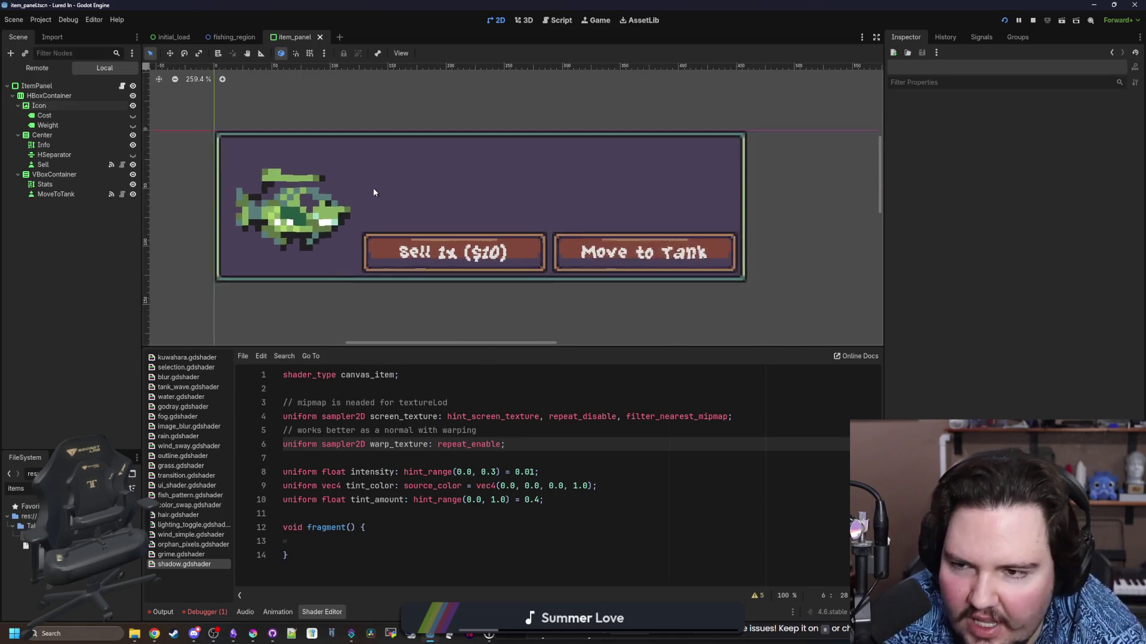
Save item_panel again, then select the Icon node and bring up its context menu
key(ctrl+s)
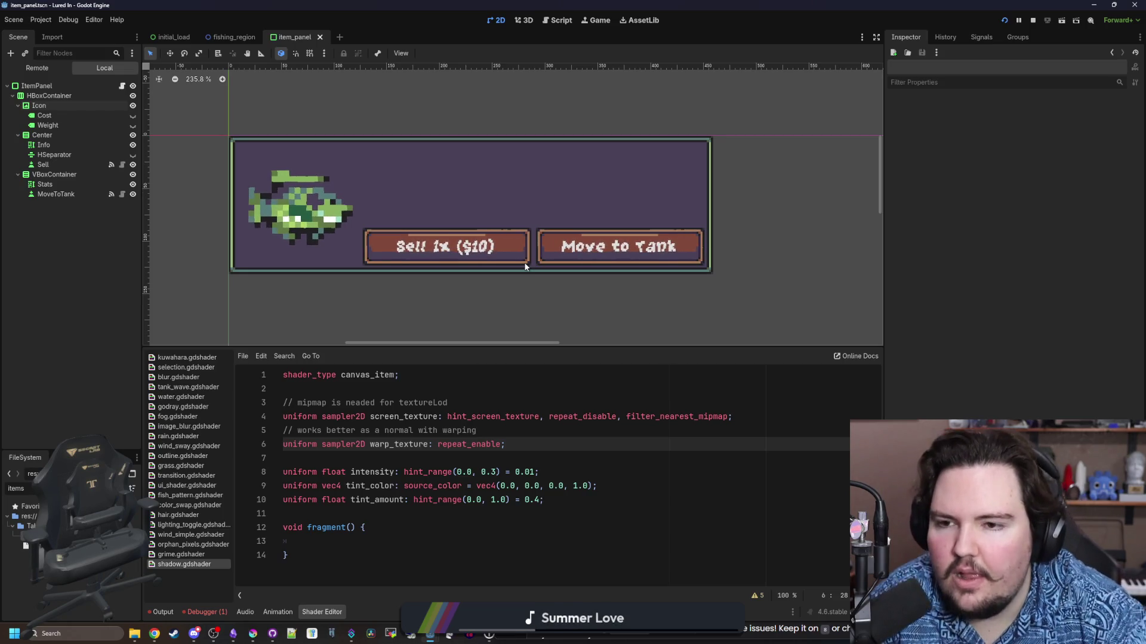
click(39, 106)
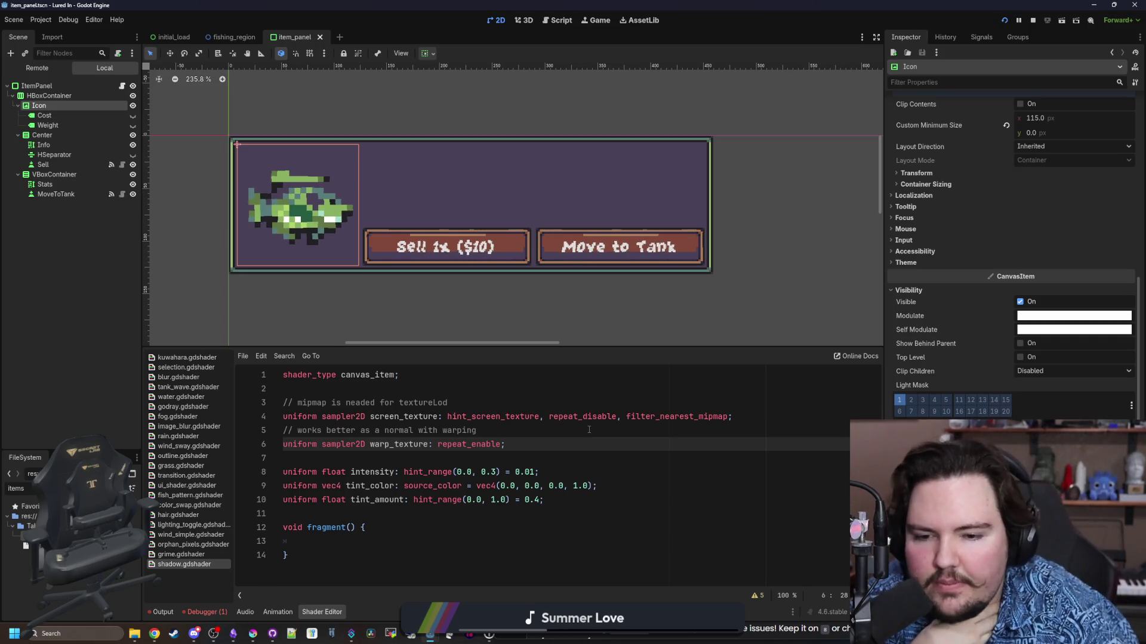
right_click(67, 96)
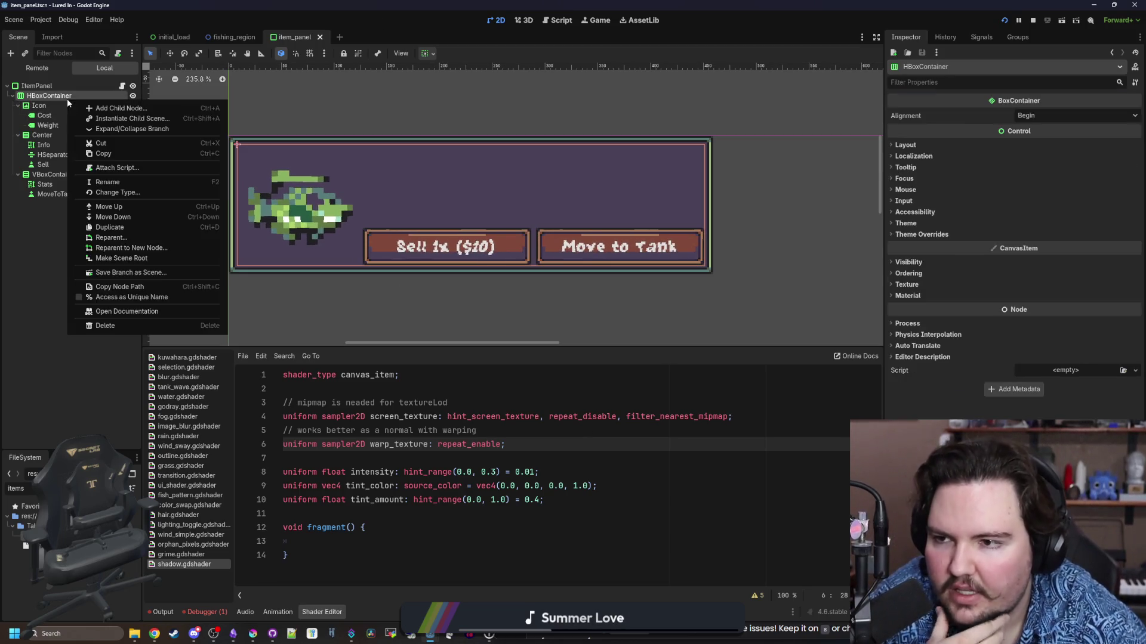
Copy the Icon node and paste a duplicate Icon beneath it
right_click(52, 106)
click(88, 175)
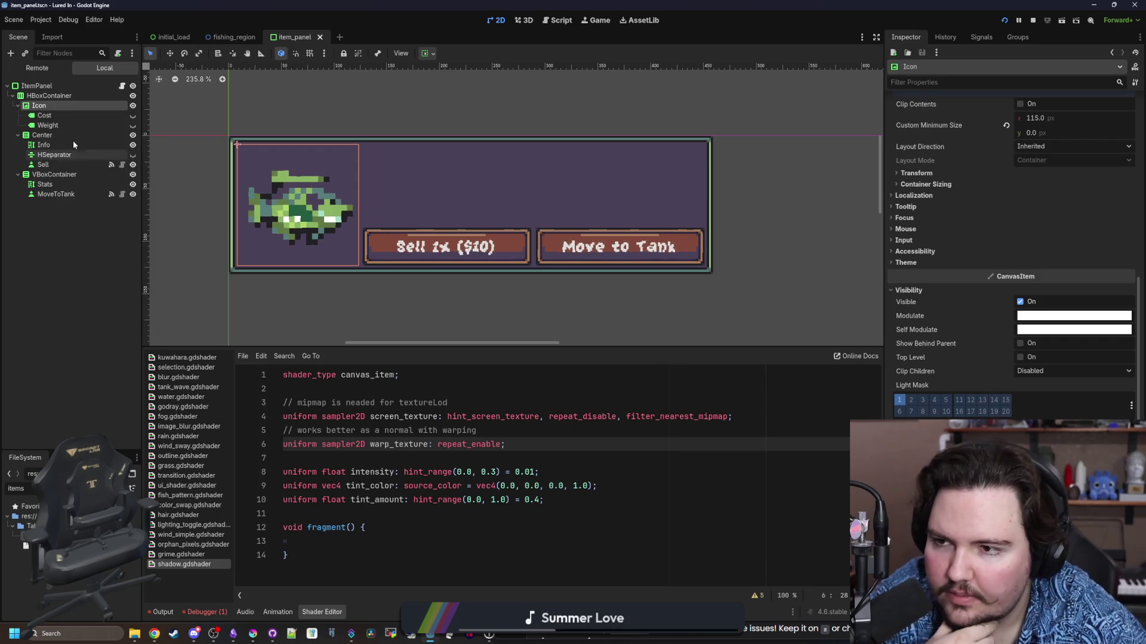
right_click(62, 102)
click(98, 182)
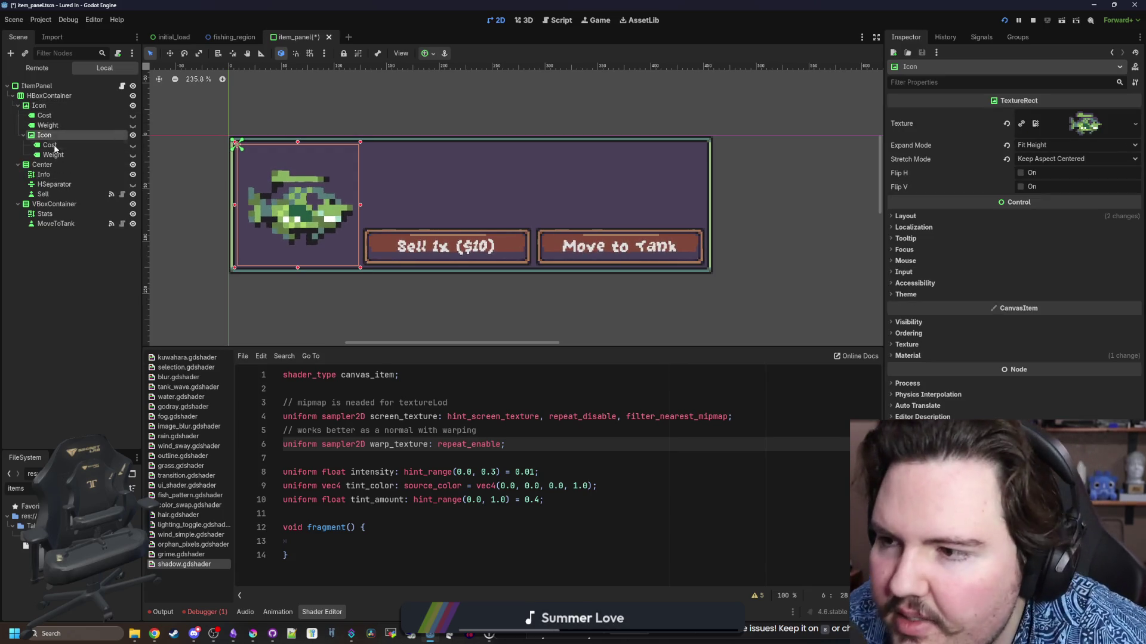
Delete the duplicate's Cost and Weight labels, leaving the duplicate Icon selected
click(50, 145)
ctrl+click(52, 157)
key(Delete)
click(539, 329)
click(62, 138)
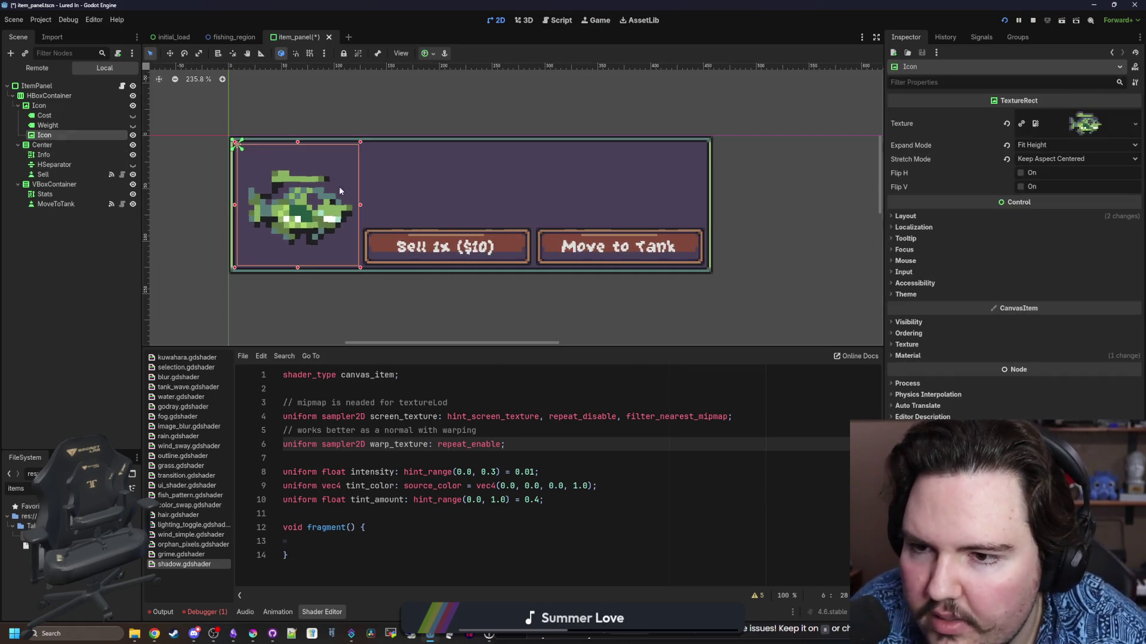
Give the duplicate Icon a ShaderMaterial using outline.gdshader
scroll(251, 179, up, 2)
click(907, 356)
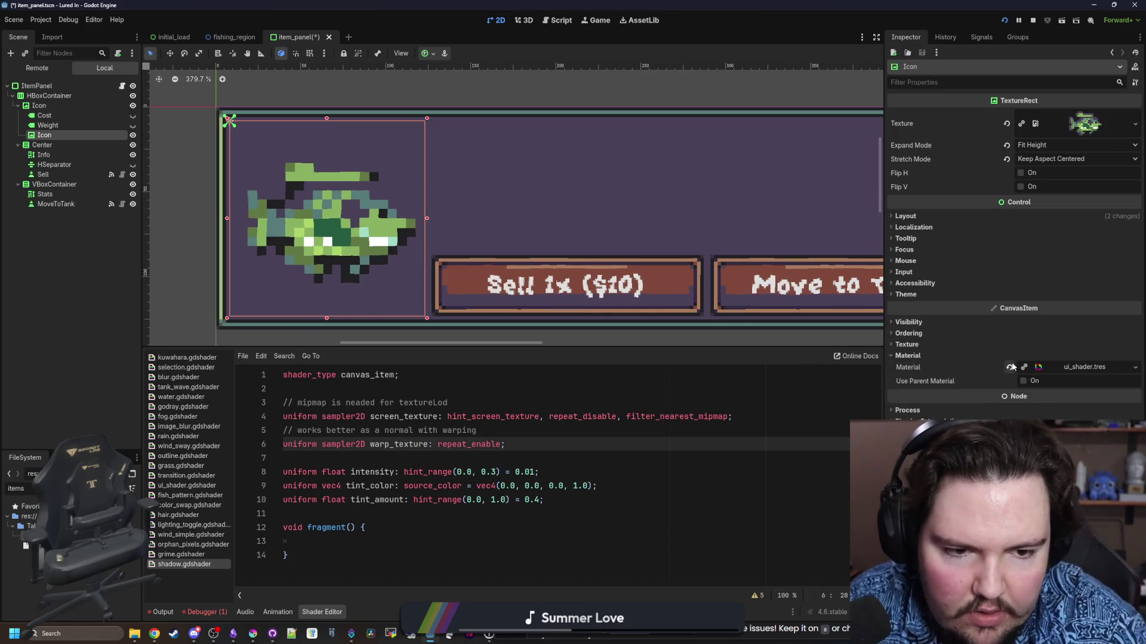
text(outline)
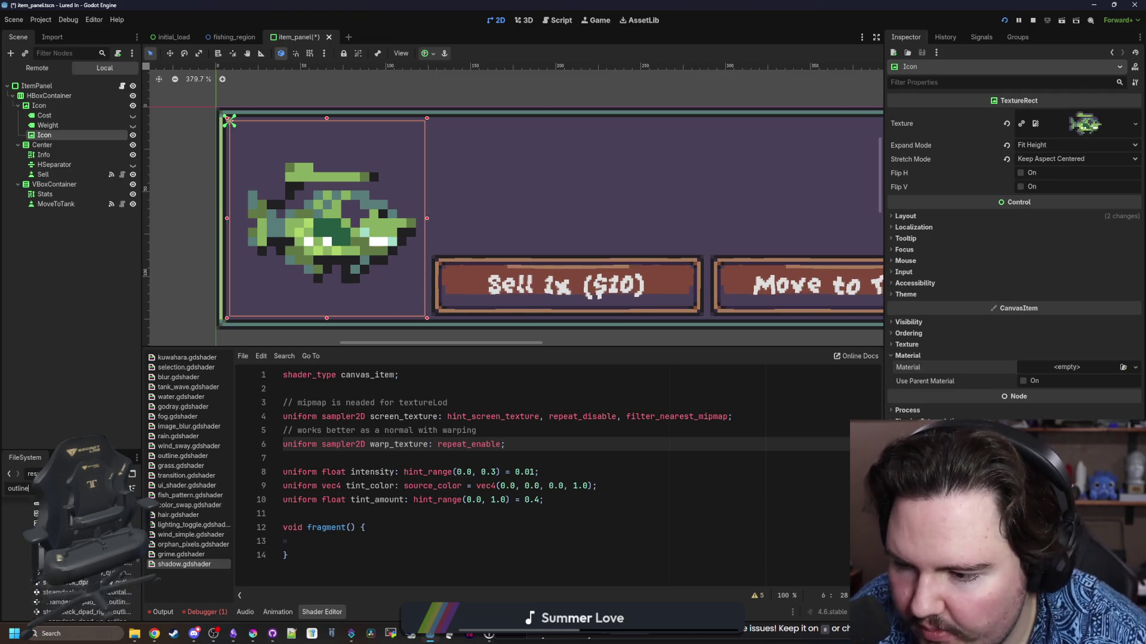
drag(71, 597, 1054, 366)
click(1054, 367)
scroll(362, 253, up, 2)
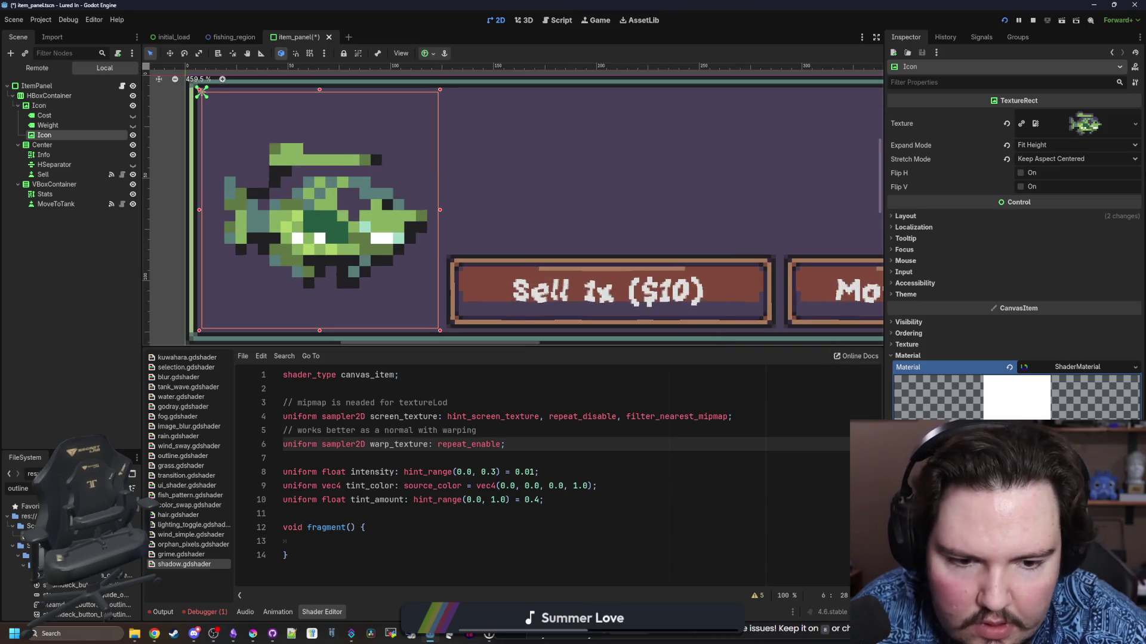
click(1068, 429)
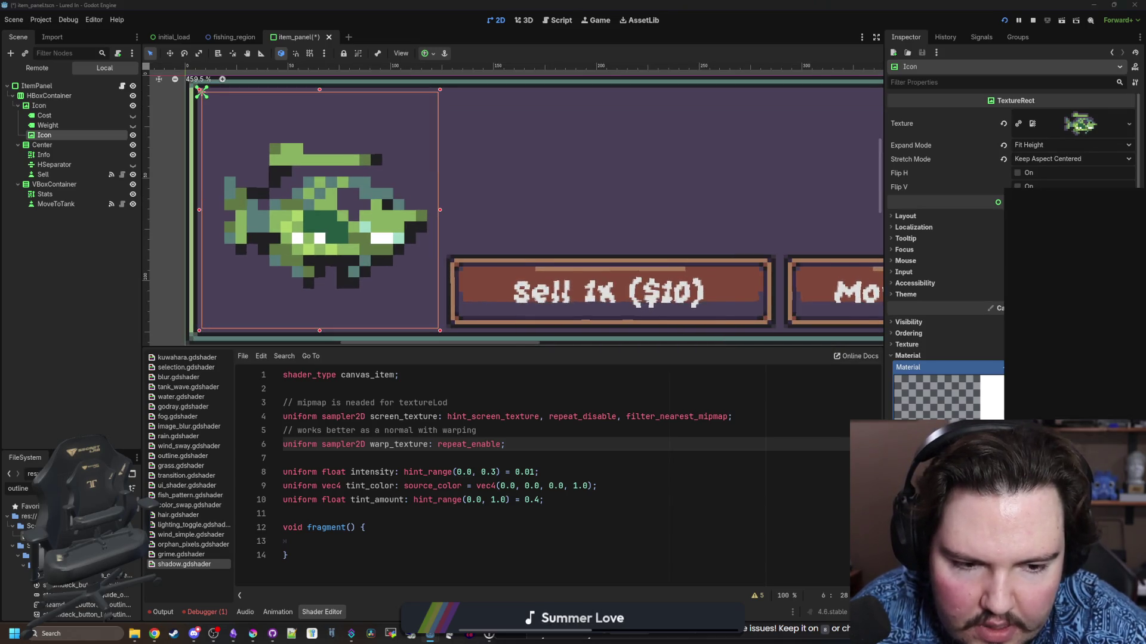
click(1119, 169)
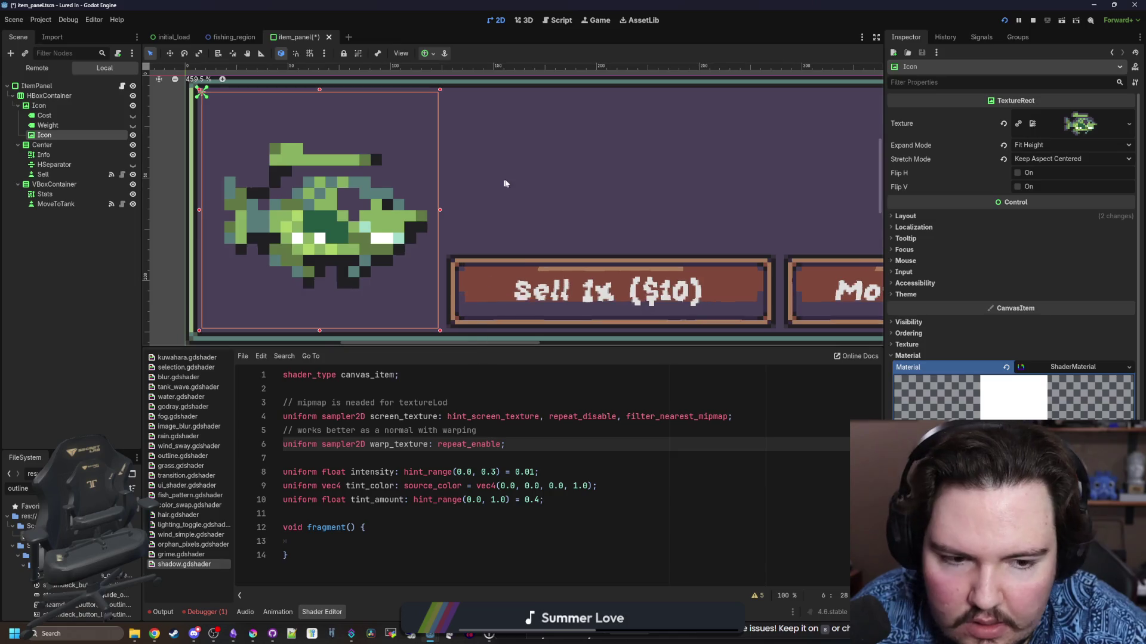
scroll(538, 282, left, 2)
Open outline.gdshader and place the caret at the end of the on declaration
click(183, 456)
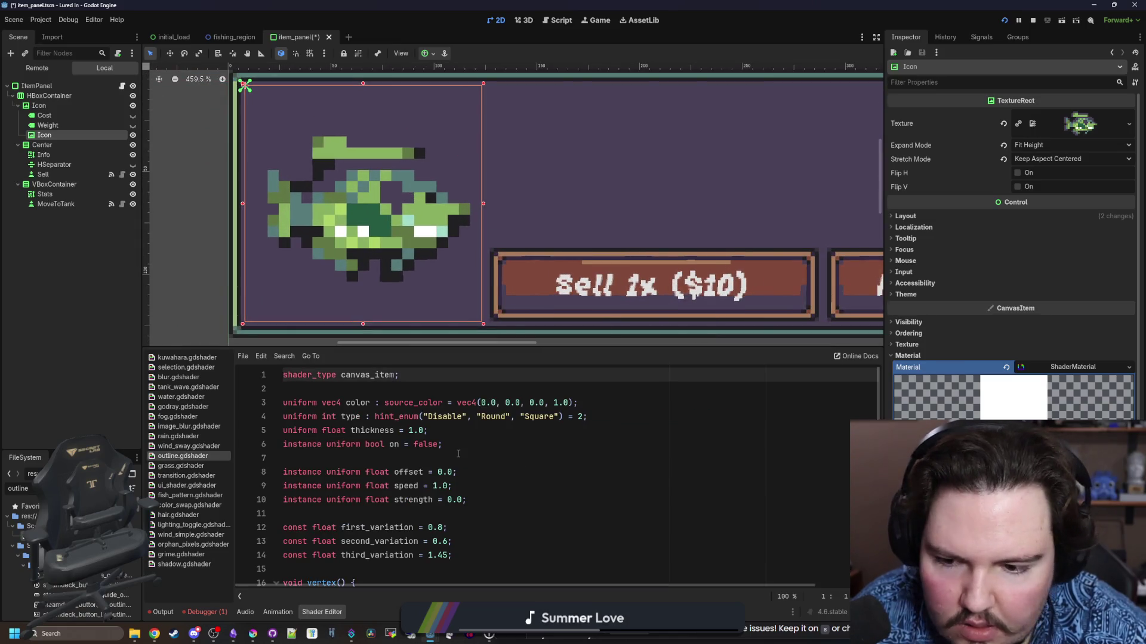
scroll(458, 454, down, 3)
scroll(458, 453, up, 3)
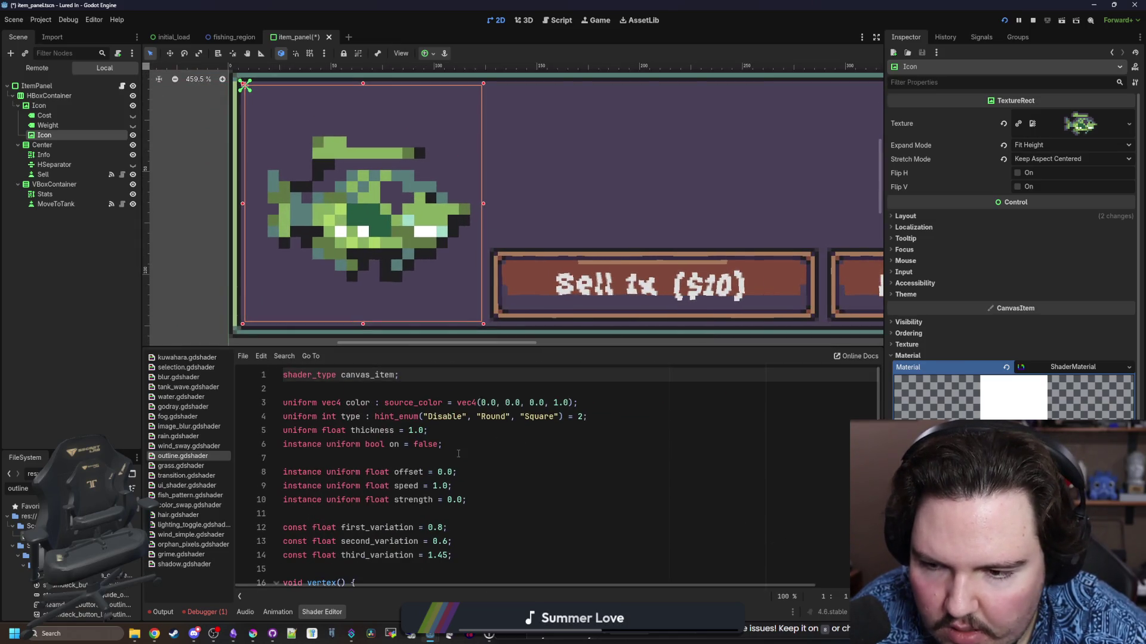
click(379, 455)
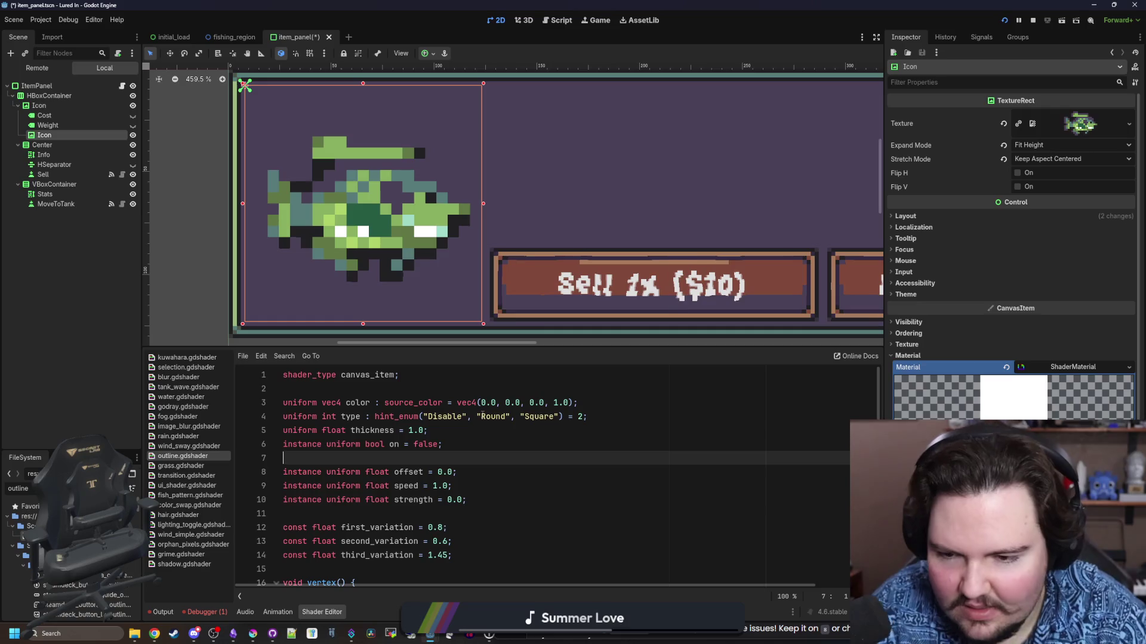
scroll(440, 230, down, 2)
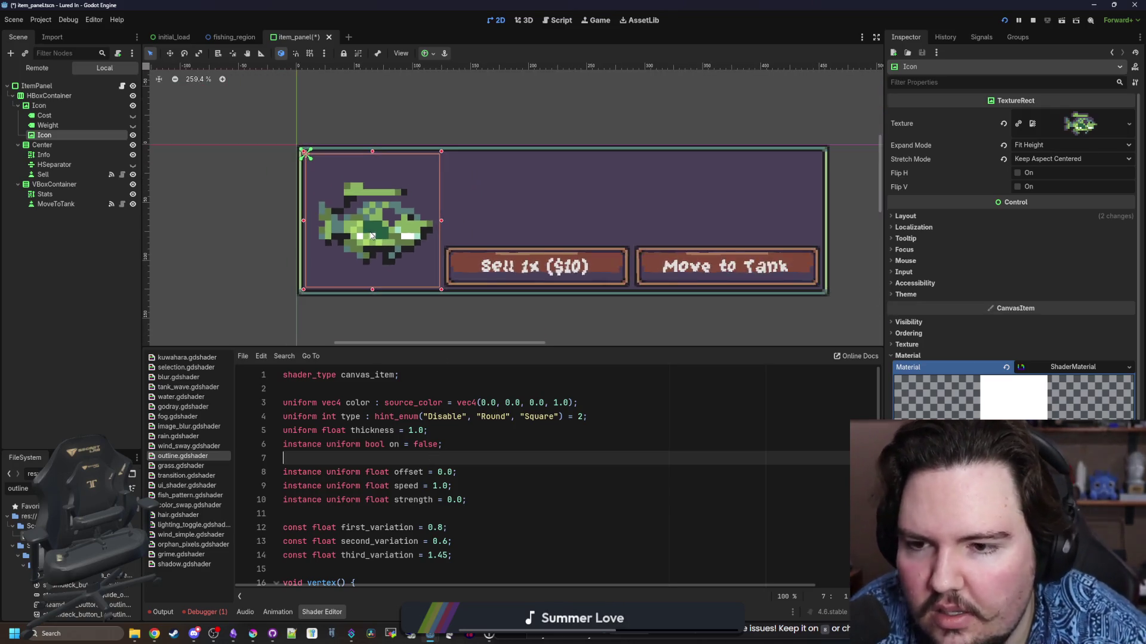
scroll(440, 229, up, 1)
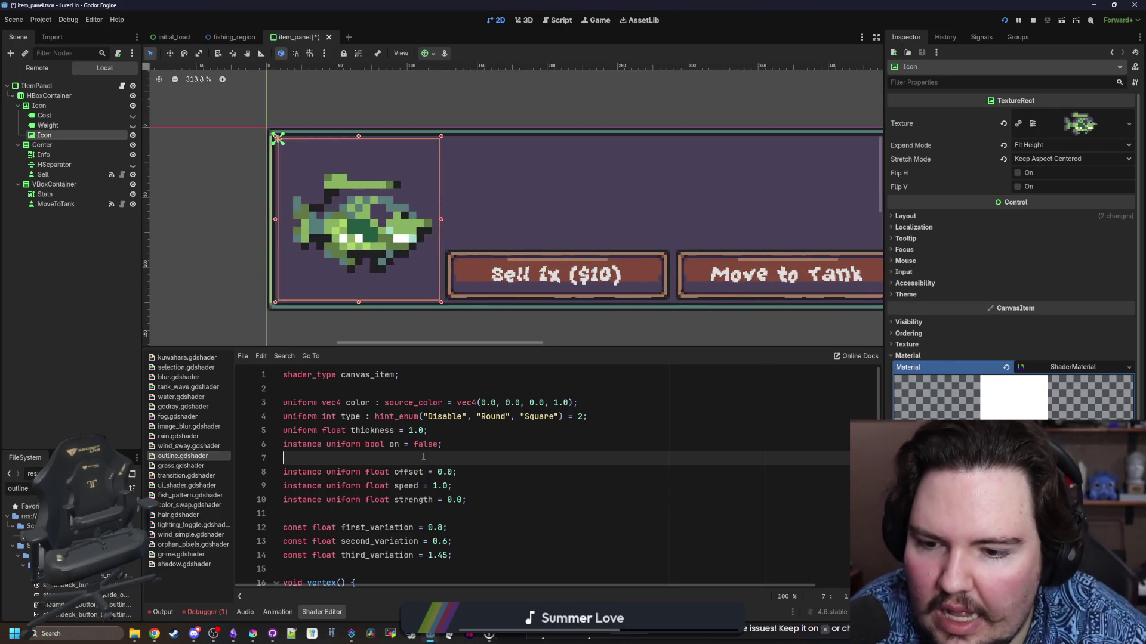
scroll(417, 443, down, 2)
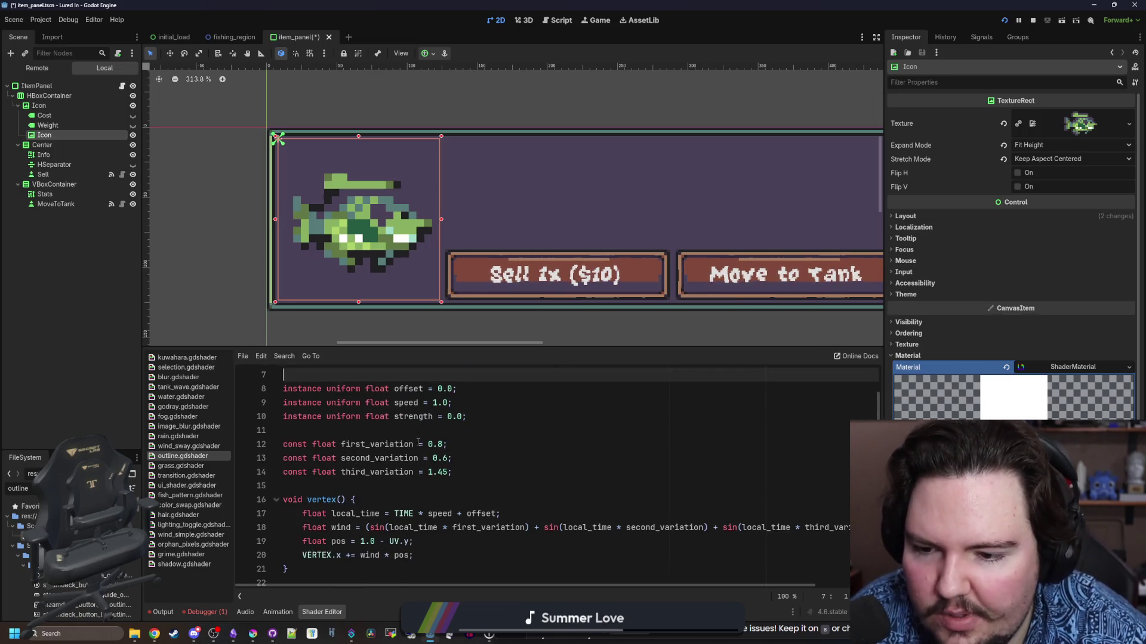
click(352, 429)
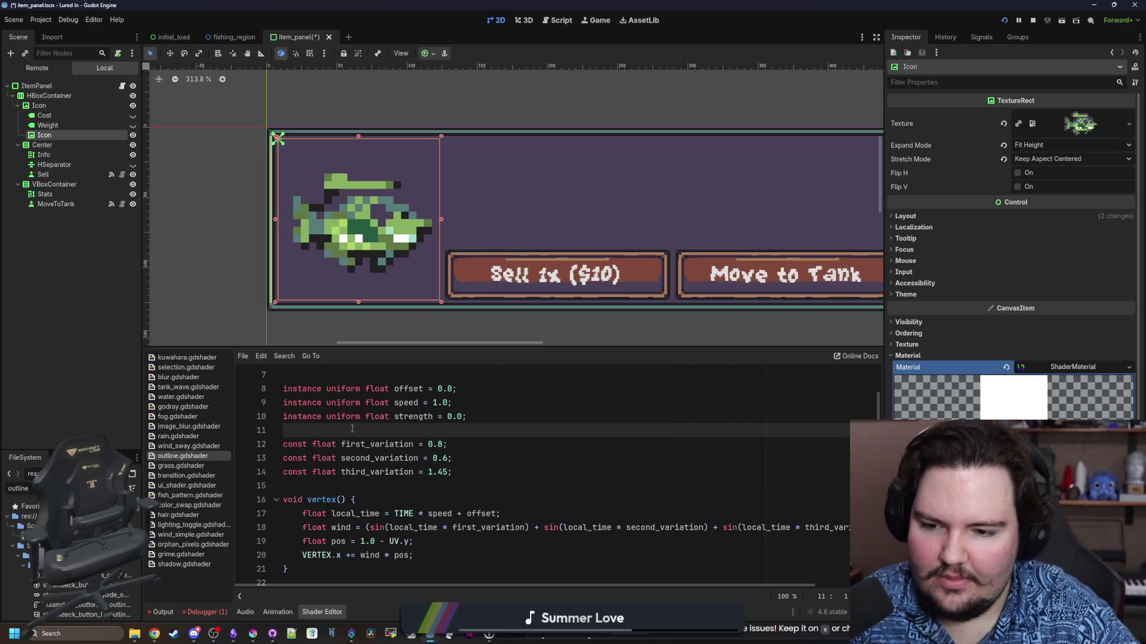
scroll(352, 429, up, 2)
click(480, 445)
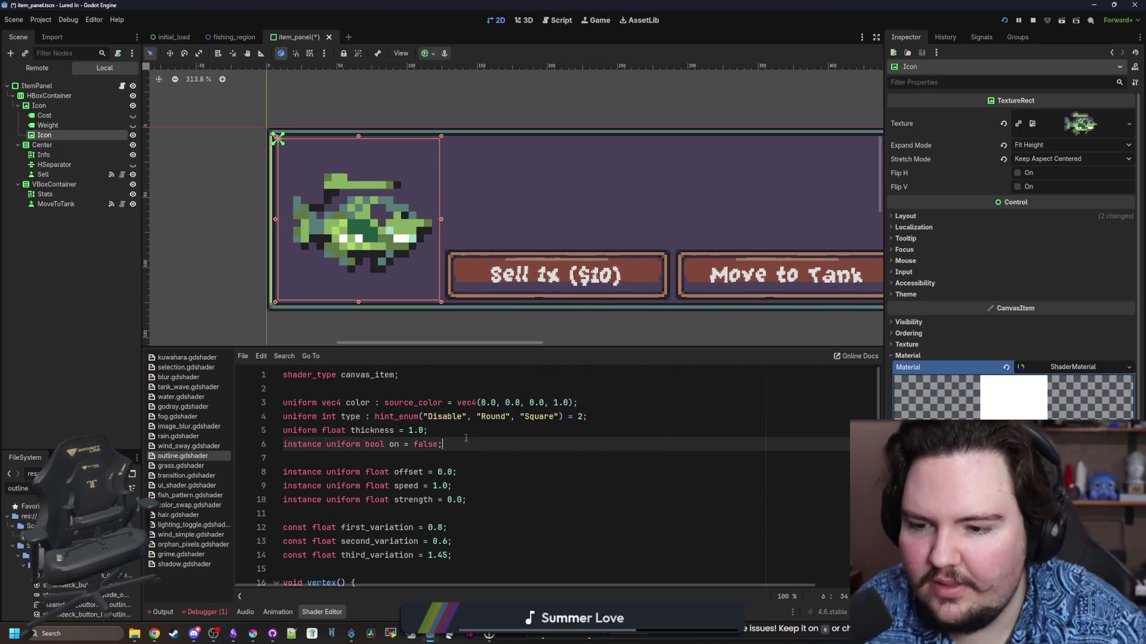
Declare 'uniform bool onUniform = false;' below the on declaration
key(Return)
key(Return)
text(uniform bool on)
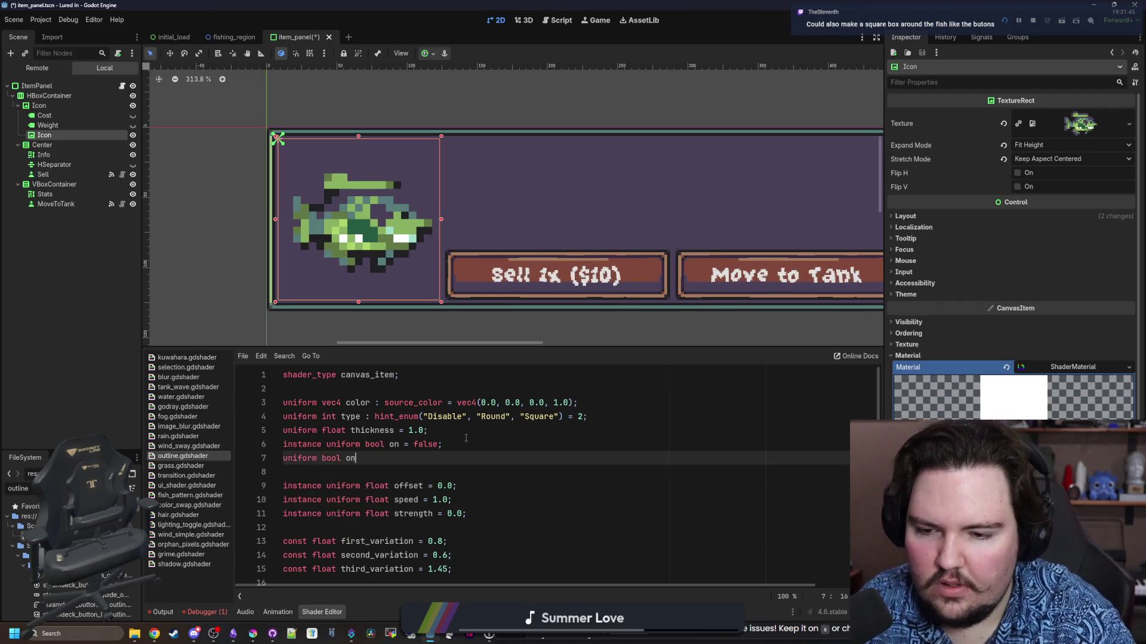
text(Uniform = false;)
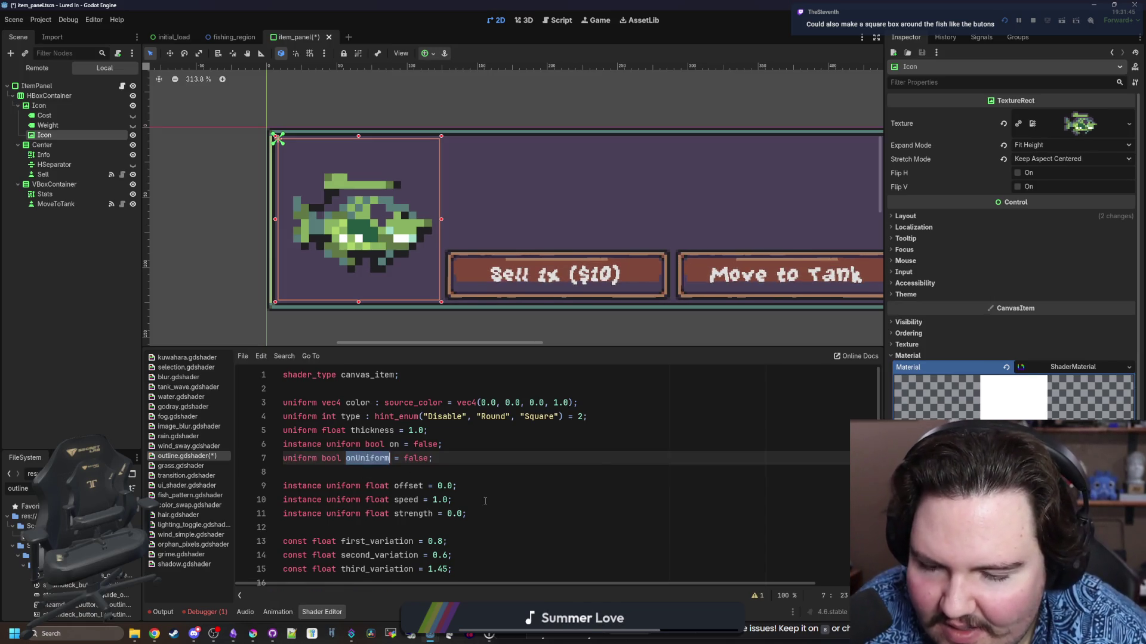
scroll(485, 502, down, 10)
scroll(485, 501, down, 3)
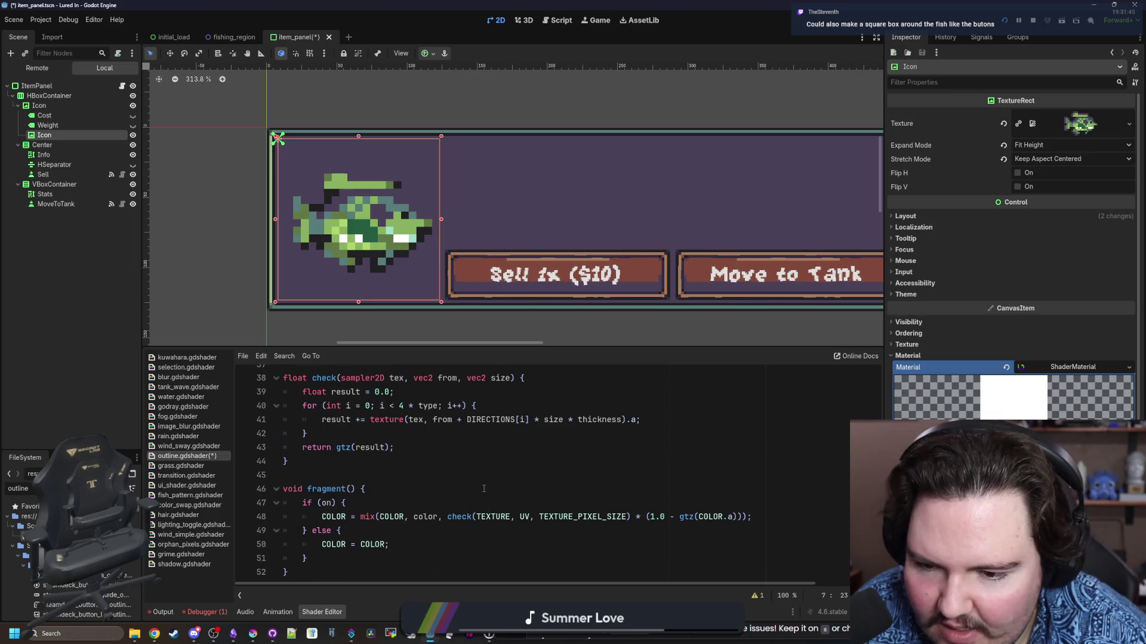
Change the fragment condition to 'if (on || onUniform)' and save
click(484, 488)
click(333, 503)
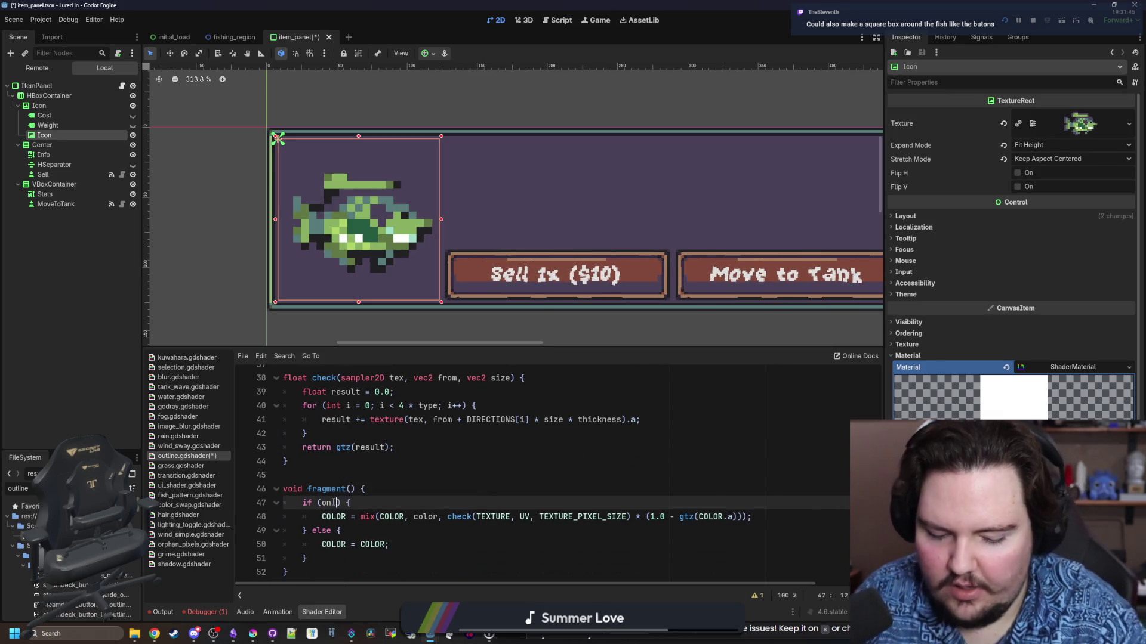
text(|| onUni)
key(Return)
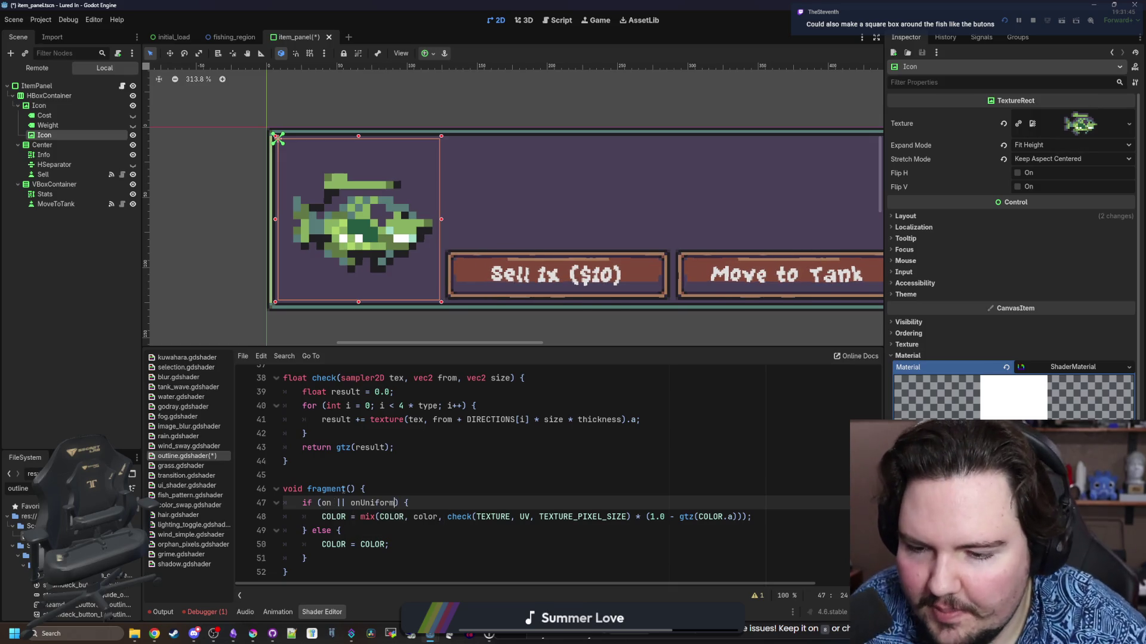
scroll(530, 487, up, 10)
click(529, 486)
key(ctrl+s)
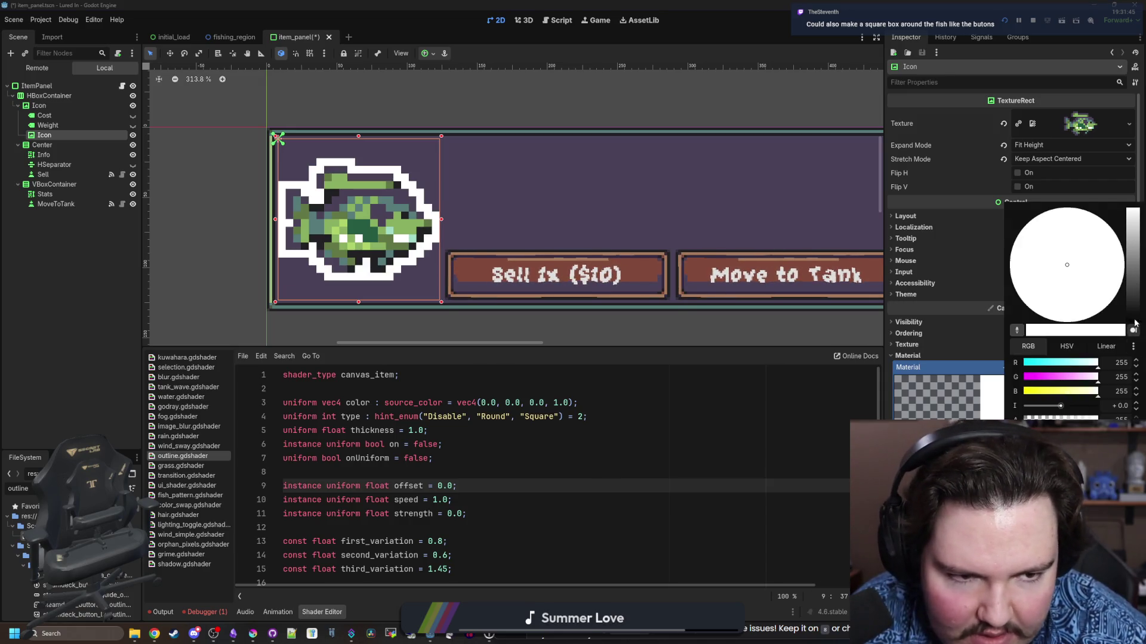
Drag the Icon's shader outline colour to black, then deselect the icon to preview it
click(1134, 323)
drag(1097, 419, 1030, 420)
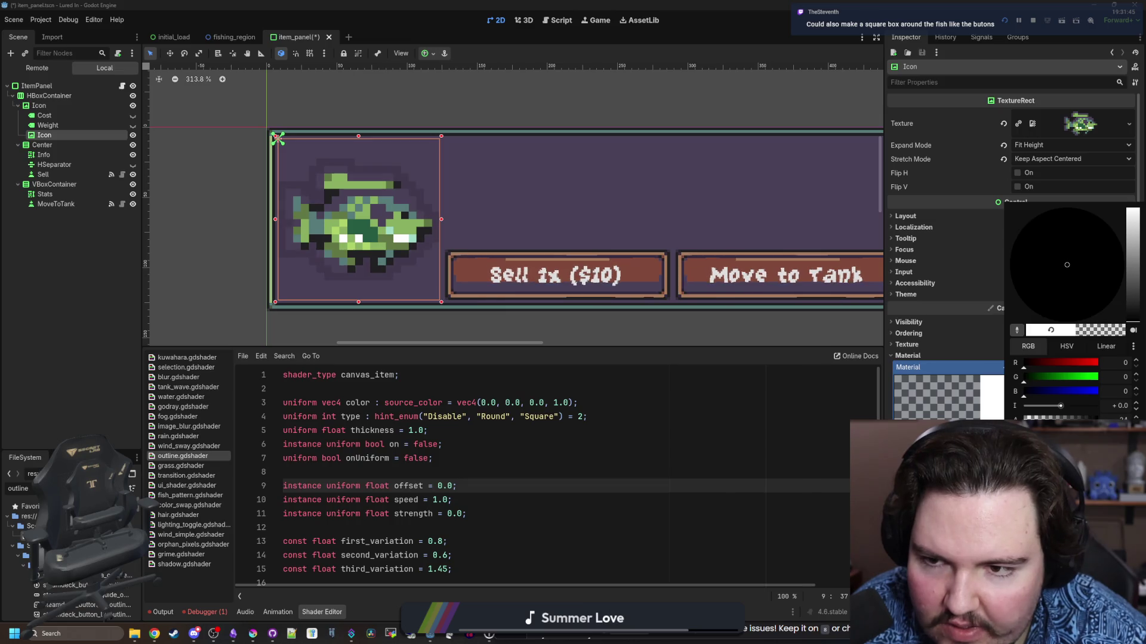
key(Escape)
scroll(374, 292, down, 7)
click(367, 255)
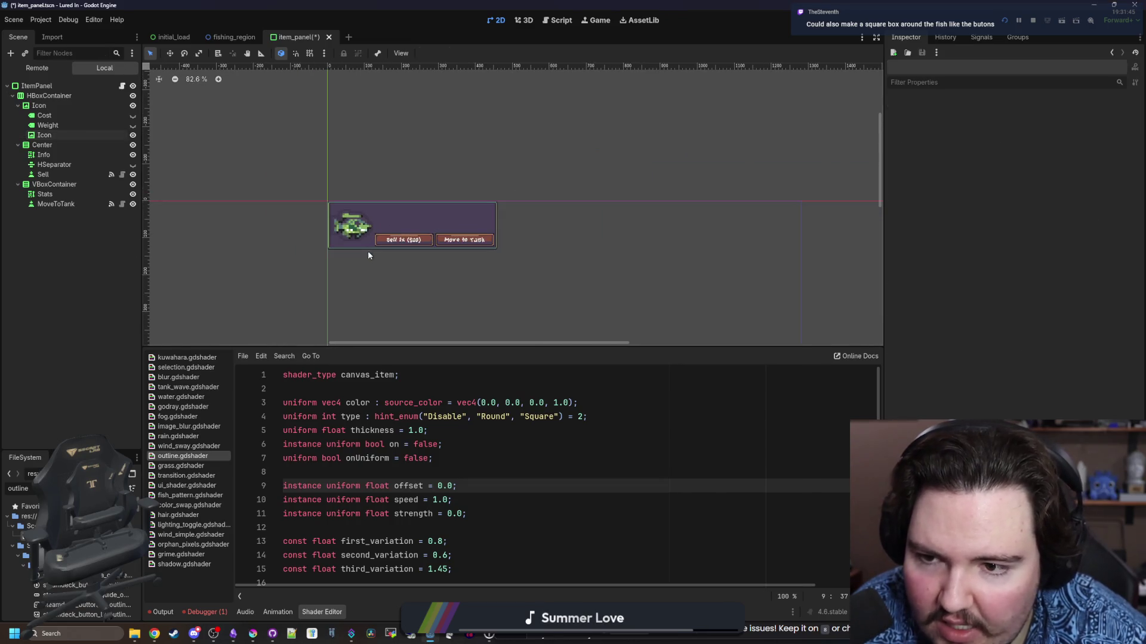
Reselect the fish Icon node and review its outline shader parameters
scroll(359, 234, up, 7)
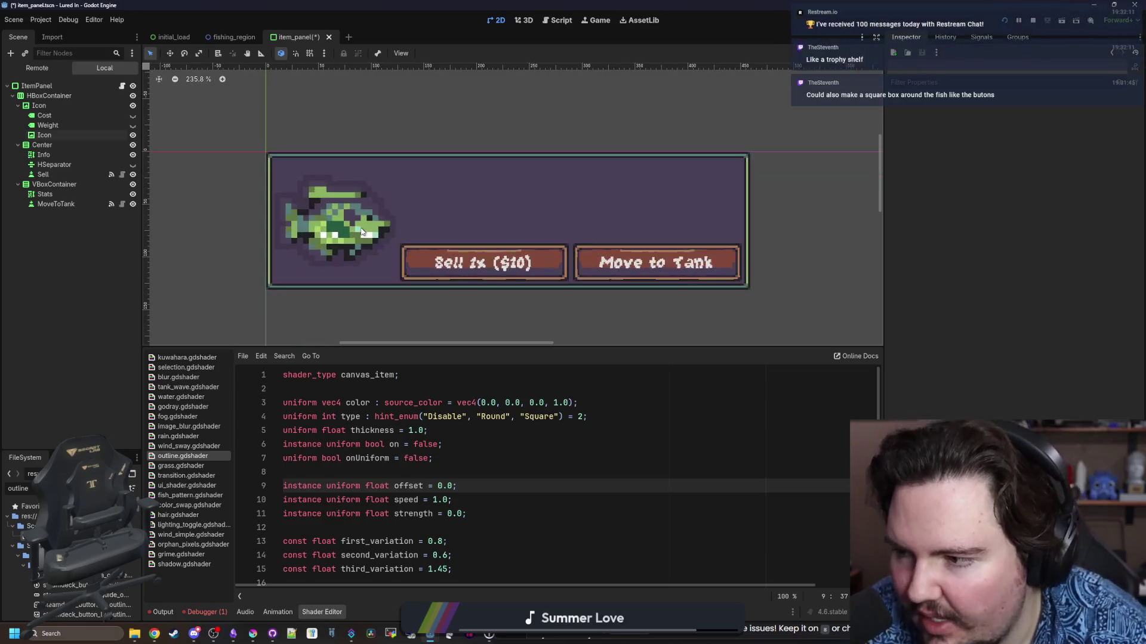
click(66, 135)
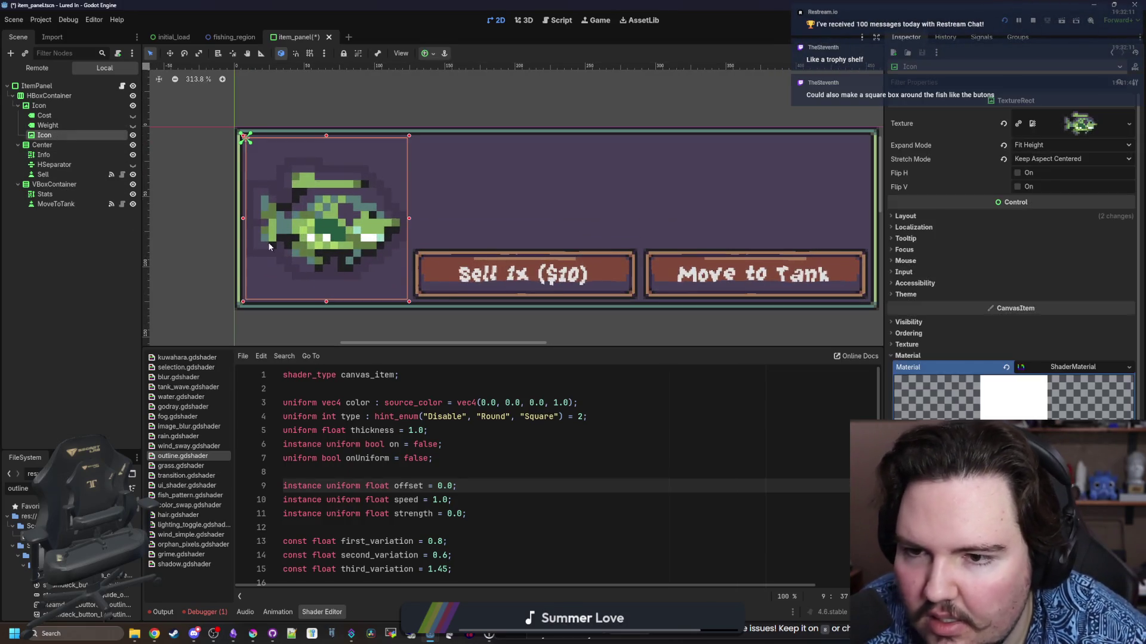
scroll(281, 213, up, 1)
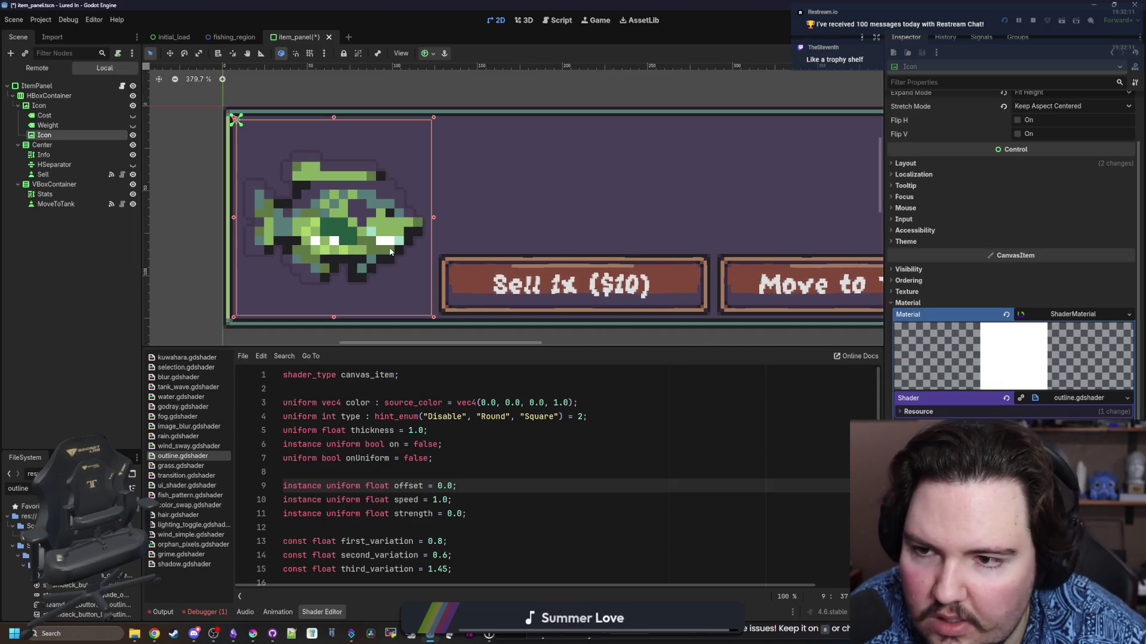
scroll(390, 251, up, 3)
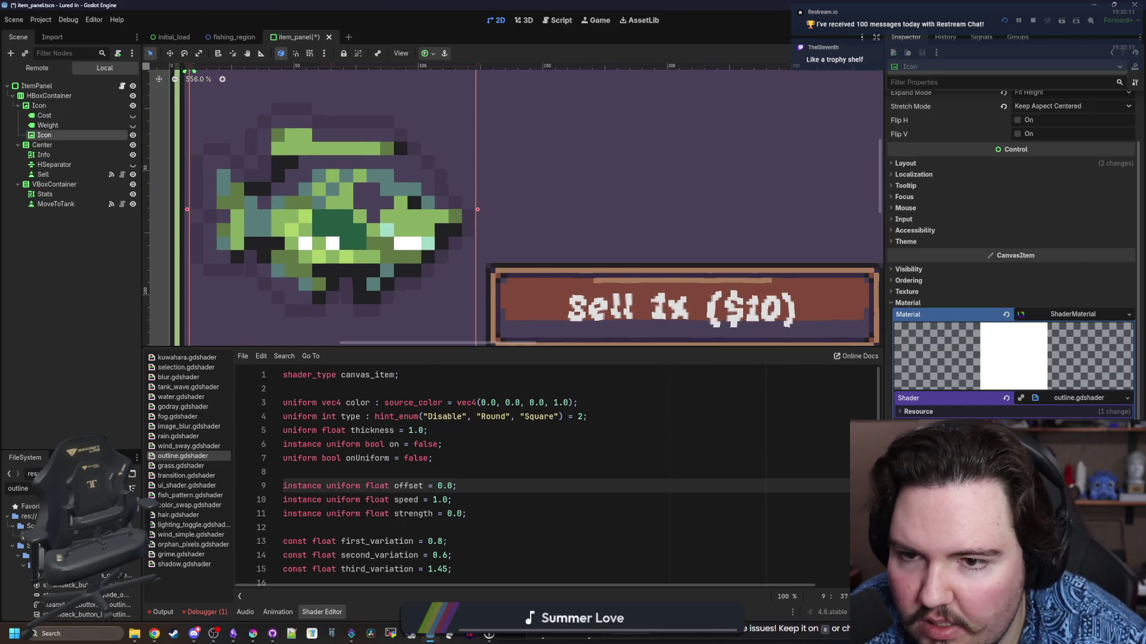
scroll(368, 260, down, 6)
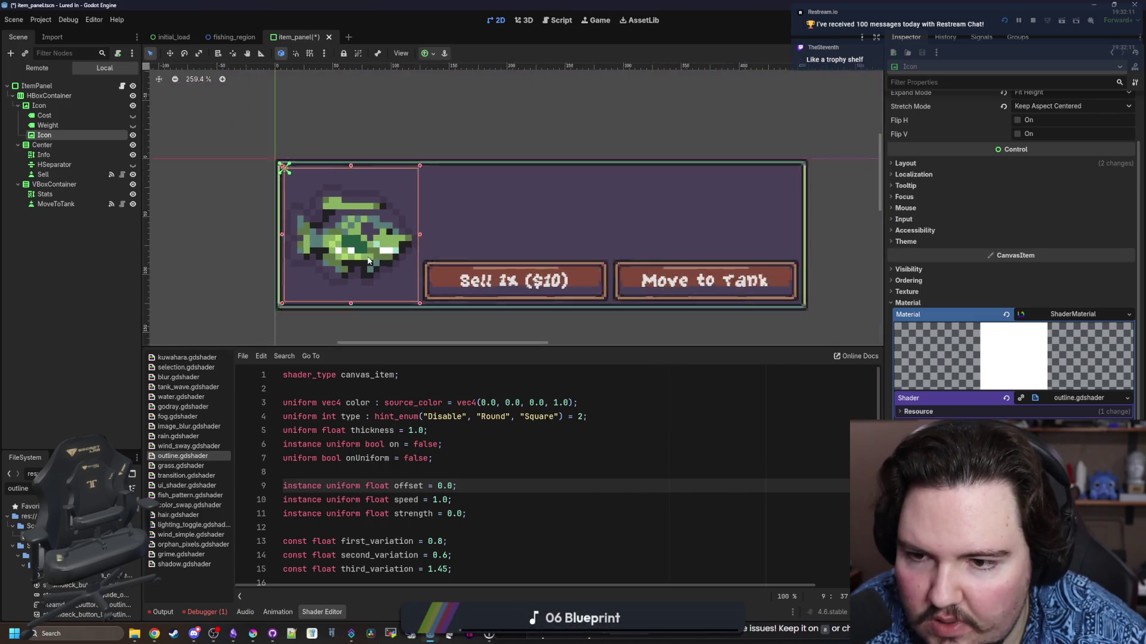
scroll(368, 257, up, 5)
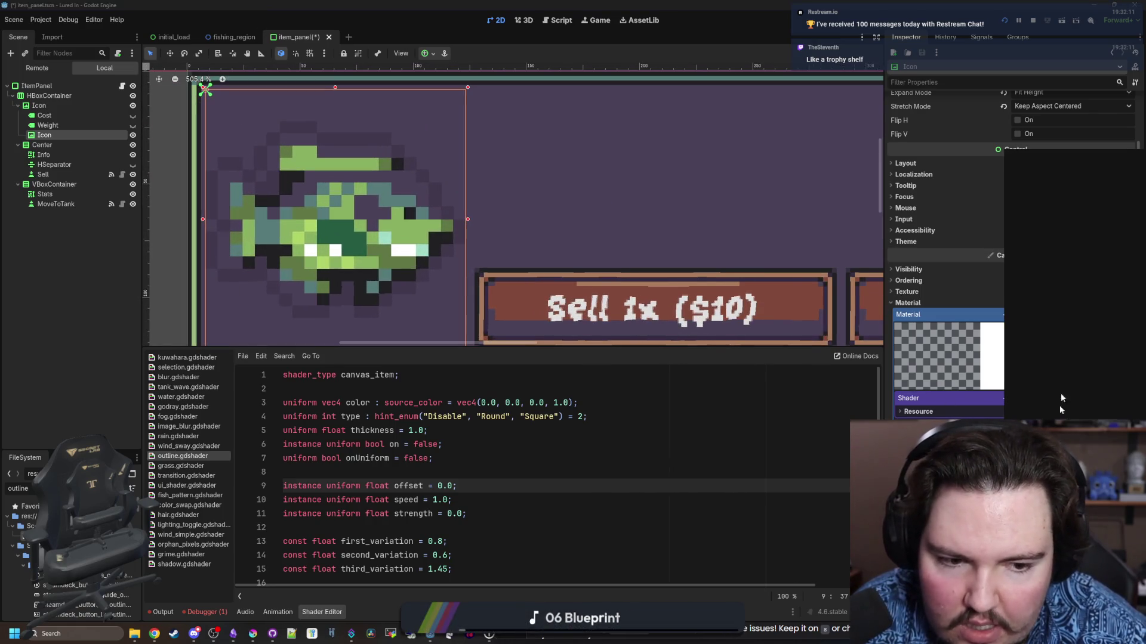
click(317, 293)
scroll(317, 293, down, 15)
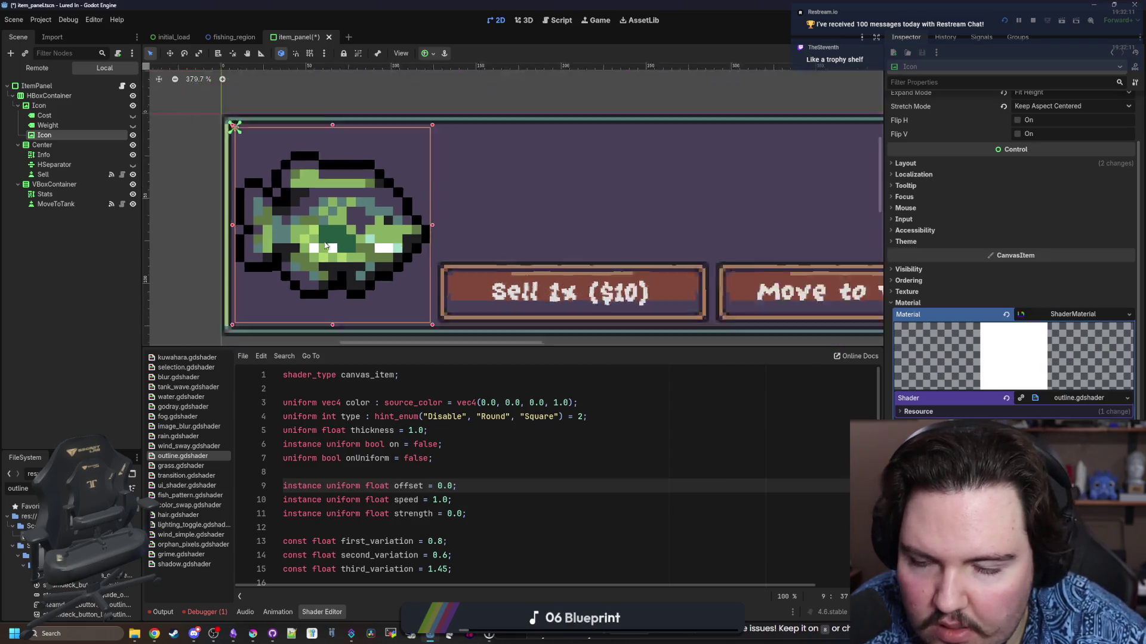
scroll(328, 246, up, 12)
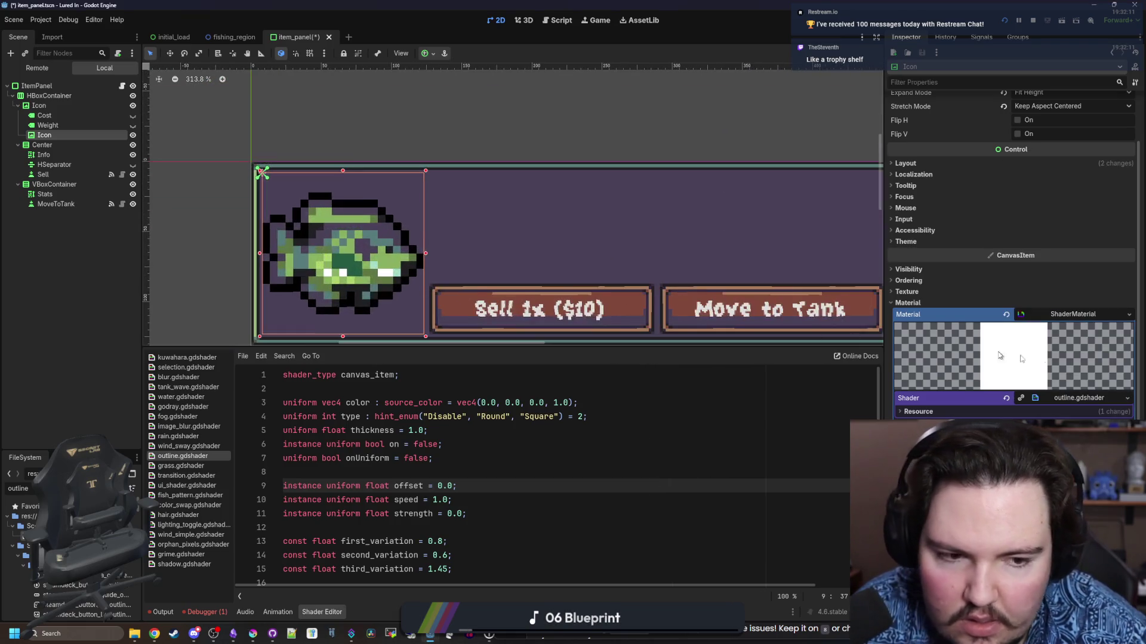
Reopen the outline colour picker and adjust its value bar before closing it
click(1074, 428)
drag(1132, 268, 1132, 156)
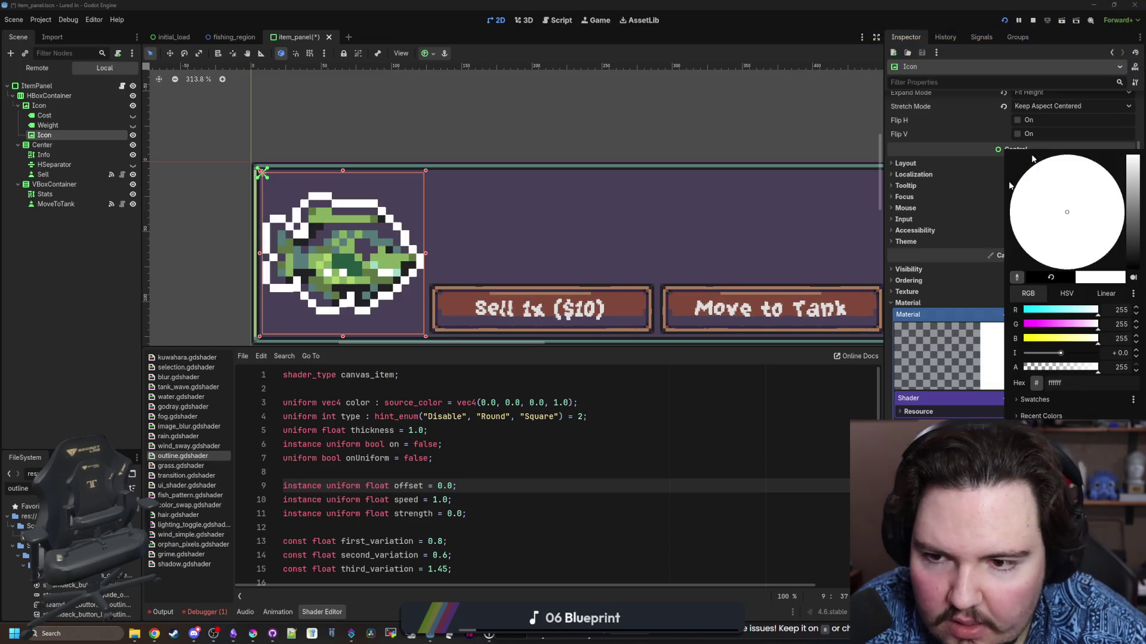
click(301, 93)
scroll(296, 137, down, 8)
scroll(306, 179, up, 11)
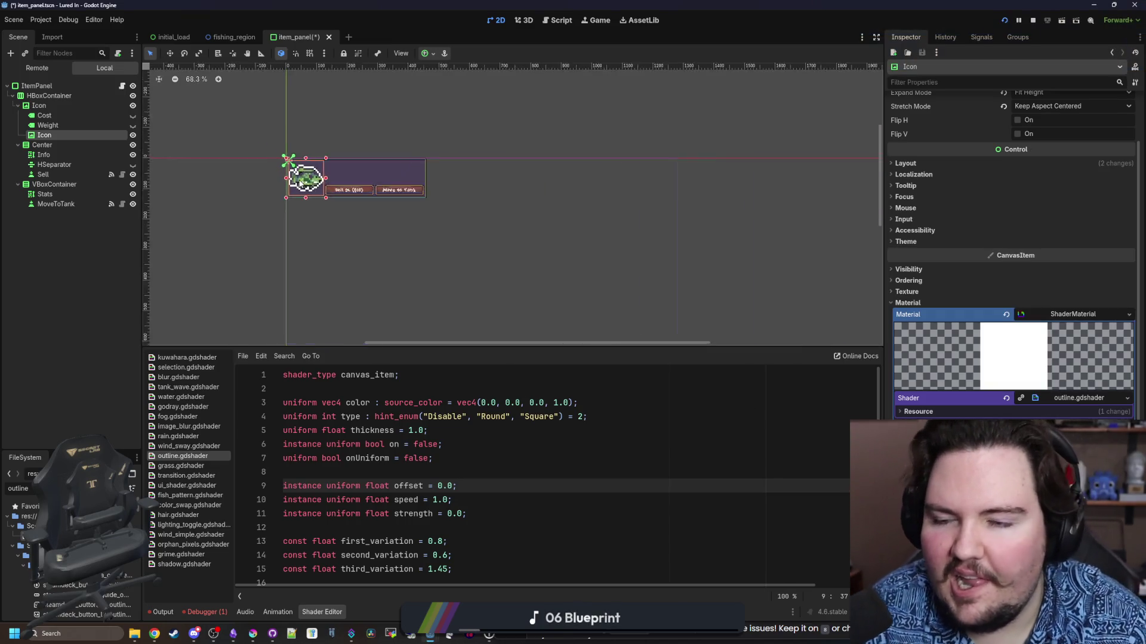
scroll(327, 192, up, 3)
scroll(327, 192, down, 2)
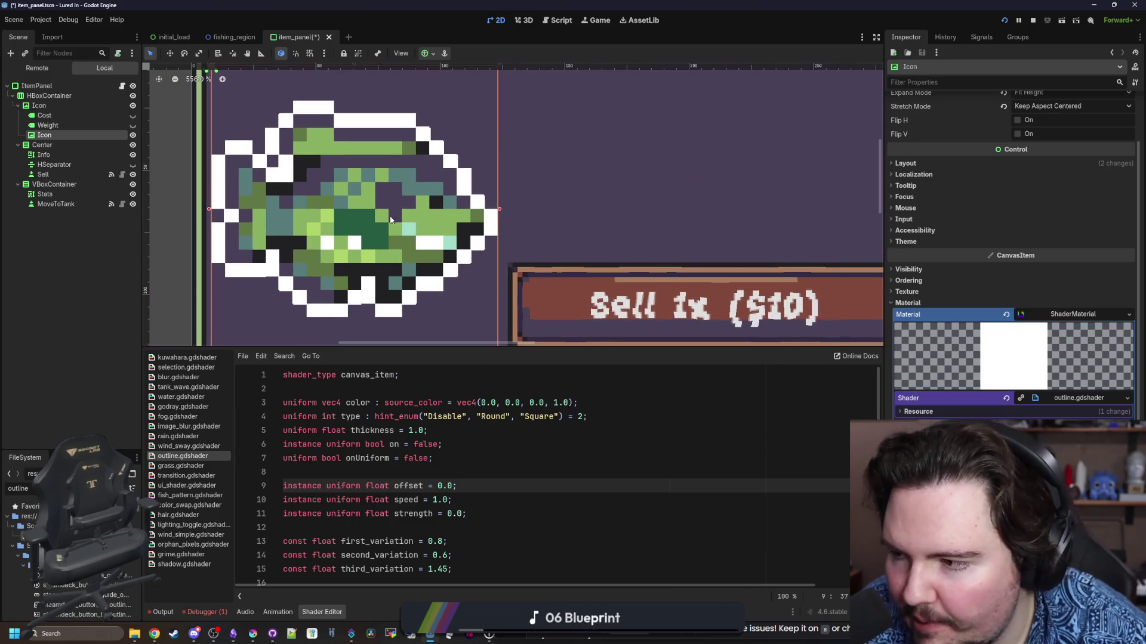
scroll(327, 194, up, 1)
scroll(493, 257, down, 1)
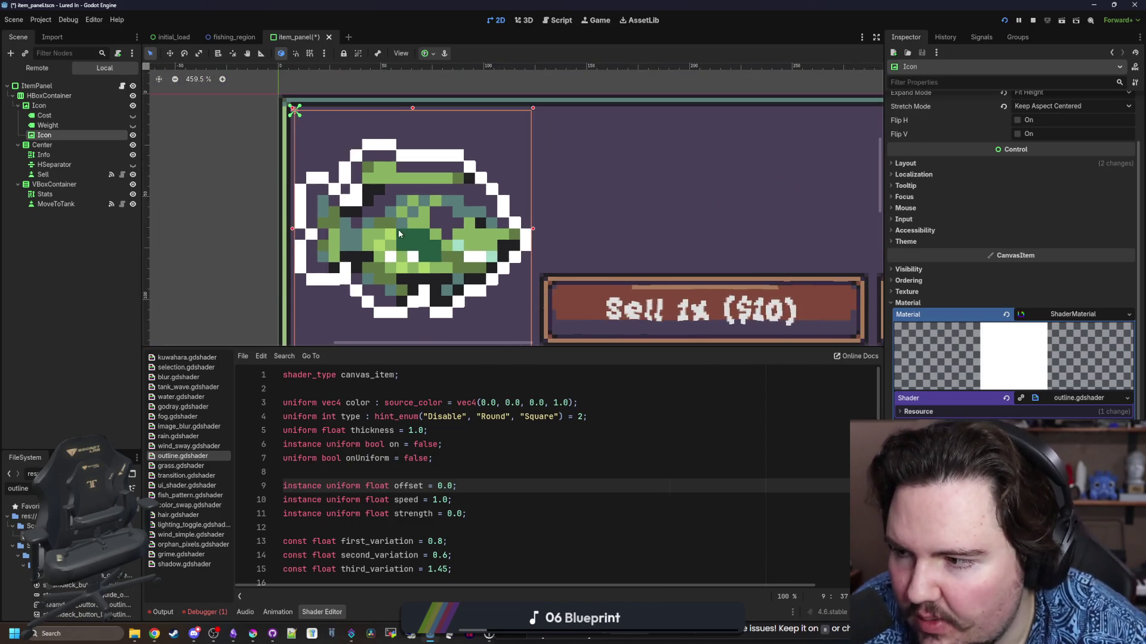
scroll(394, 223, down, 3)
scroll(400, 227, up, 1)
scroll(406, 230, down, 2)
scroll(409, 234, up, 1)
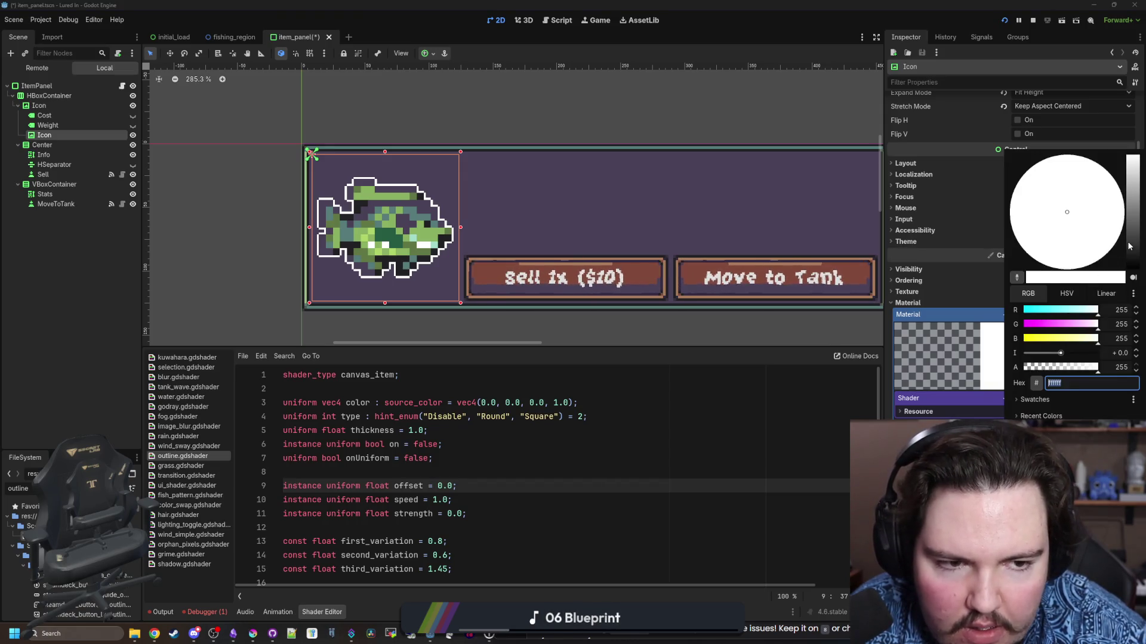
drag(1059, 368, 1031, 369)
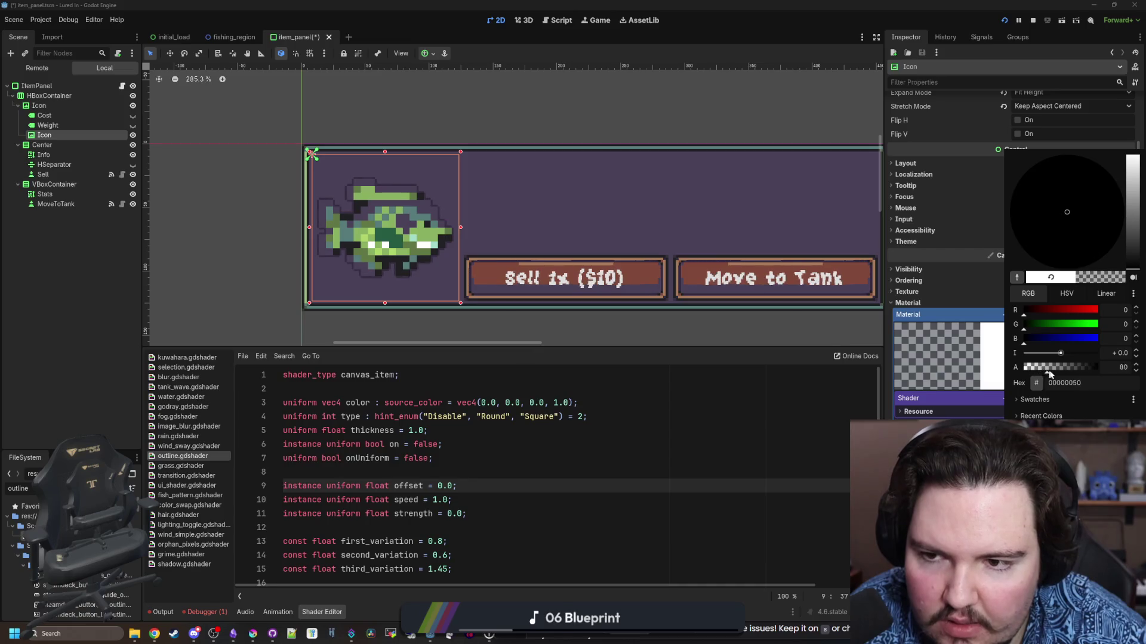
click(714, 419)
scroll(287, 224, down, 12)
scroll(269, 203, up, 3)
scroll(266, 188, down, 1)
scroll(266, 186, up, 12)
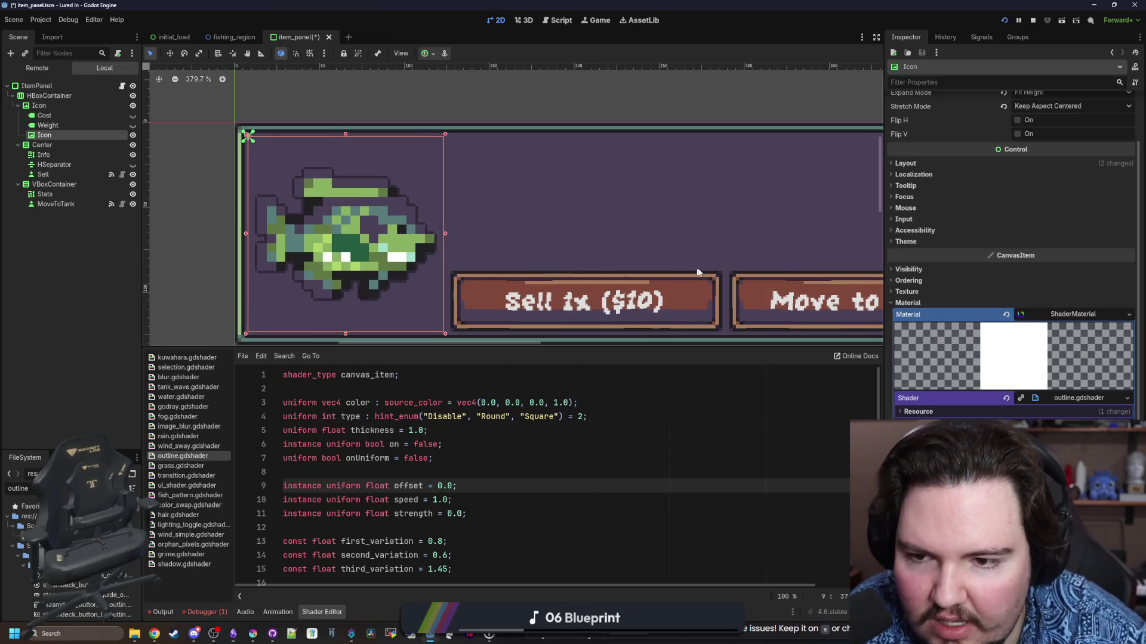
key(ctrl+z)
scroll(381, 227, down, 7)
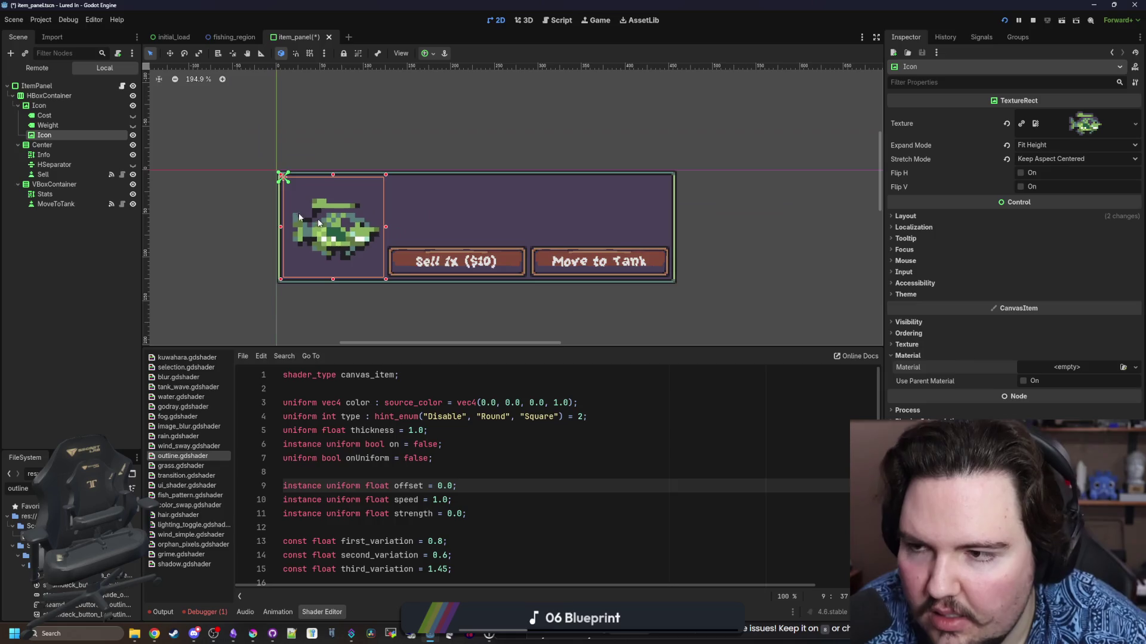
Delete the duplicate Icon node from the ItemPanel scene and save it
right_click(42, 135)
click(78, 395)
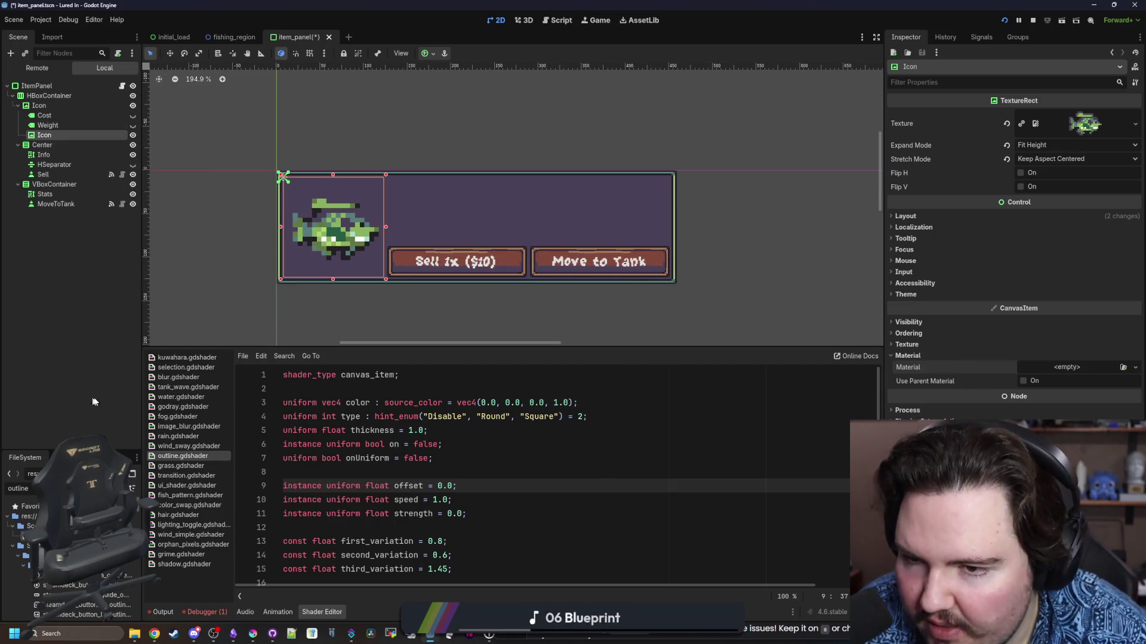
key(Escape)
key(ctrl+s)
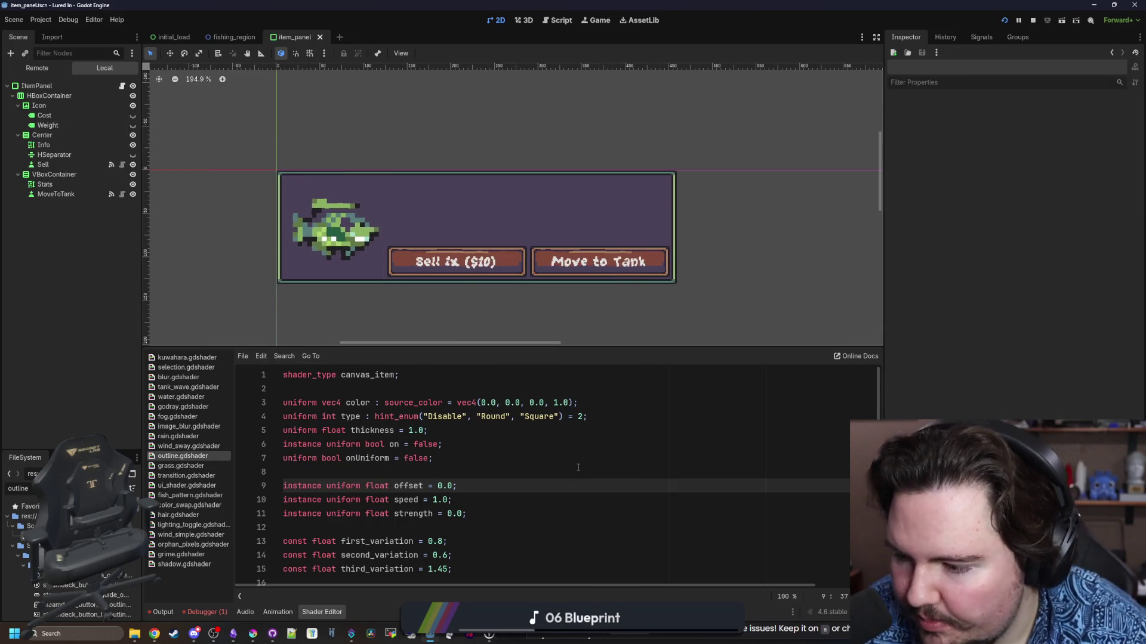
Place the caret at the end of line 7 and save again
click(578, 468)
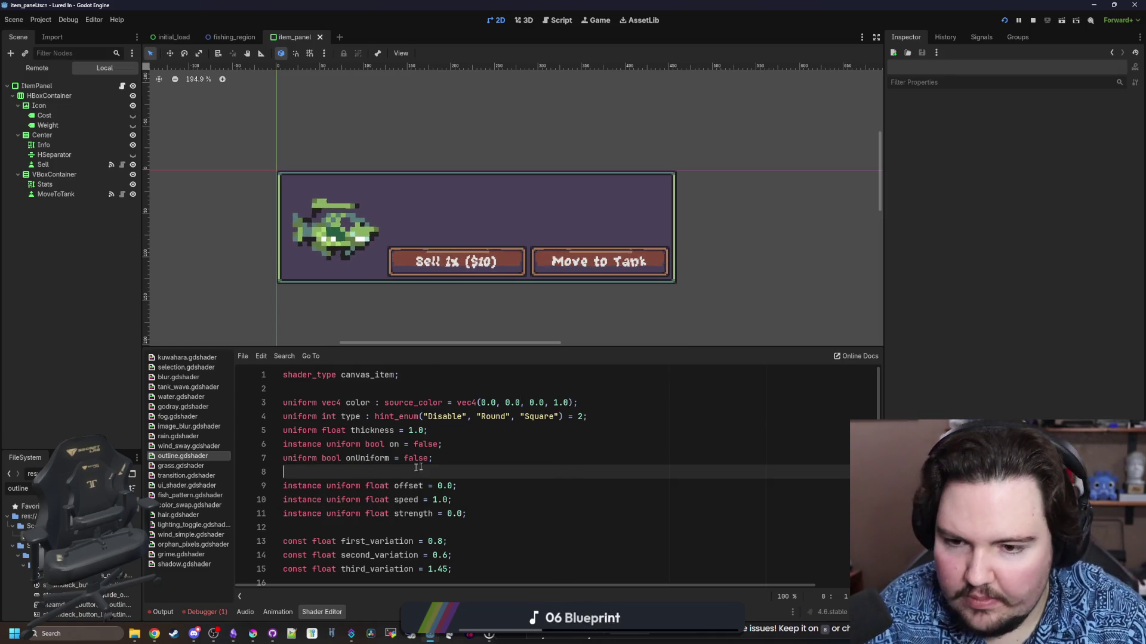
click(453, 458)
key(ctrl+s)
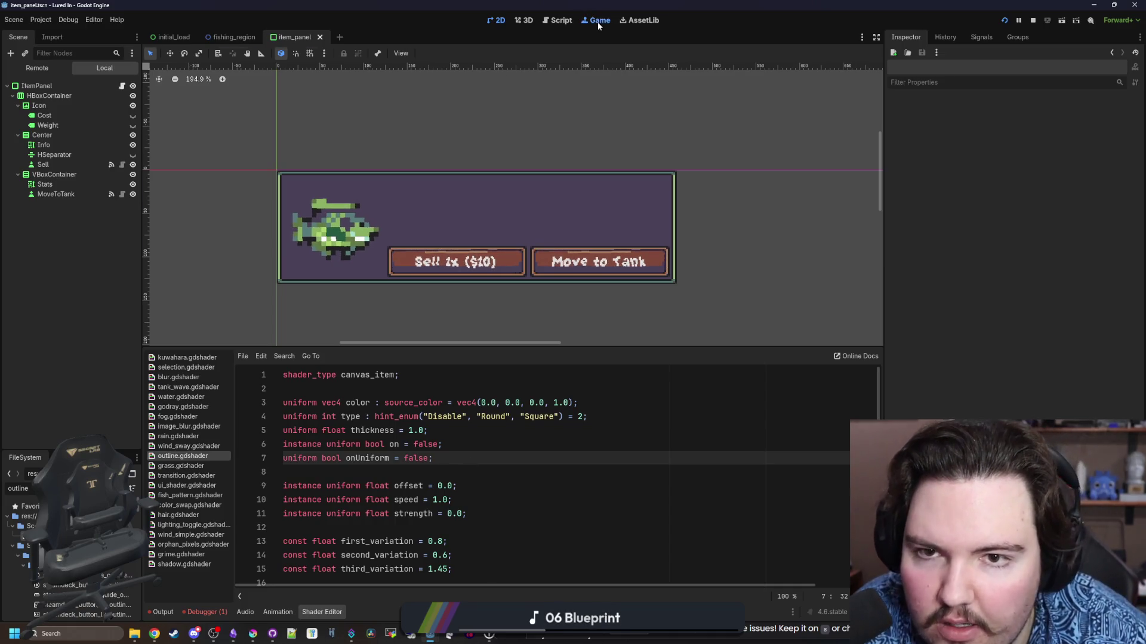
click(596, 19)
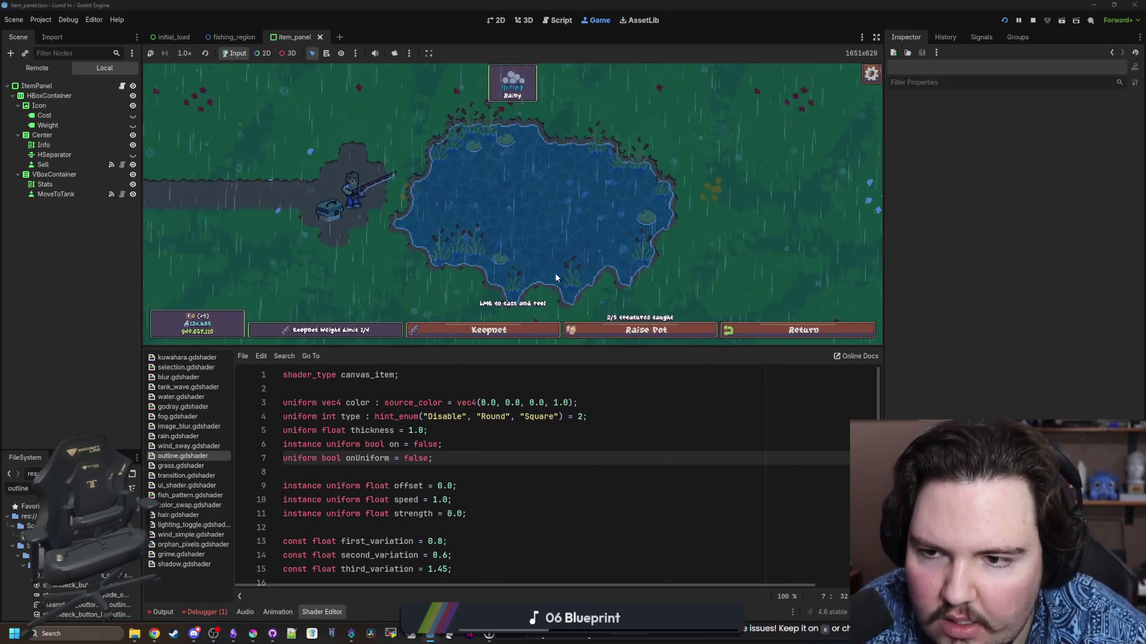
Return to the restaurant, travel back to the rainy pond, and show the Debugger's Errors list
key(Escape)
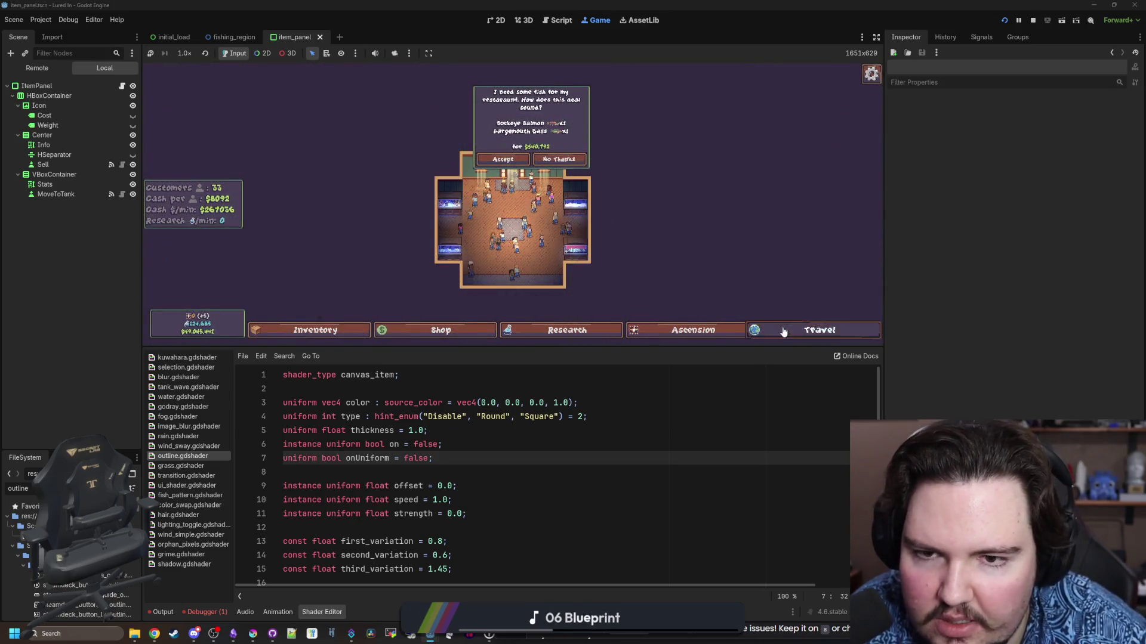
click(818, 330)
click(607, 155)
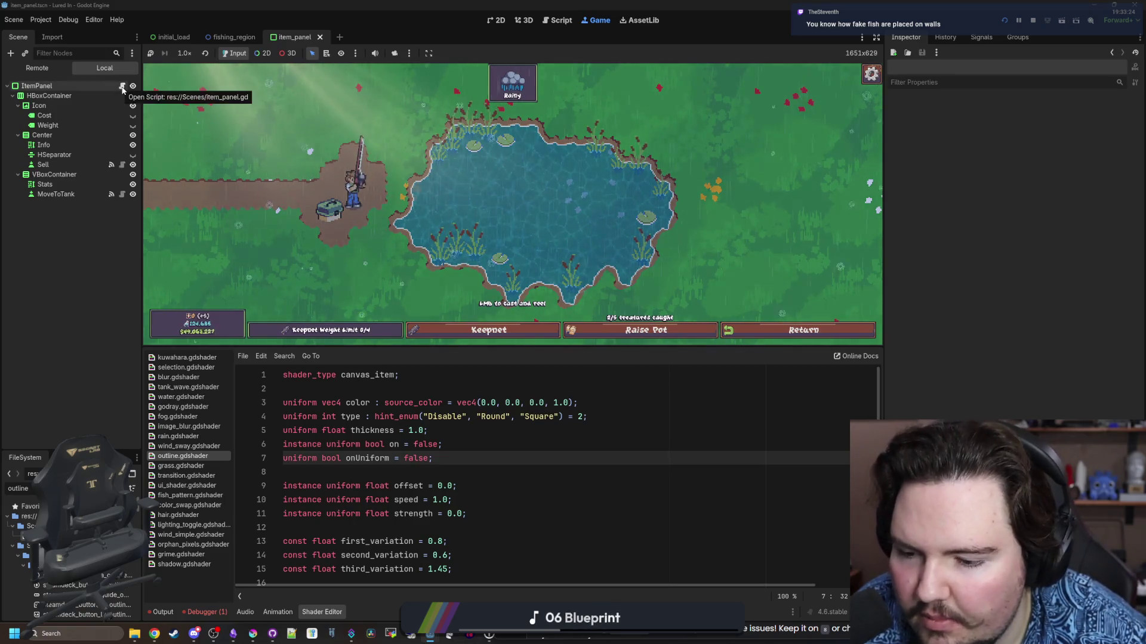
click(203, 612)
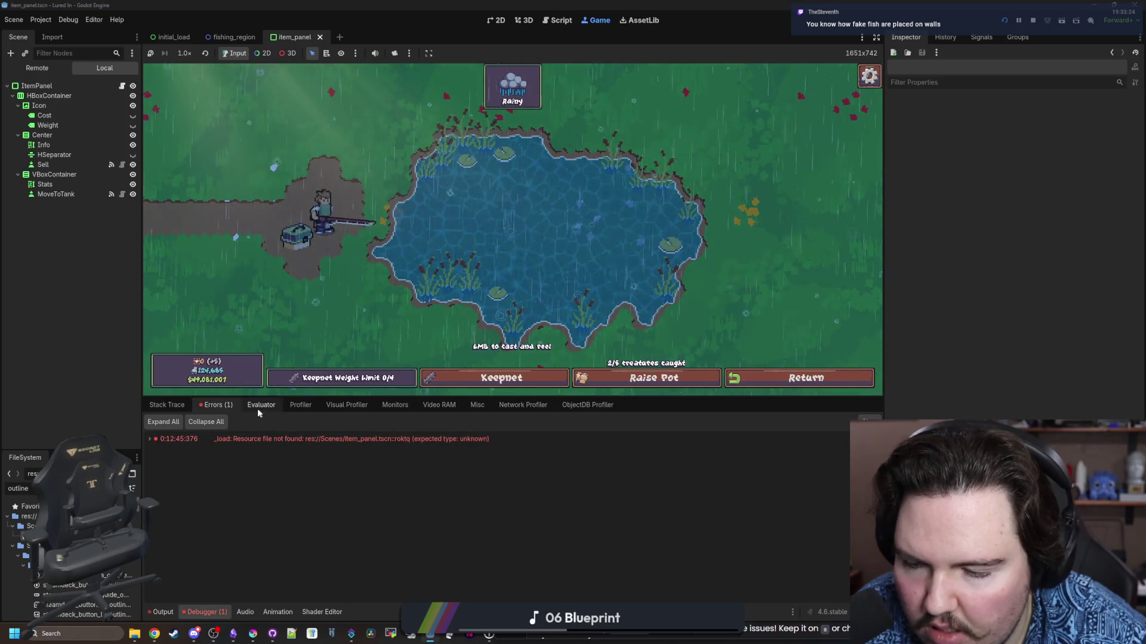
text(glob)
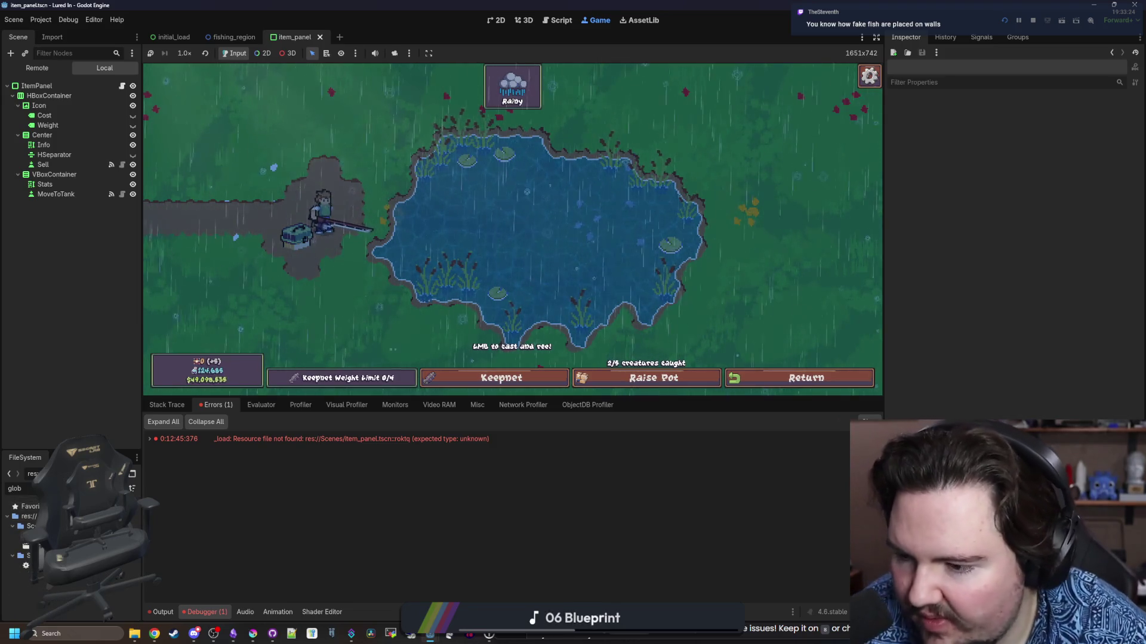
Open global.gd and jump to the catch_pots function definition
double_click(26, 566)
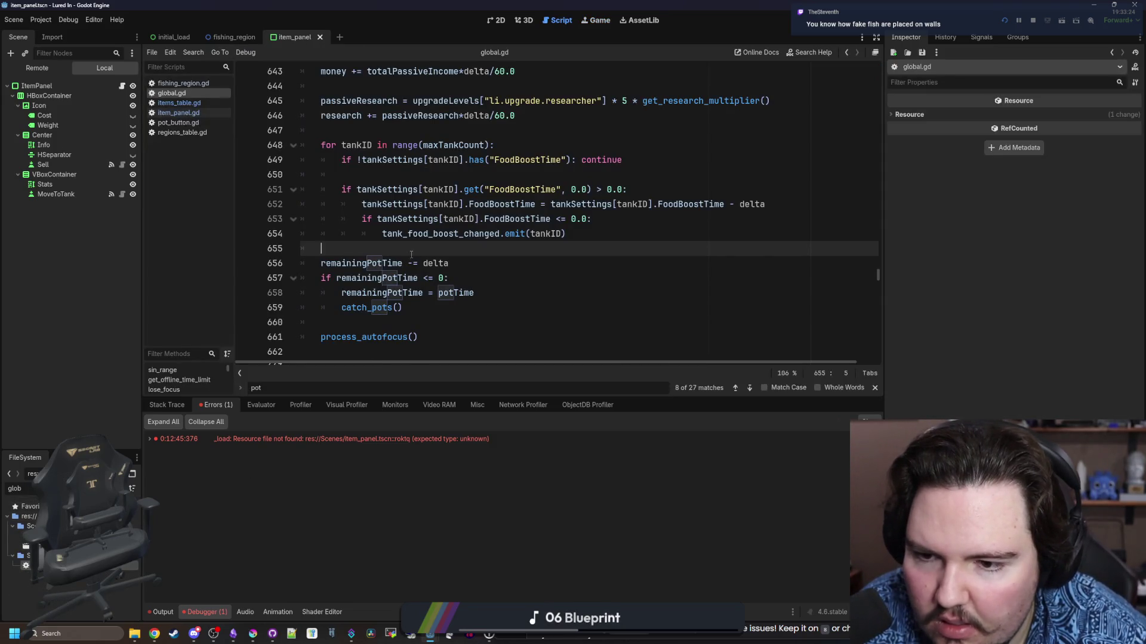
ctrl+click(372, 313)
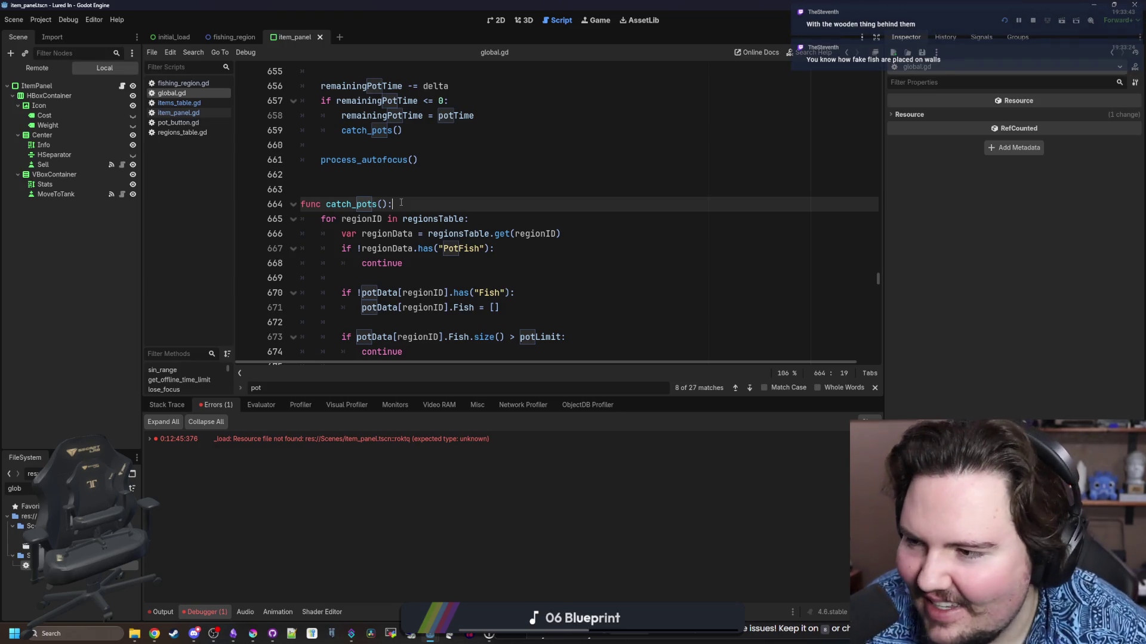
click(433, 192)
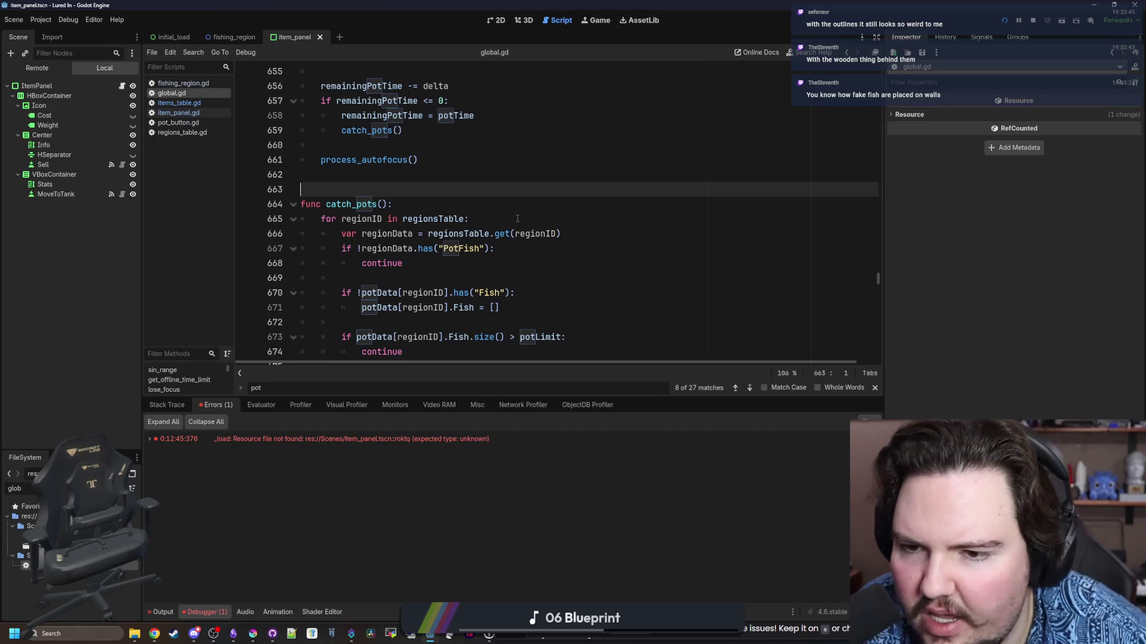
scroll(517, 218, down, 2)
click(505, 189)
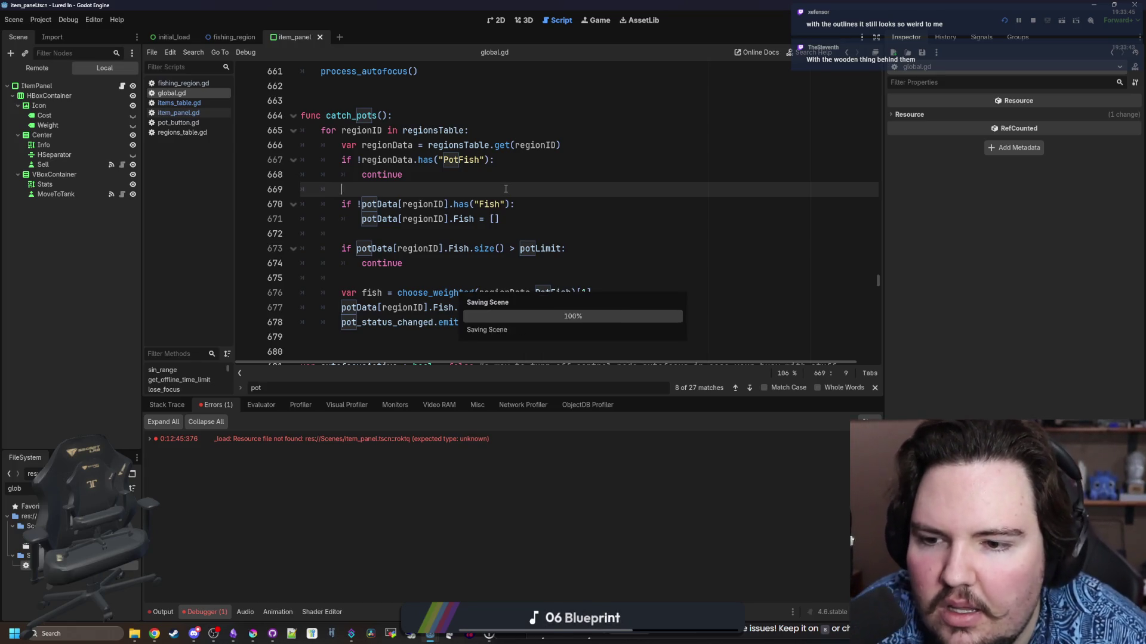
scroll(468, 225, down, 1)
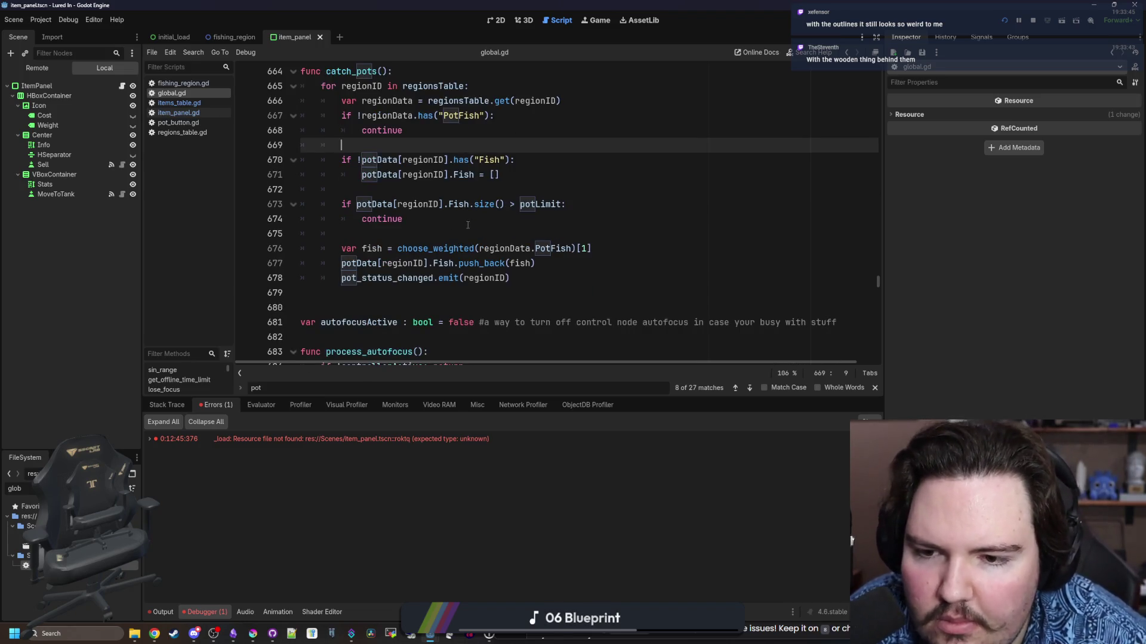
click(431, 292)
Review the pot-timer code around catch_pots, save, and place the caret after line 655
scroll(454, 289, up, 1)
scroll(477, 287, down, 1)
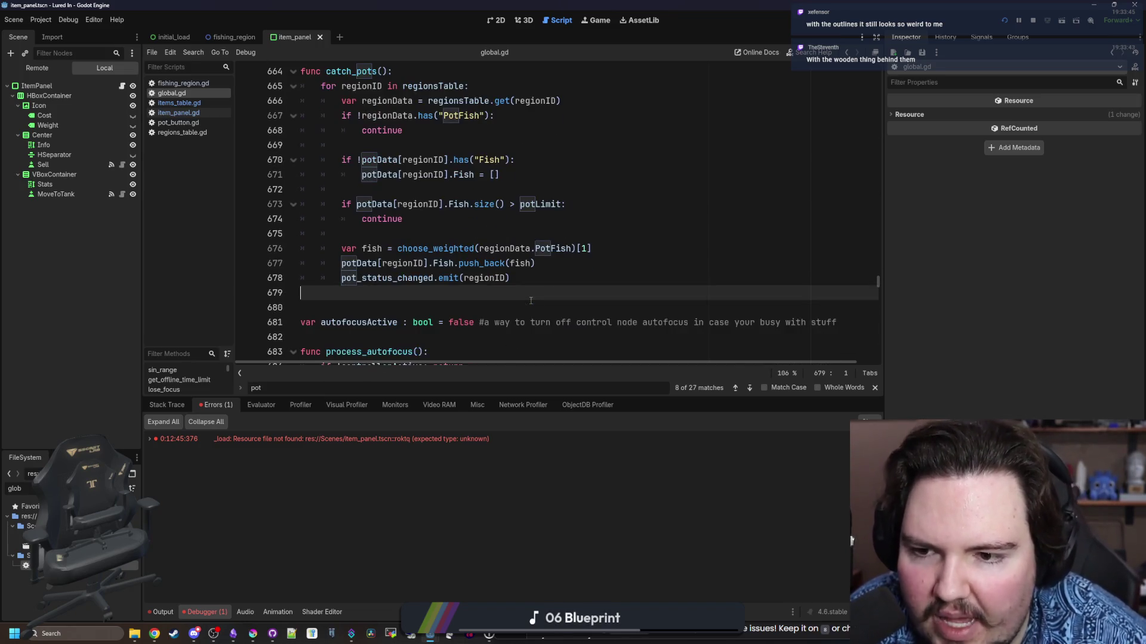
click(540, 284)
scroll(540, 284, up, 1)
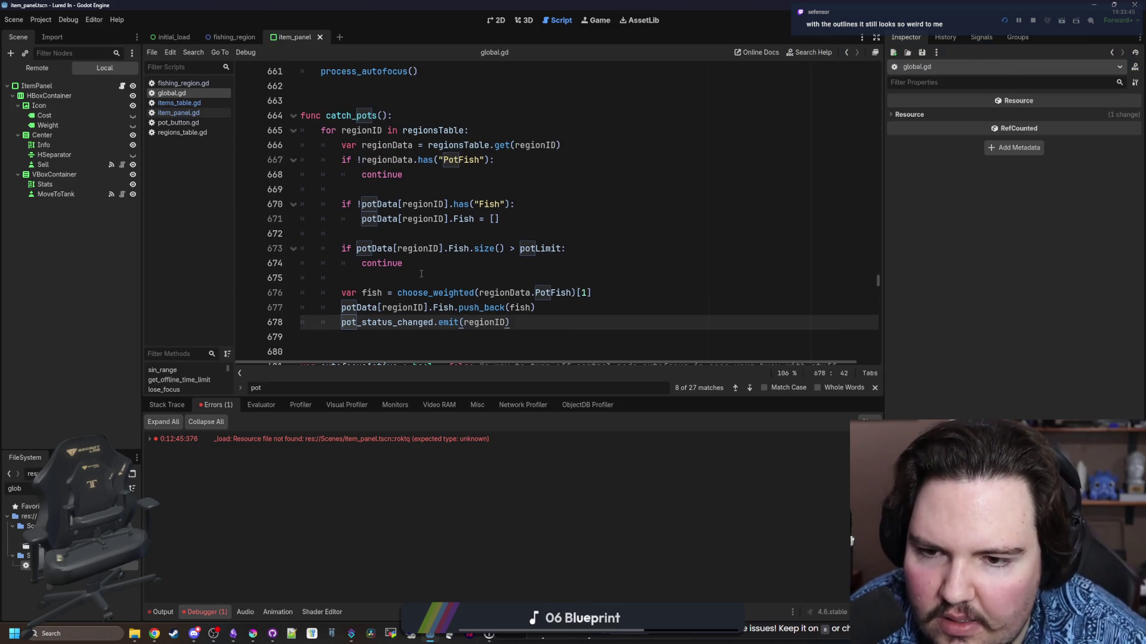
click(460, 278)
click(458, 238)
key(ctrl+s)
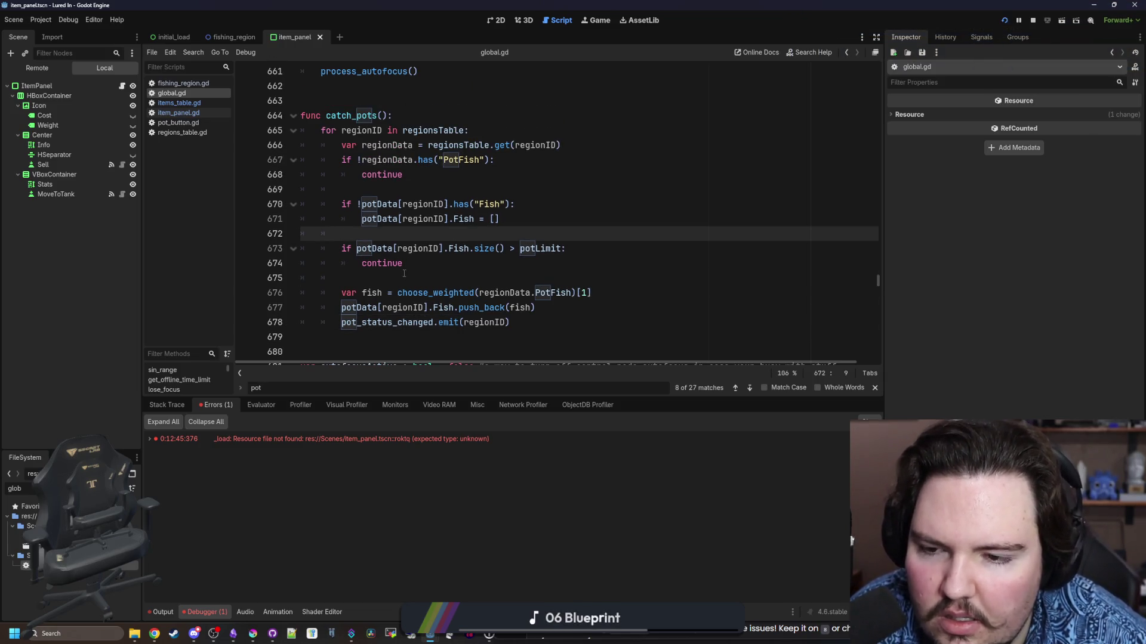
click(404, 273)
key(ctrl+s)
scroll(425, 239, up, 4)
click(485, 201)
scroll(485, 201, up, 1)
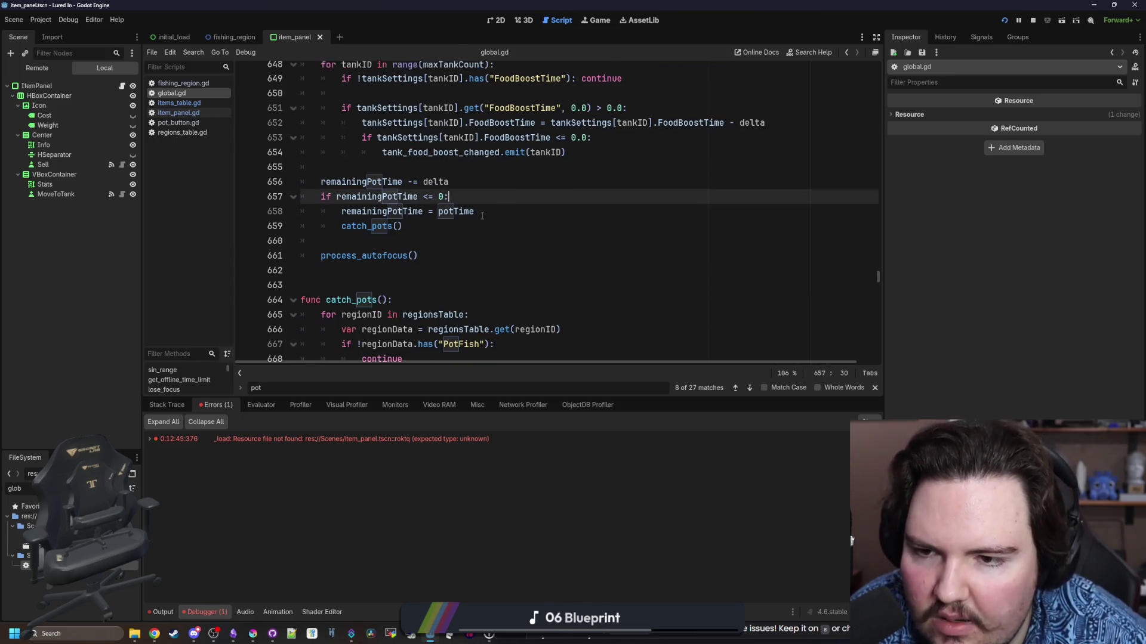
click(484, 207)
Insert a blank line above the remainingPotTime countdown in global.gd and save
key(Return)
key(Return)
text(\)
key(Up)
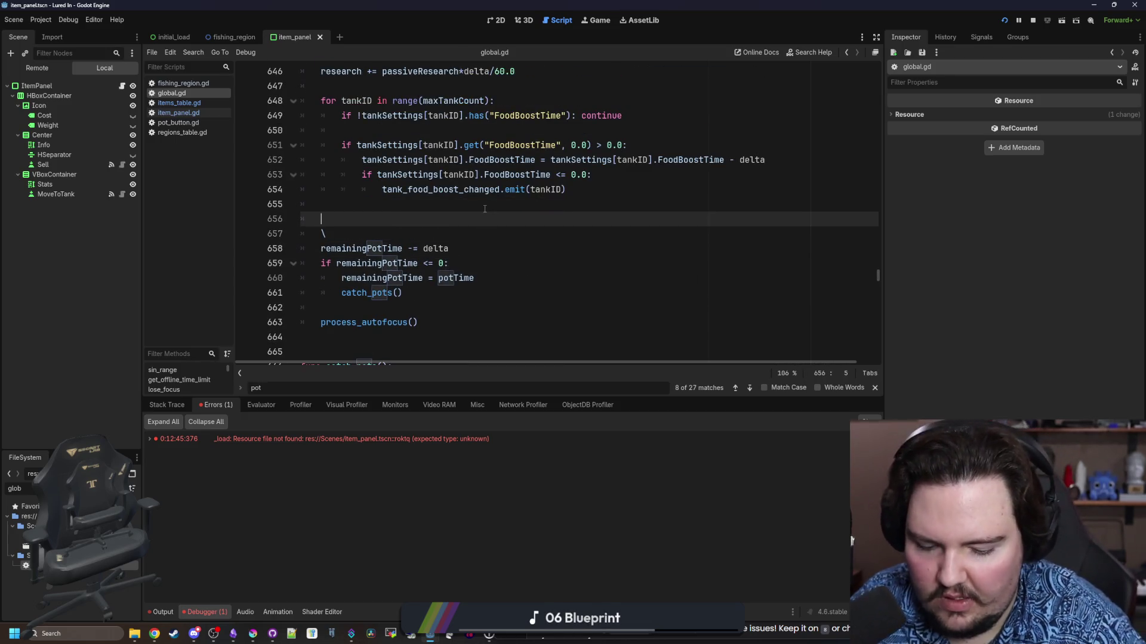
text((remainingPotTime)
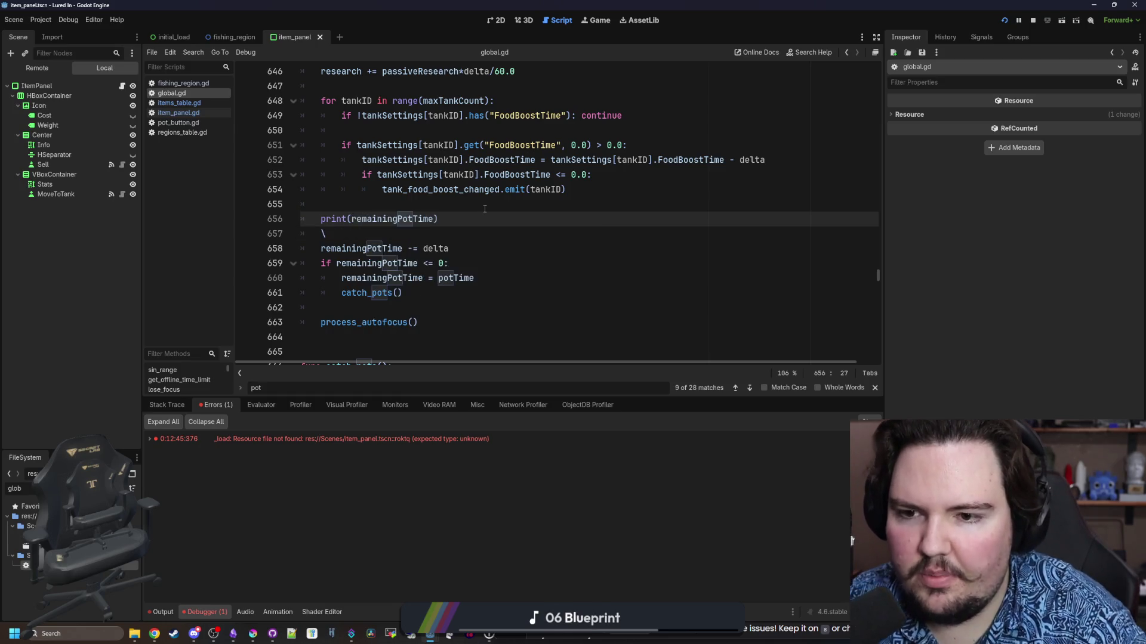
key(Down)
key(BackSpace)
click(407, 203)
key(ctrl+s)
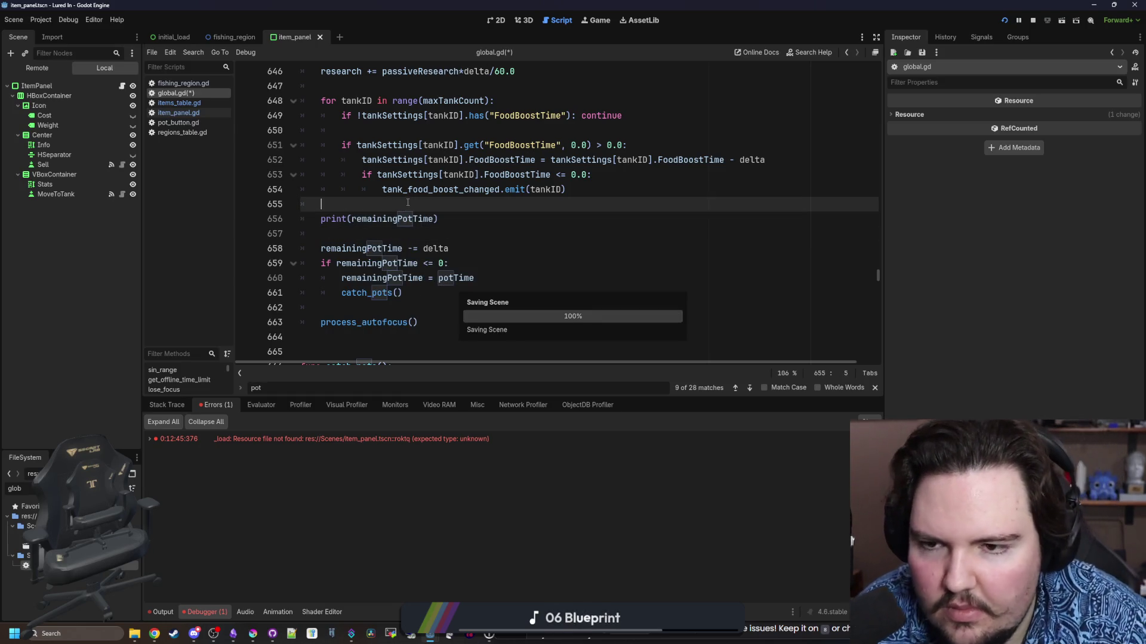
Check the running game, then open aquarium.gd through the file search 'aquar'
click(595, 18)
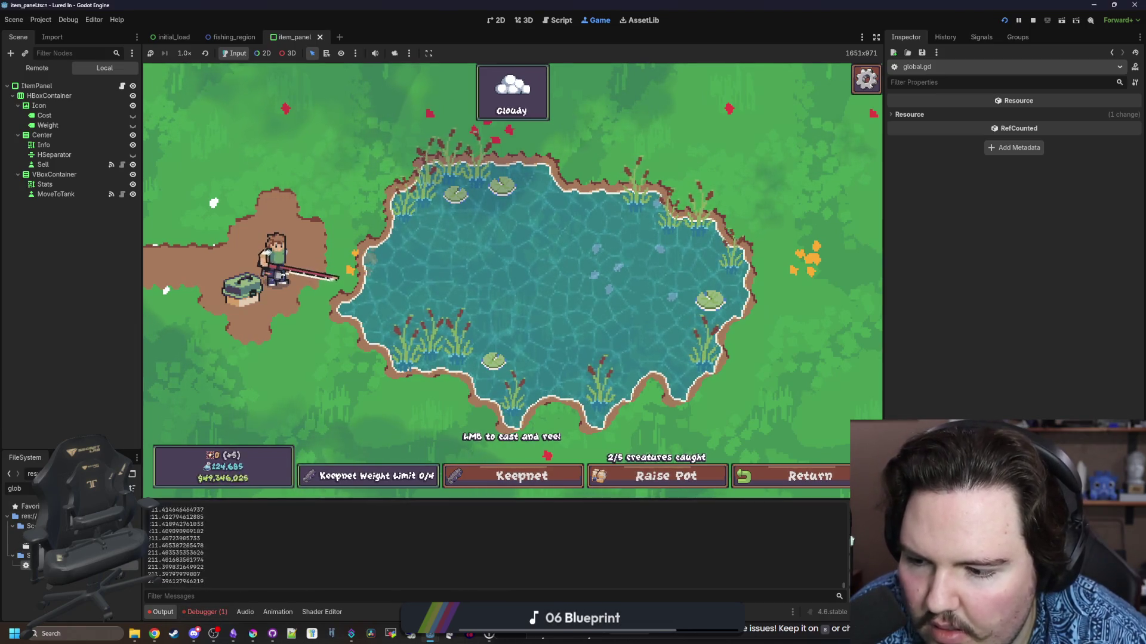
key(ctrl+F3)
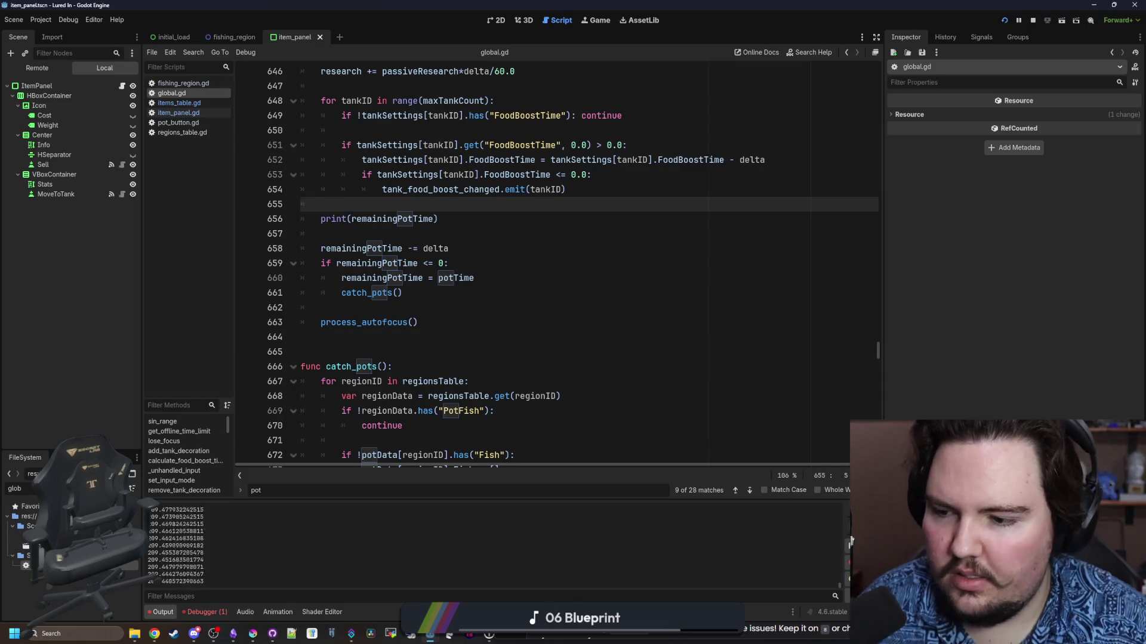
key(BackSpace)
key(BackSpace)
key(BackSpace)
text(aquar)
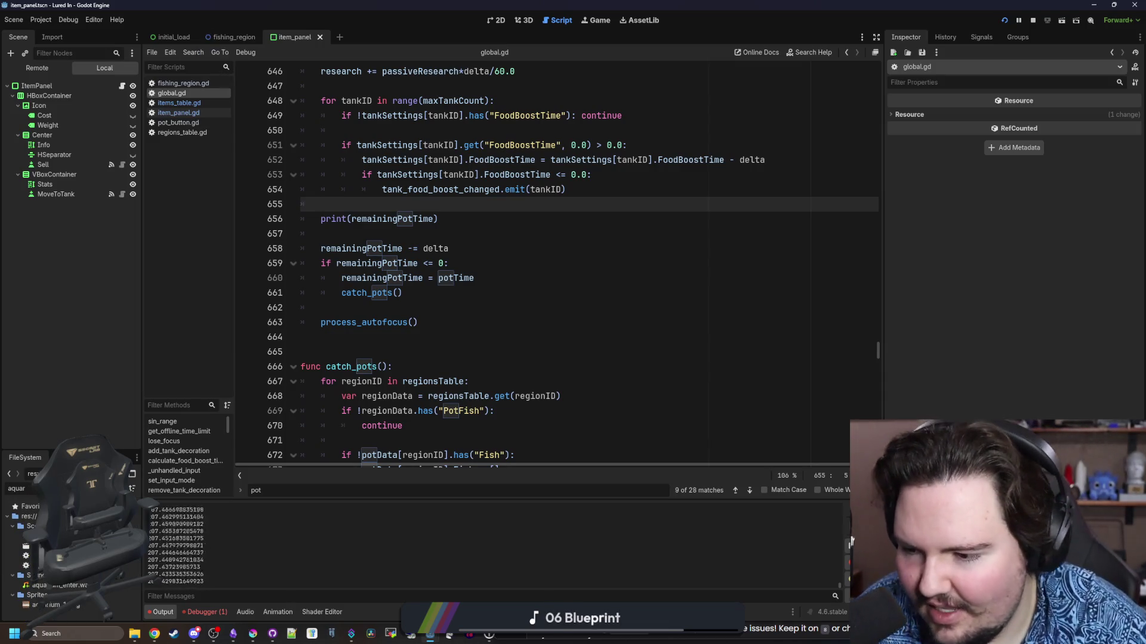
key(Return)
scroll(453, 319, down, 20)
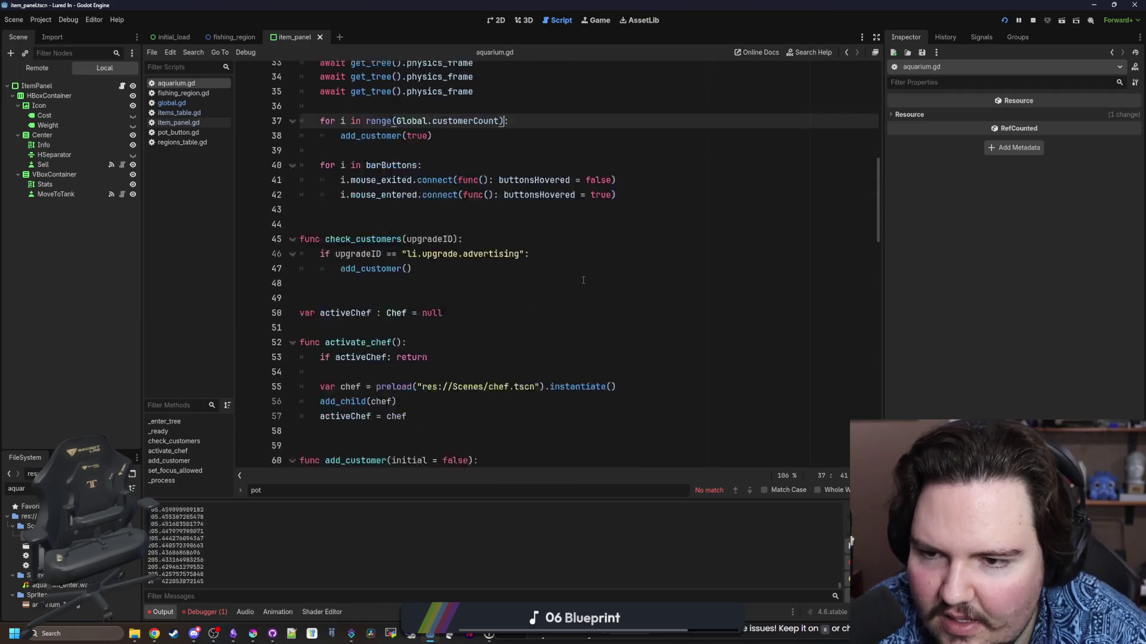
Add 'Global.remainingPotTime -= 1.0' below the add_fish loop and save aquarium.gd
click(599, 263)
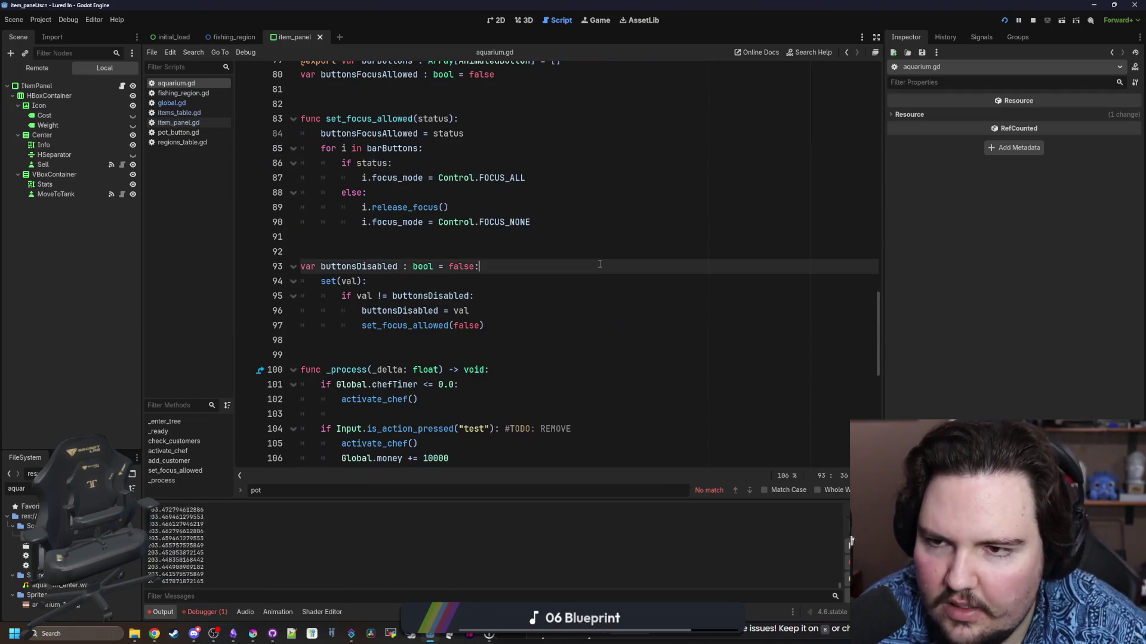
key(ctrl+f)
scroll(475, 290, down, 5)
click(480, 281)
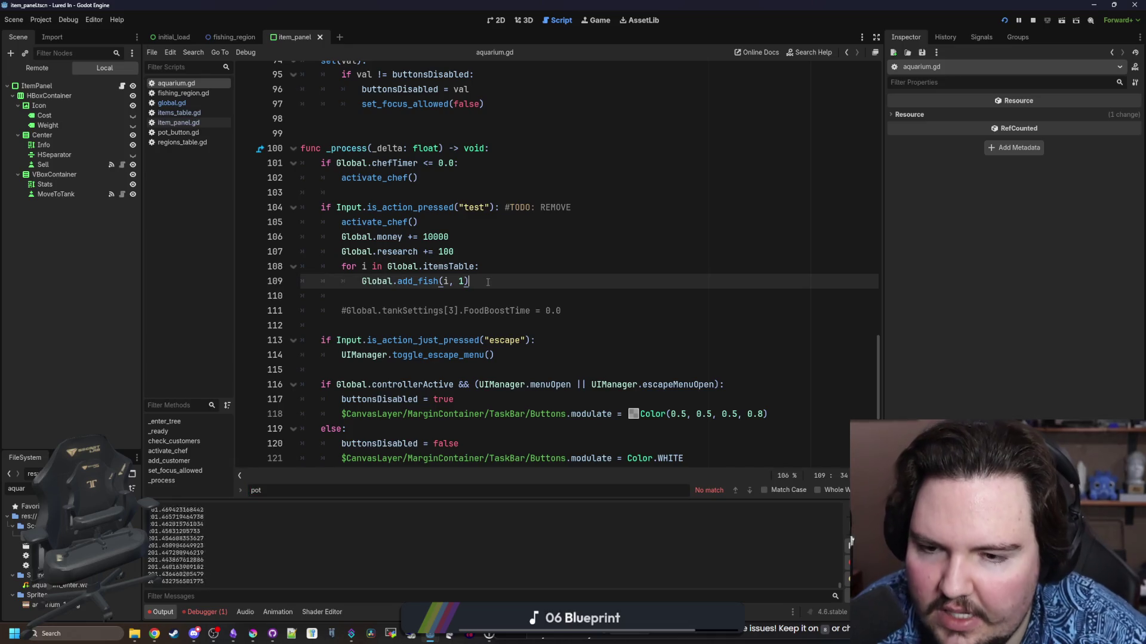
key(Return)
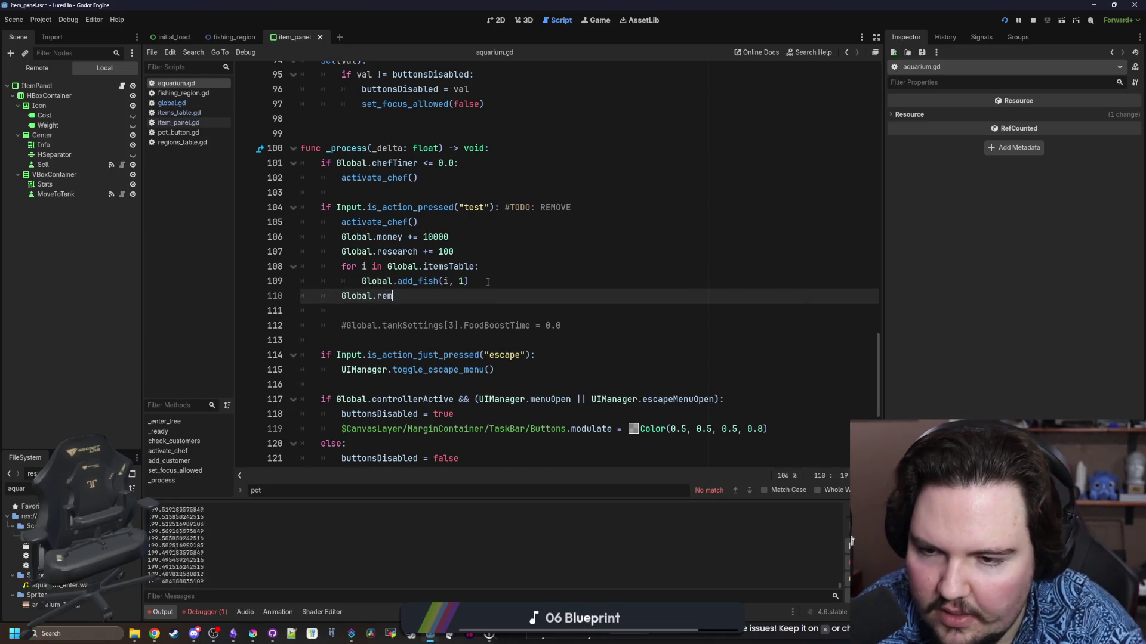
text(ain)
key(Return)
text(= )
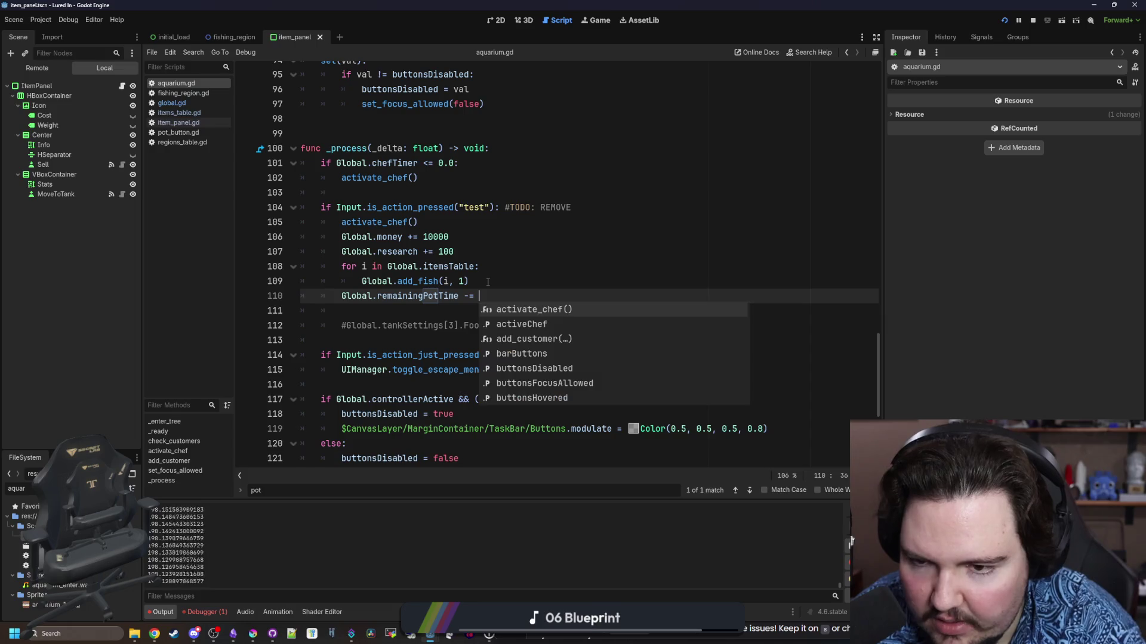
text(delta)
click(488, 281)
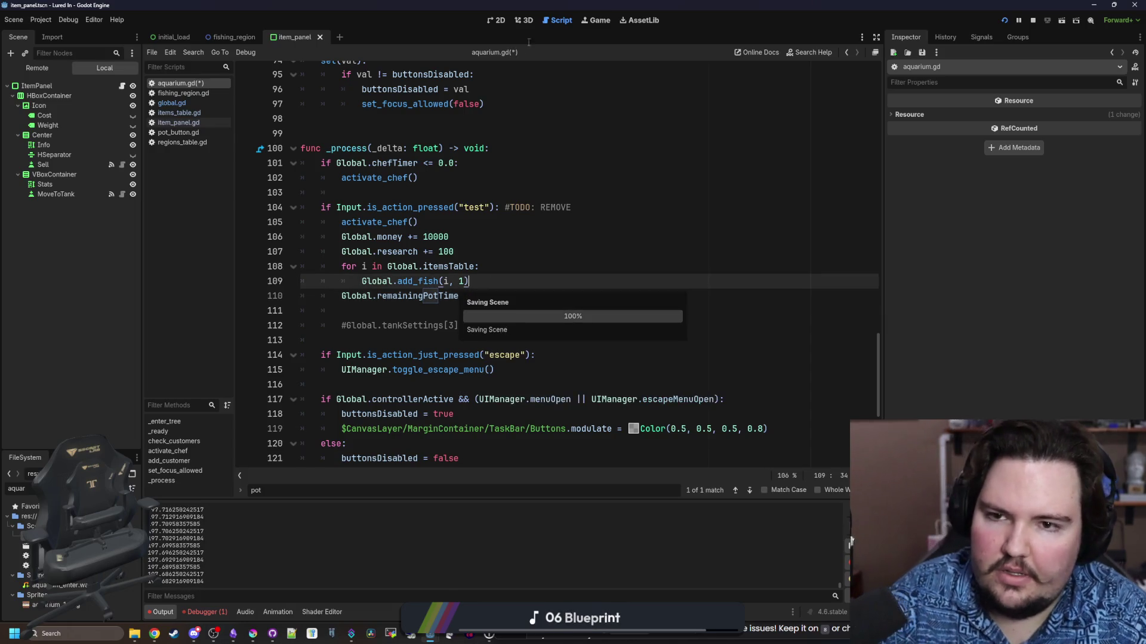
shift+click(533, 300)
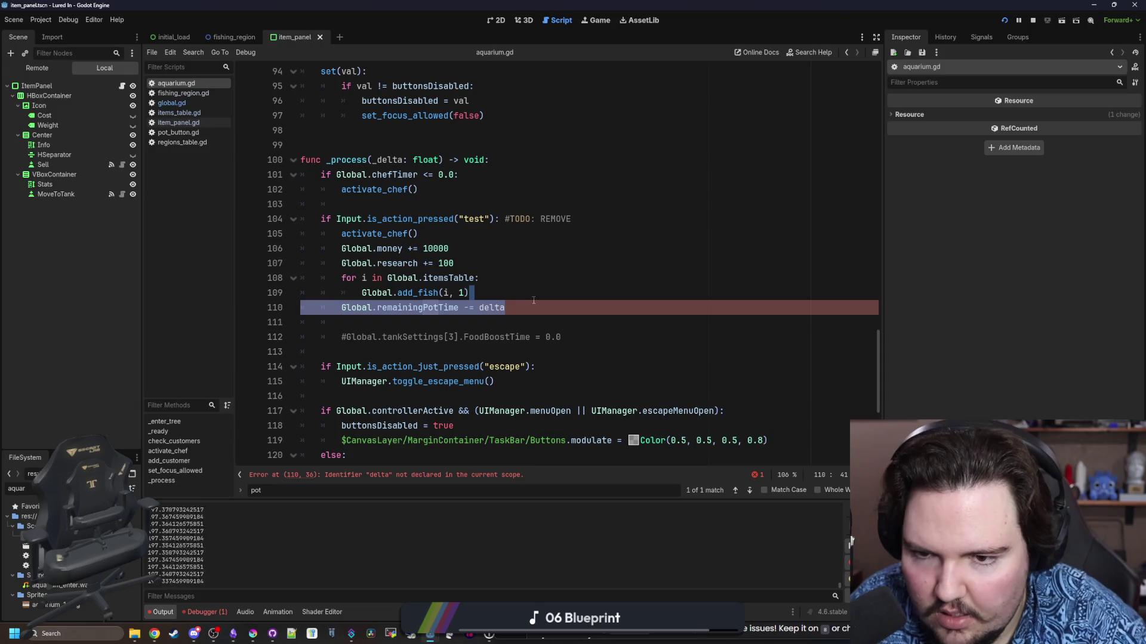
click(512, 308)
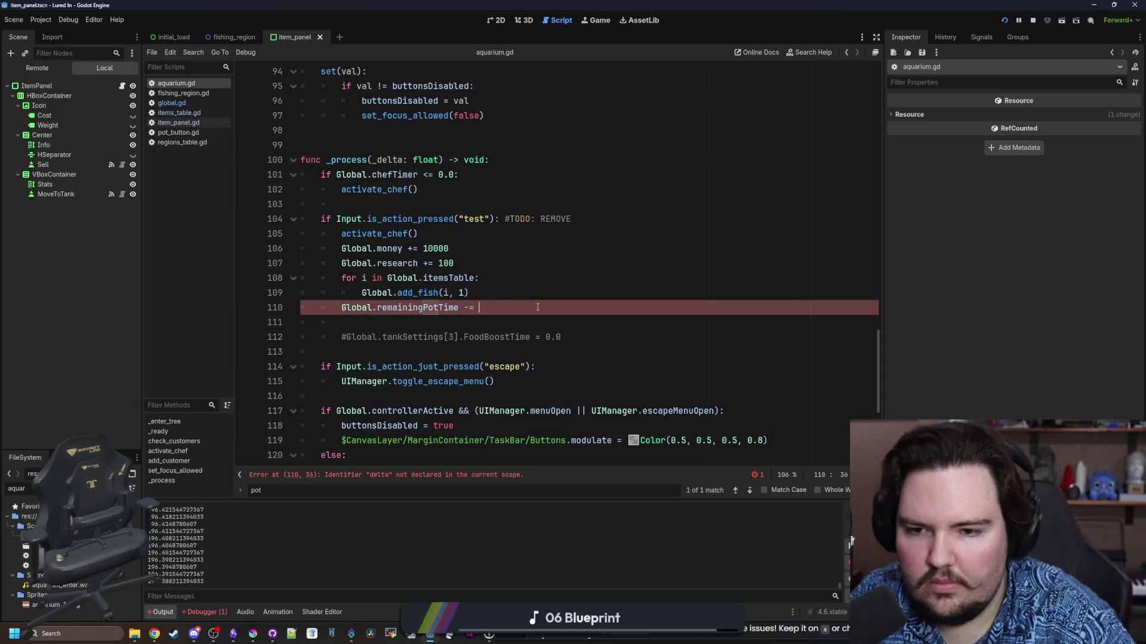
text(1.0)
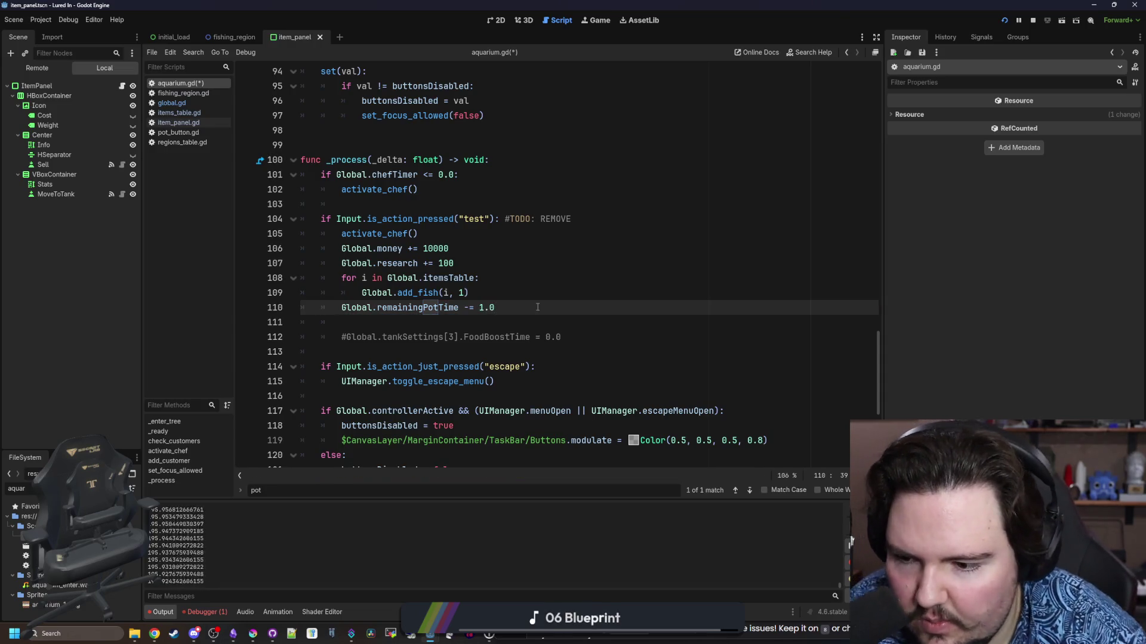
key(ctrl+s)
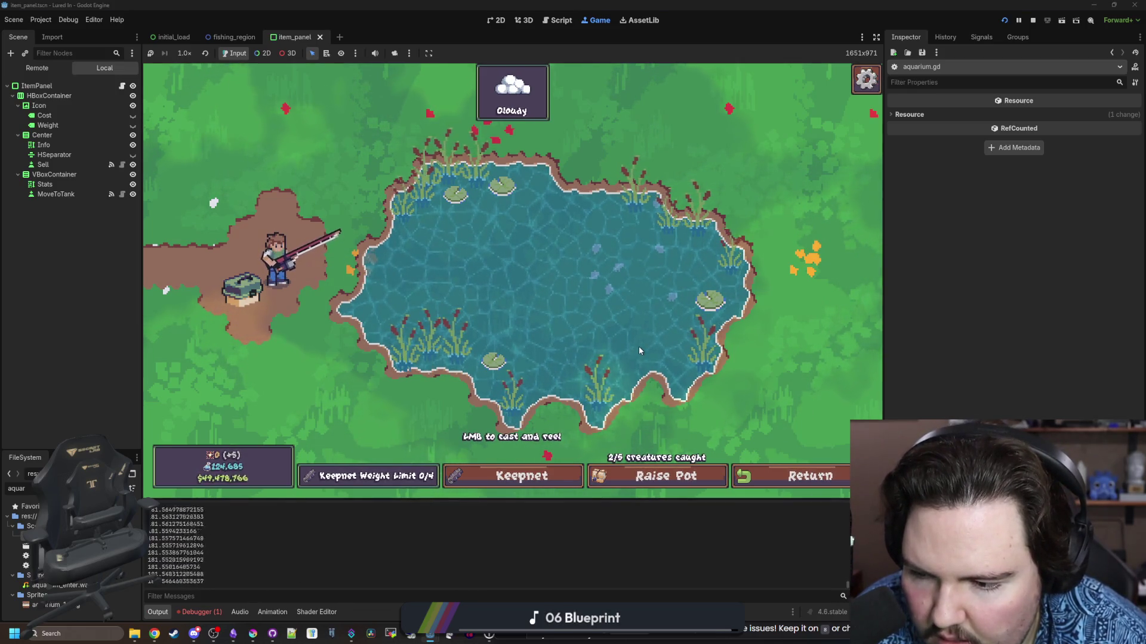
Cast the line, return to the restaurant, and travel to the sunny pond
click(656, 351)
click(797, 475)
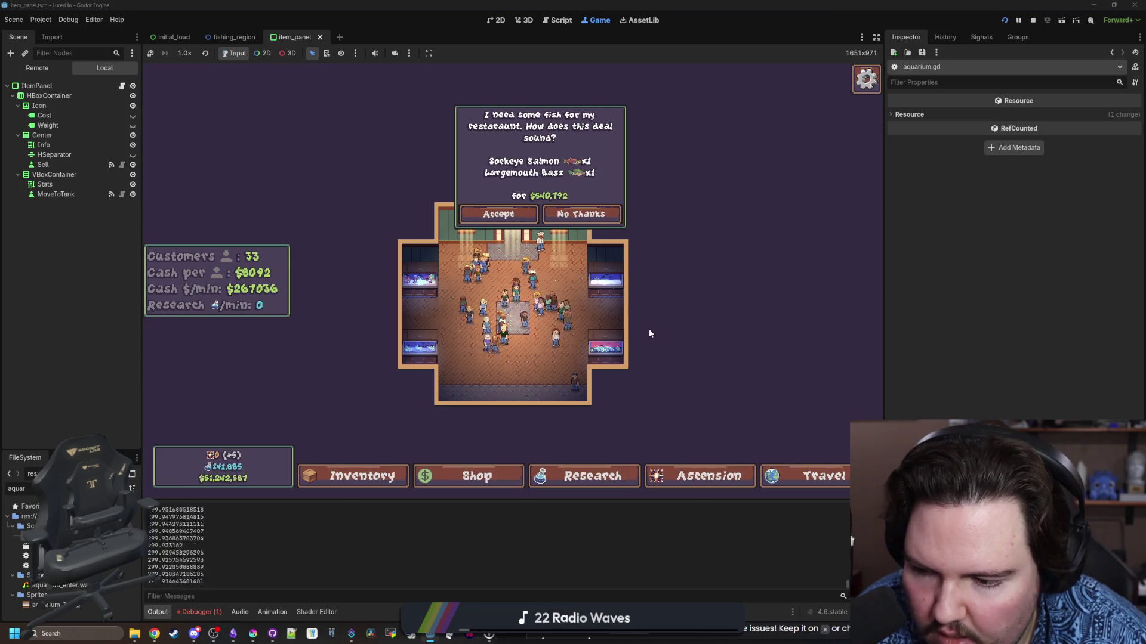
click(792, 483)
click(673, 214)
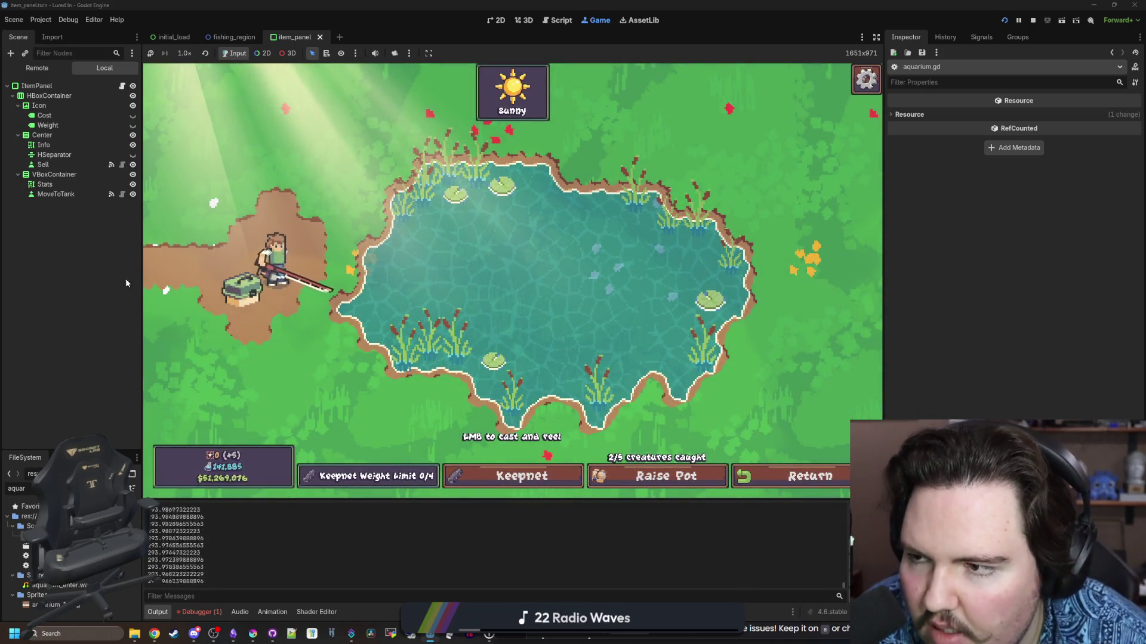
Filter FileSystem for 'glob', open global.gd, and jump to catch_pots
key(ctrl+a)
text(glob)
double_click(36, 566)
ctrl+click(367, 295)
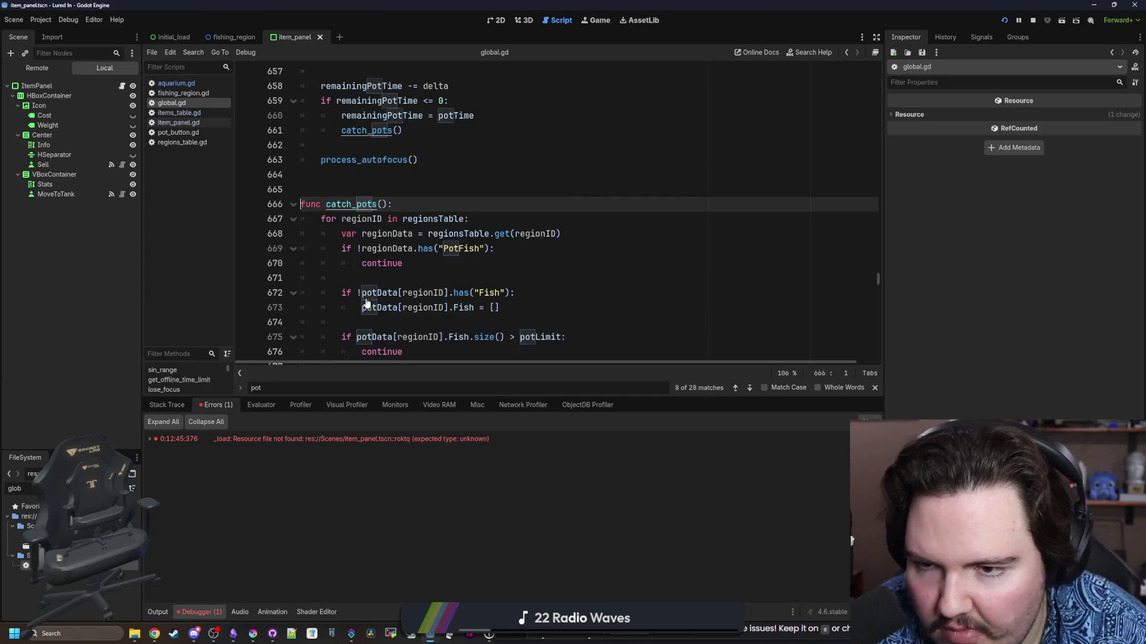
Add print("haaaaaa") as the first line of catch_pots and save global.gd
key(Return)
text(print("haa)
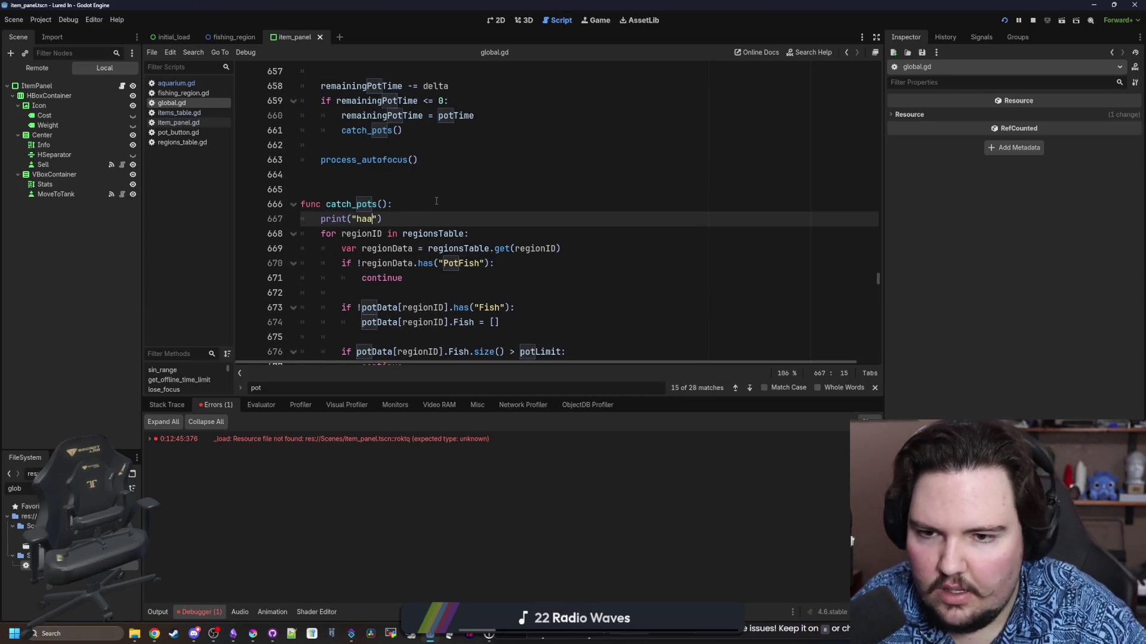
text(aaaa)
click(436, 200)
key(ctrl+s)
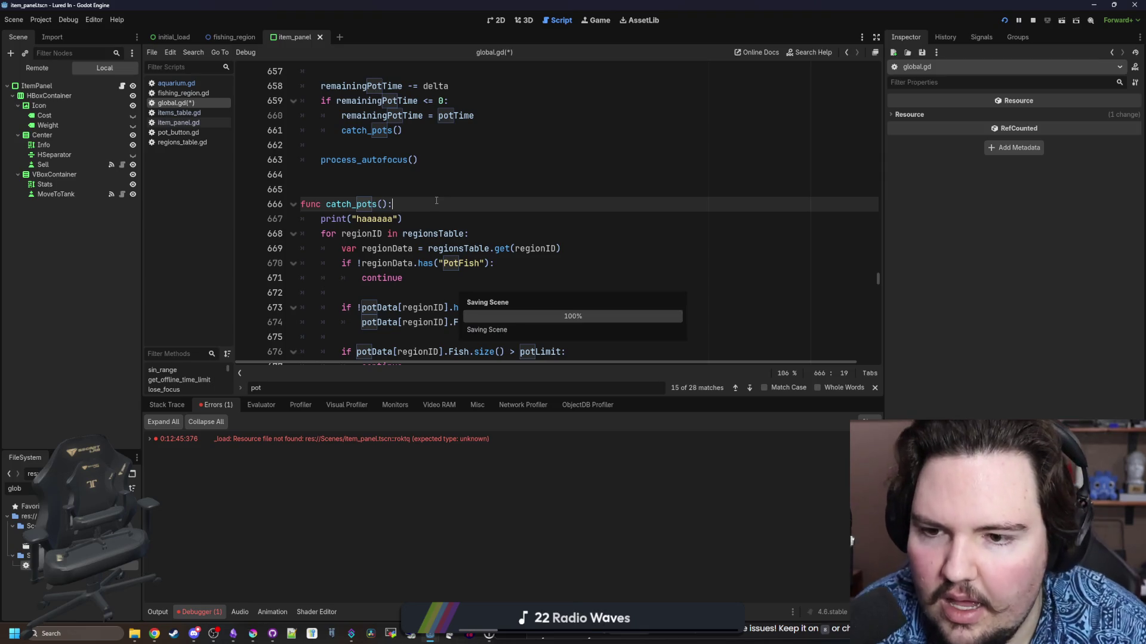
scroll(436, 201, down, 3)
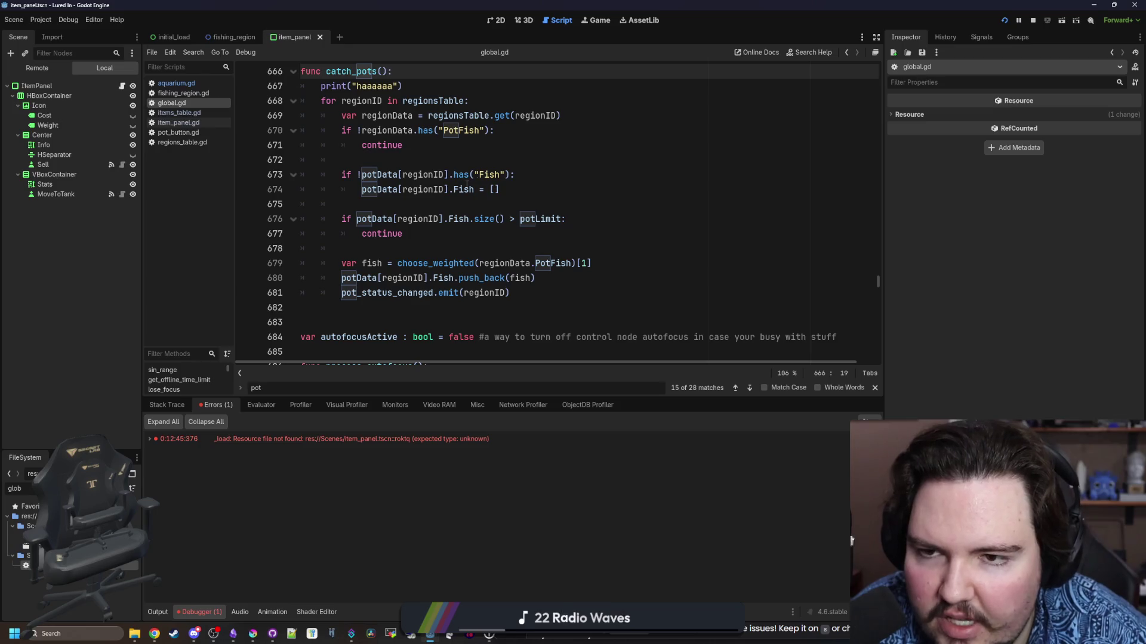
scroll(503, 104, up, 1)
In the running game, return to the restaurant and filter Output messages by 'ha'
click(600, 20)
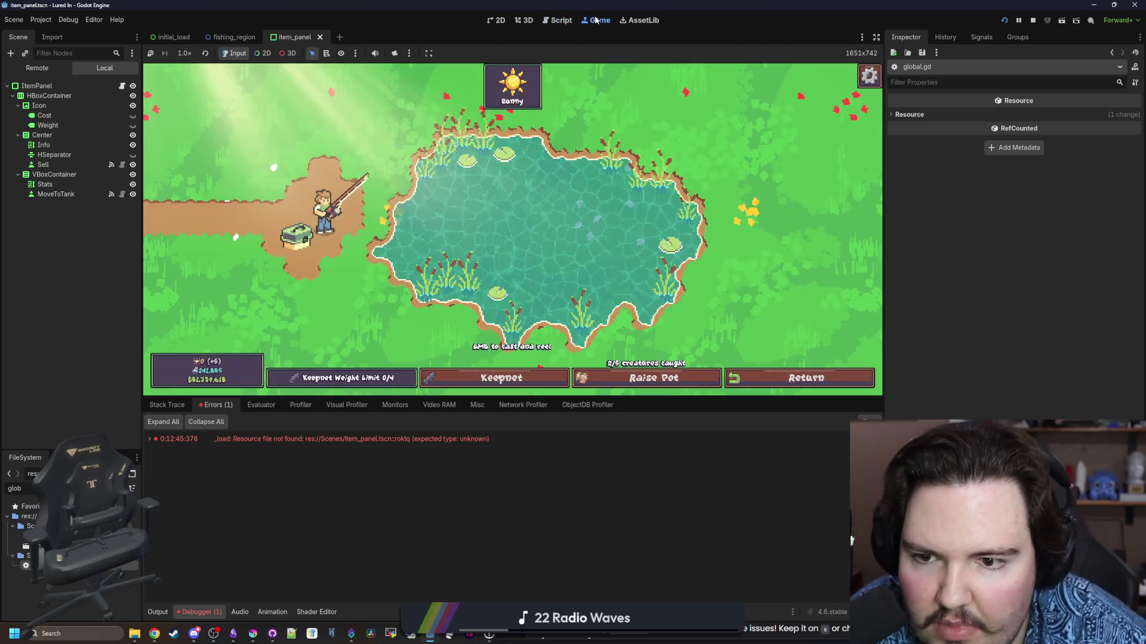
click(802, 378)
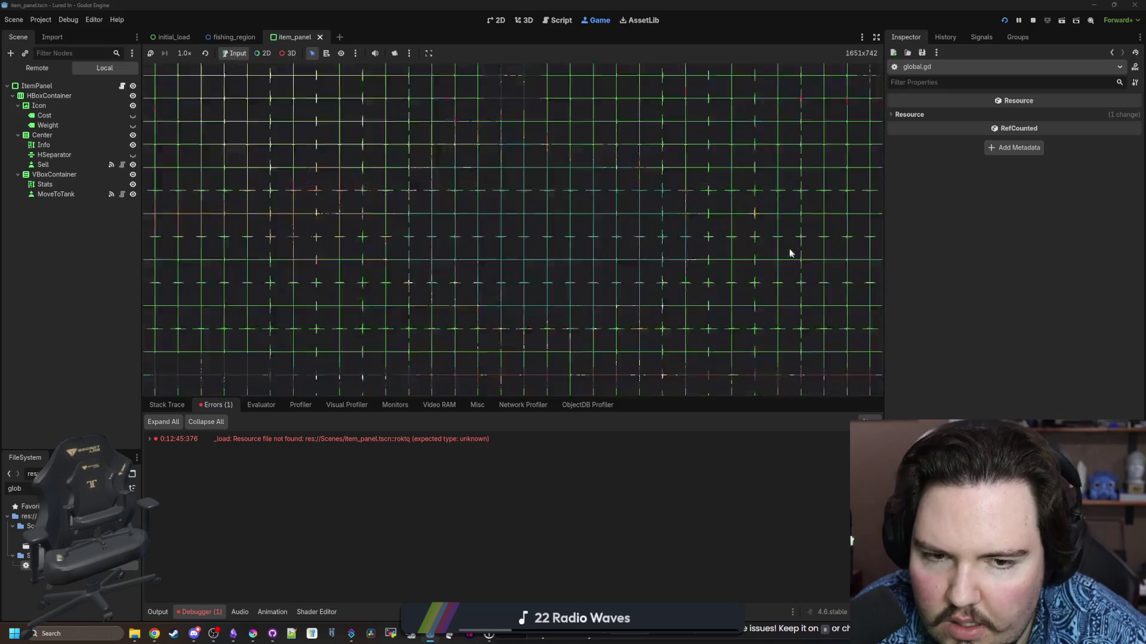
click(157, 612)
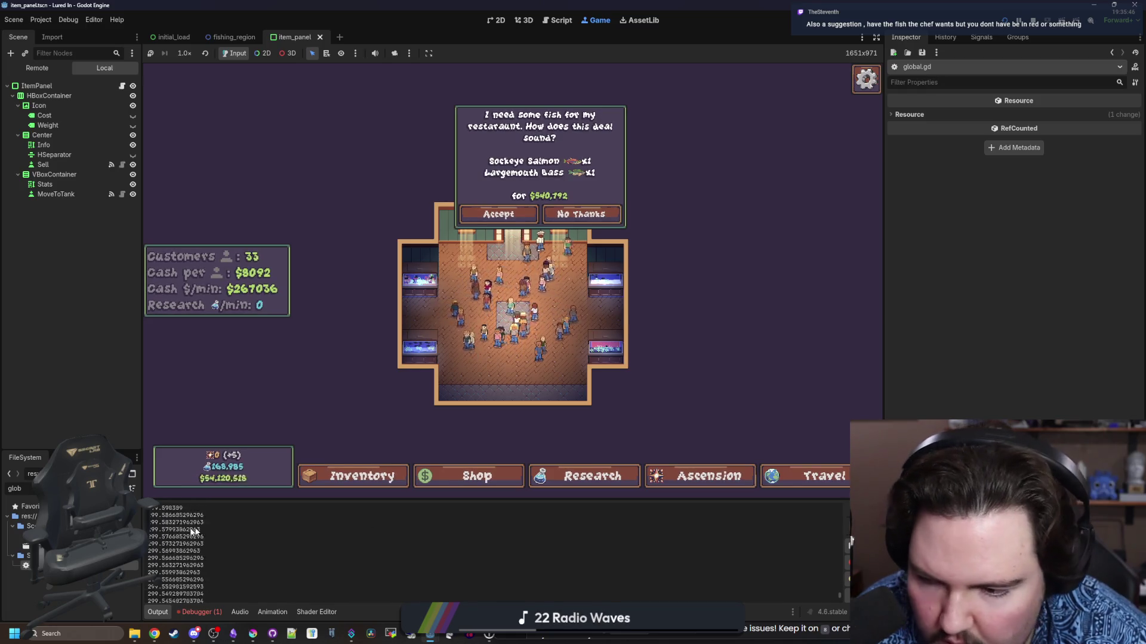
key(ctrl+f)
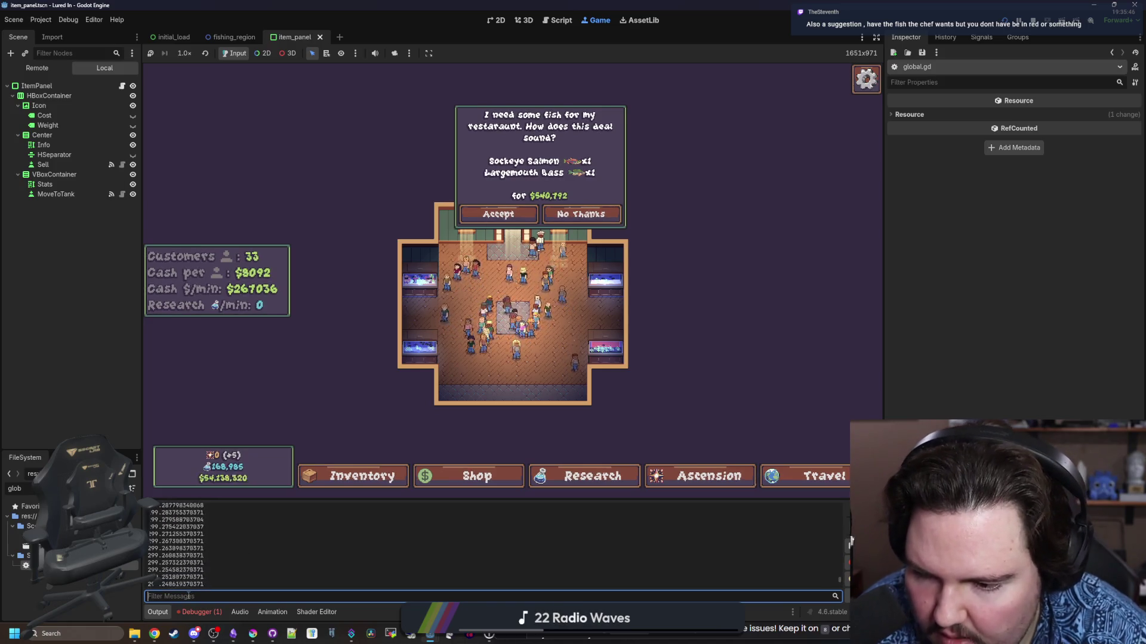
text(ha)
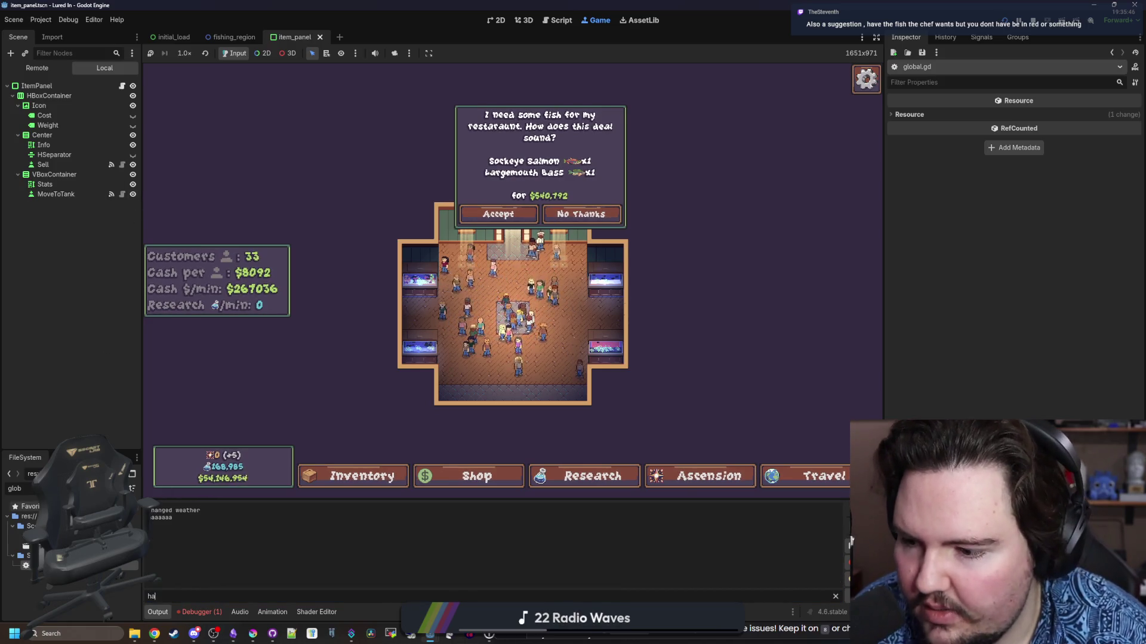
Revisit the catch_pots header in global.gd, then go back to the running game
key(ctrl+F3)
click(478, 88)
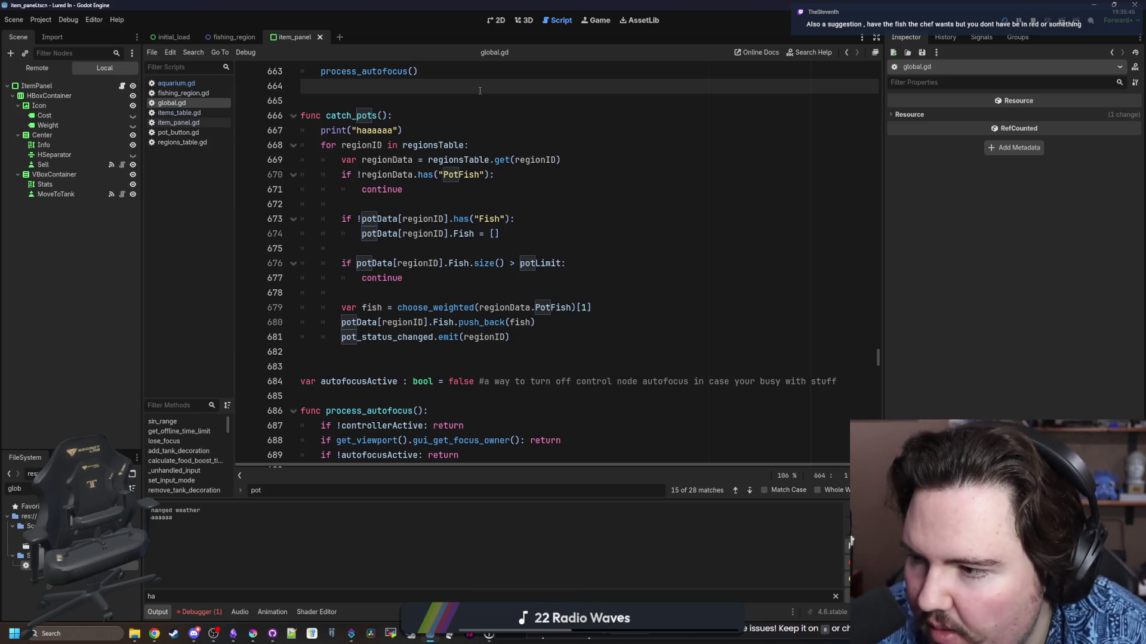
click(461, 115)
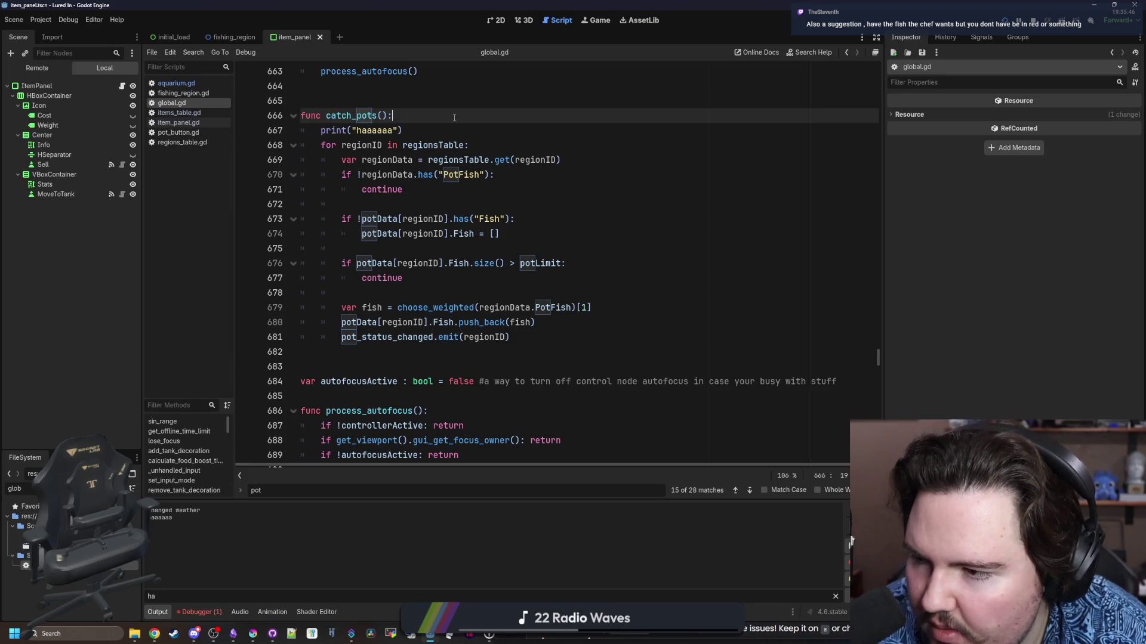
click(594, 18)
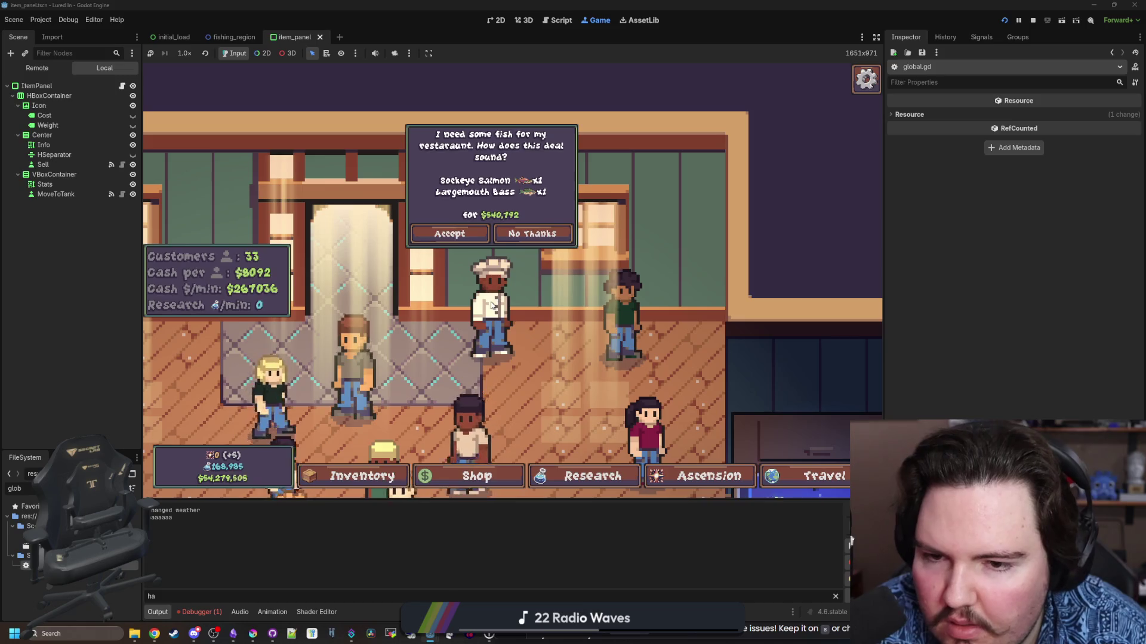
scroll(492, 305, down, 2)
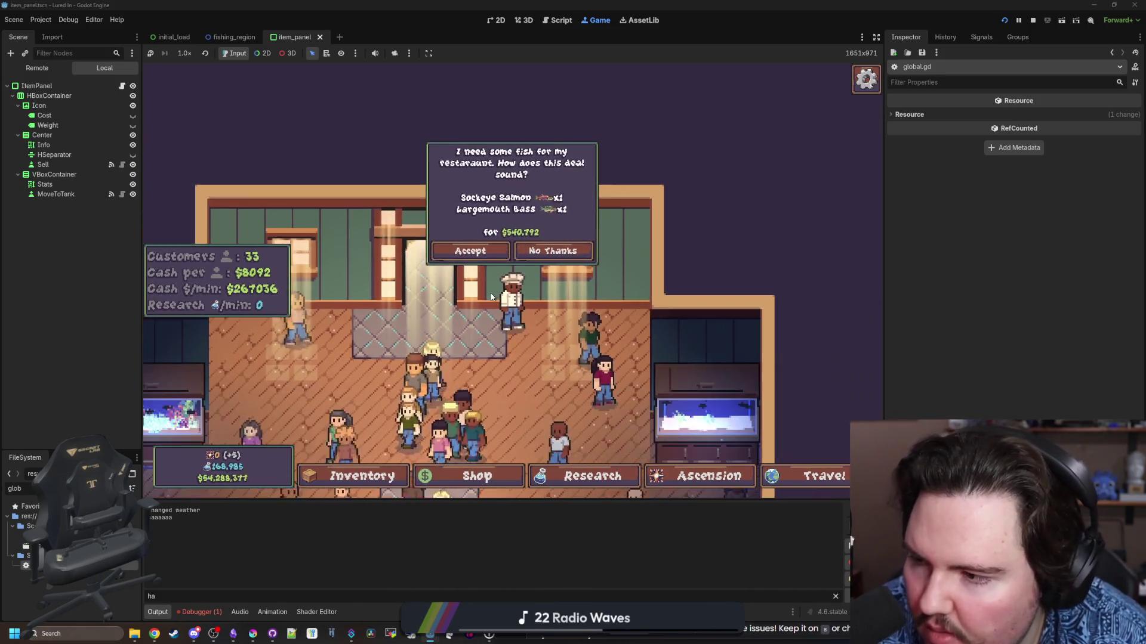
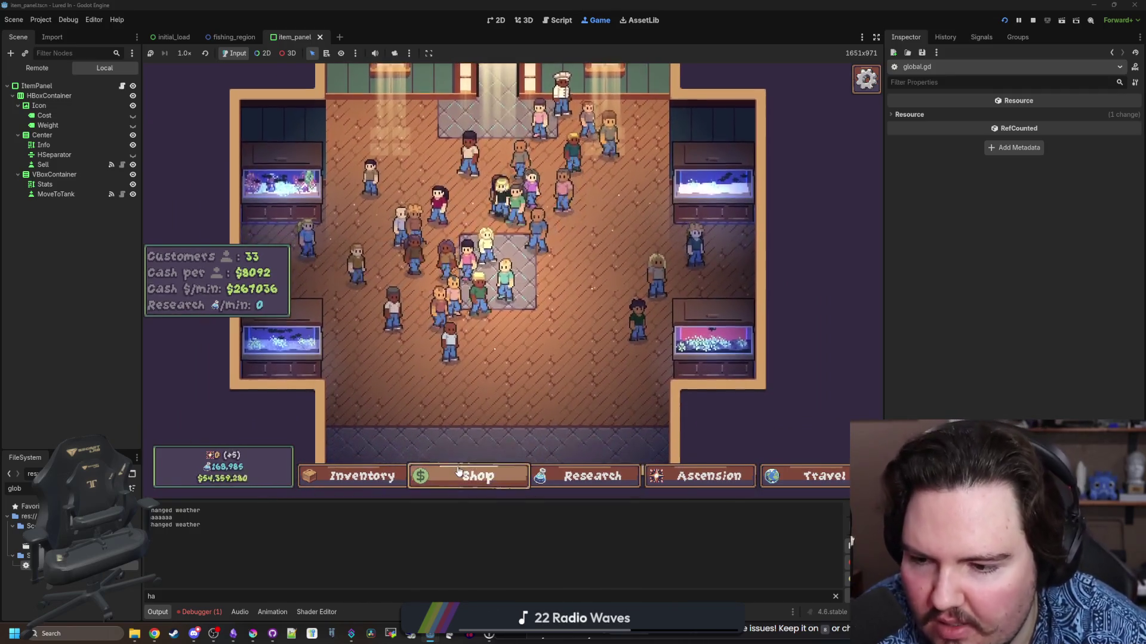
Go through the game's Shop, Ascension and Travel menus, then bring the Obsidian Lured In note forward
click(458, 474)
click(458, 475)
click(705, 485)
click(779, 476)
click(776, 475)
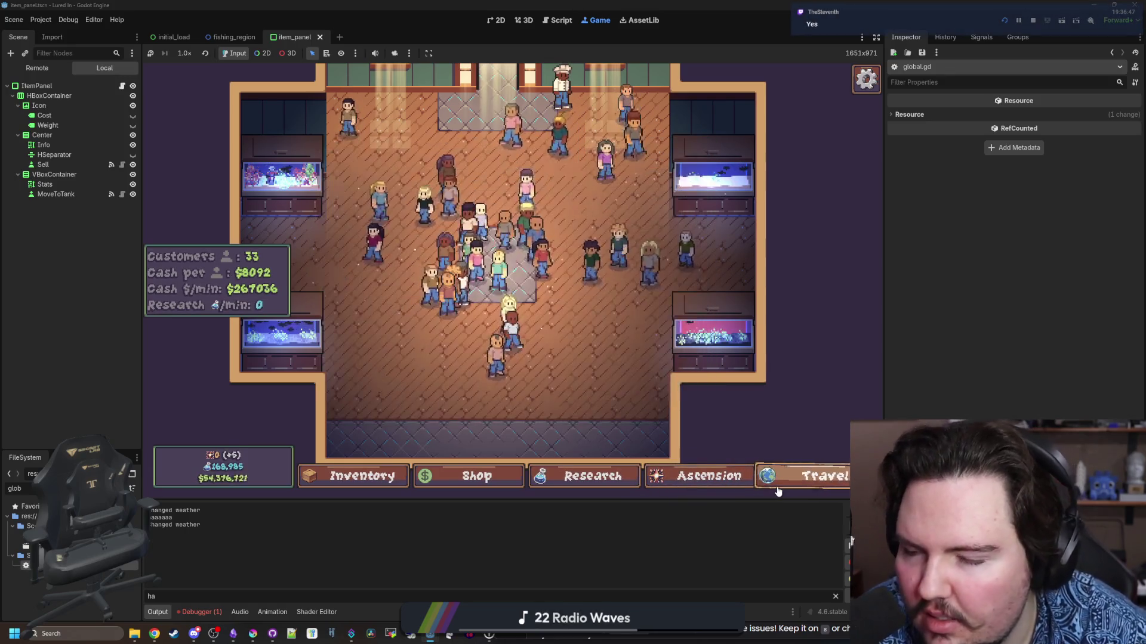
click(776, 474)
click(233, 634)
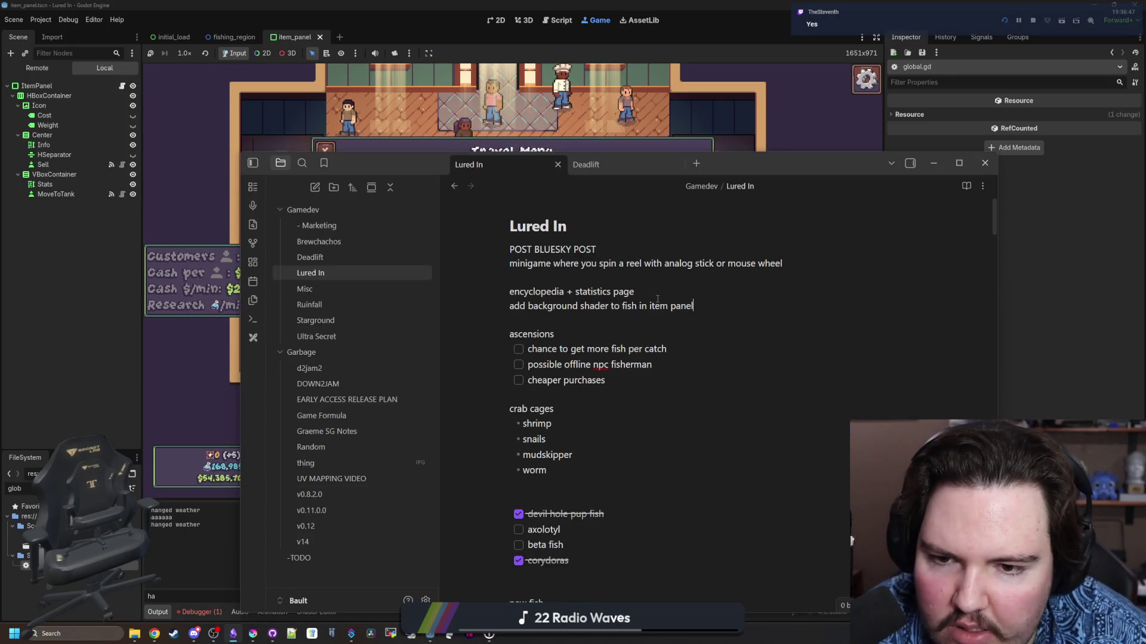
Add the idea 'tint fish you don't have' below the shader note, then return to the game
click(731, 308)
key(Return)
key(Return)
text(tin)
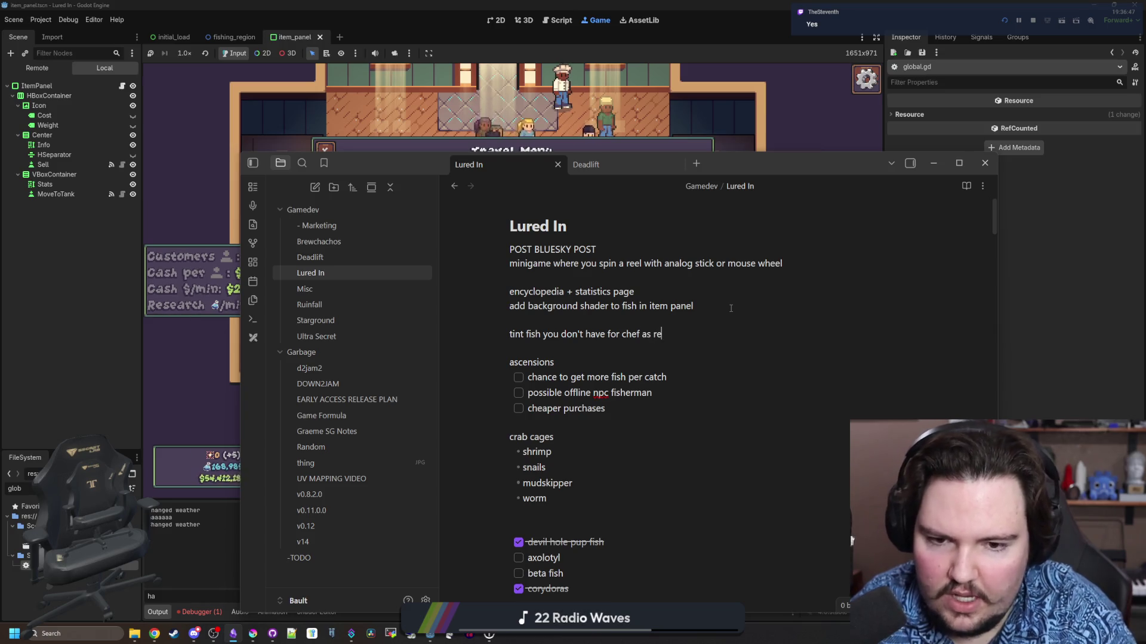
click(759, 144)
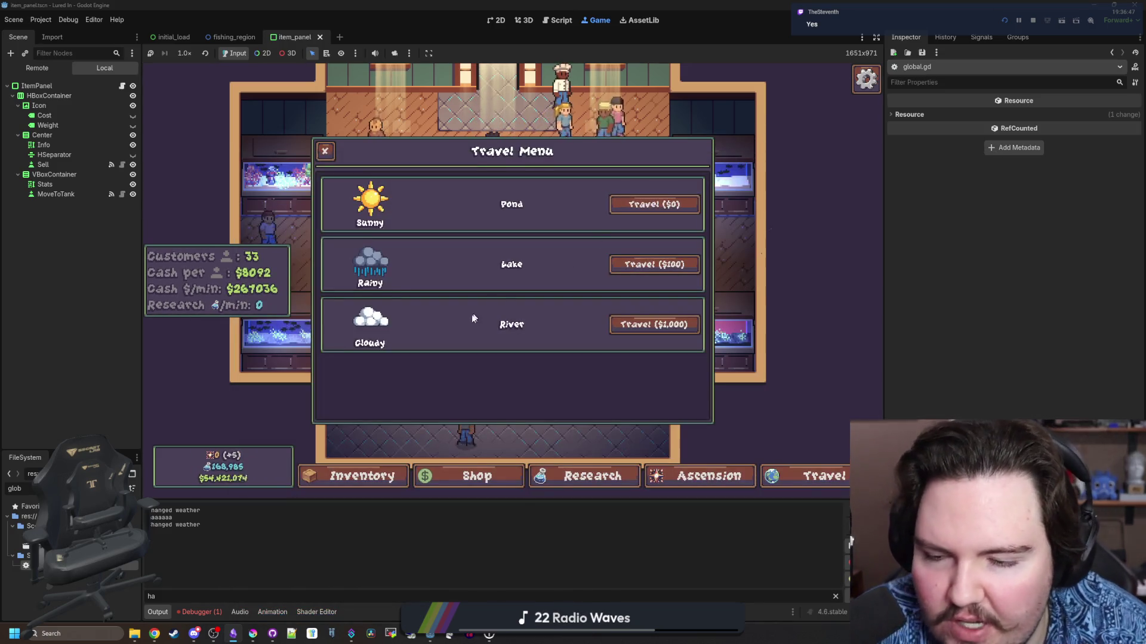
Check the chef's fish deal in the game and glance at the Debugger errors and Output log
key(Escape)
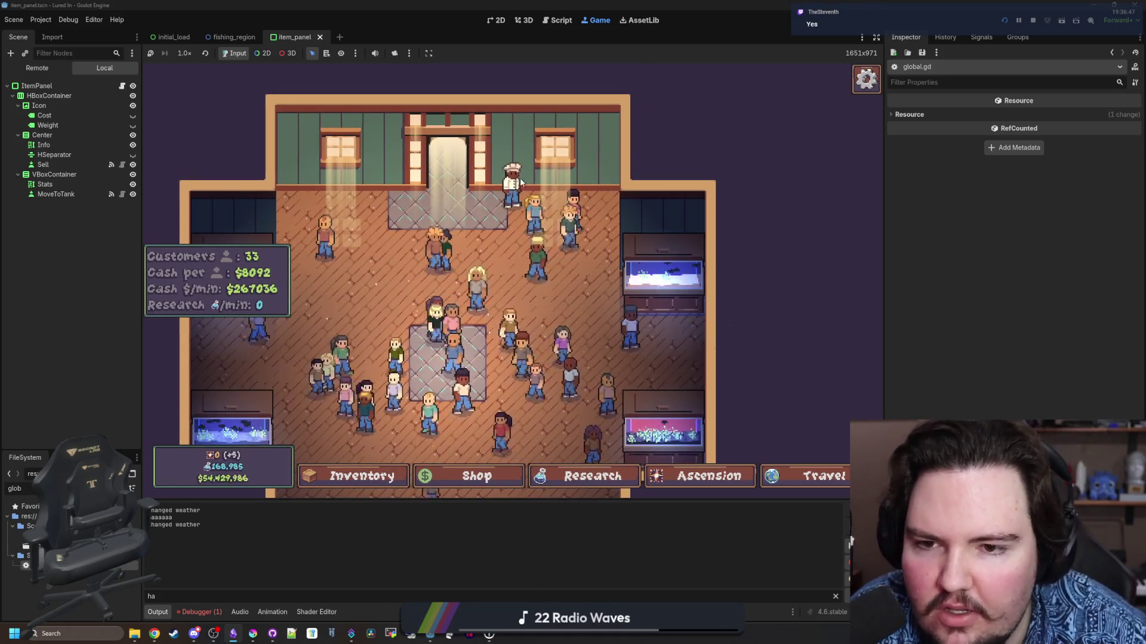
click(510, 189)
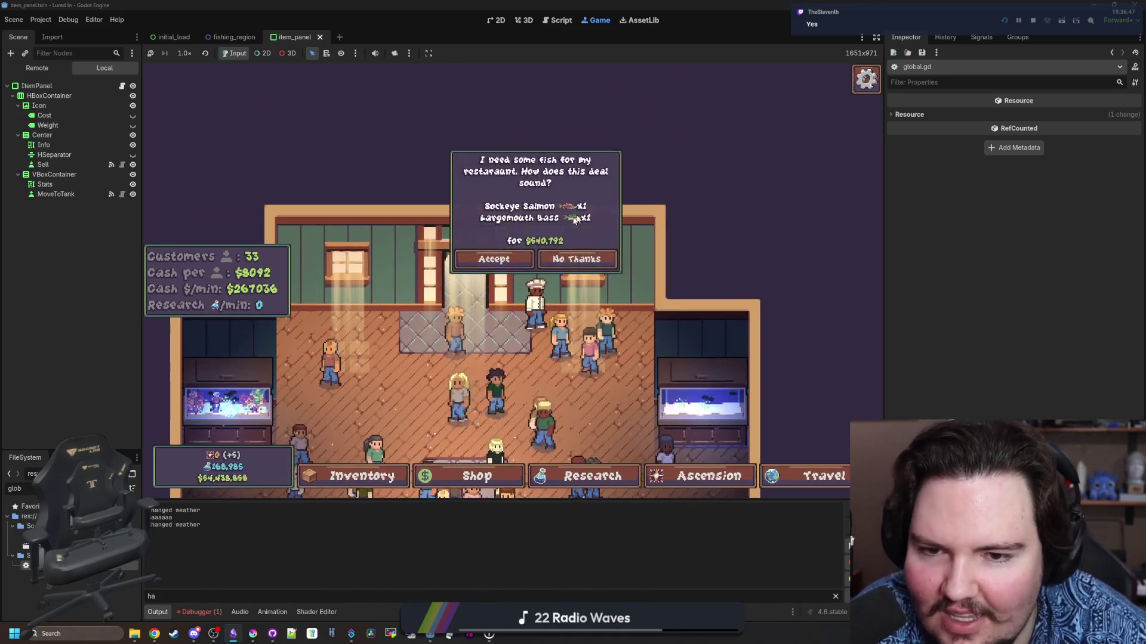
key(Escape)
key(Escape)
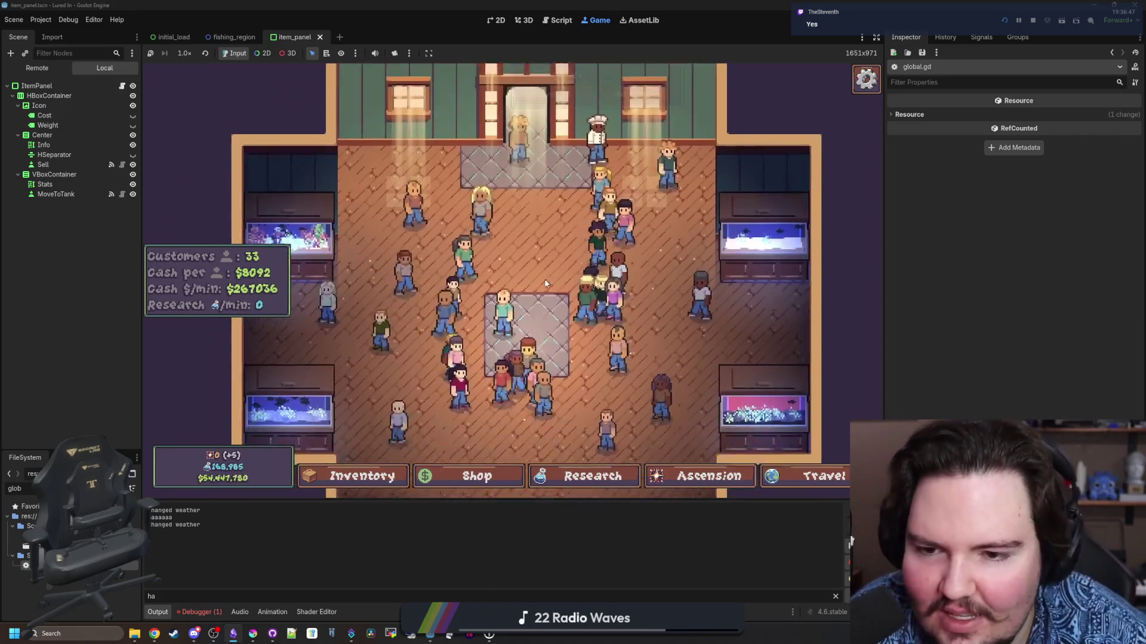
click(198, 612)
click(158, 612)
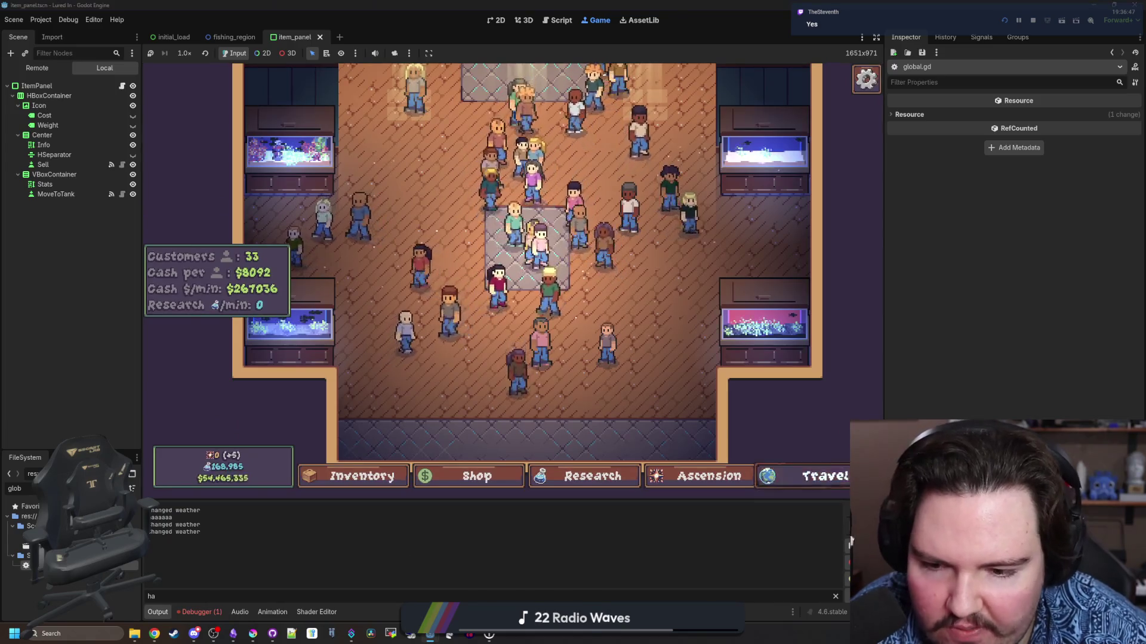
Travel to another fishing region, then put the caret on line 678 in catch_pots
click(822, 473)
click(679, 215)
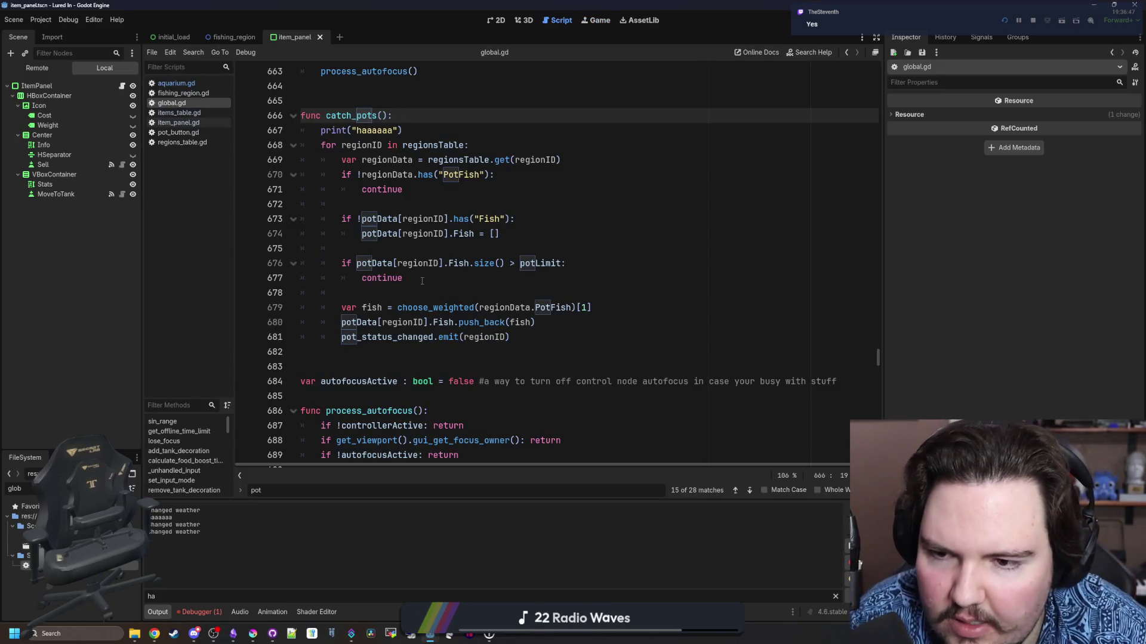
click(423, 290)
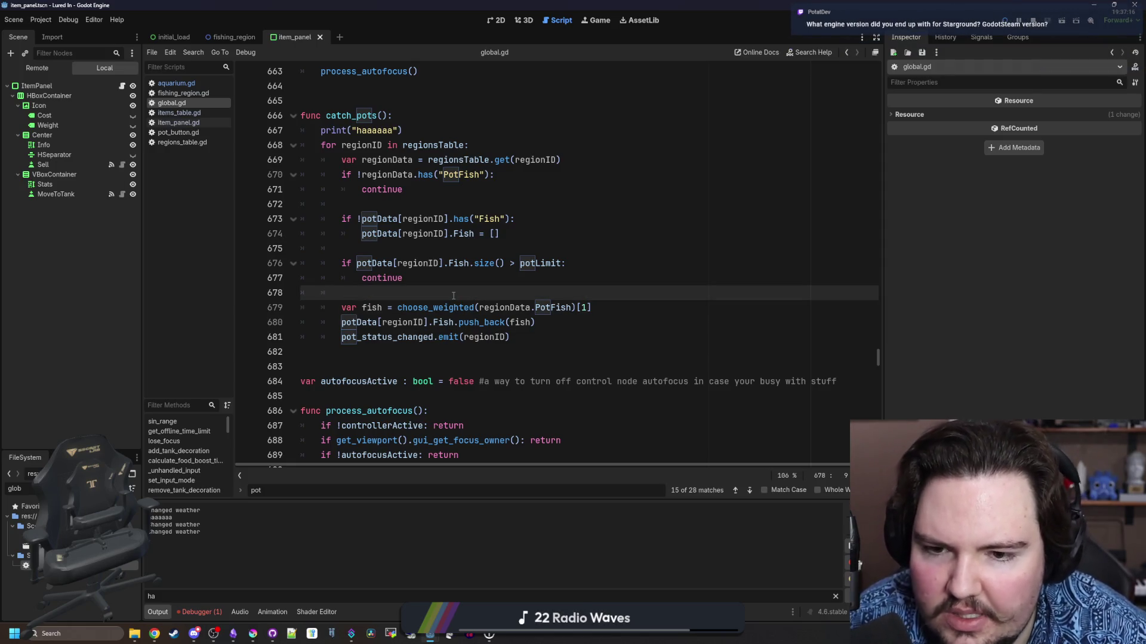
Inspect the weighted fish pick on line 679, then bring up Chrome with a new tab
drag(363, 309, 589, 311)
click(620, 304)
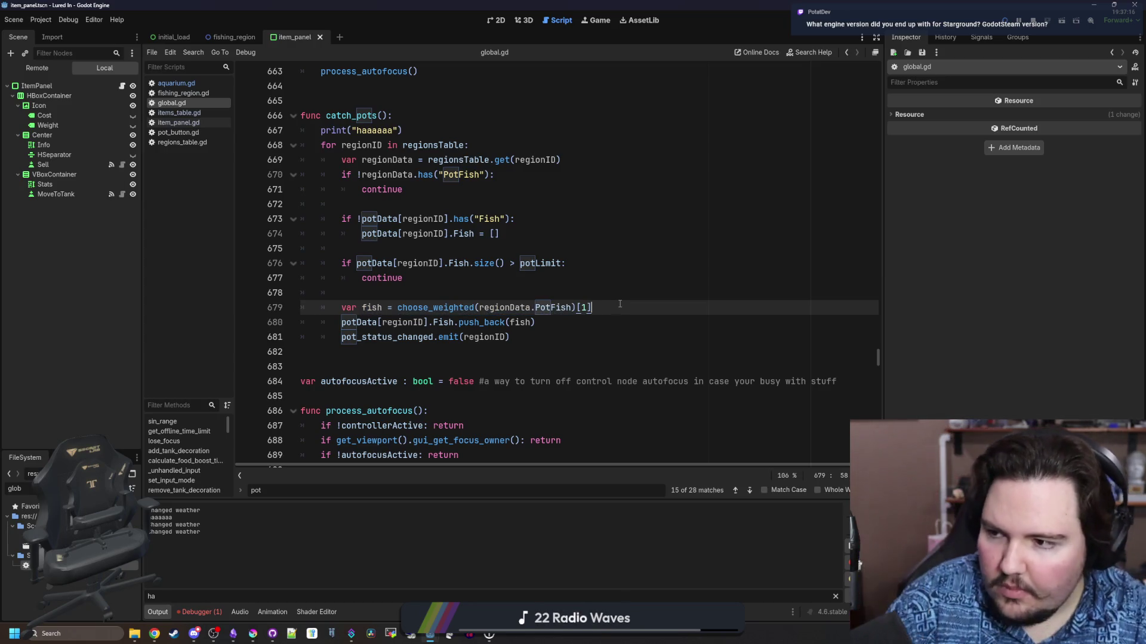
scroll(513, 222, right, 1)
scroll(581, 288, left, 1)
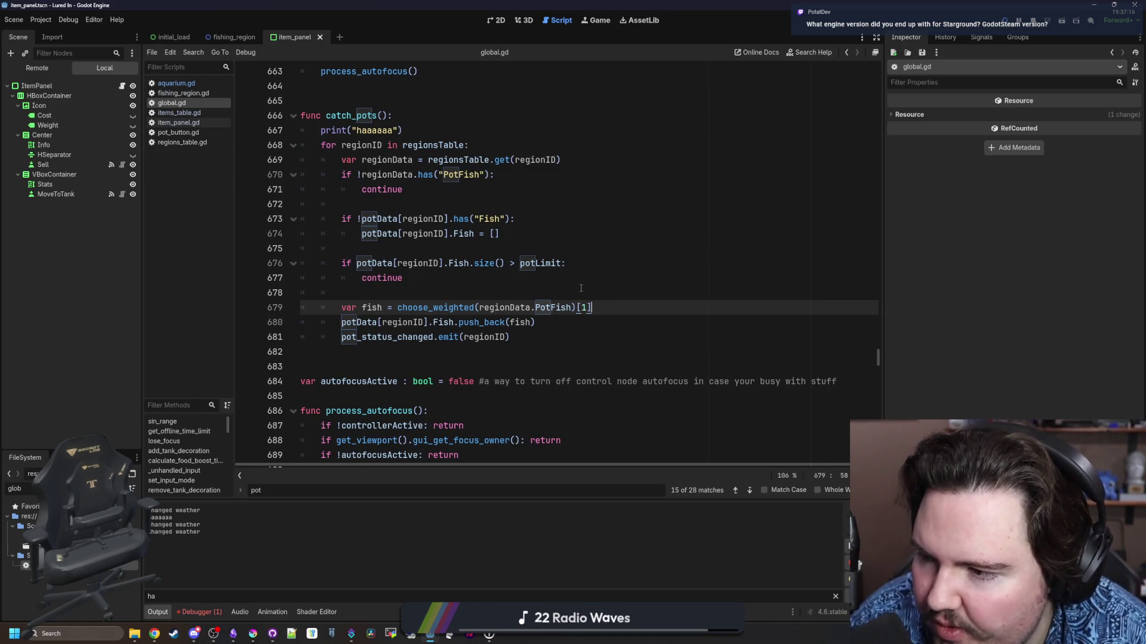
click(154, 635)
click(1029, 190)
Search Google for 'steam multiplayerpeer' and then for 'godotsteam'
drag(1037, 196, 738, 123)
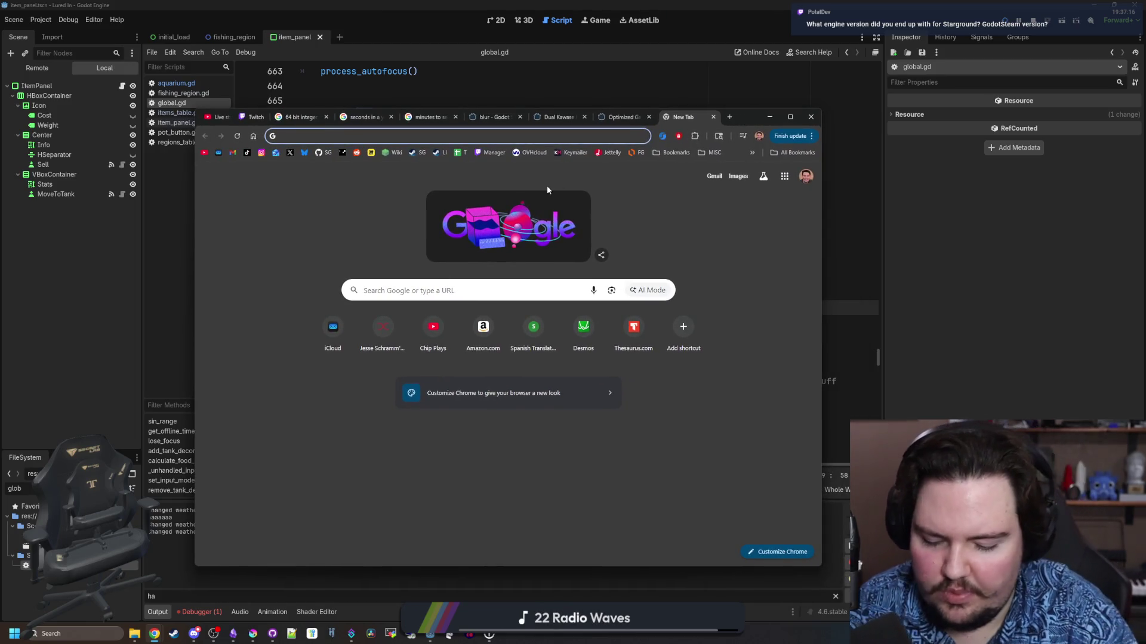
text(m)
key(BackSpace)
key(BackSpace)
text(steam multiplayer)
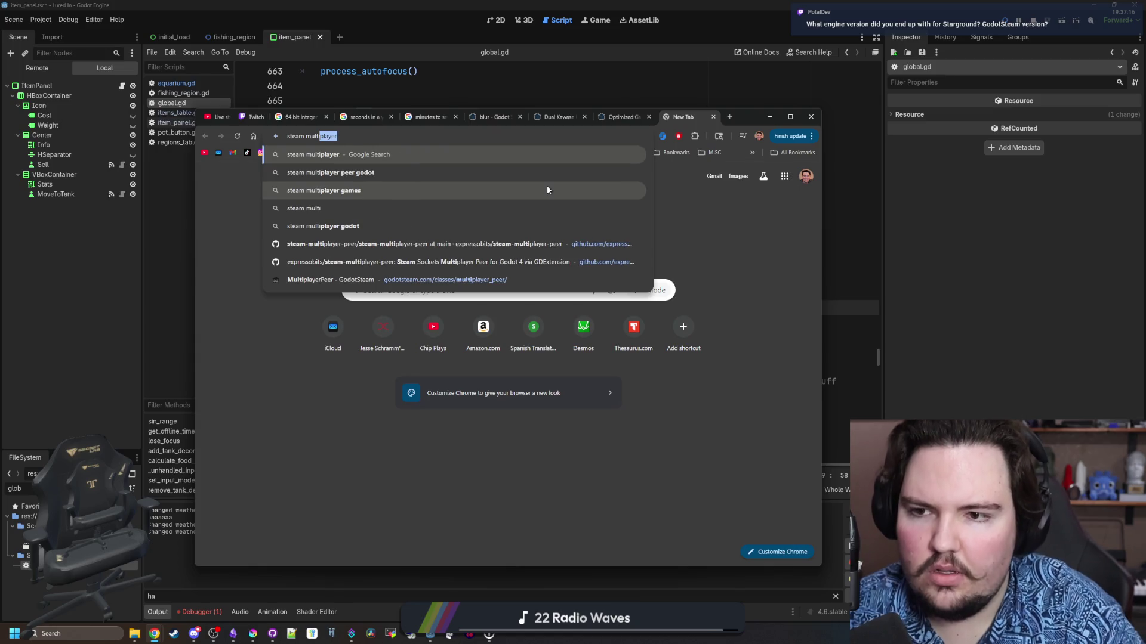
key(Return)
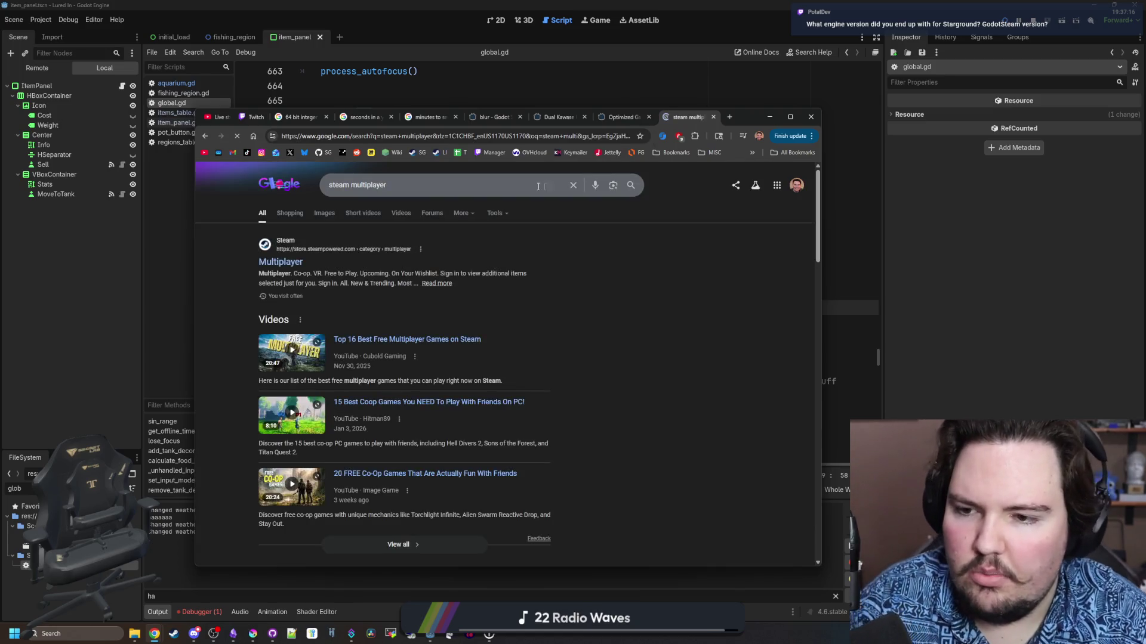
click(418, 187)
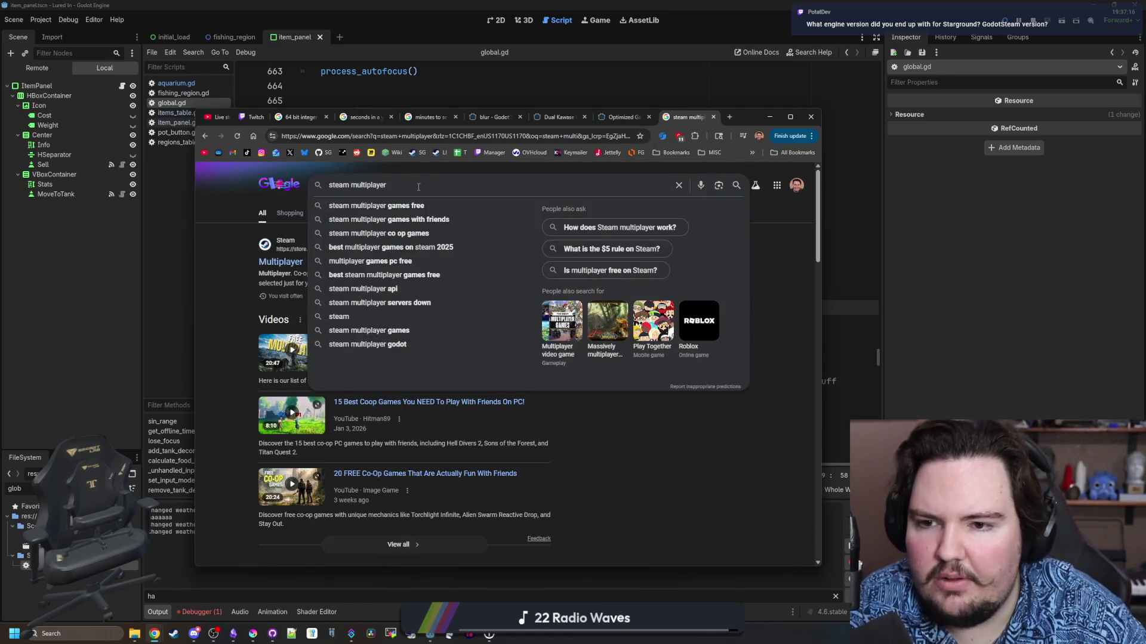
text(peer)
key(Return)
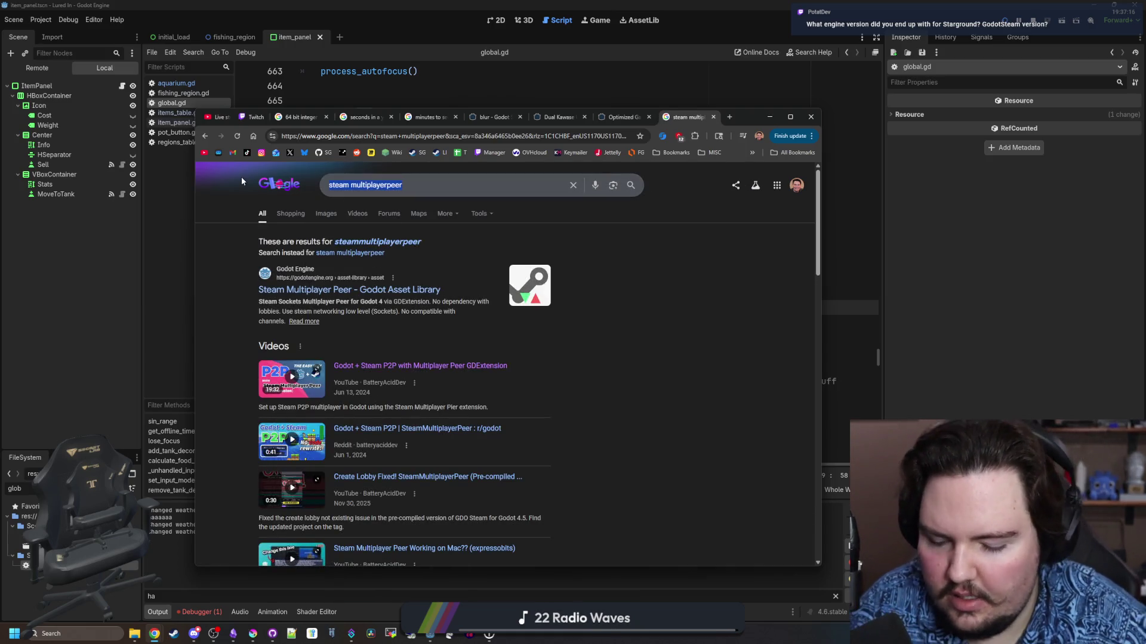
key(slash)
text(godotsteam)
key(Return)
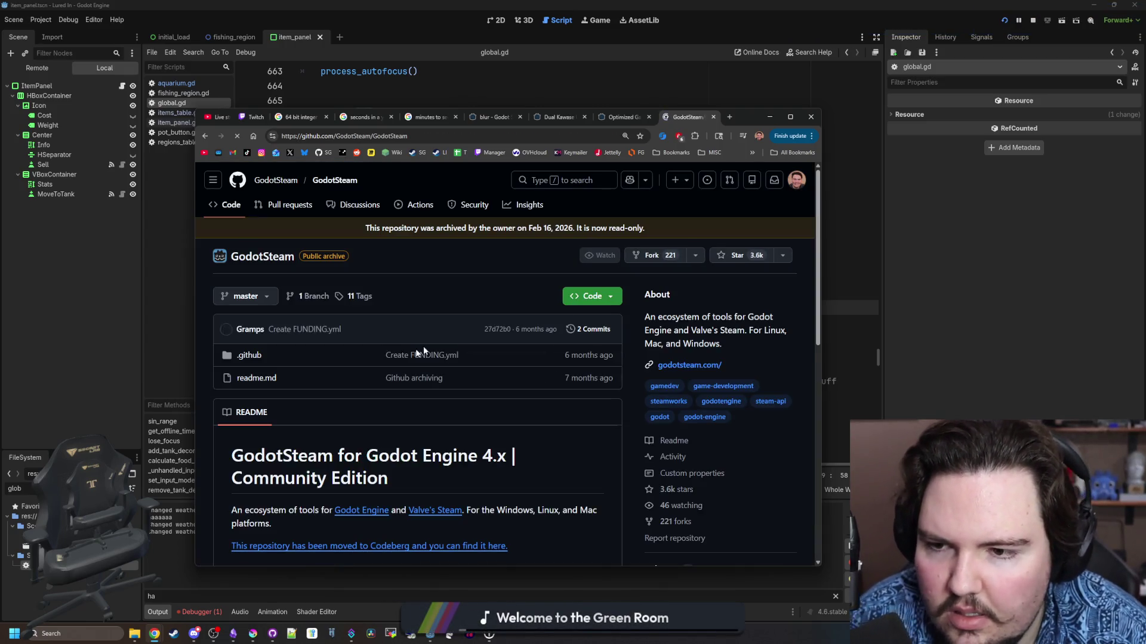
Open the Codeberg multiplayerpeer releases page and read its Multiplayer Peer changelog in another tab
key(alt+Left)
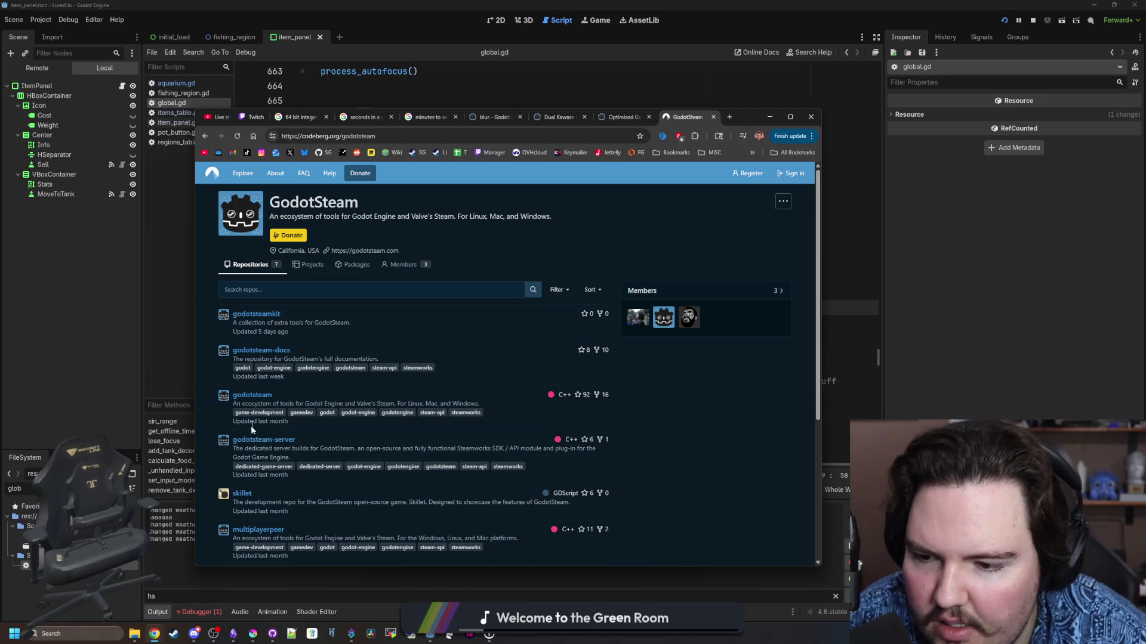
scroll(303, 457, down, 1)
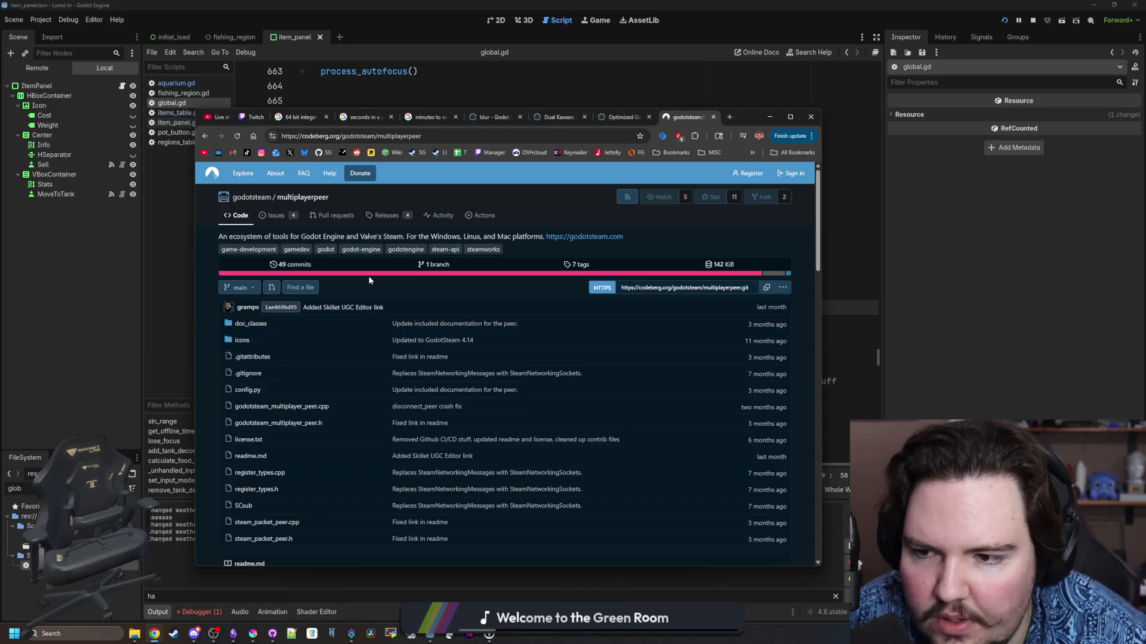
click(392, 224)
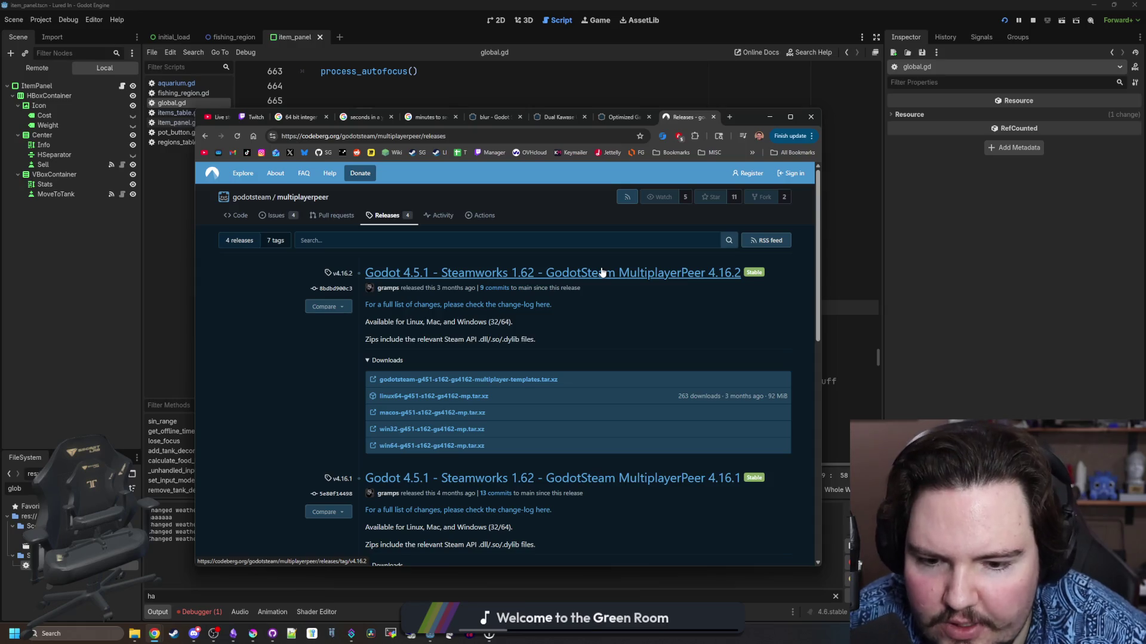
middle_click(508, 309)
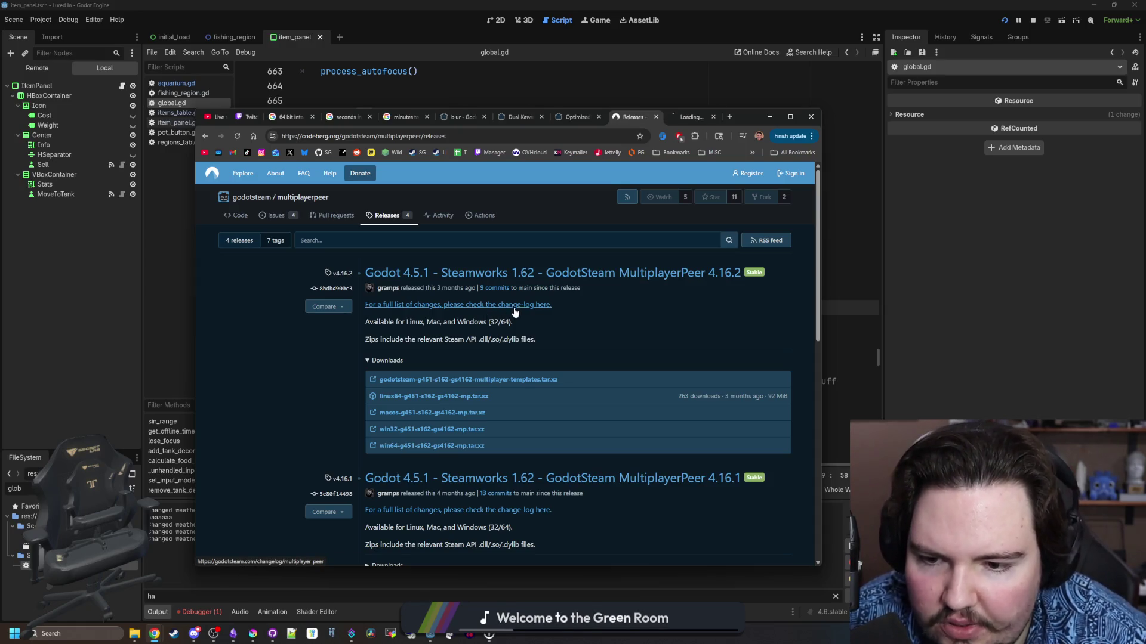
click(691, 117)
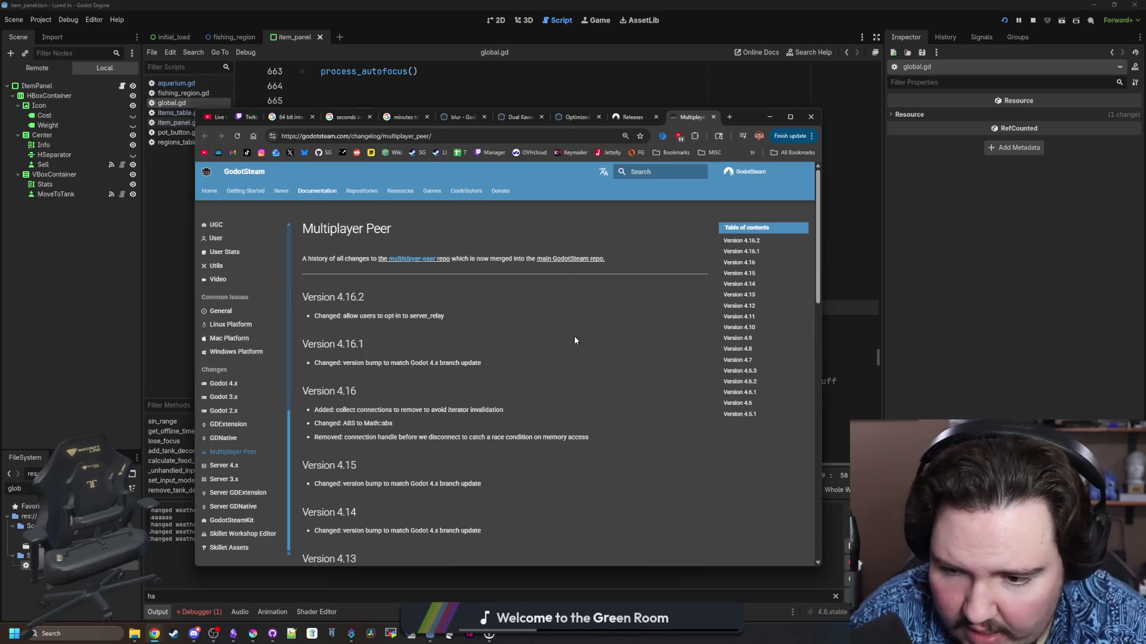
click(619, 119)
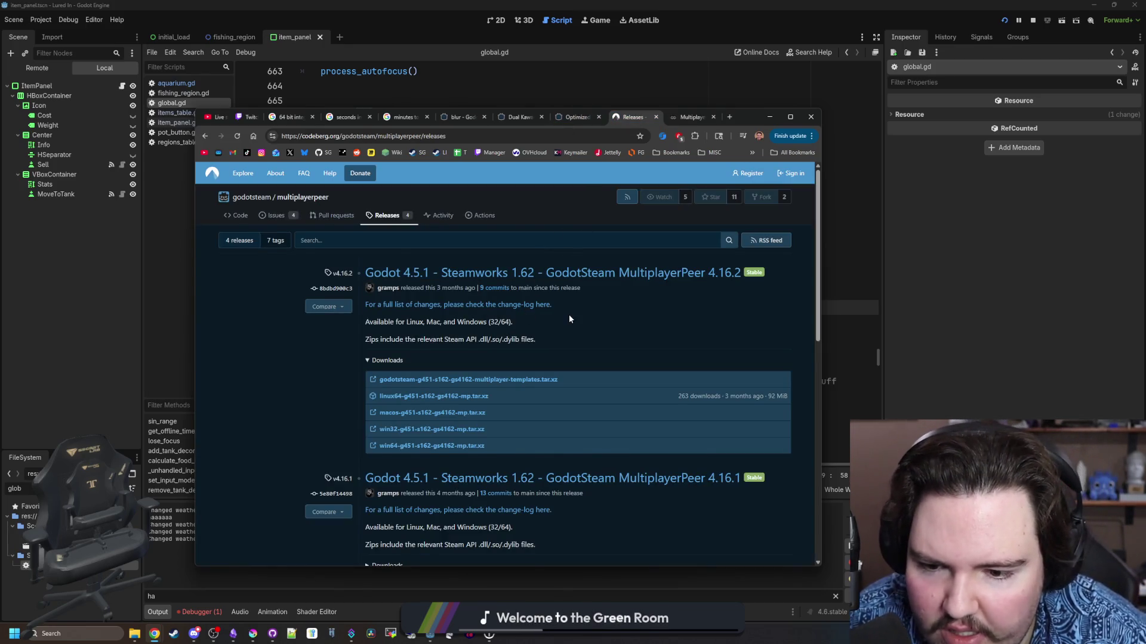
Review the 4.16.2 release downloads, then move Chrome aside and bring back the global.gd script
scroll(570, 317, down, 3)
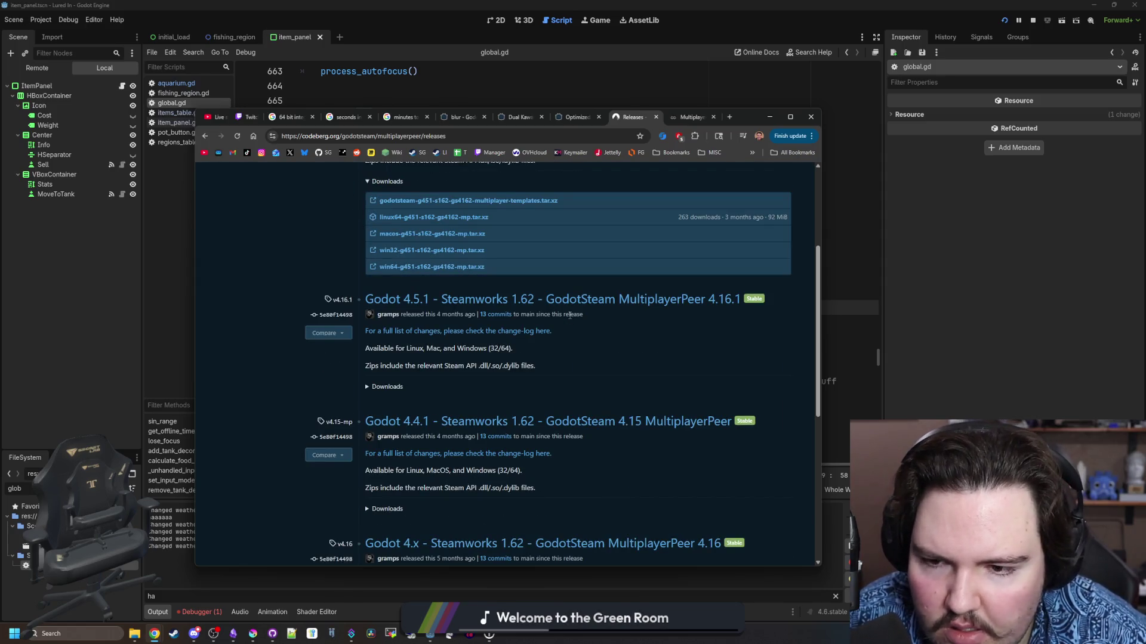
scroll(423, 356, up, 1)
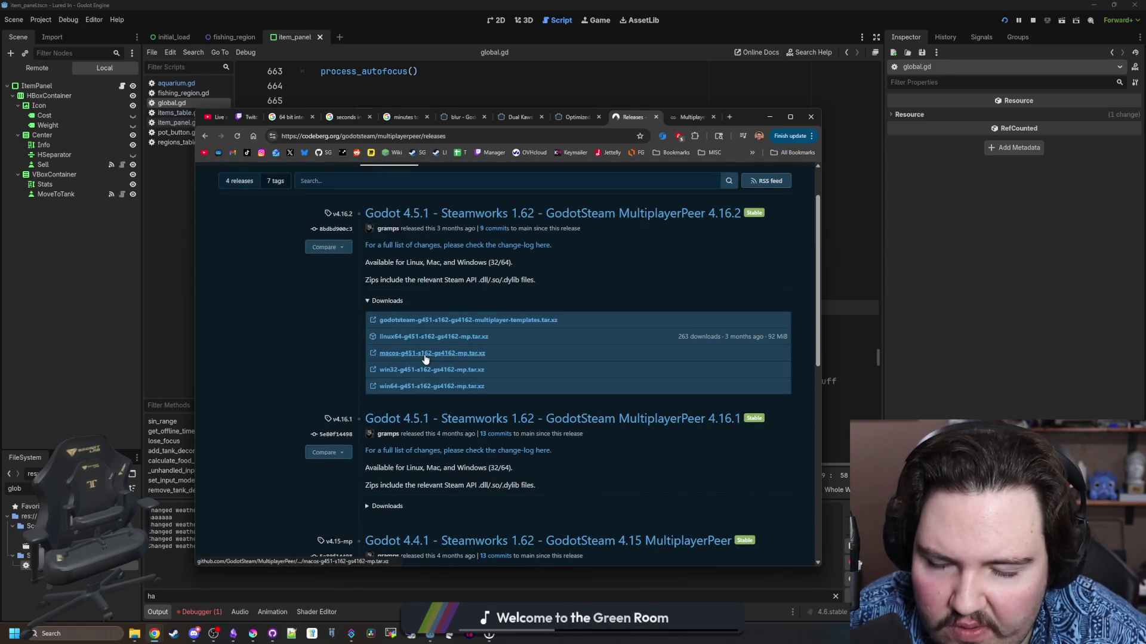
scroll(426, 358, down, 2)
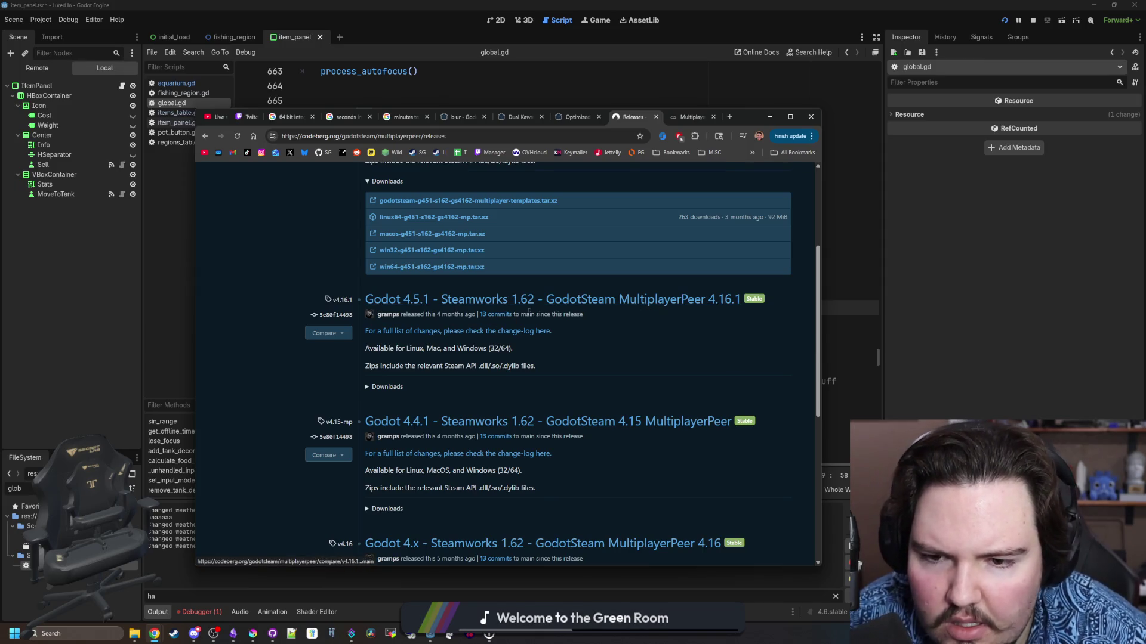
scroll(727, 307, up, 2)
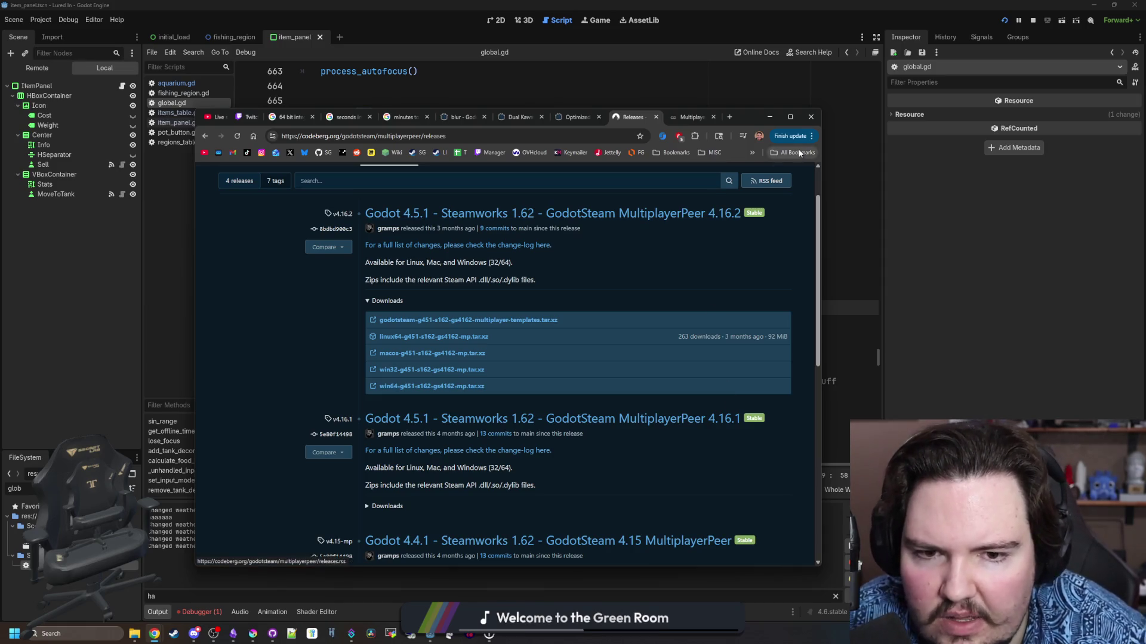
drag(747, 122, 119, 129)
click(142, 125)
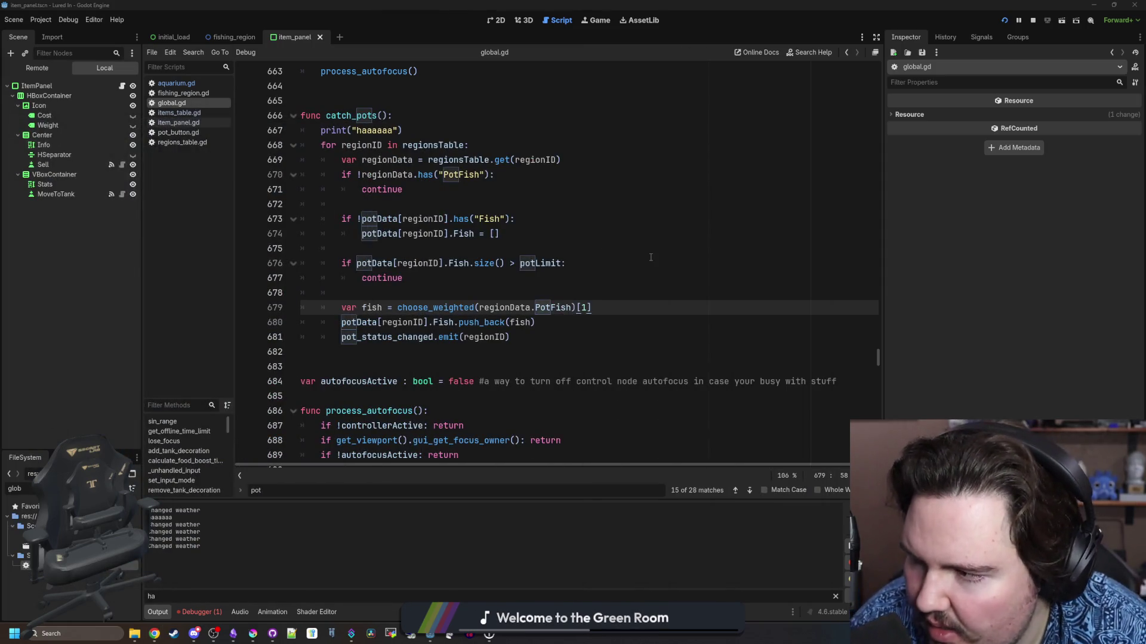
Place the caret at the ends of lines 676 and 679 and open the Project menu
click(701, 269)
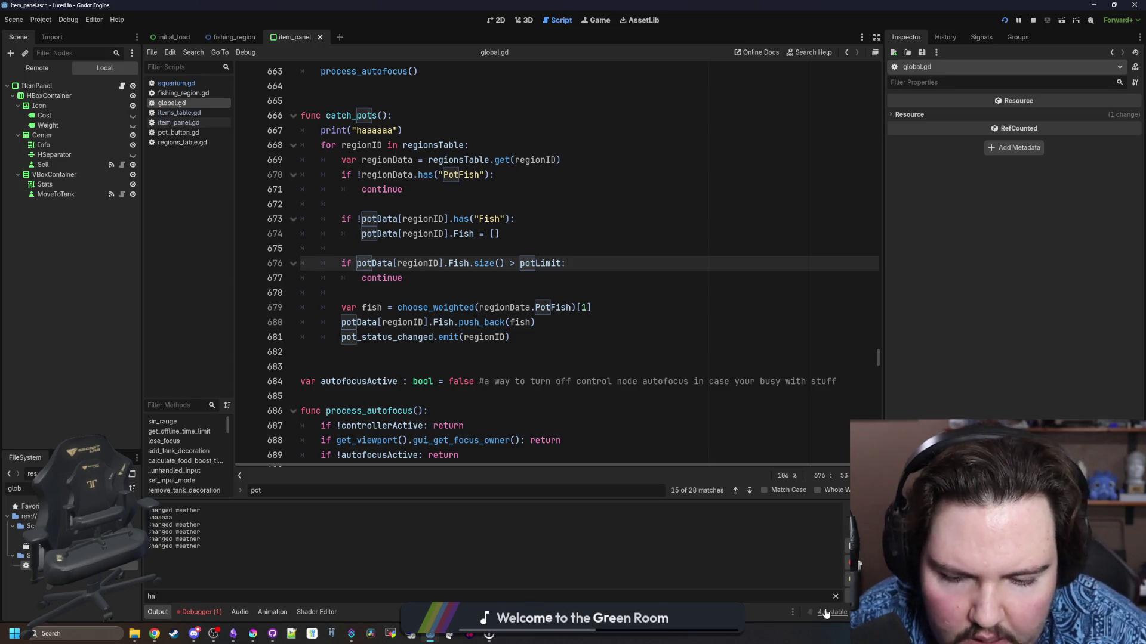
click(677, 304)
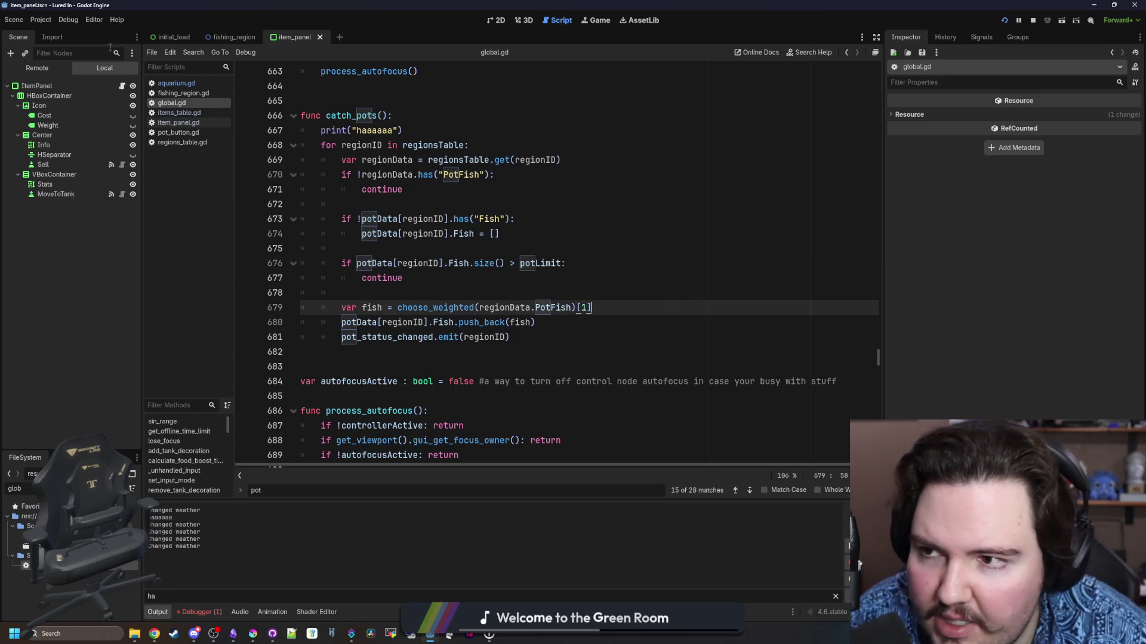
click(10, 22)
mouse_move(46, 13)
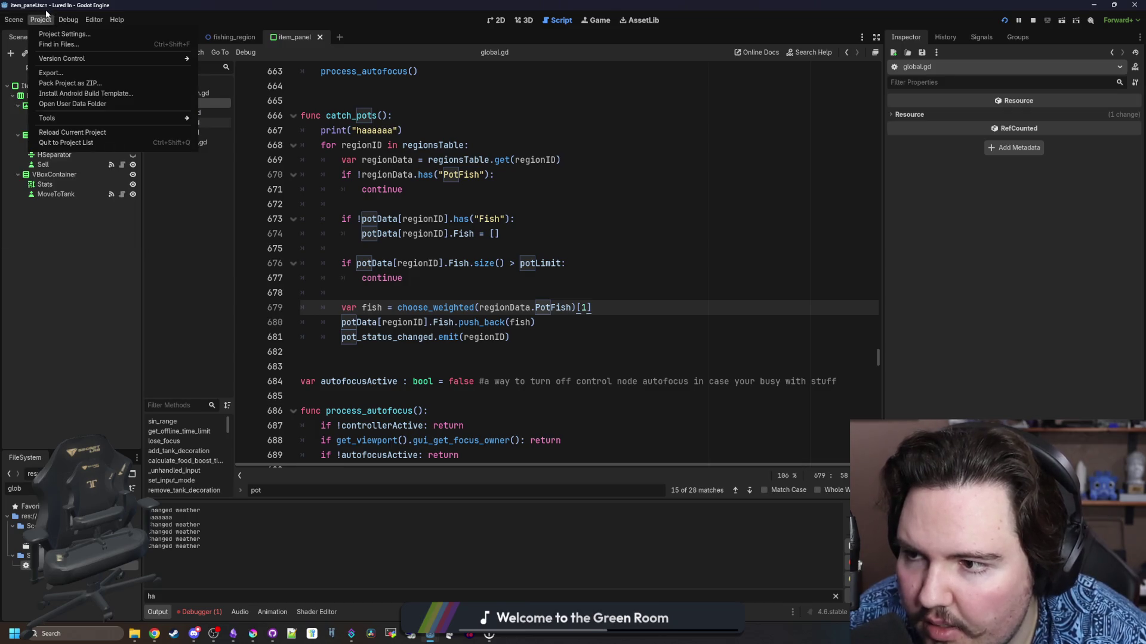
Open the Desktop Godot folder in File Explorer, then return to Chrome's GodotSteam releases page
click(134, 633)
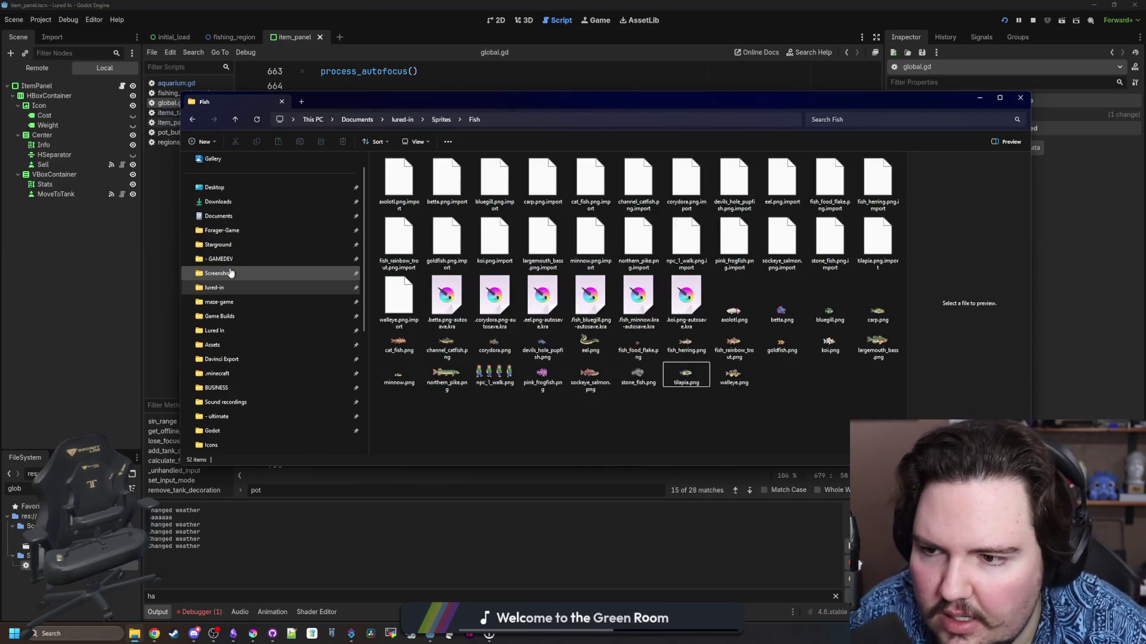
scroll(238, 384, down, 1)
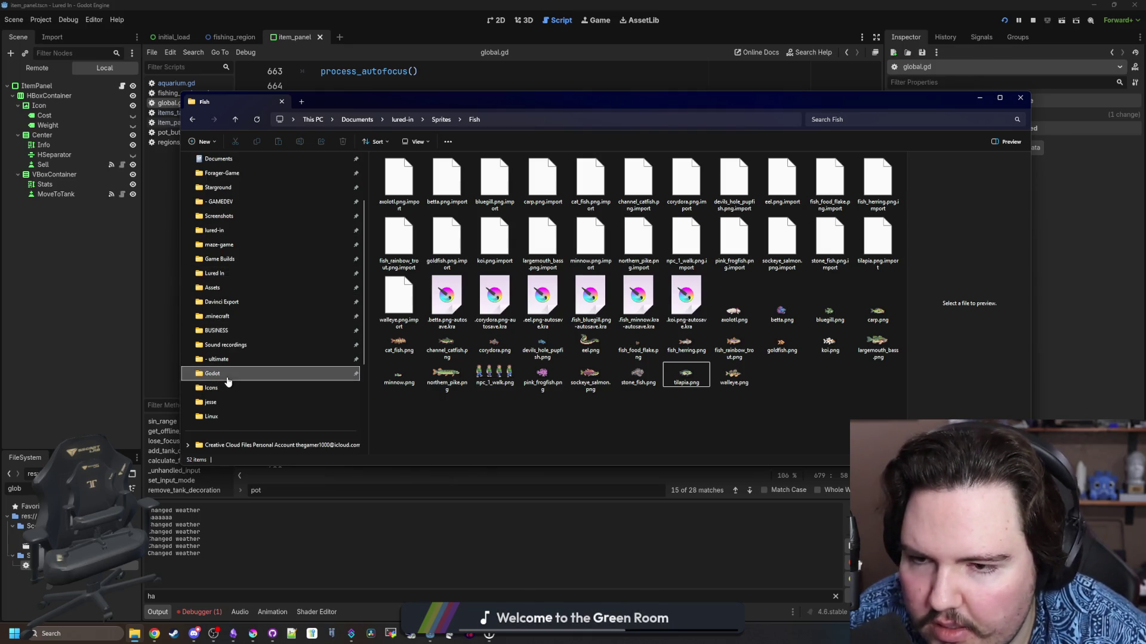
click(227, 379)
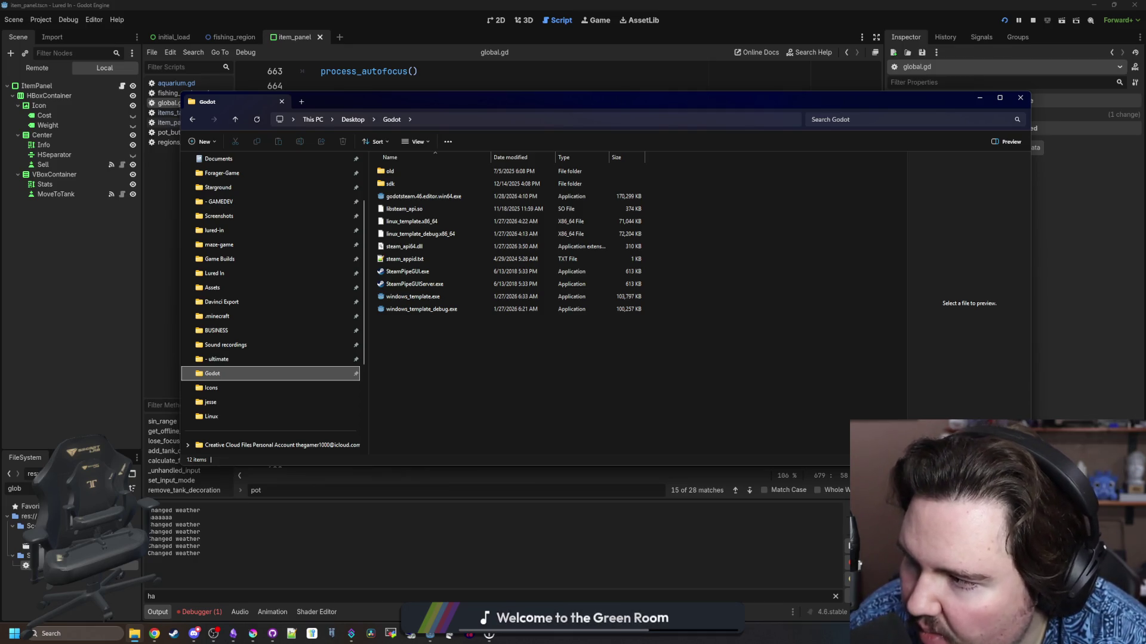
key(alt+Tab)
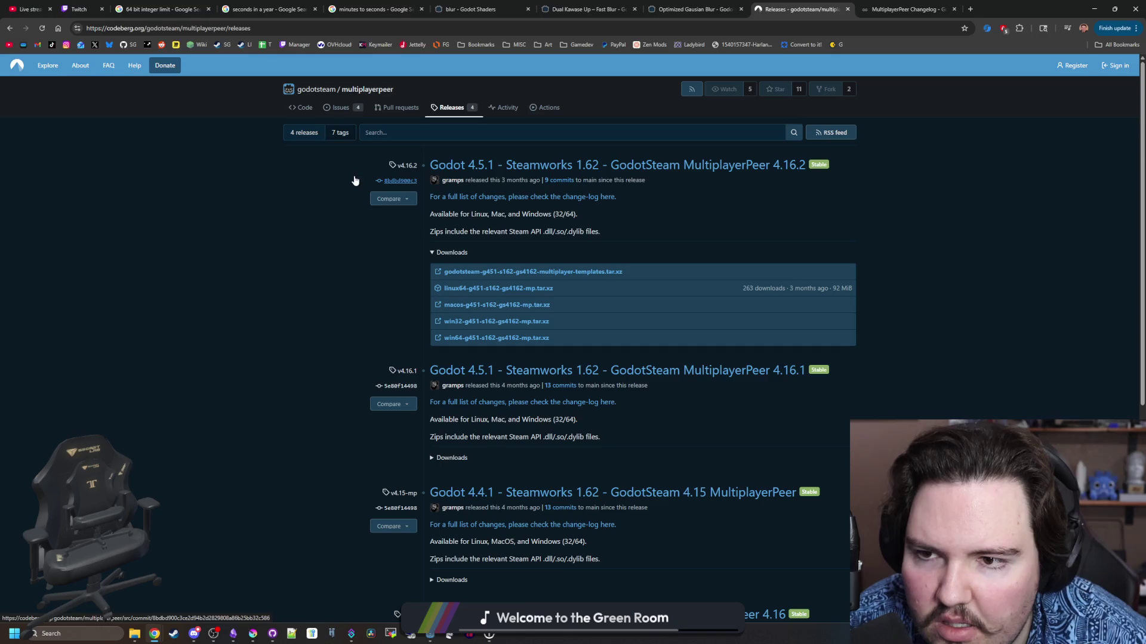
Go from the GodotSteam organization to the godotsteam repository's releases and scroll through the 4.17.1 builds
click(314, 90)
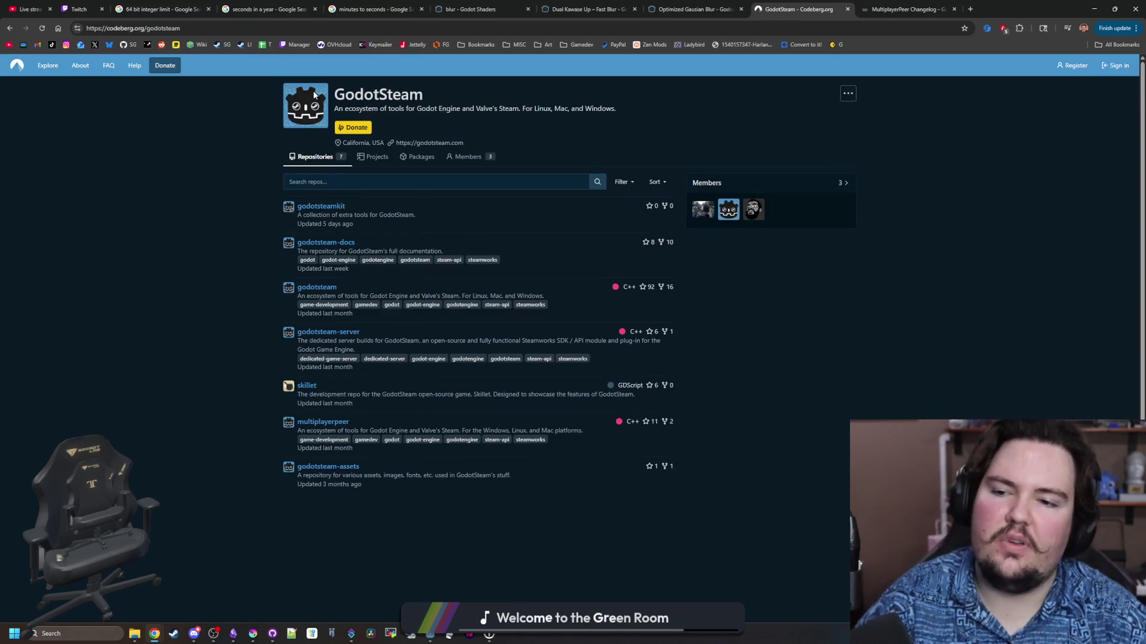
click(312, 289)
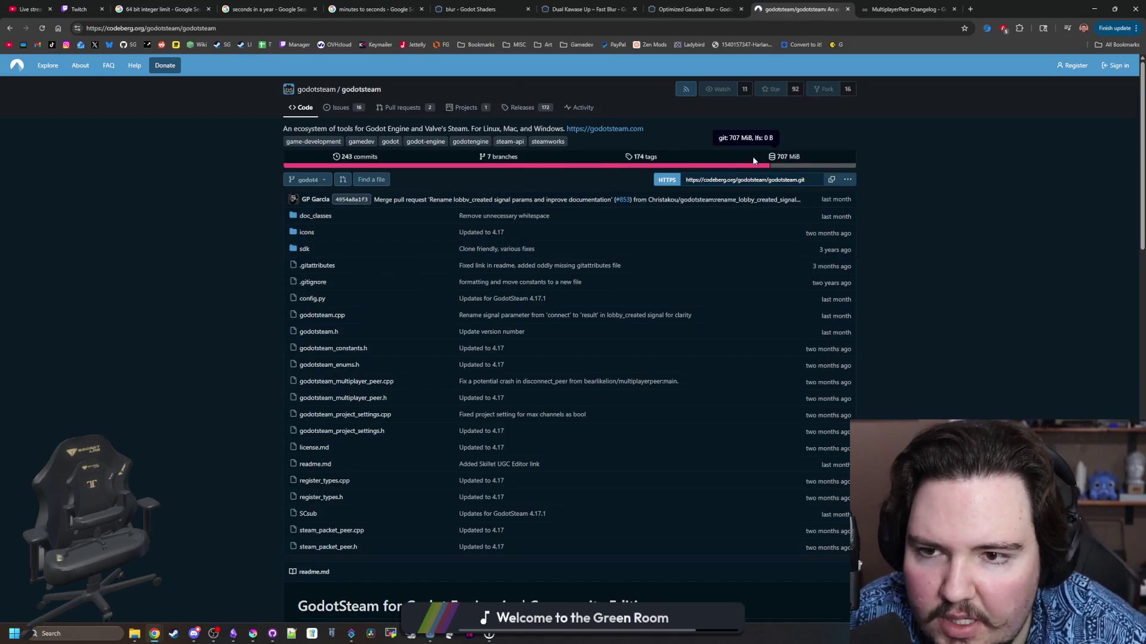
click(523, 109)
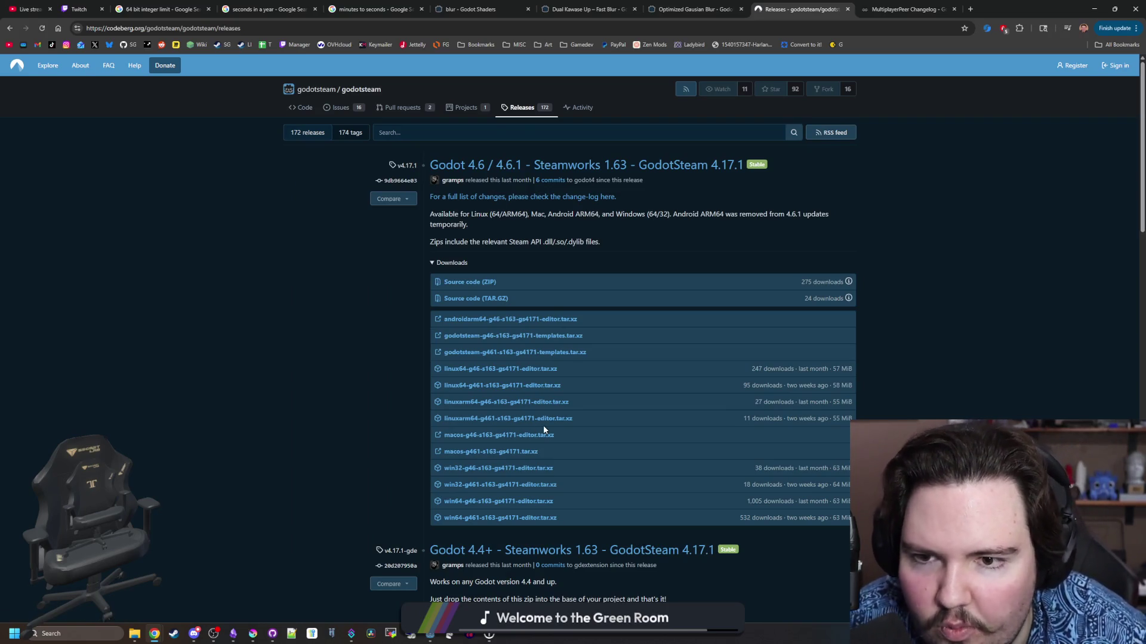
scroll(604, 250, down, 3)
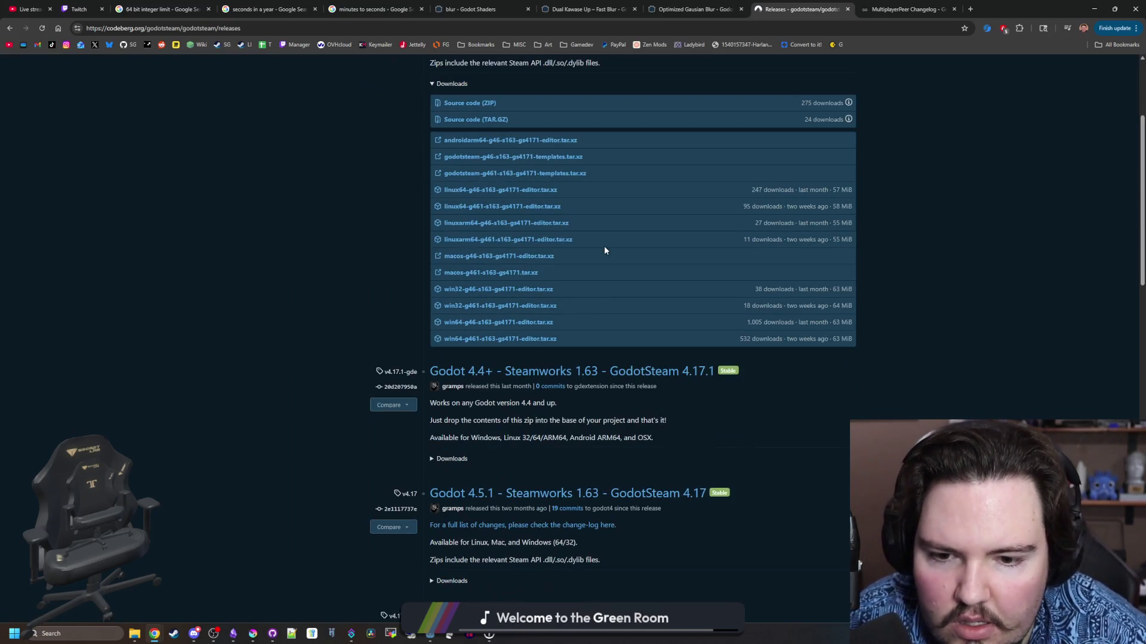
scroll(603, 251, down, 7)
scroll(604, 250, up, 10)
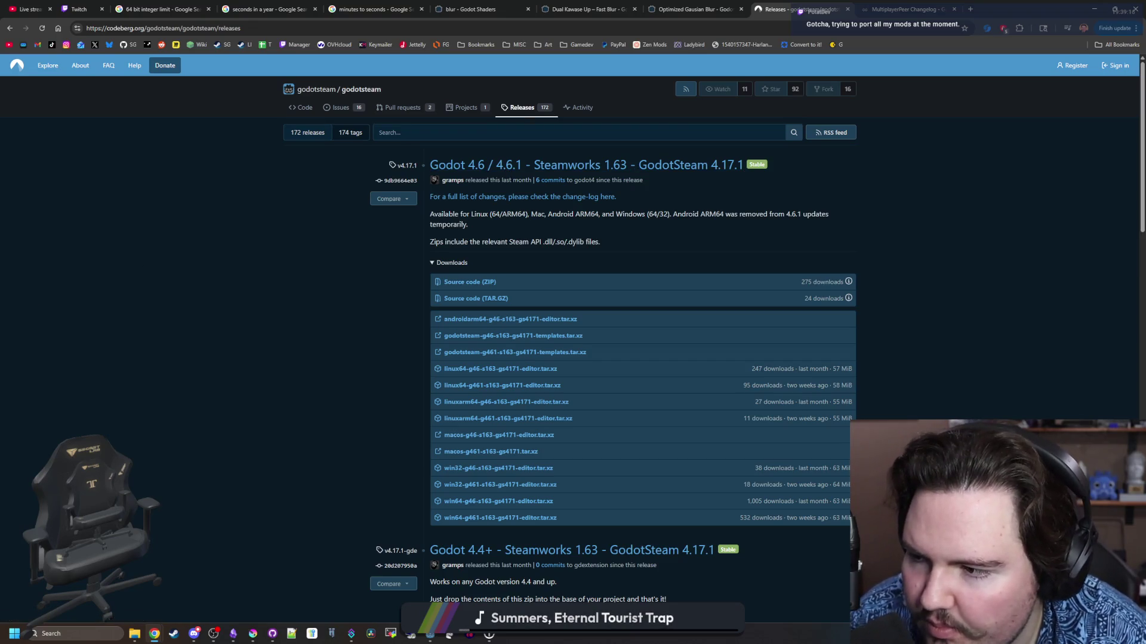
scroll(543, 382, down, 10)
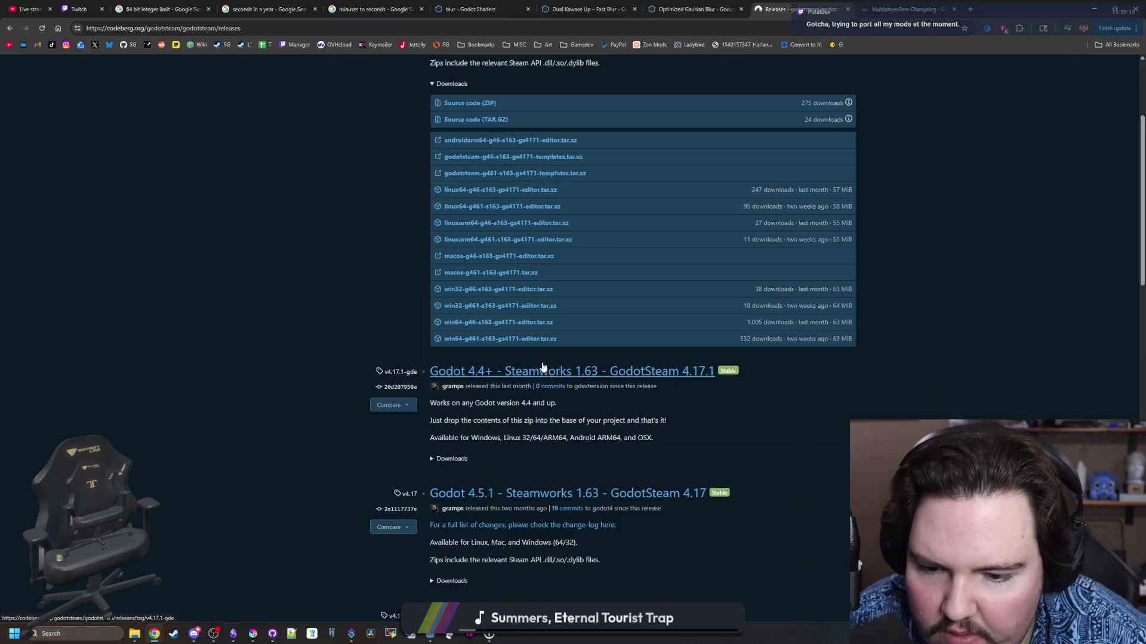
scroll(543, 363, down, 2)
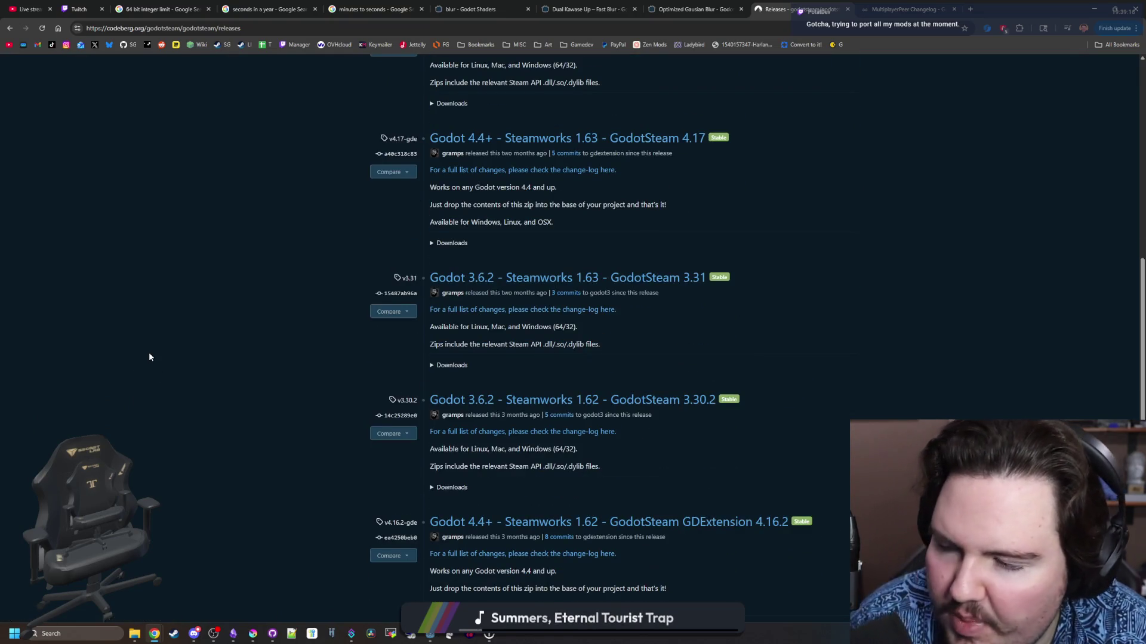
scroll(379, 375, down, 9)
scroll(585, 442, up, 8)
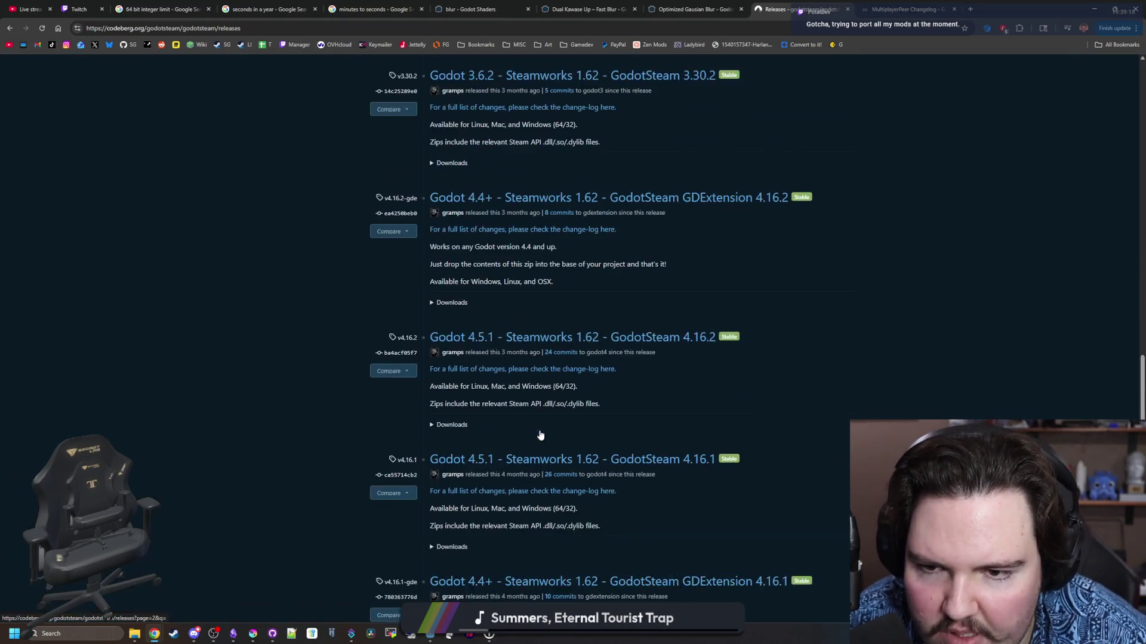
scroll(547, 470, up, 20)
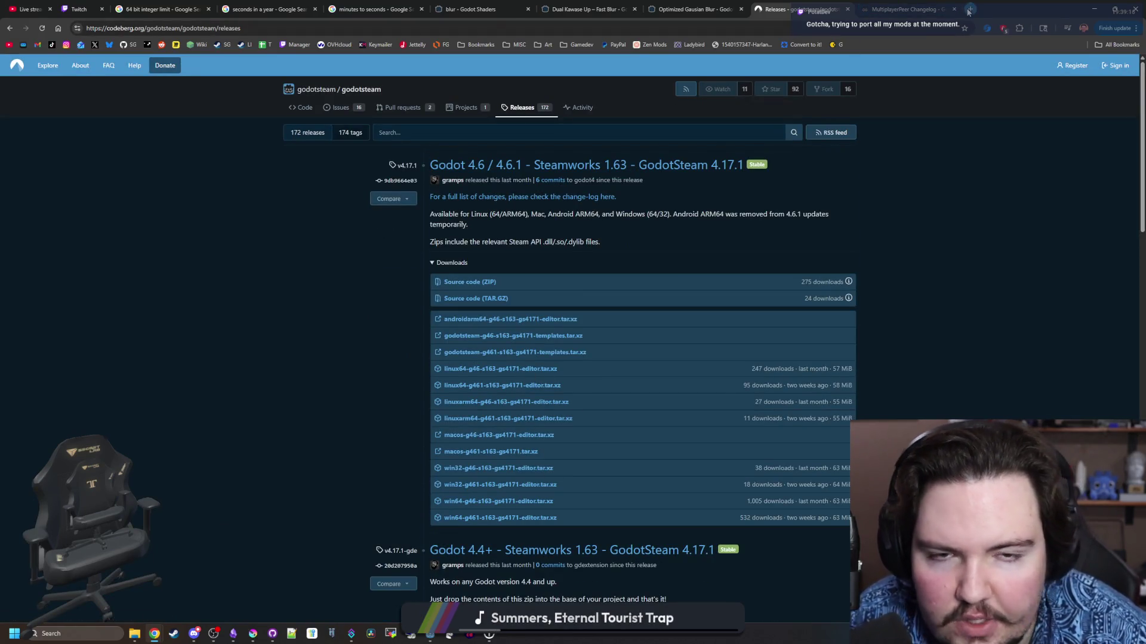
In a new tab, visit the Starground wiki and GodotSteam site, then open the private Starground GitHub repository
key(ctrl+t)
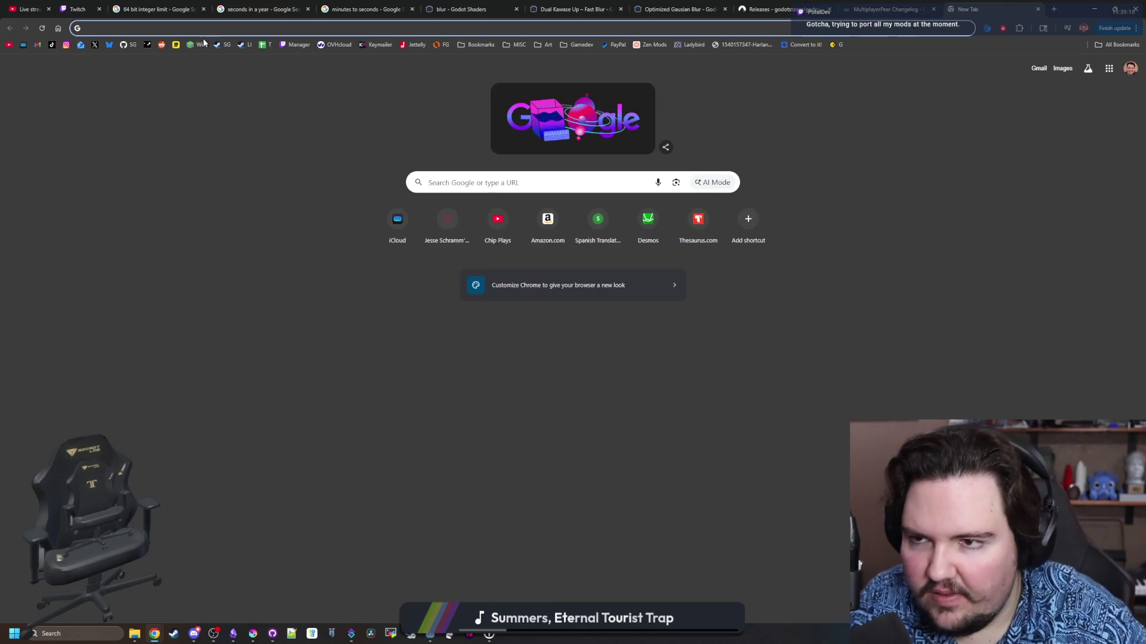
click(198, 45)
click(258, 29)
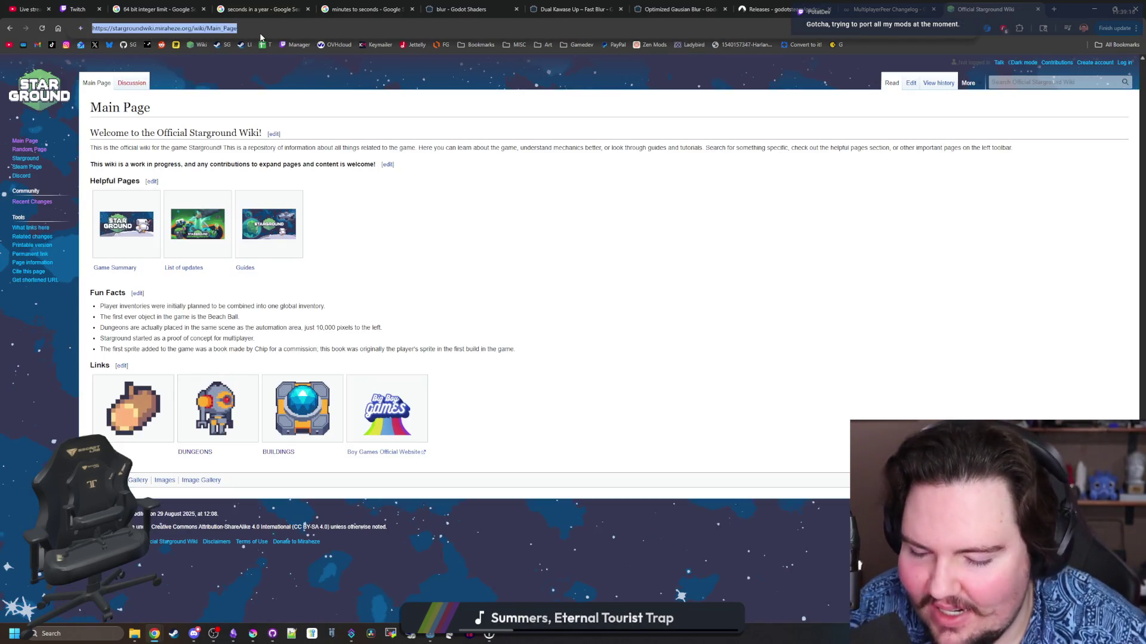
text(godot)
key(Return)
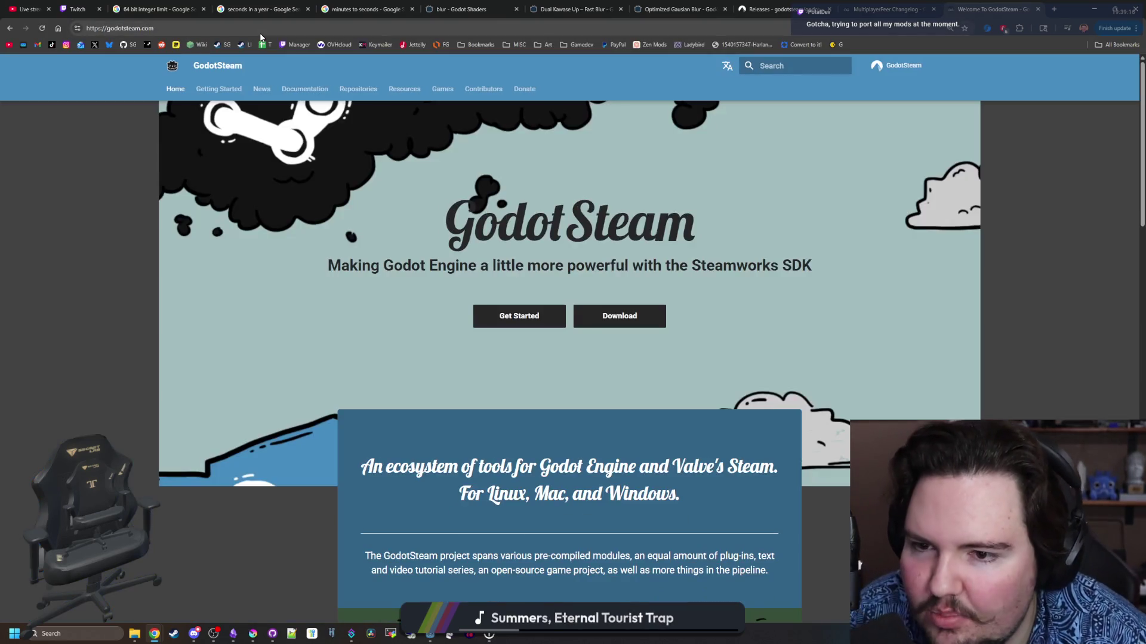
click(181, 24)
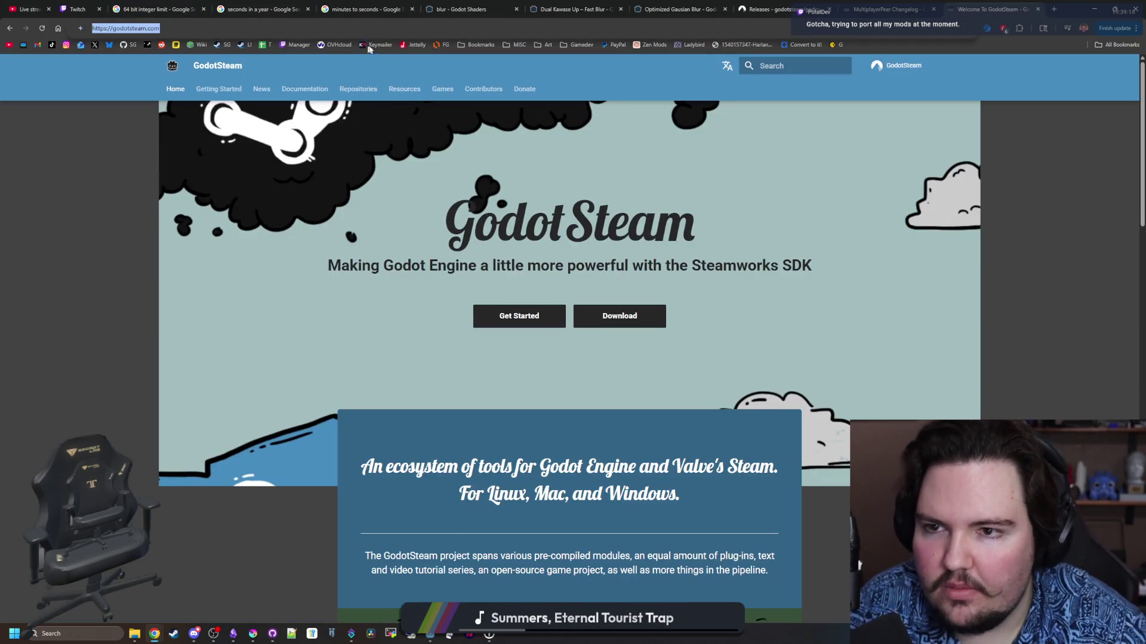
text(github)
key(Return)
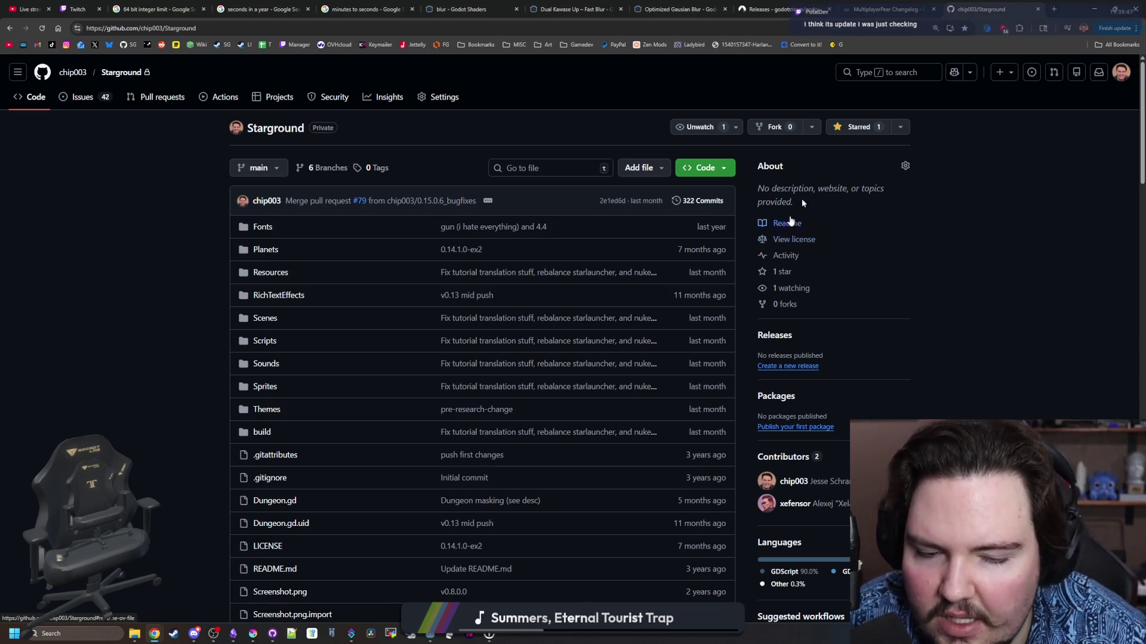
Jump to the Starground repository's Readme and back to the top of the page
scroll(657, 280, down, 15)
scroll(656, 280, up, 15)
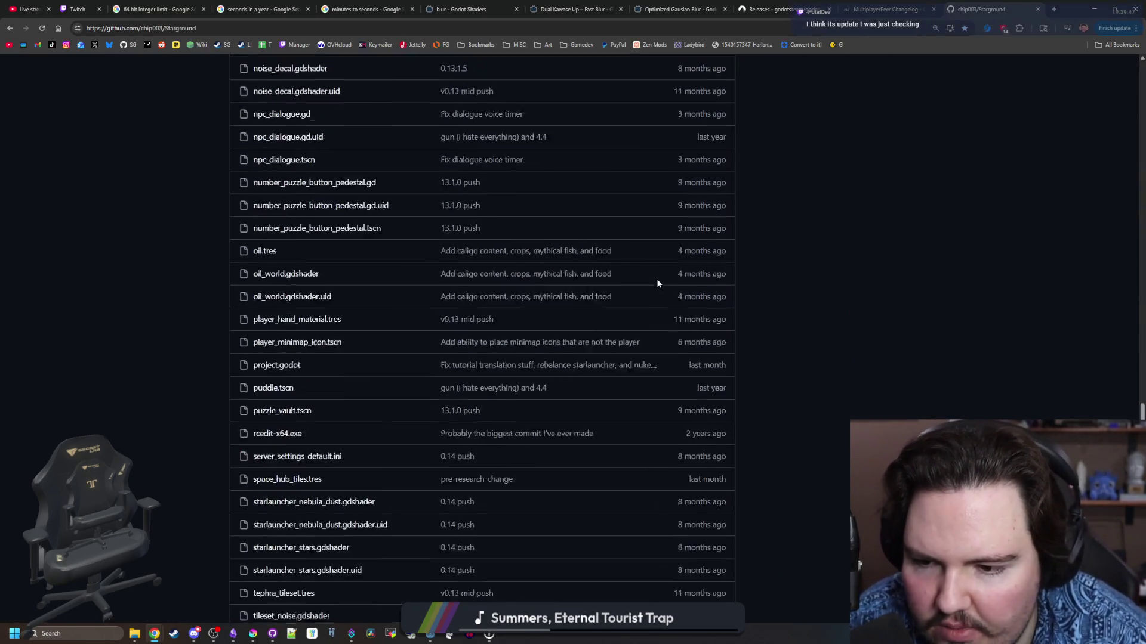
click(777, 222)
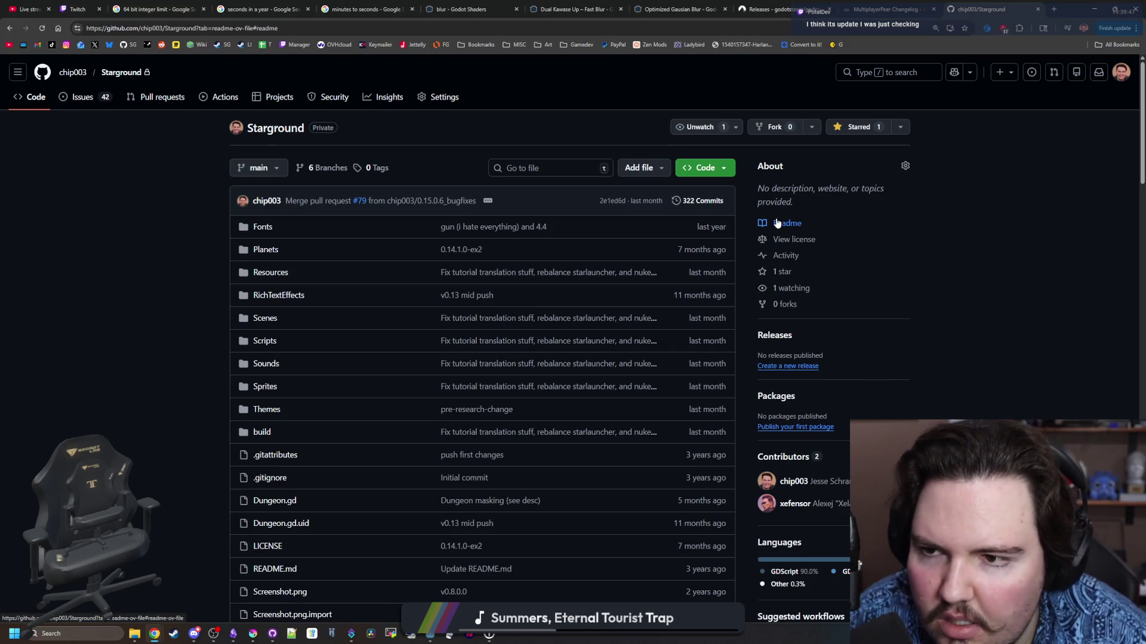
click(777, 222)
scroll(775, 218, up, 15)
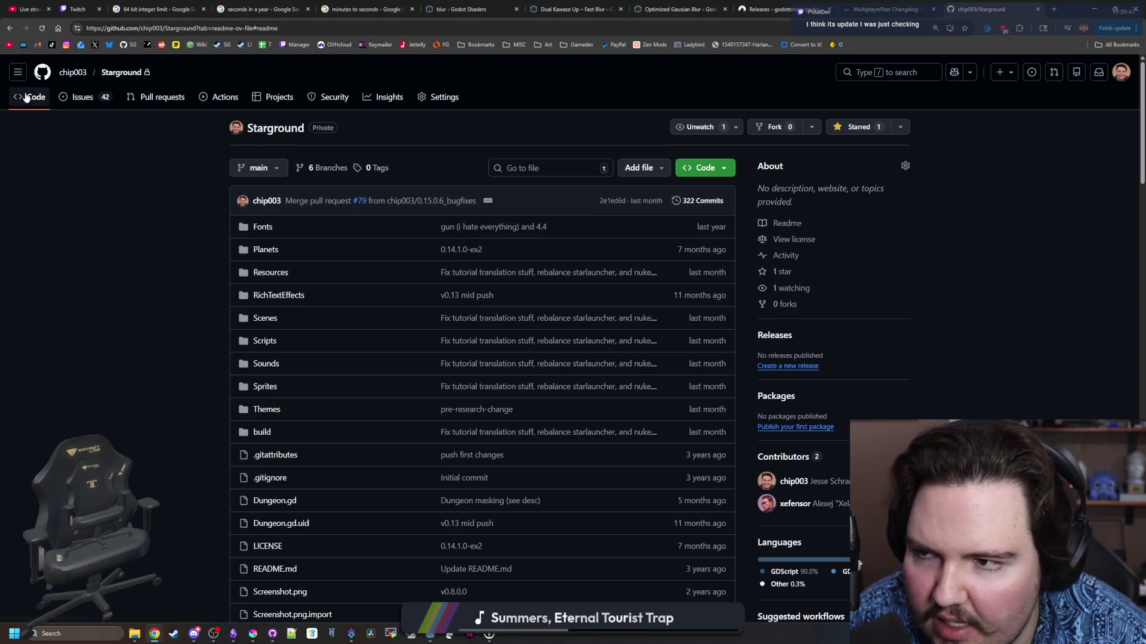
From the owner's profile, open starground-modding and its github.io Modding Wiki link
click(73, 72)
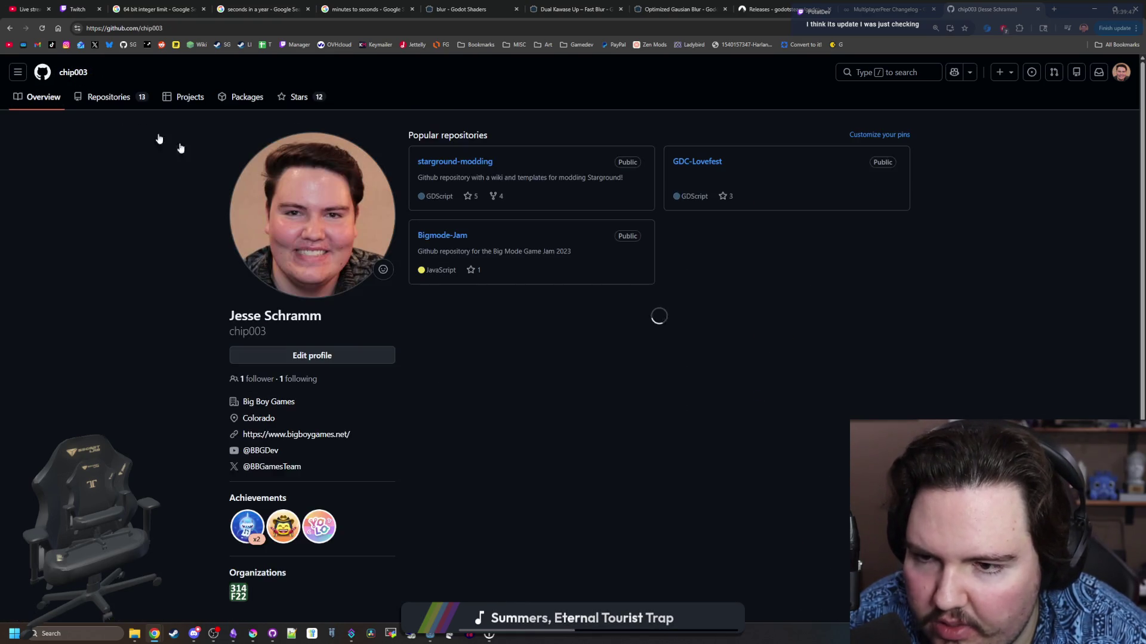
click(450, 162)
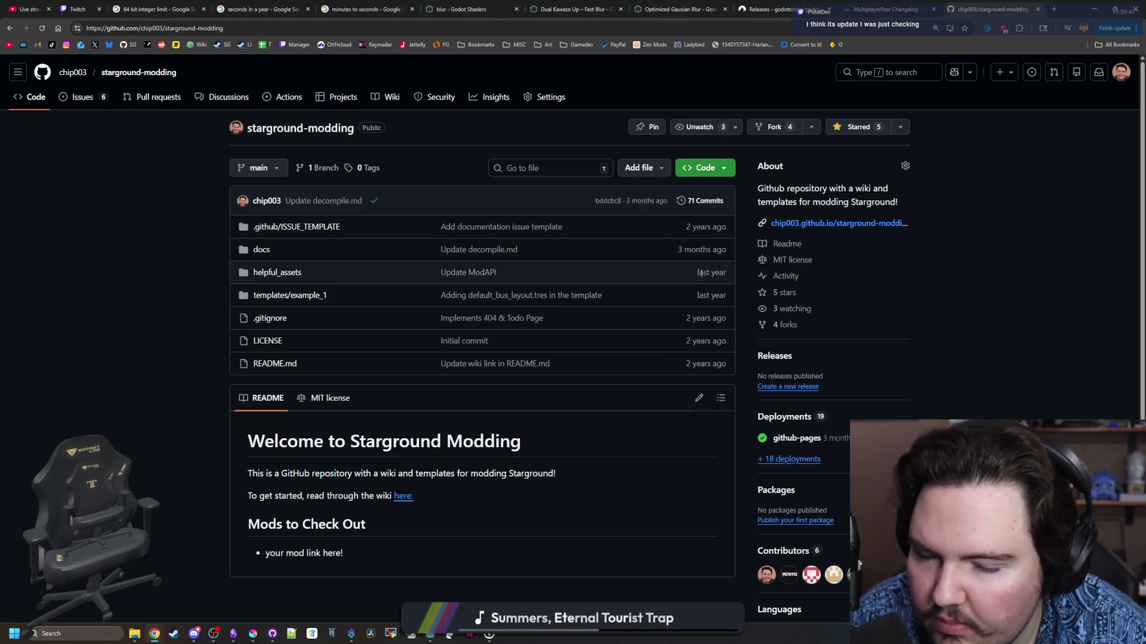
click(819, 223)
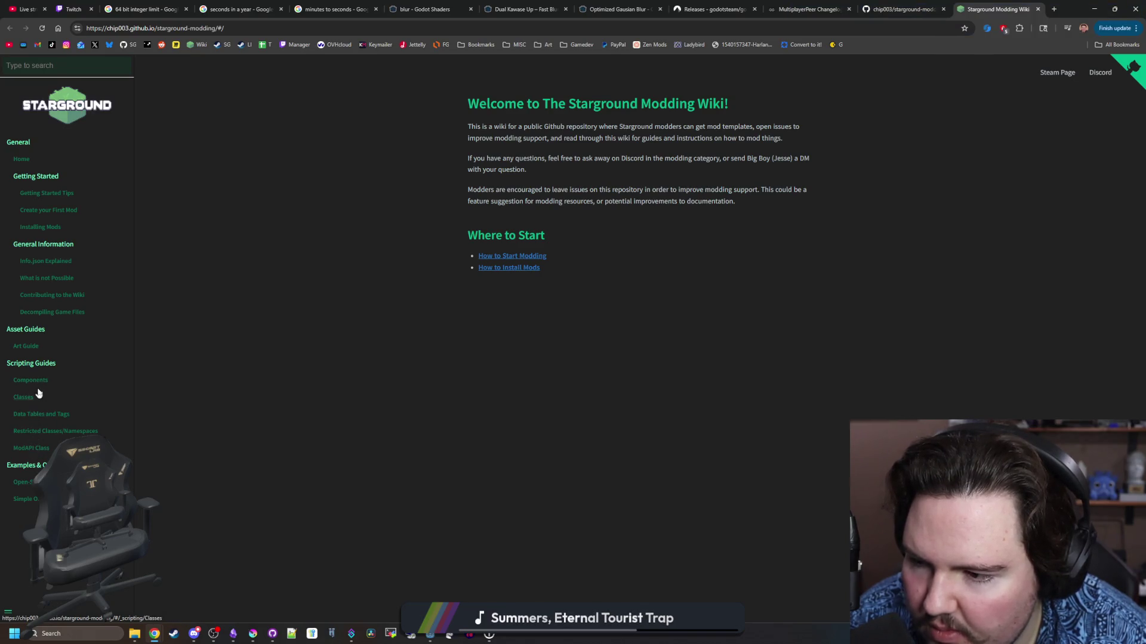
Open the Decompiling Game Files guide and check, then close, the linked GodotSteam release page
click(38, 316)
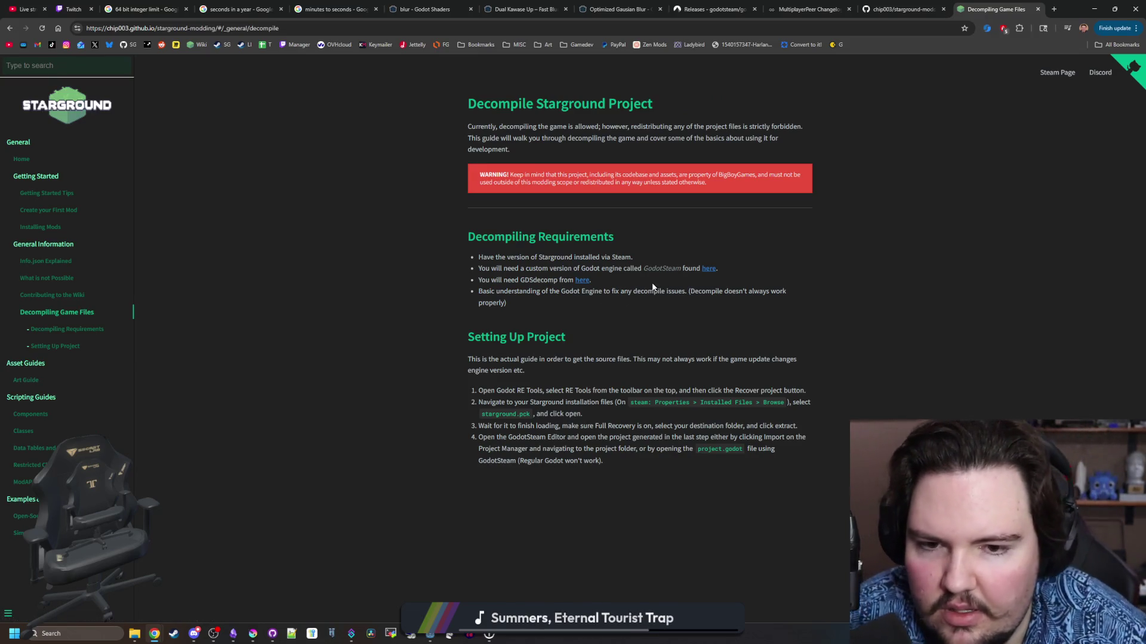
mouse_move(538, 272)
mouse_down()
mouse_move(682, 270)
mouse_move(651, 269)
mouse_up()
middle_click(709, 269)
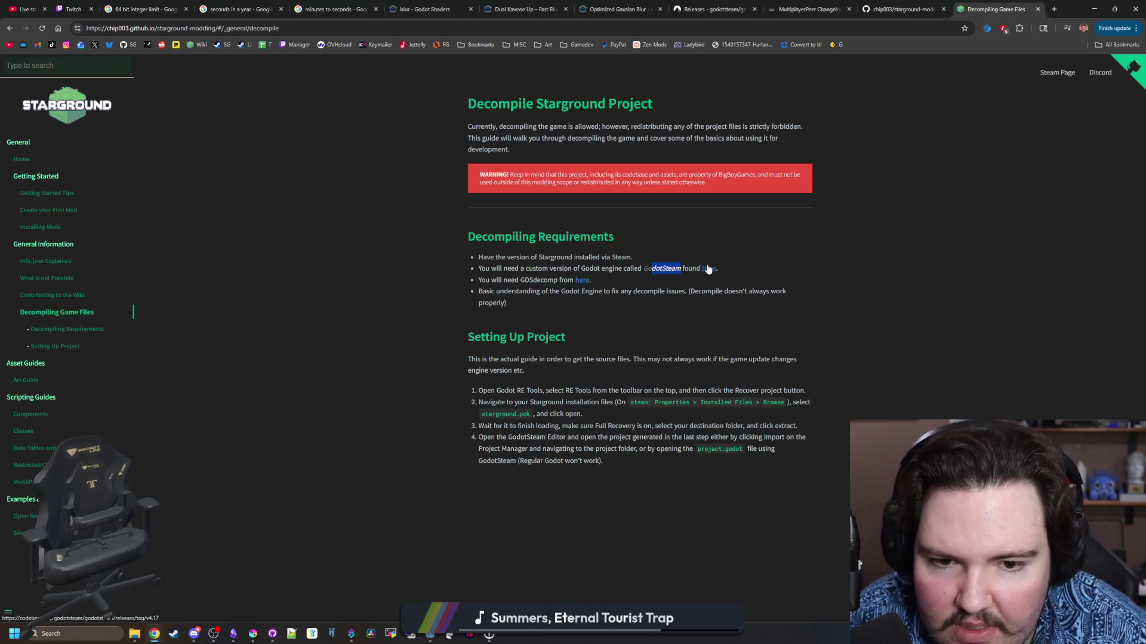
click(989, 10)
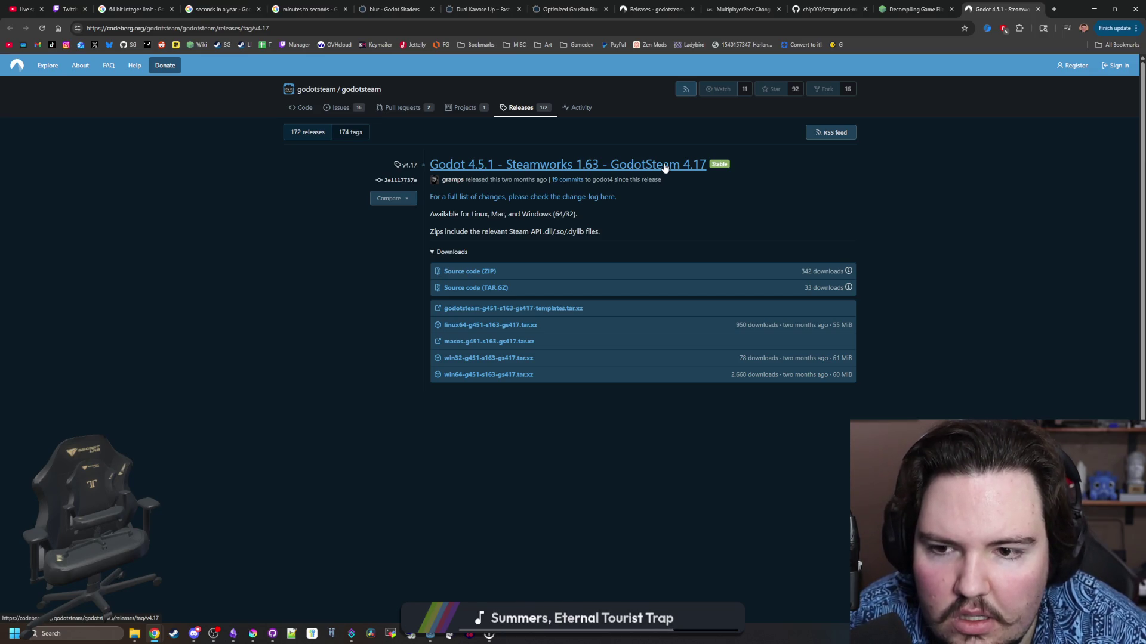
click(1038, 10)
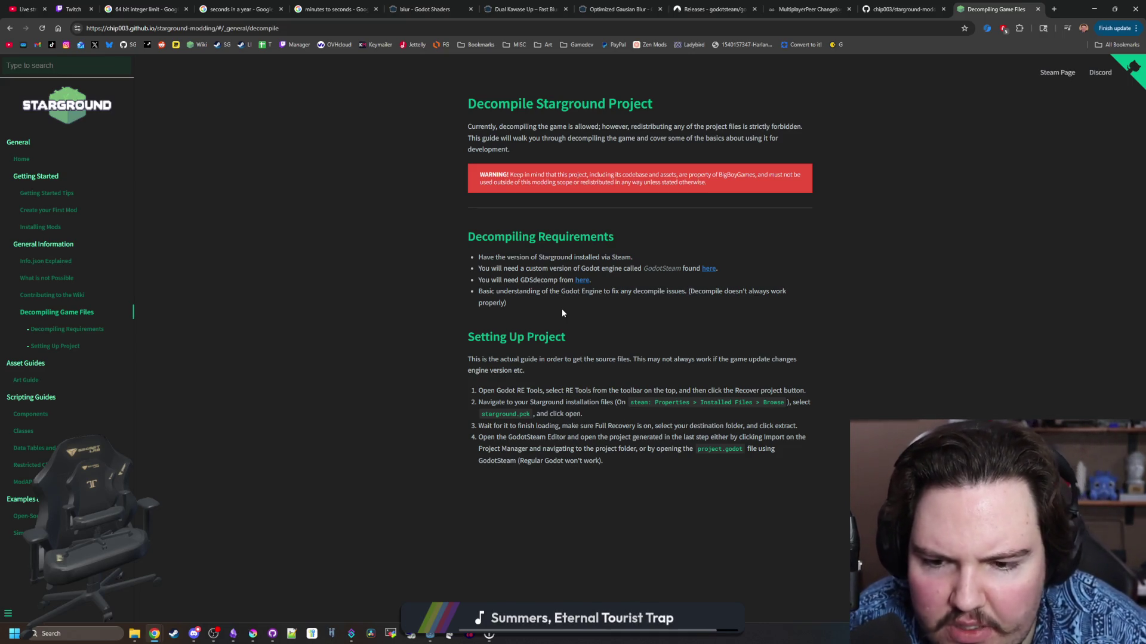
Open the GDSdecomp release page, note the v2.4.0 release, and return to the guide
drag(520, 280, 564, 279)
middle_click(582, 280)
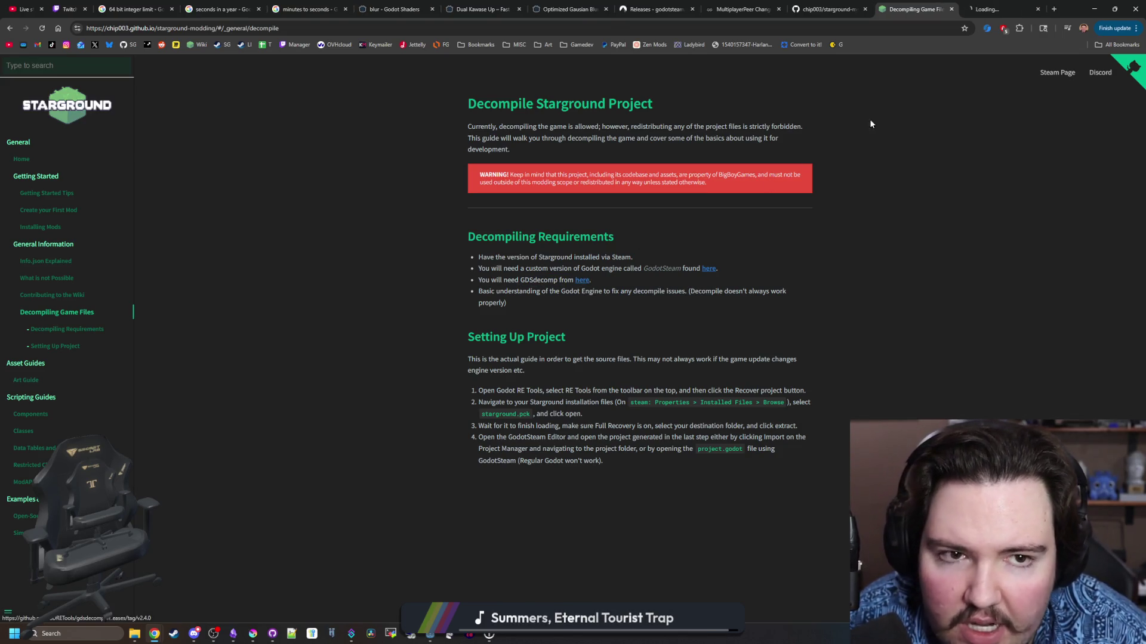
click(988, 5)
double_click(284, 178)
key(ctrl+shift+Tab)
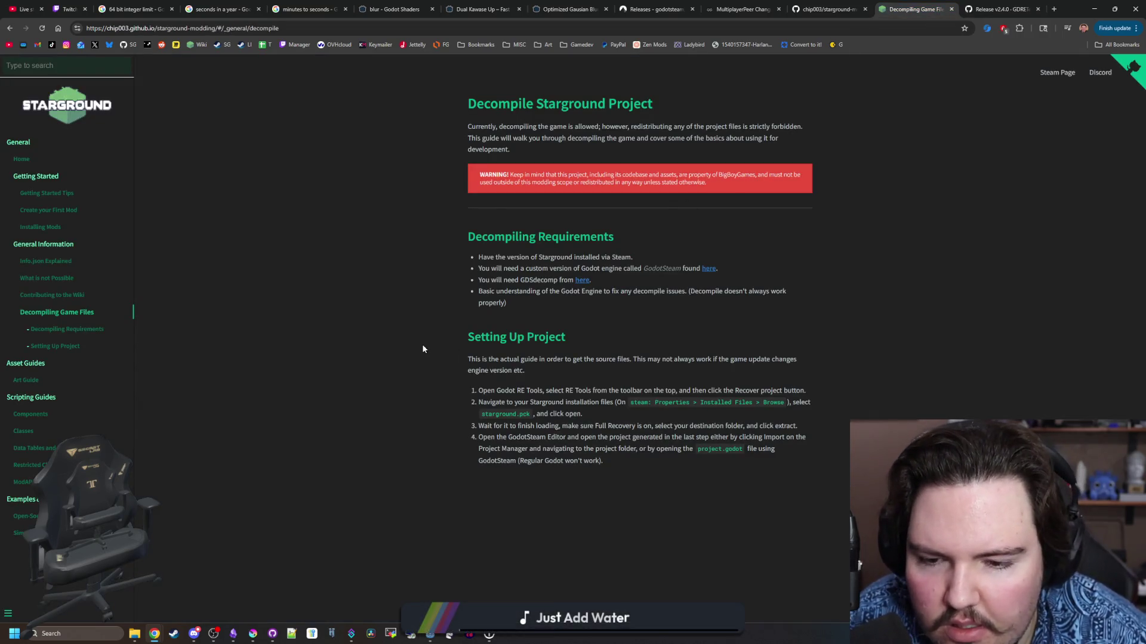
Read the numbered setup steps, close the guide tabs, and hide Chrome to return to Godot
mouse_move(516, 392)
mouse_down()
mouse_move(567, 394)
mouse_move(603, 462)
mouse_up()
click(840, 132)
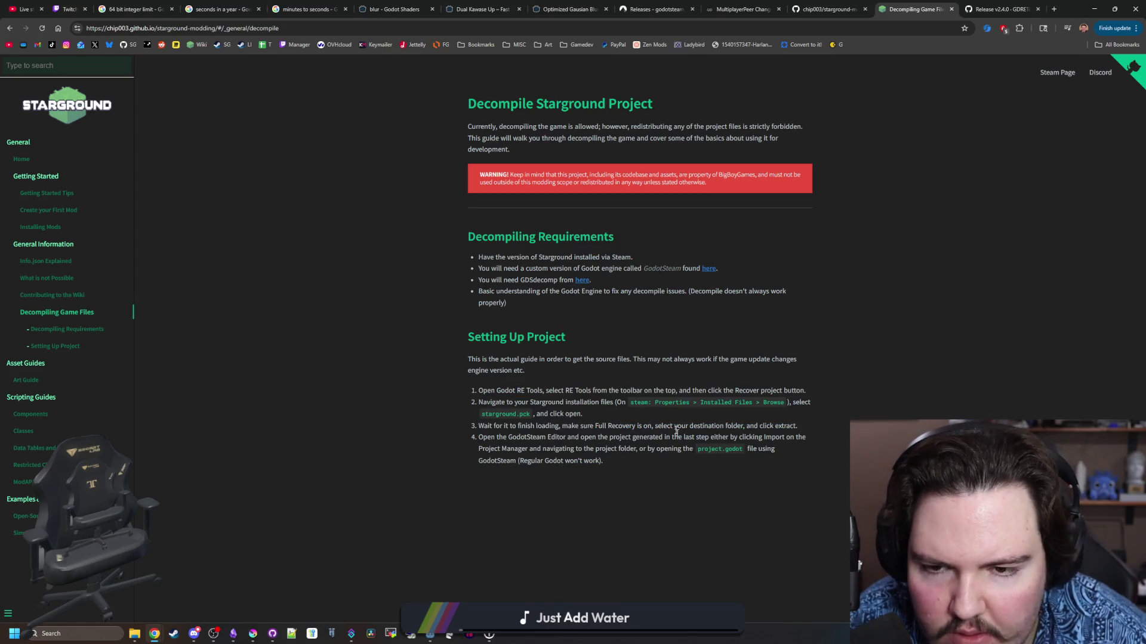
click(951, 10)
click(951, 9)
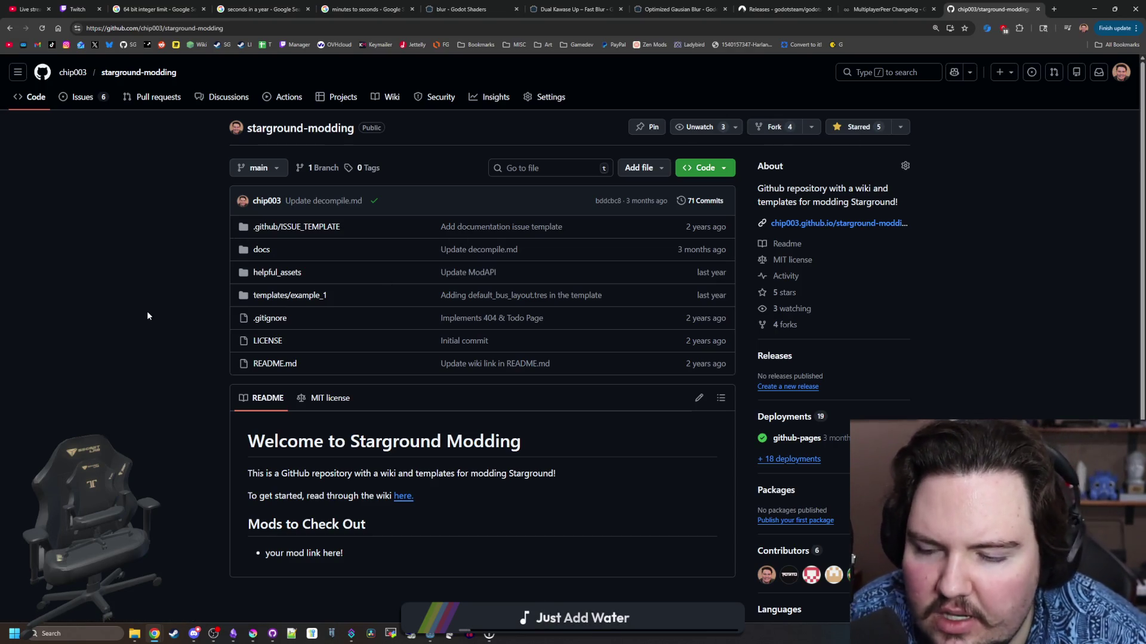
scroll(148, 314, down, 3)
scroll(148, 334, up, 3)
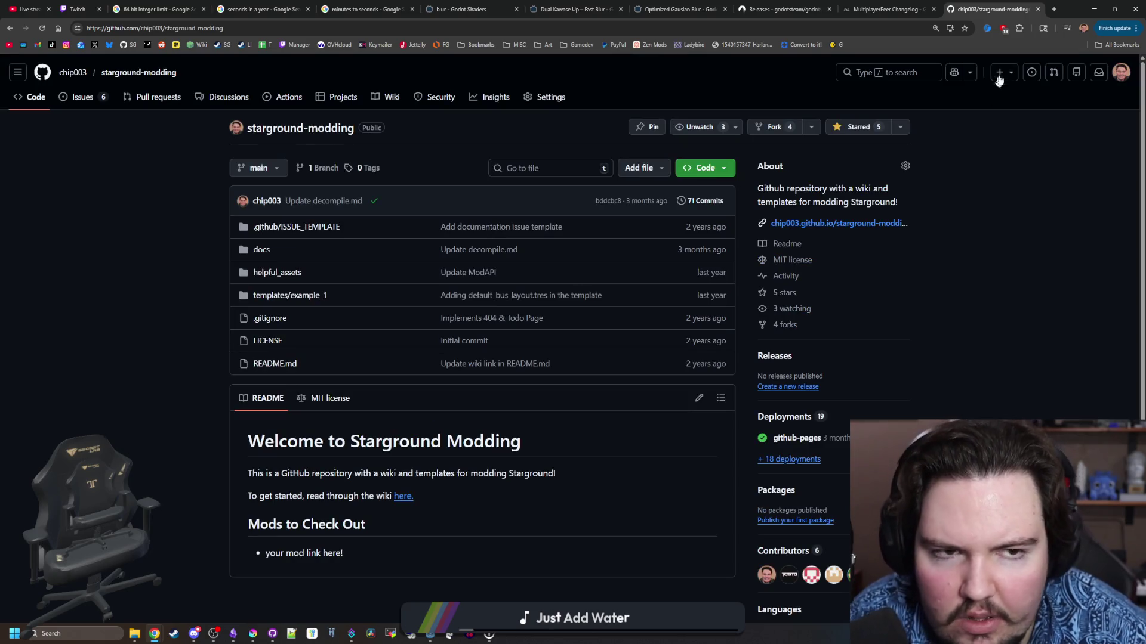
click(1094, 8)
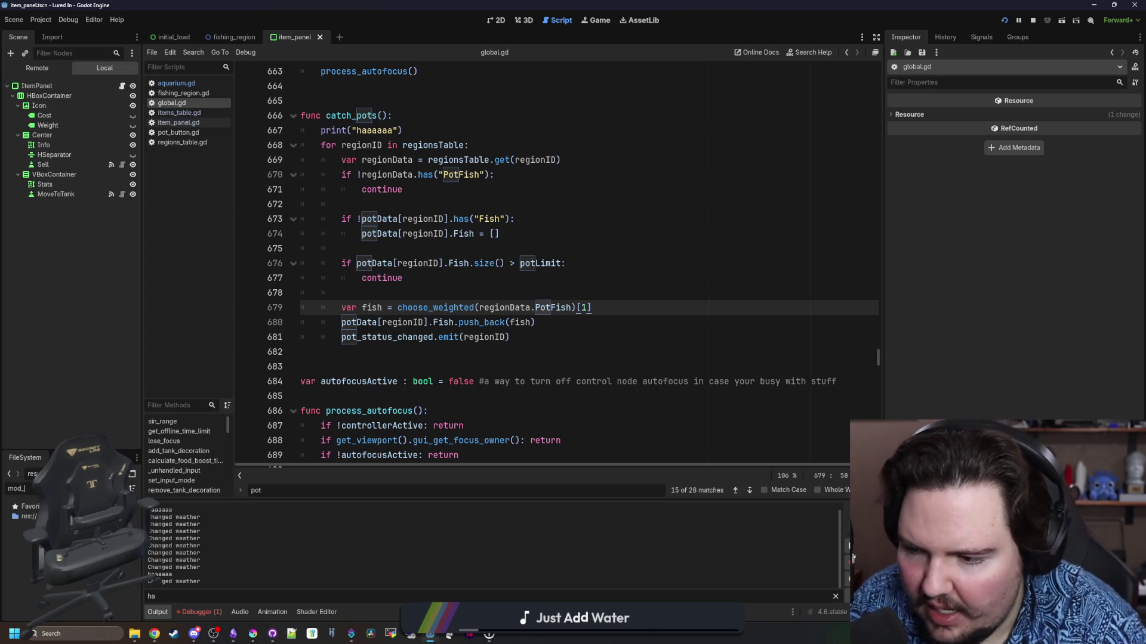
Bring the Lured In editor forward and put the caret on blank line 682
mouse_move(430, 634)
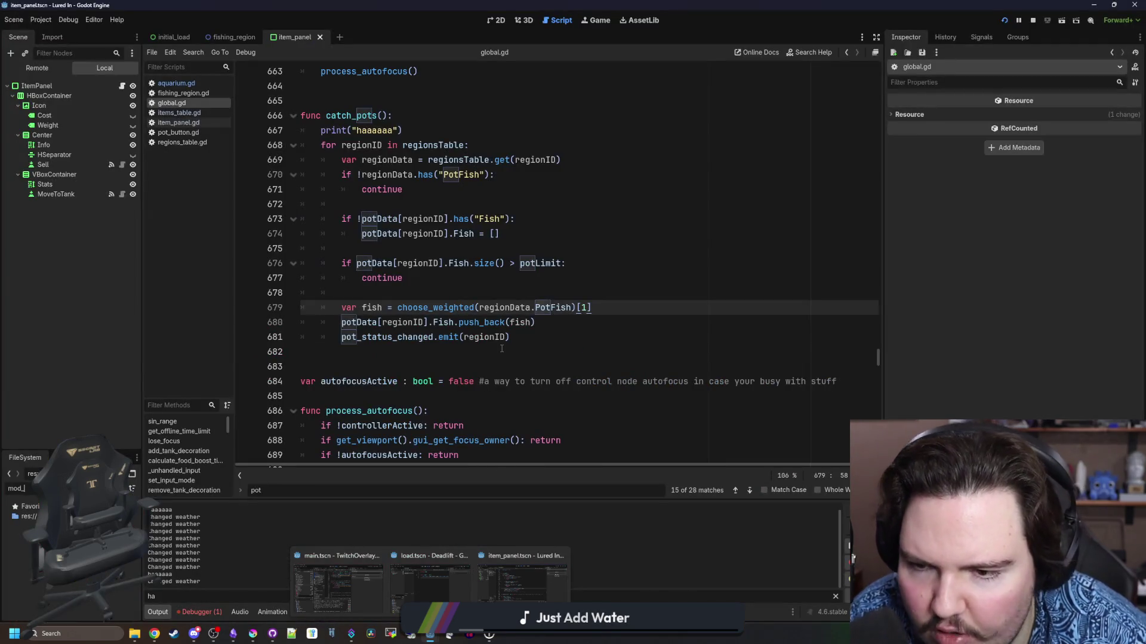
click(522, 588)
click(461, 352)
Save the scene and open the Export dialog from the Project menu
mouse_move(134, 634)
mouse_move(169, 592)
key(ctrl+s)
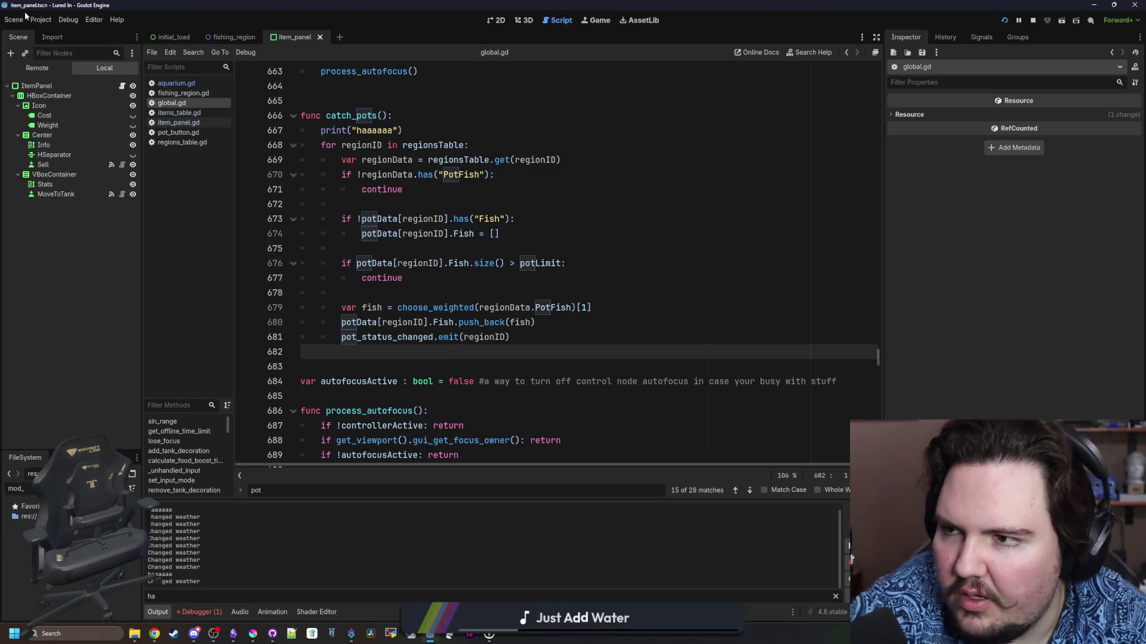
click(40, 21)
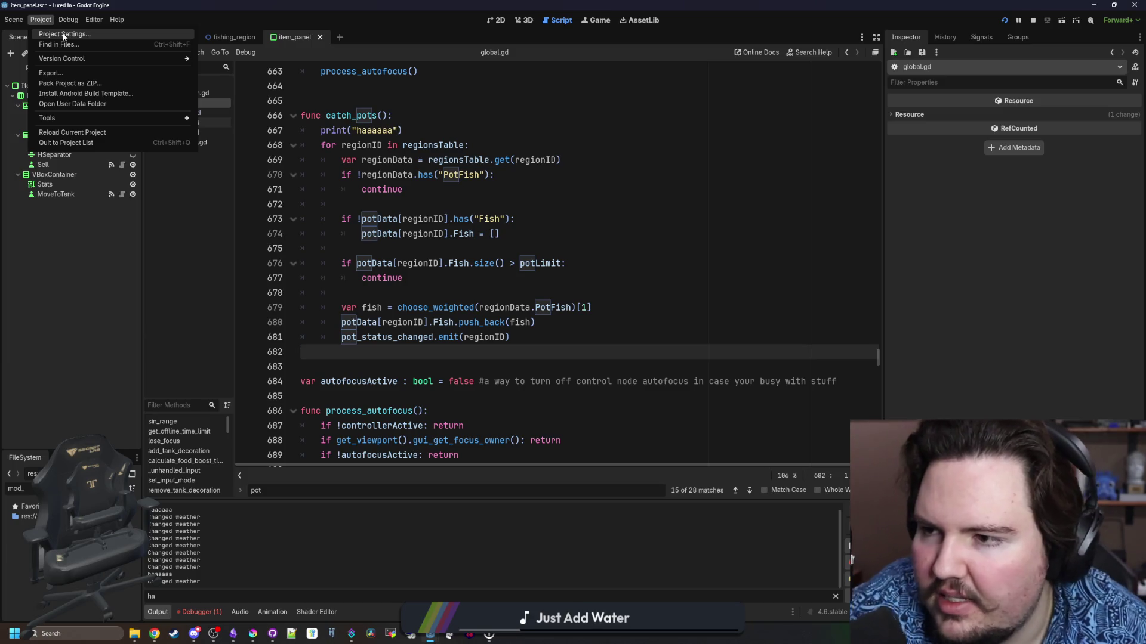
click(71, 72)
Select the Windows Desktop preset's Patching settings and cancel choosing a base pack twice
click(353, 175)
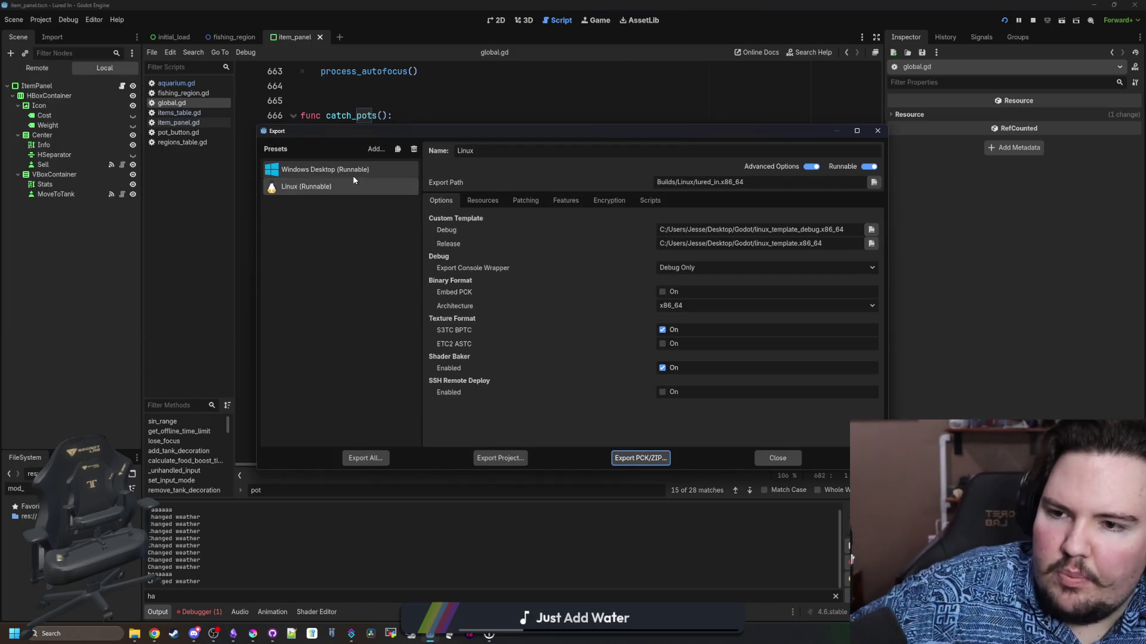
click(534, 201)
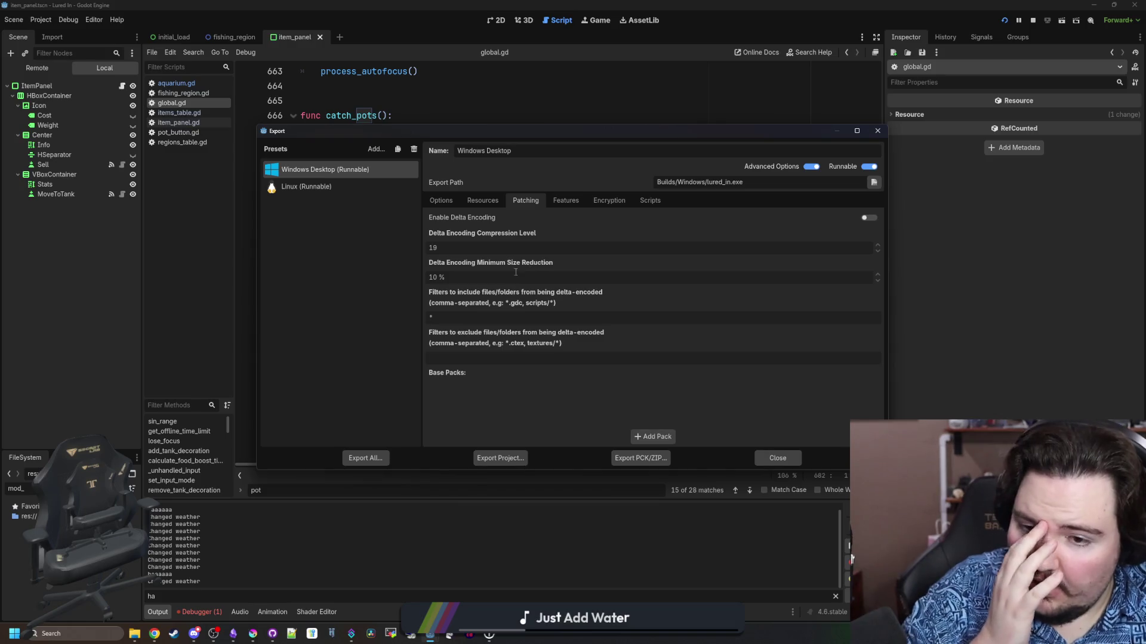
mouse_move(482, 246)
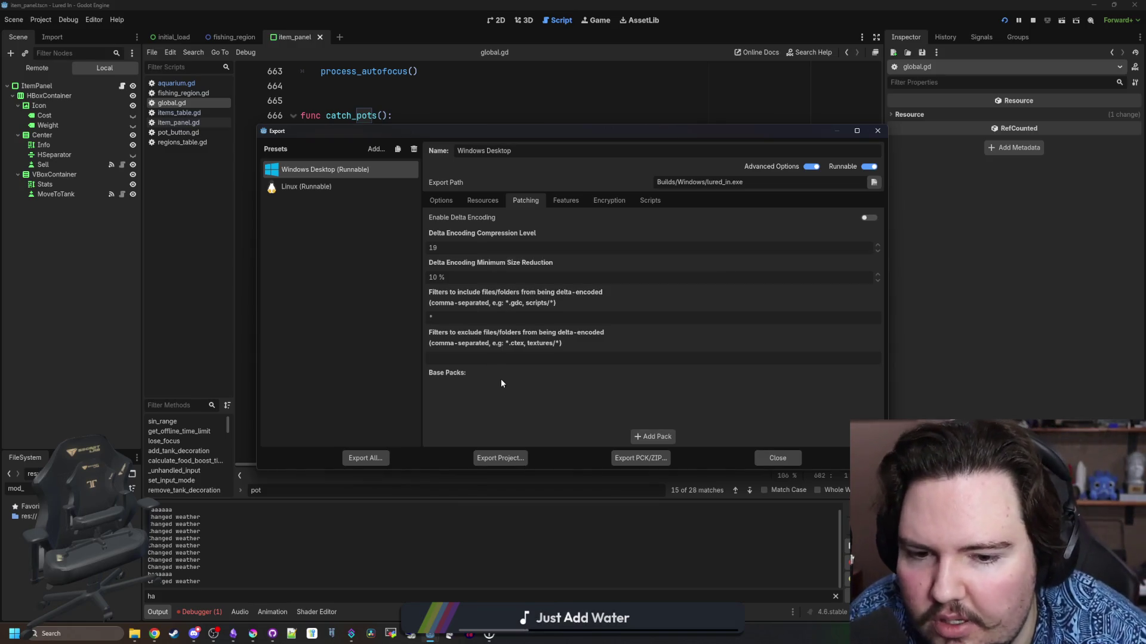
click(652, 438)
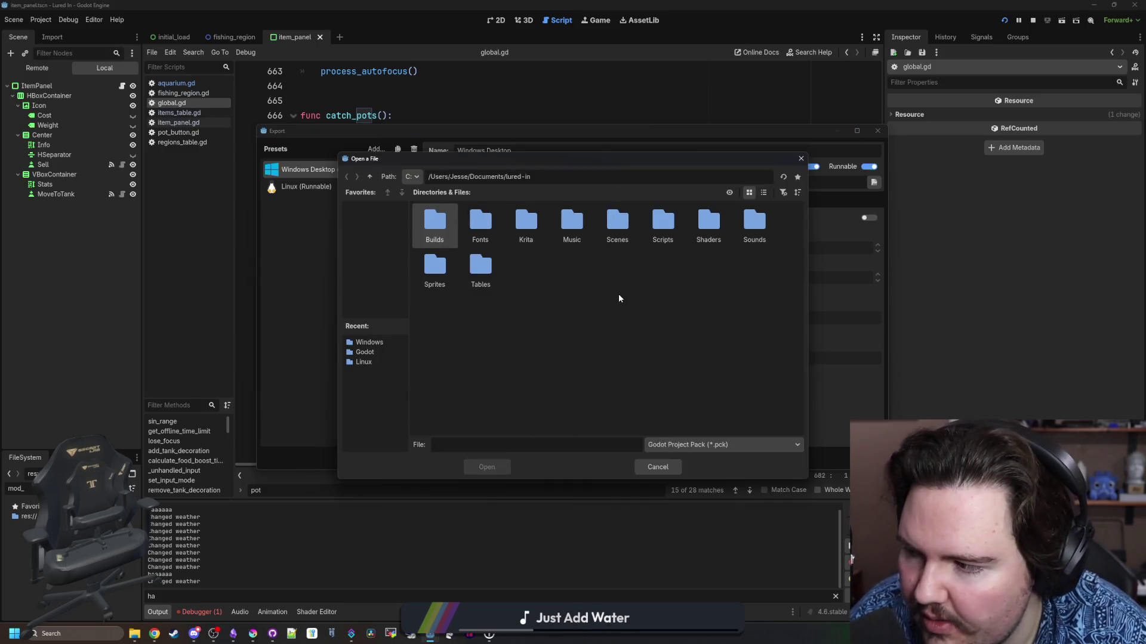
click(656, 466)
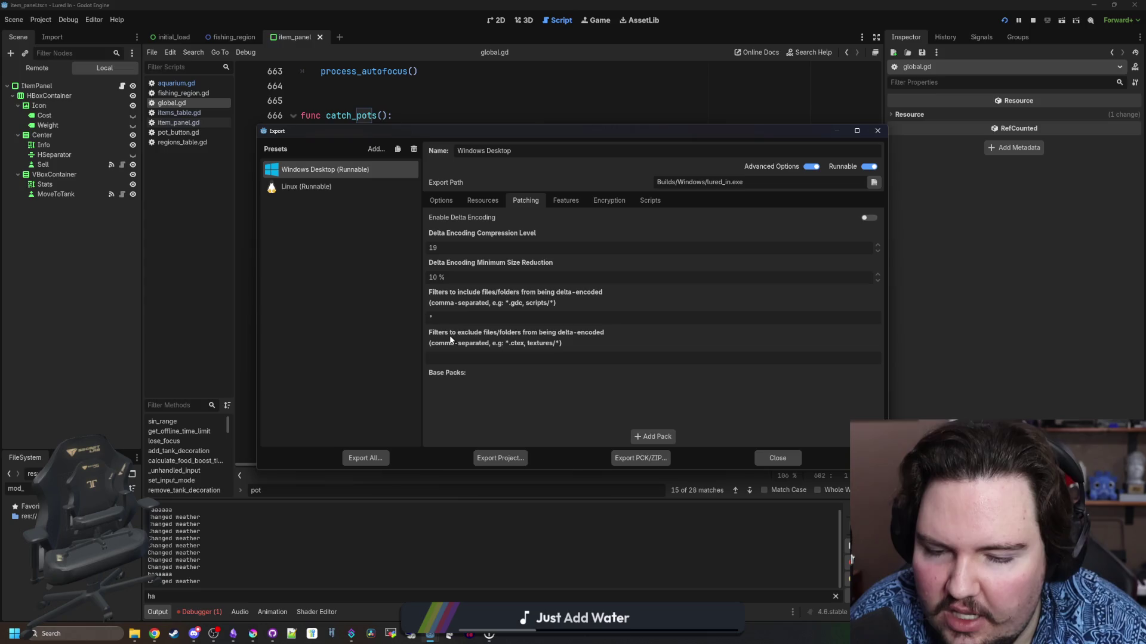
click(656, 436)
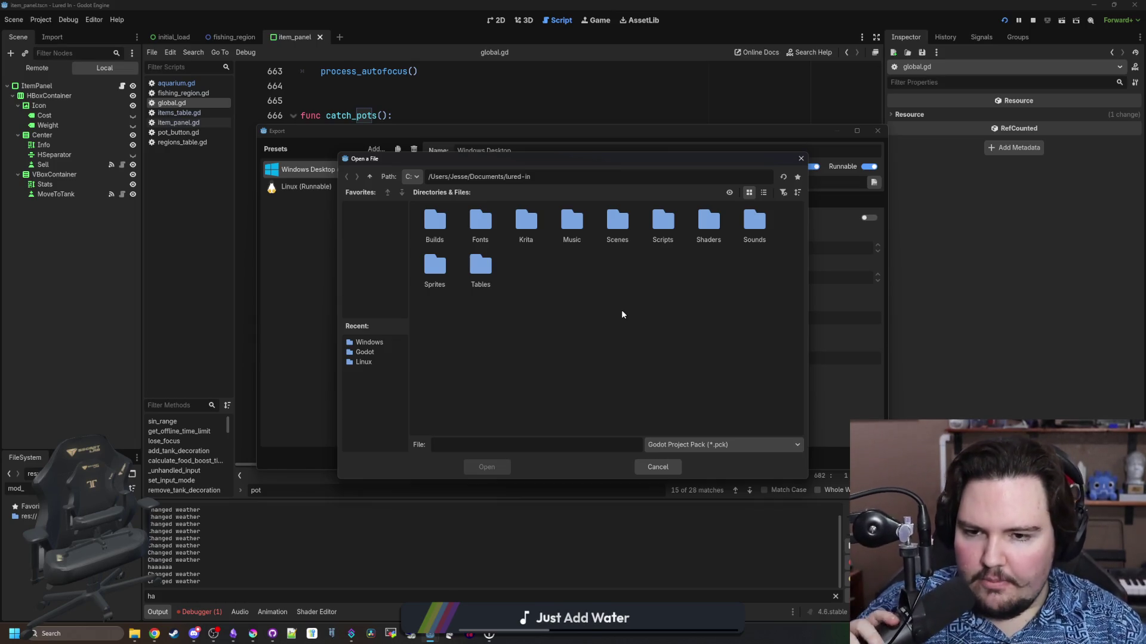
click(657, 467)
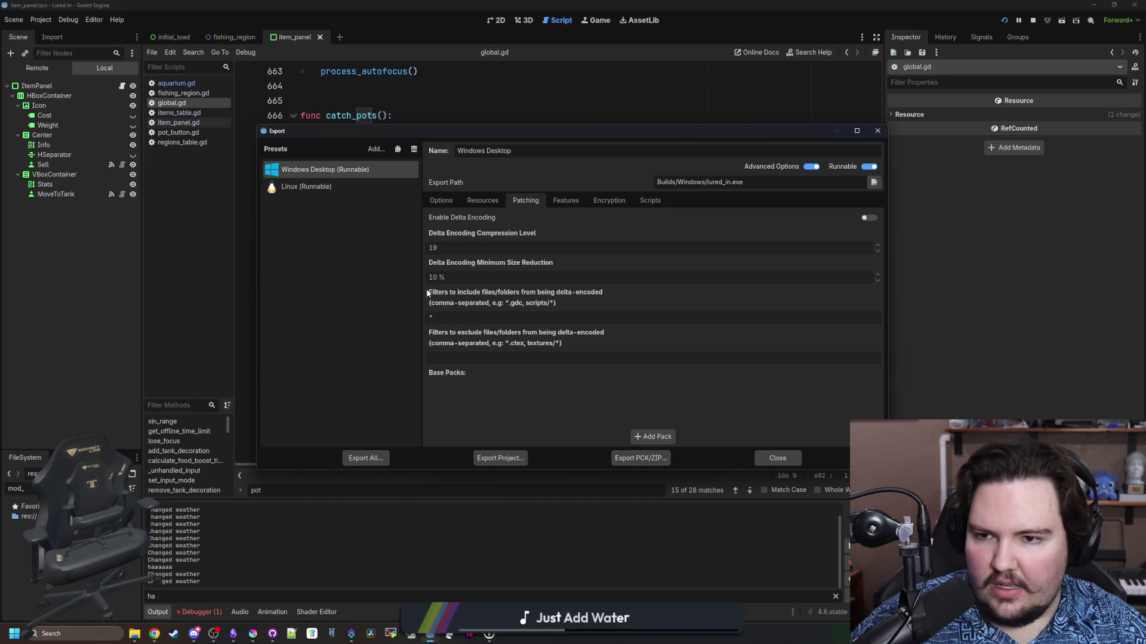
Enable Delta Encoding, review the Options tab, and close the Export dialog
click(449, 218)
click(451, 203)
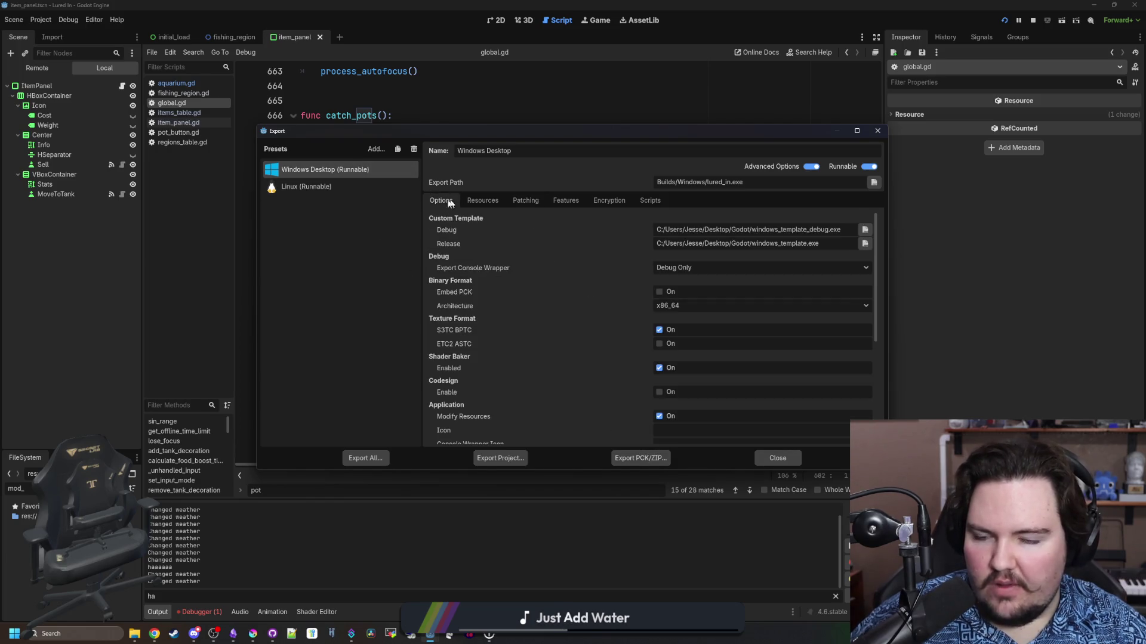
click(515, 202)
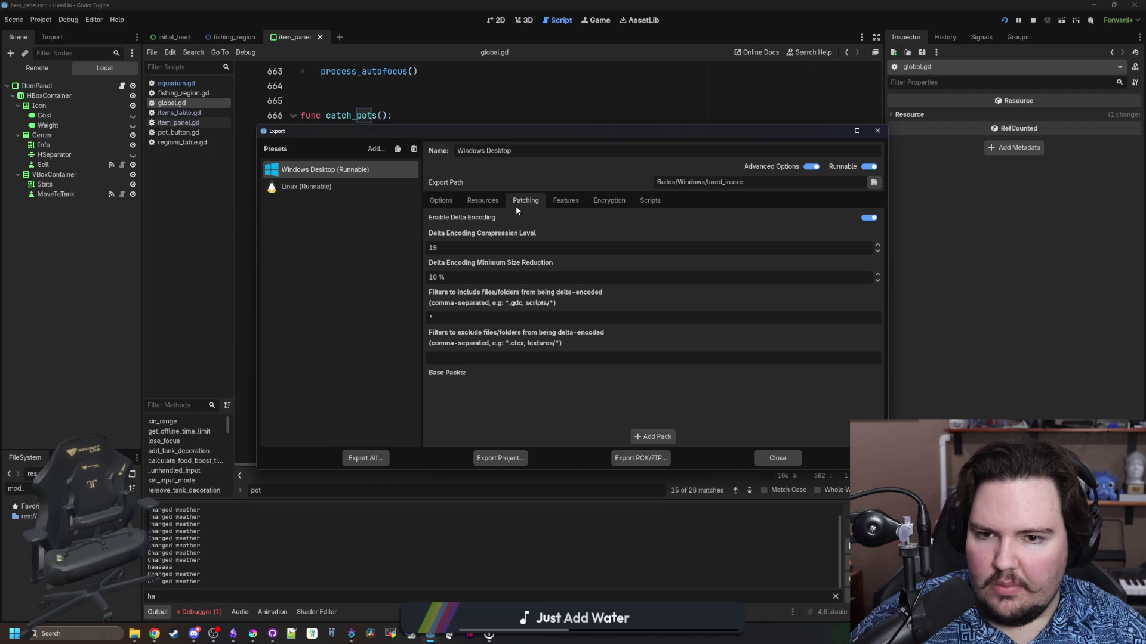
click(441, 202)
click(790, 457)
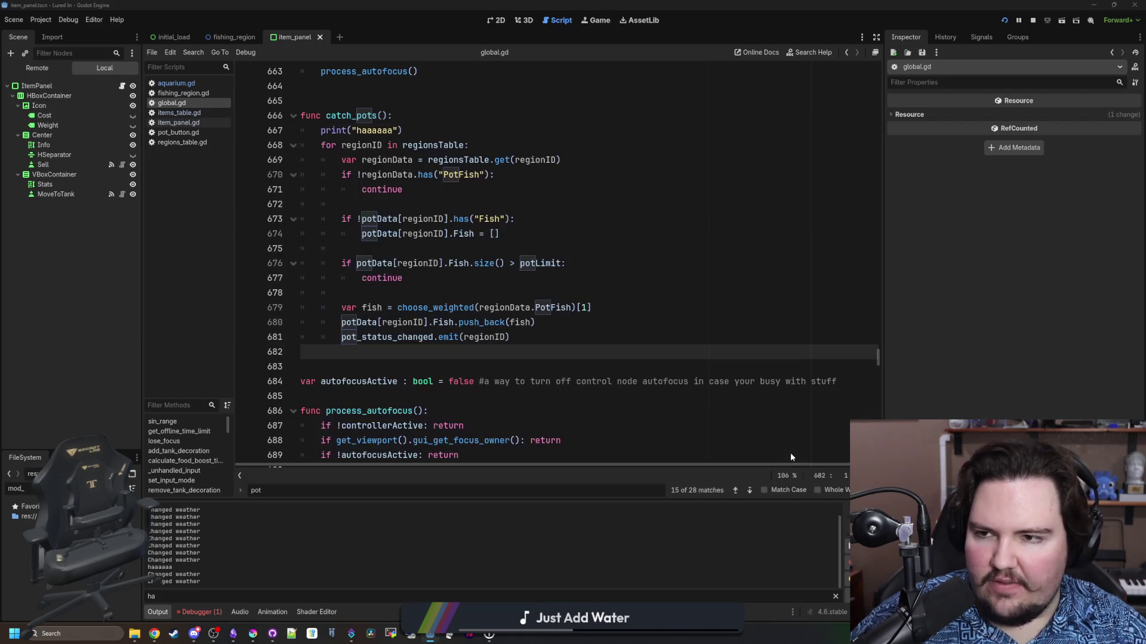
Open Project Settings and close it again without changes
click(41, 20)
click(51, 35)
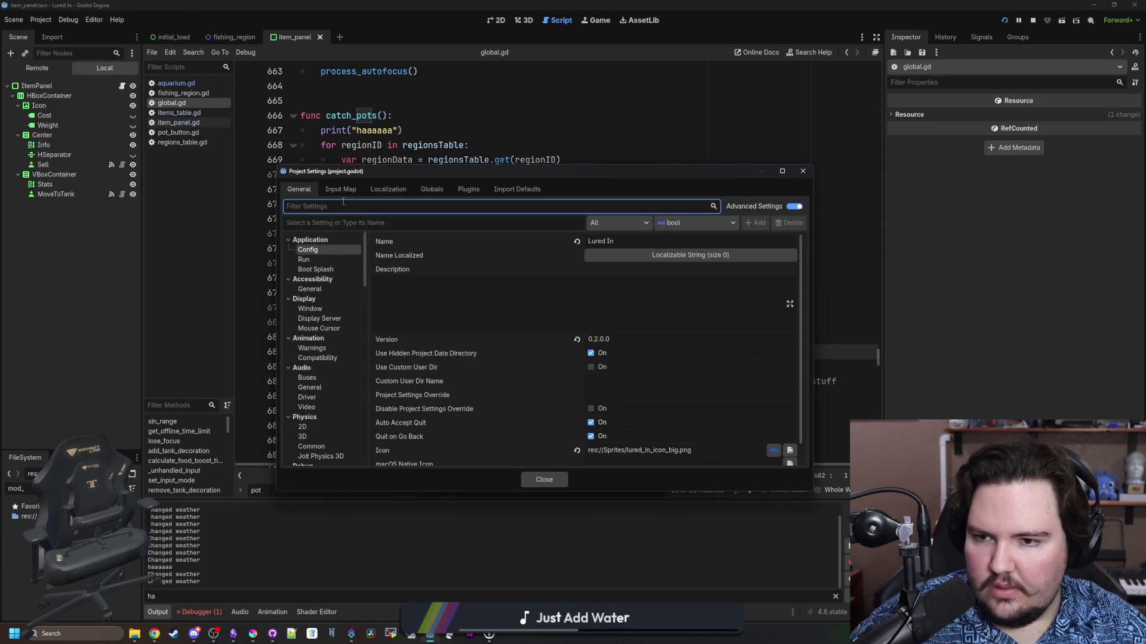
click(544, 480)
Reopen Export, compare Linux and Windows Desktop Resources and Patching settings, then close it
click(41, 19)
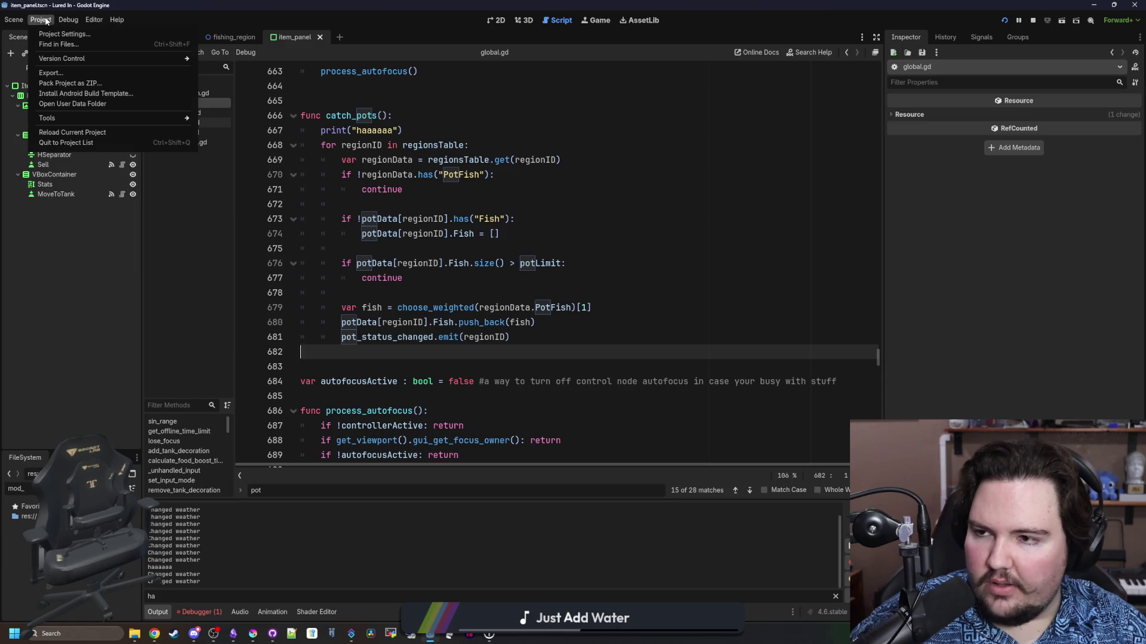
click(74, 76)
click(319, 187)
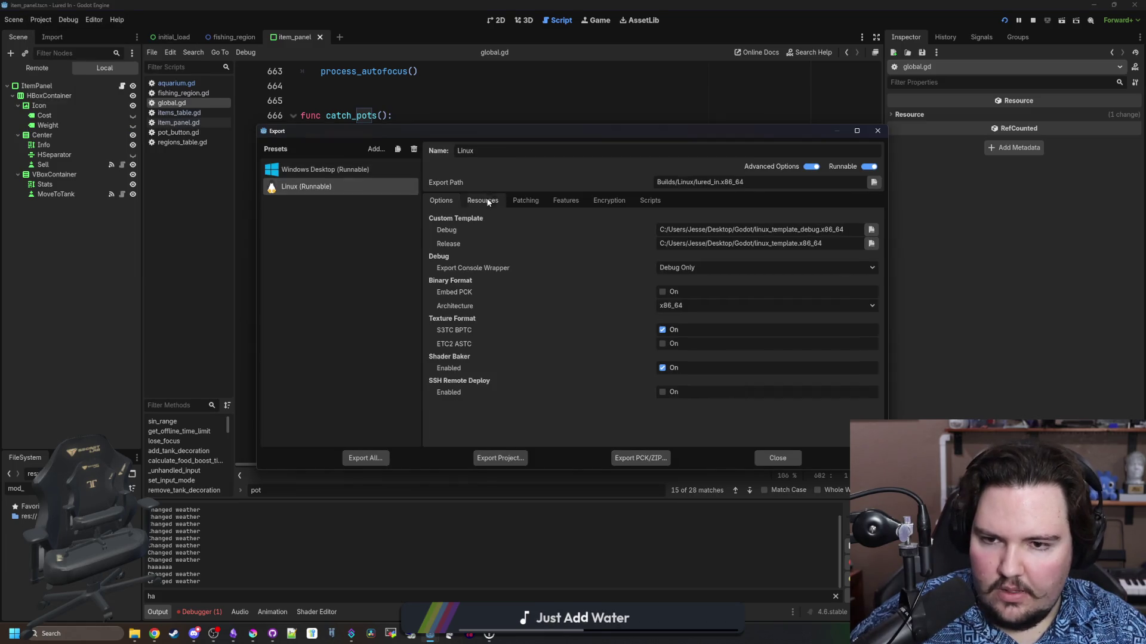
click(482, 200)
click(525, 201)
click(311, 169)
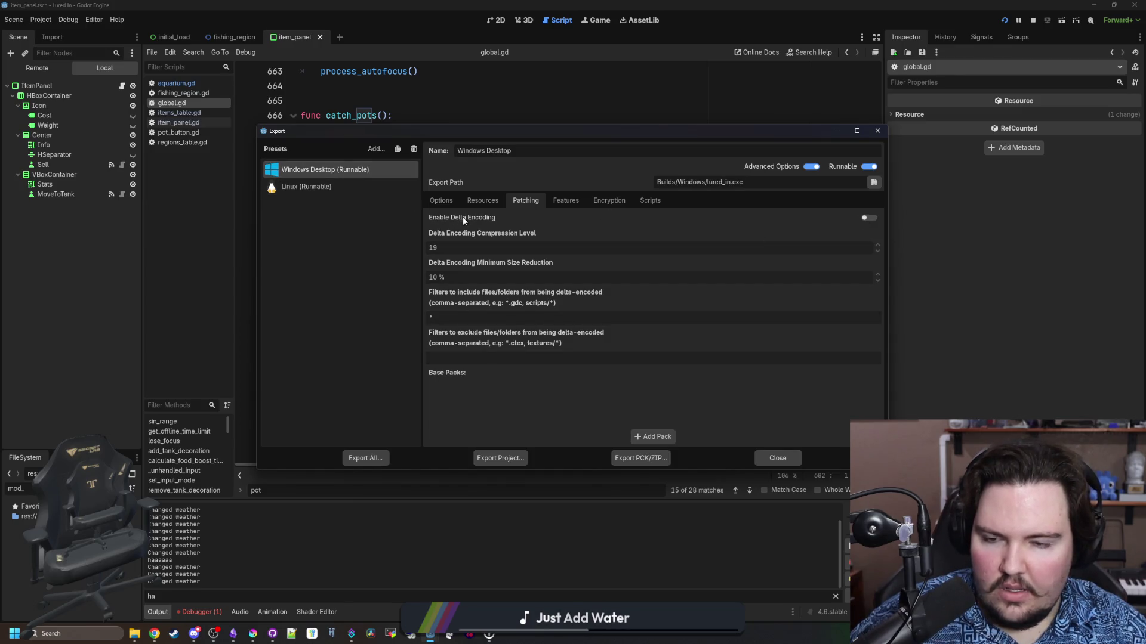
mouse_move(463, 218)
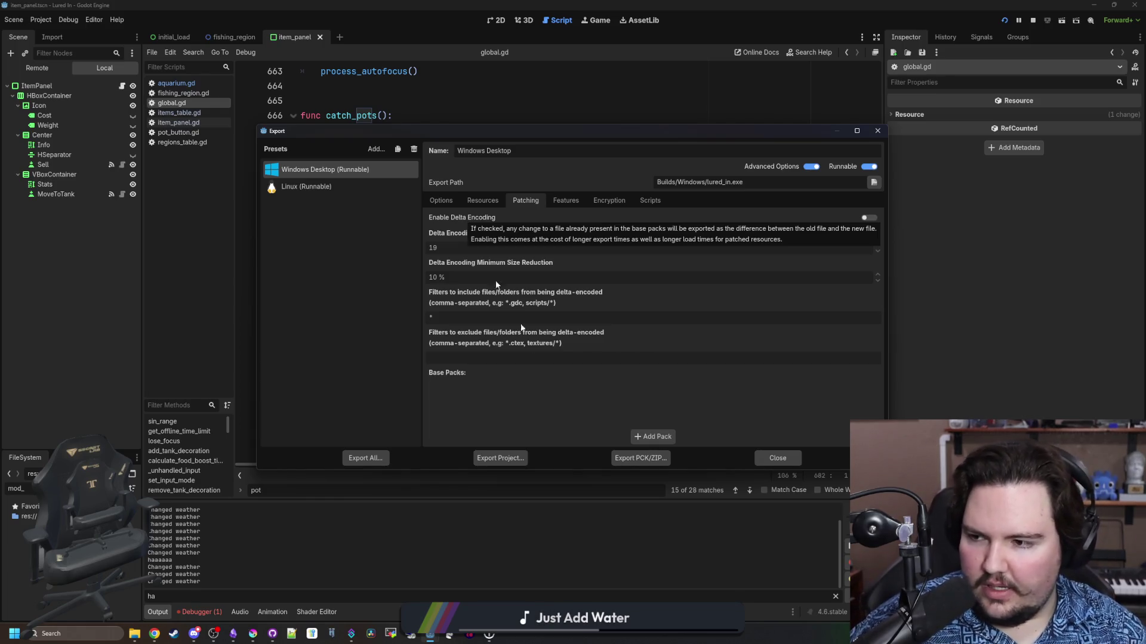
click(777, 458)
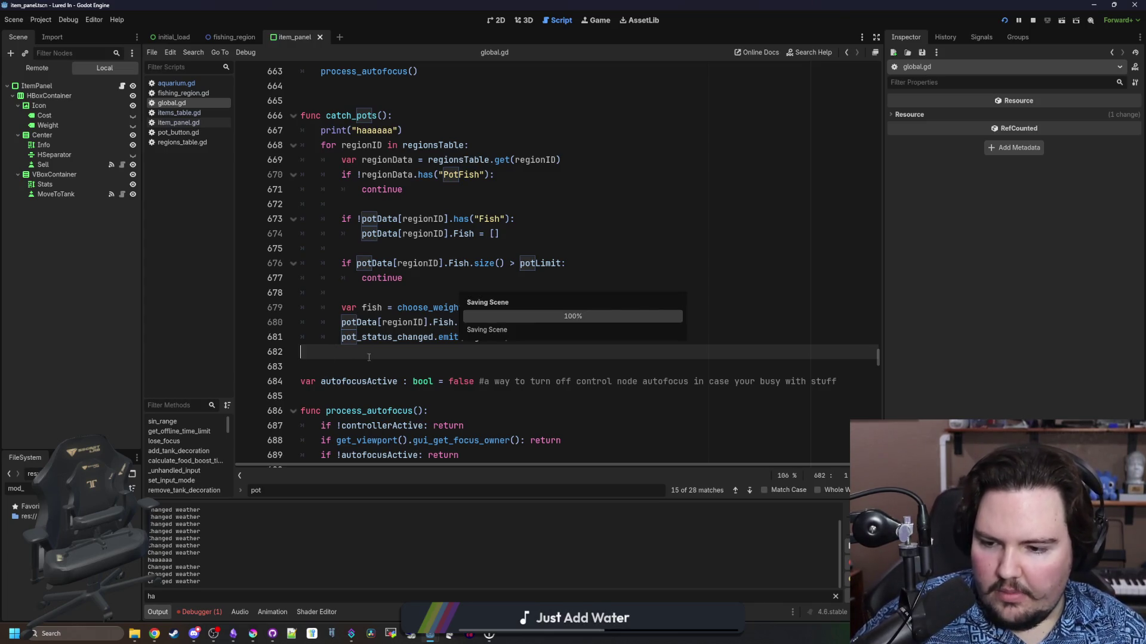
click(422, 205)
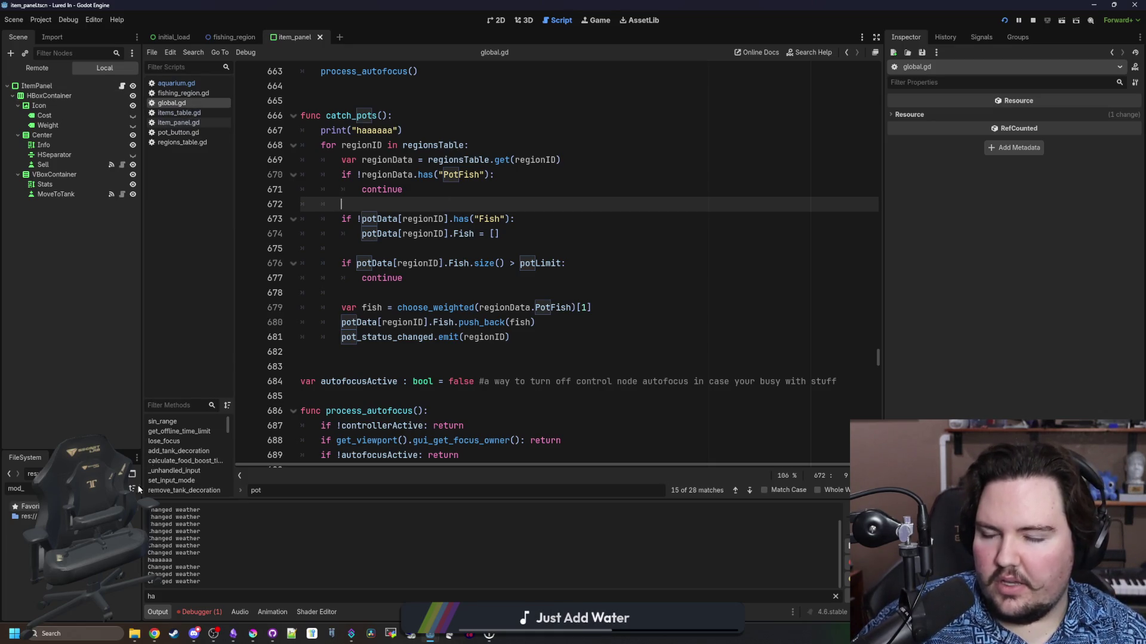
Open fishing_region.gd and start an in-script search for pot
click(212, 92)
scroll(442, 206, up, 10)
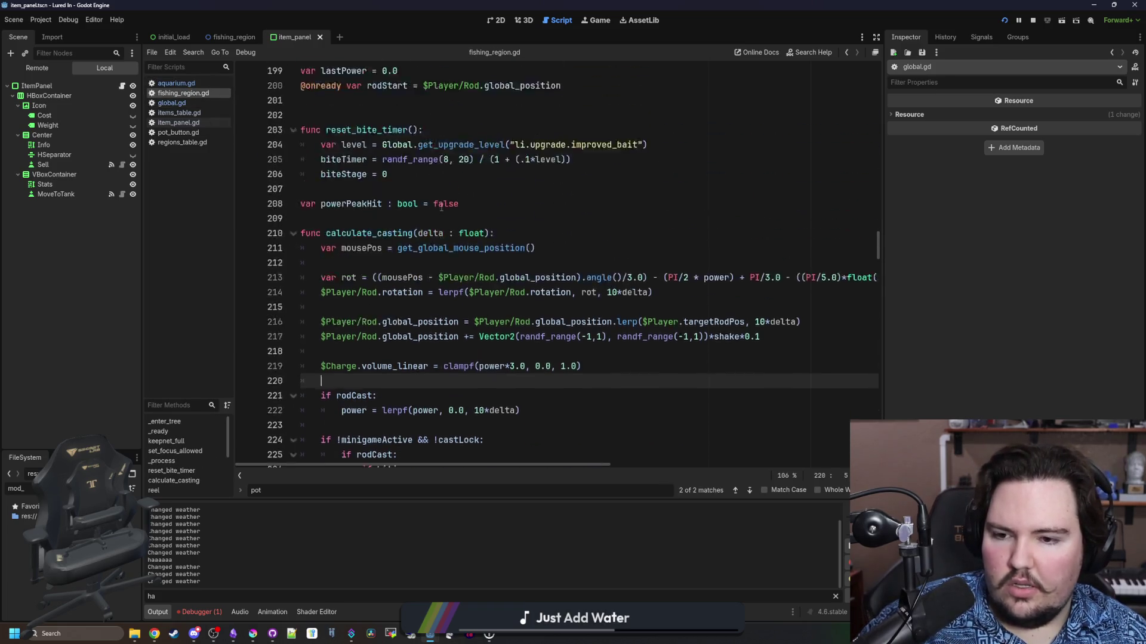
click(441, 322)
key(ctrl+f)
Filter FileSystem for 'regions', inspect PotFish in regions_table.gd, then return to global.gd
click(36, 488)
text(regions)
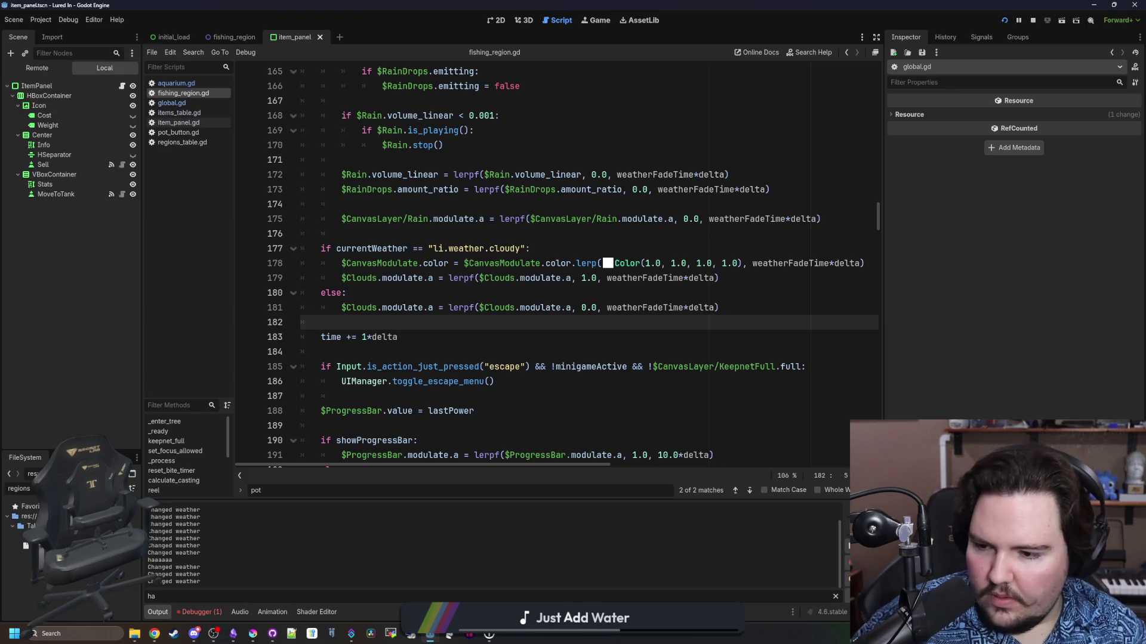
double_click(26, 536)
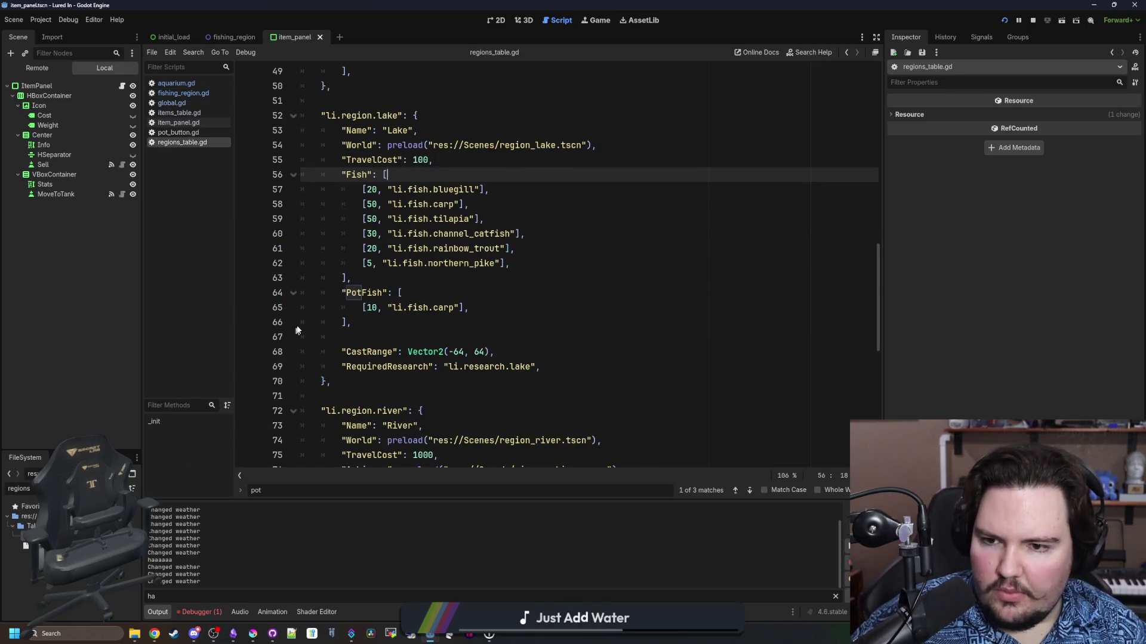
double_click(364, 292)
click(179, 103)
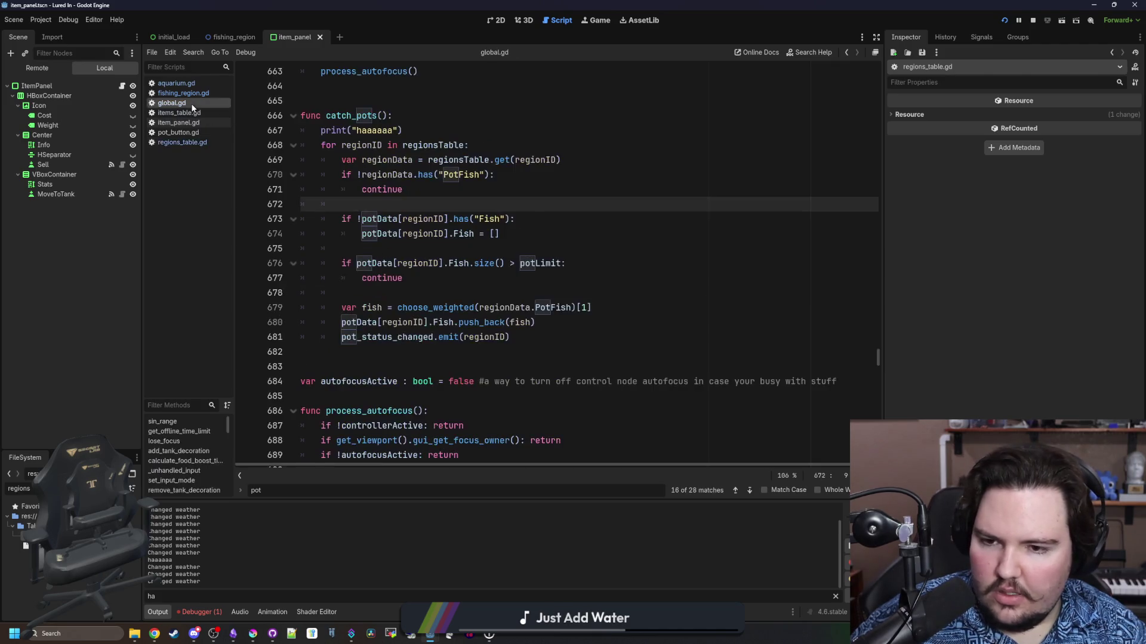
Add a print('haaaaaaaaaaaaaaaaaaaaaaaaa') line below the potLimit check and save
click(458, 284)
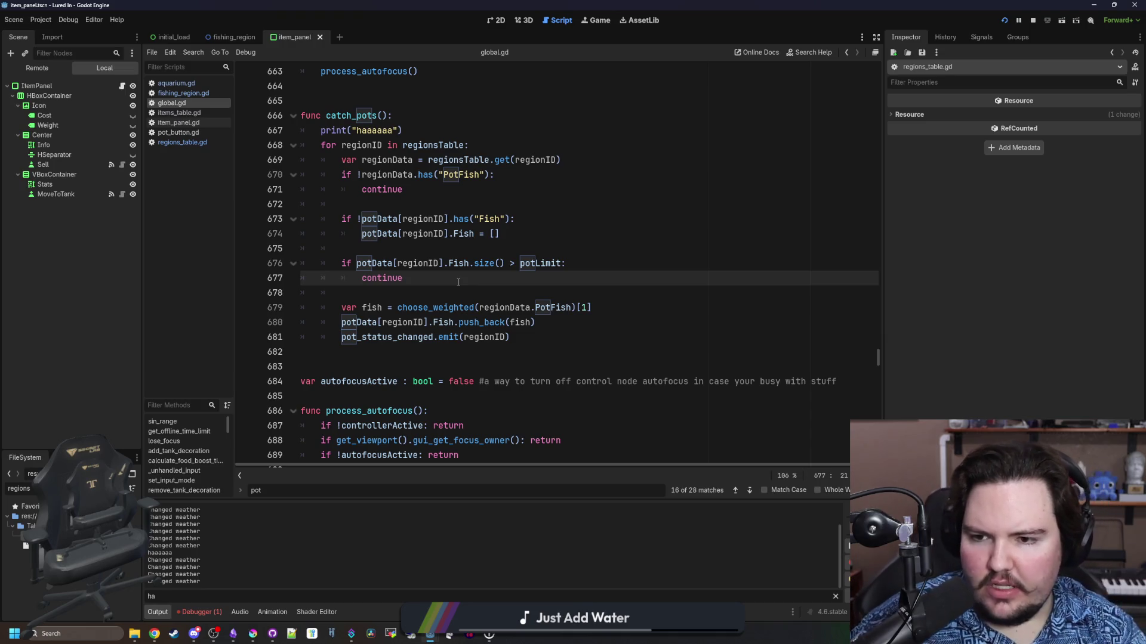
key(Down)
key(Return)
key(Return)
text(pr)
key(Return)
text(print('h)
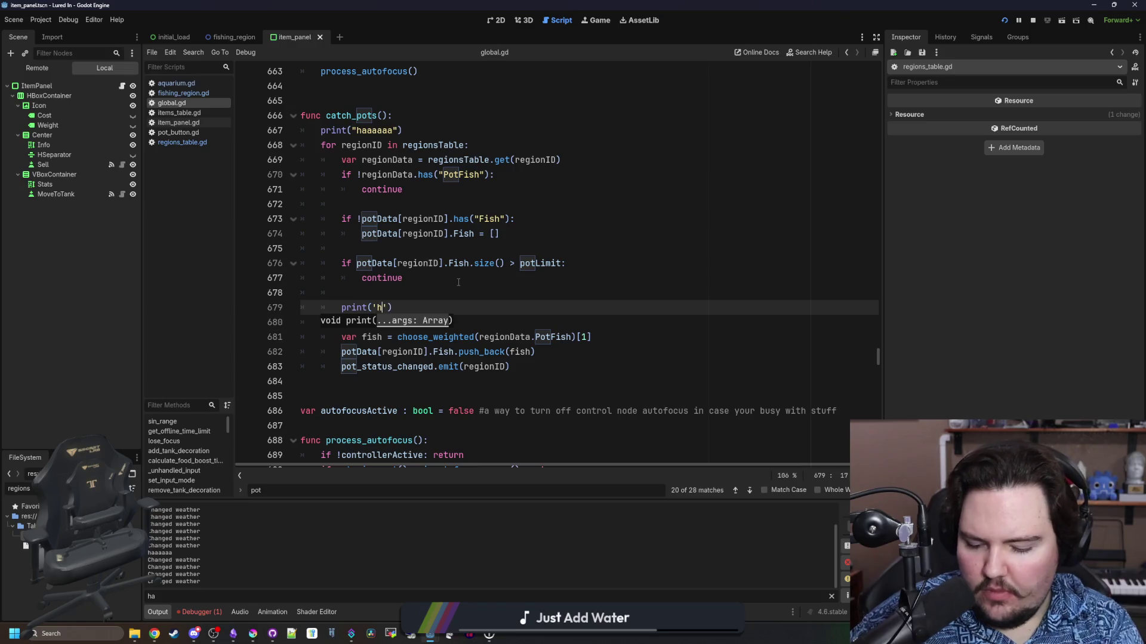
text(aaaaaaaaaaaaaaaaaaaaaaaaaaa)
click(458, 281)
key(ctrl+s)
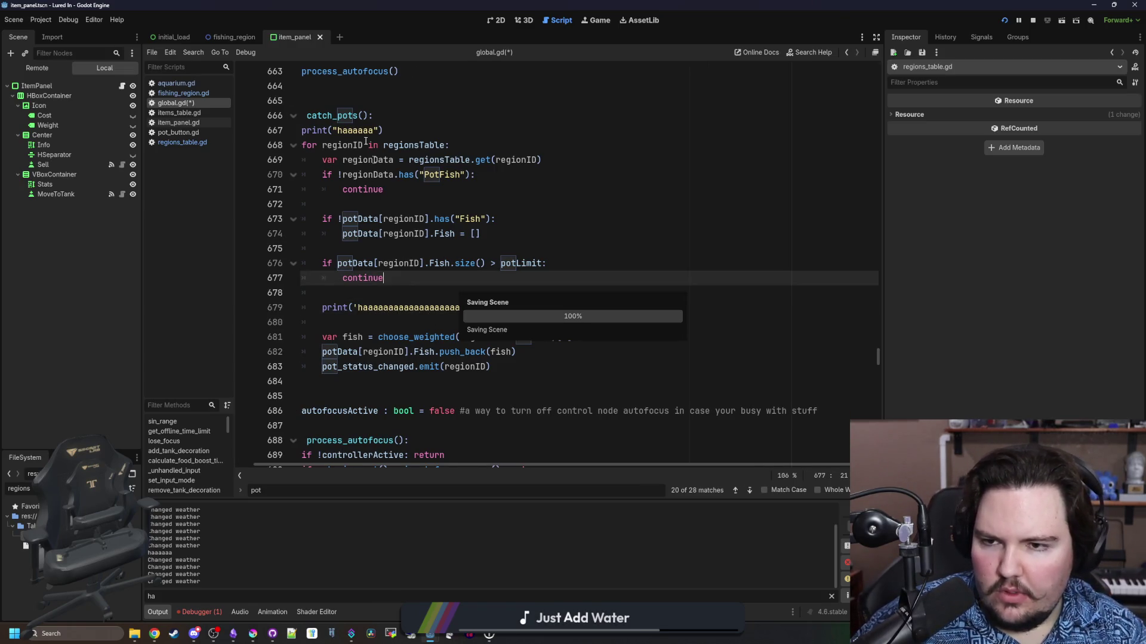
Delete the old haaaaaa print at the top of catch_pots and save global.gd
click(403, 134)
key(BackSpace)
key(BackSpace)
key(BackSpace)
key(ctrl+s)
key(ctrl+s)
key(ctrl+s)
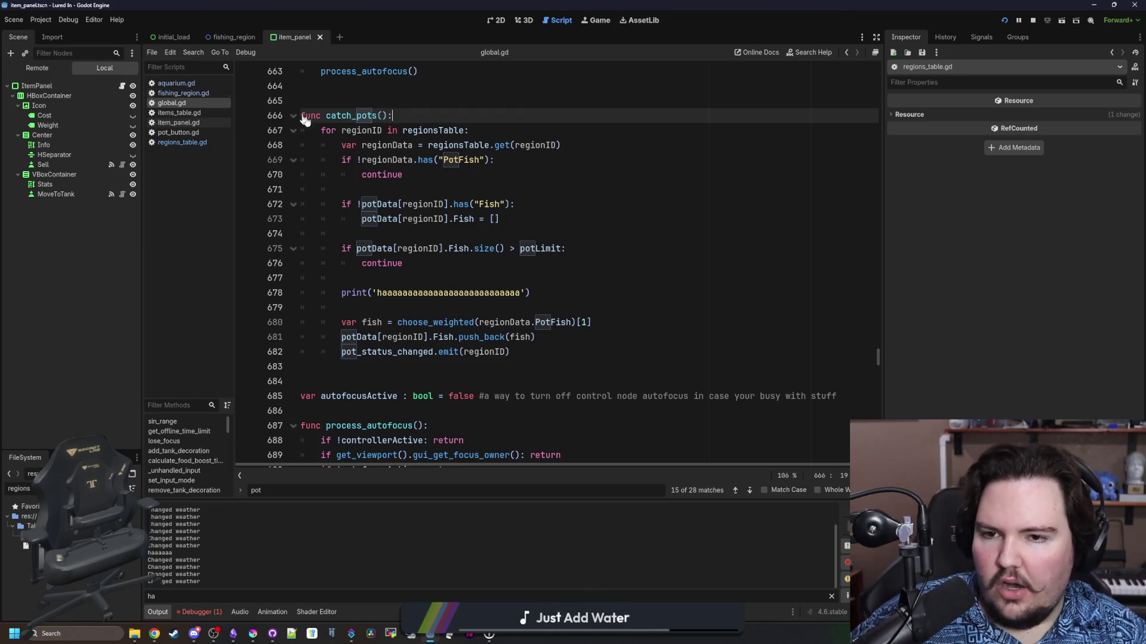
click(376, 174)
Add 'if !potData[regionID].get("Active", false): continue' after the PotFish check and save
click(373, 187)
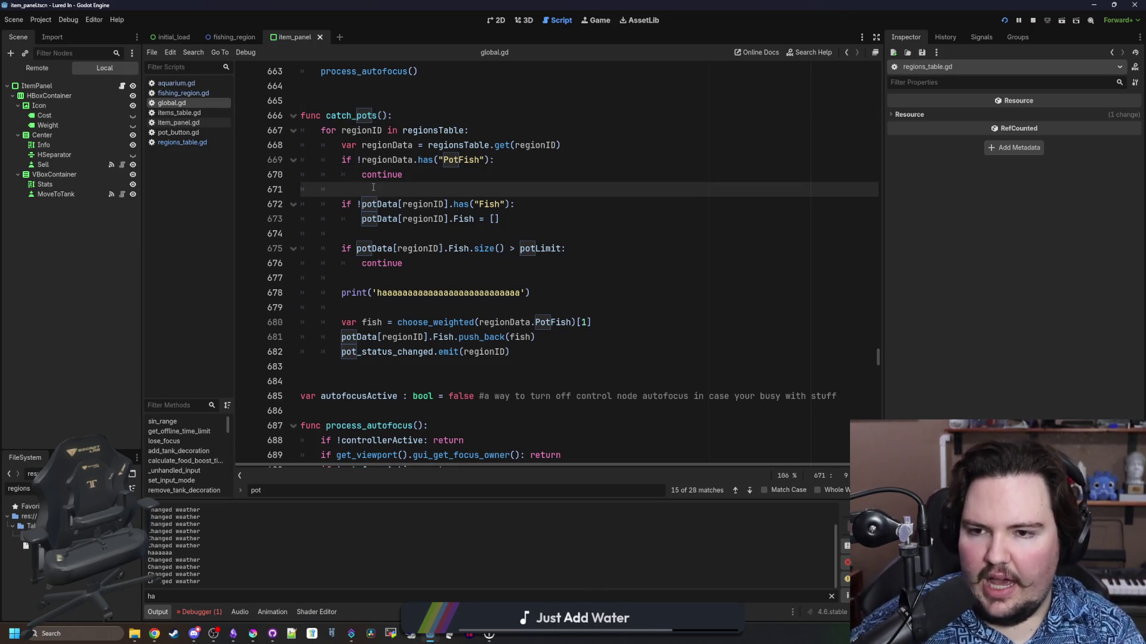
key(Return)
key(Return)
key(Up)
text(if potData)
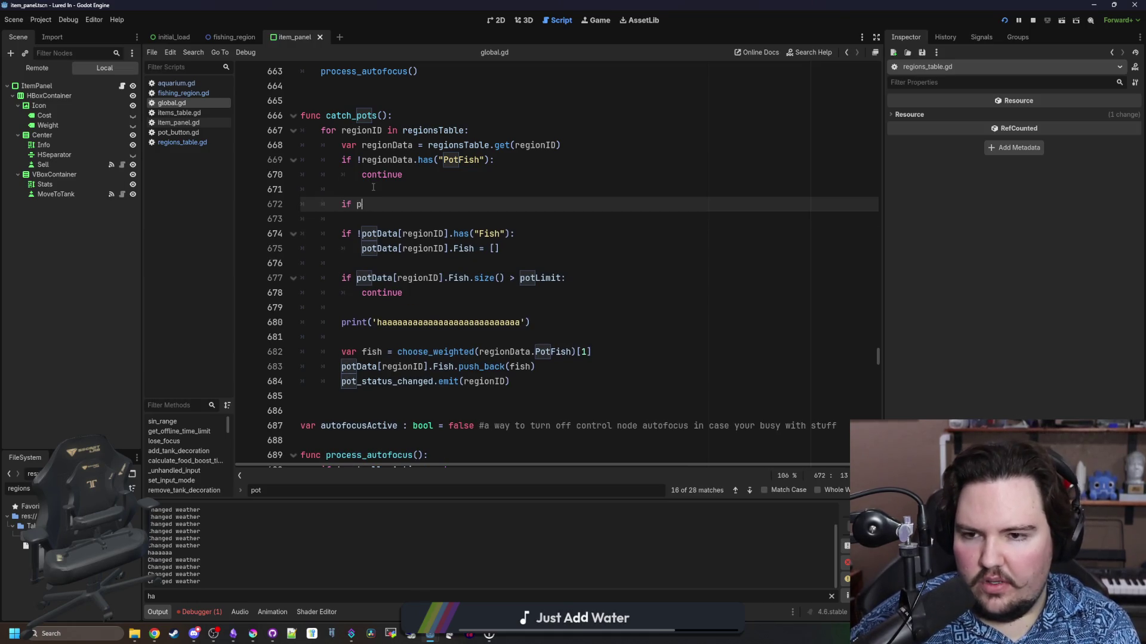
text([regionID)
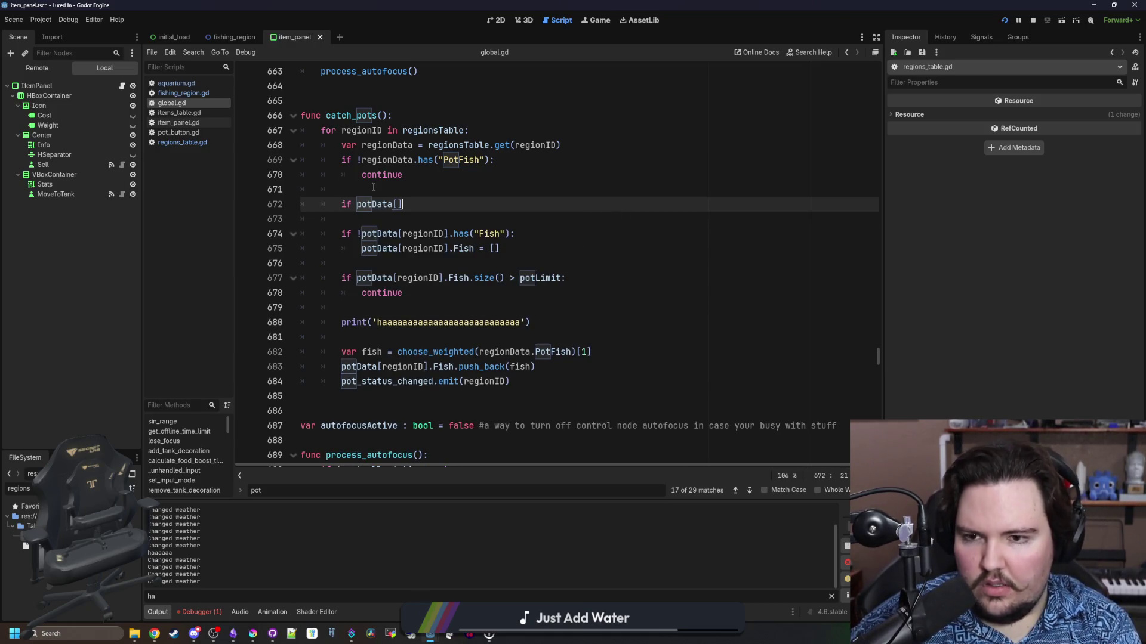
text(].)
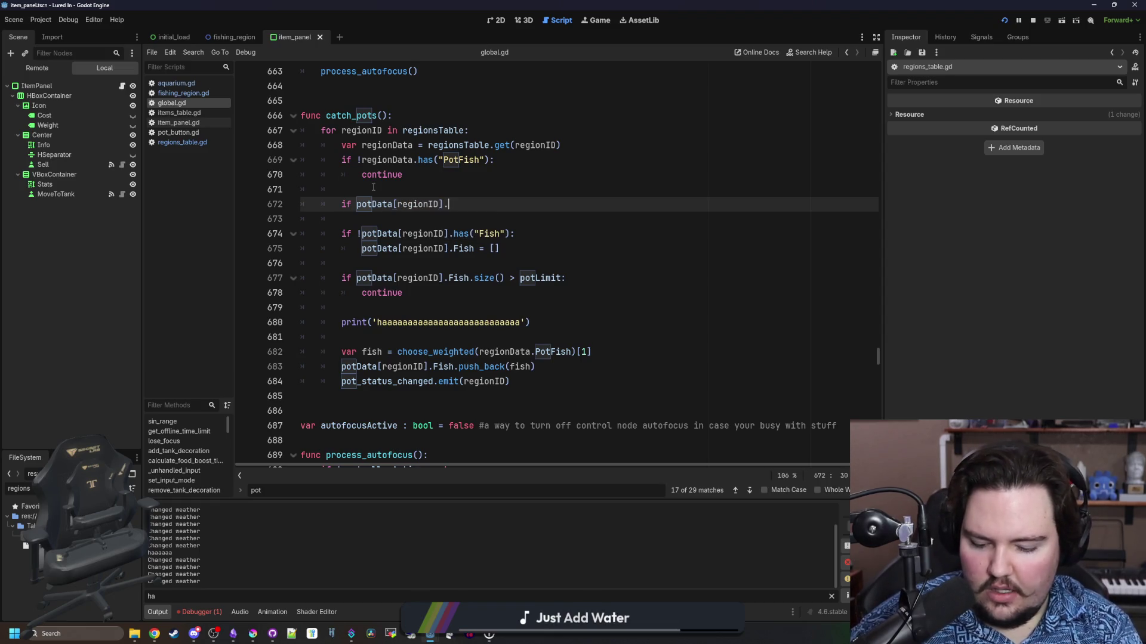
text(get("Active", false))
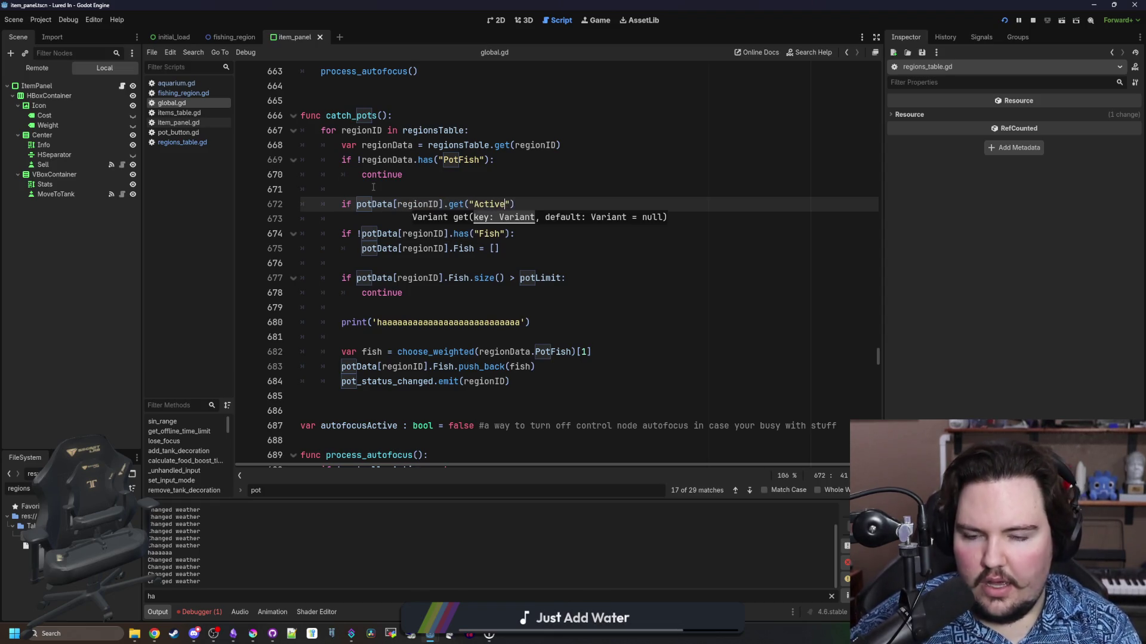
text(:)
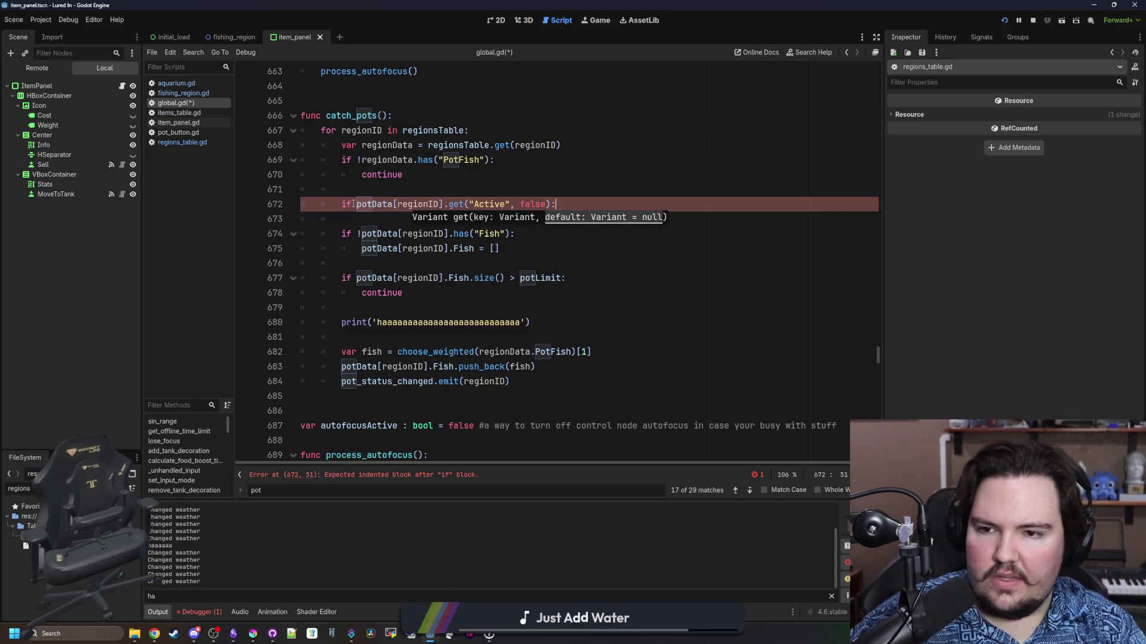
click(357, 204)
text(!)
key(Return)
text(continue)
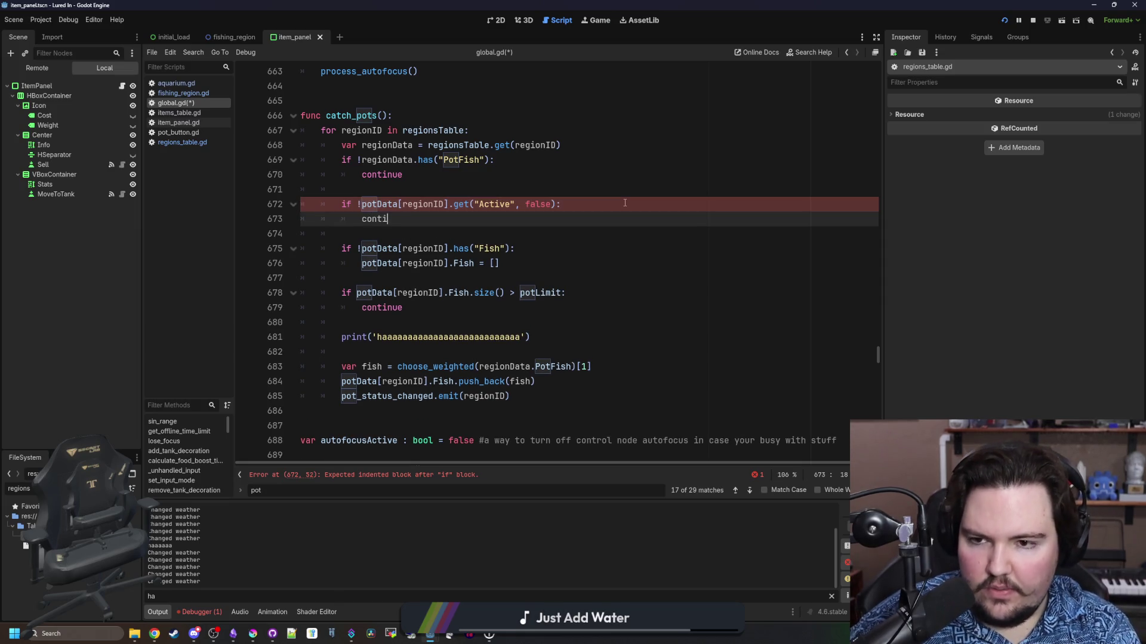
click(625, 203)
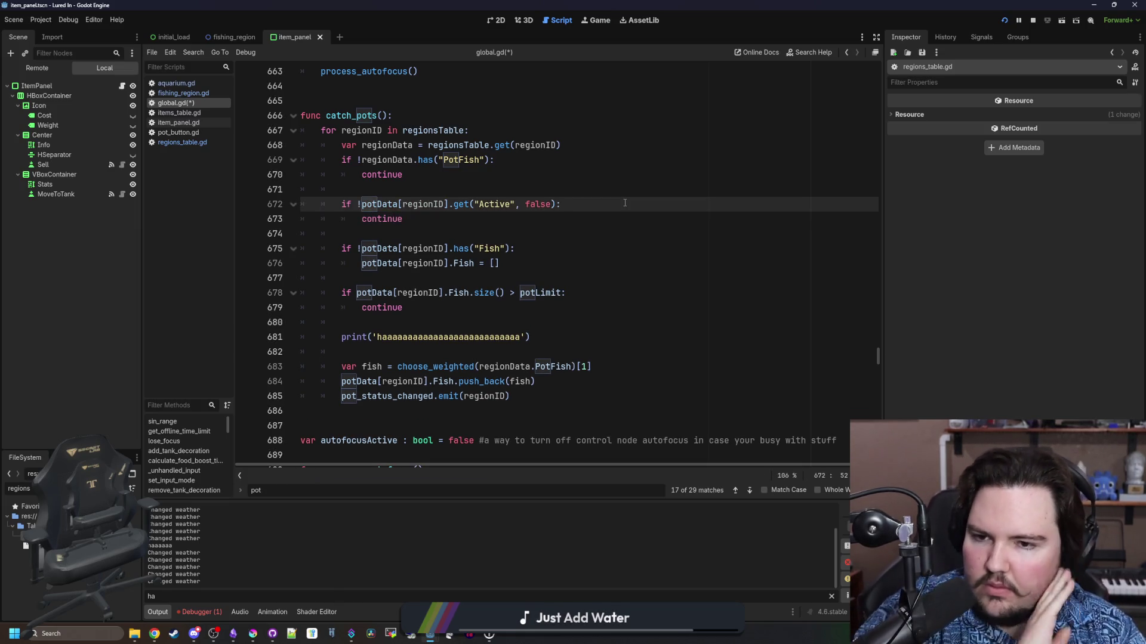
click(444, 233)
key(ctrl+s)
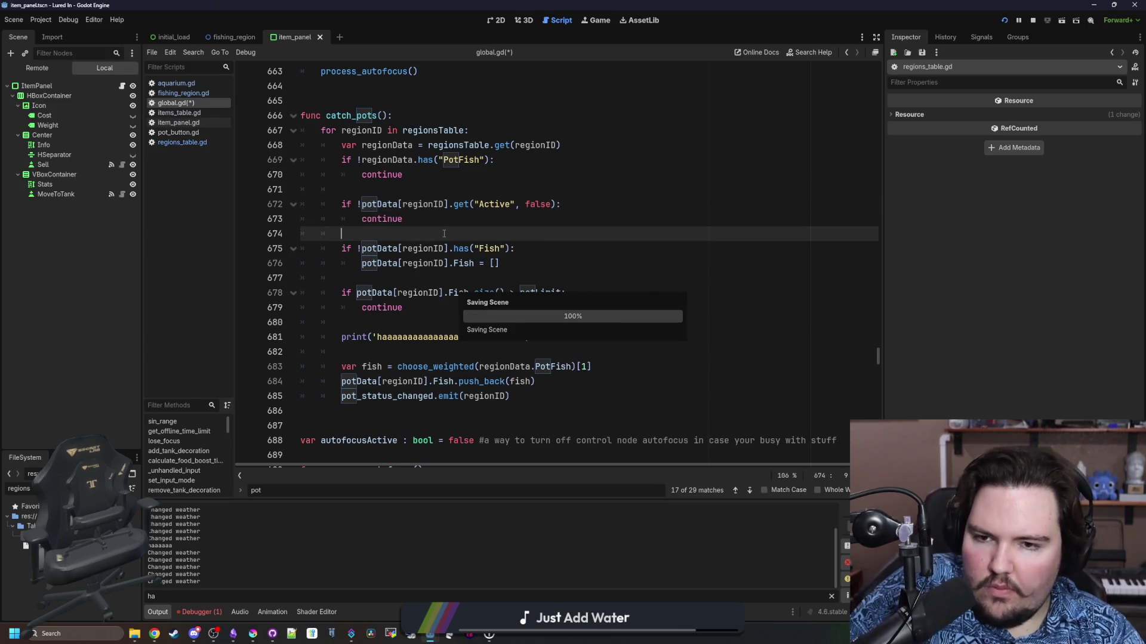
Check the Errors panel, then comment out the print(remainingPotTime) line with Ctrl+K
click(201, 612)
click(163, 614)
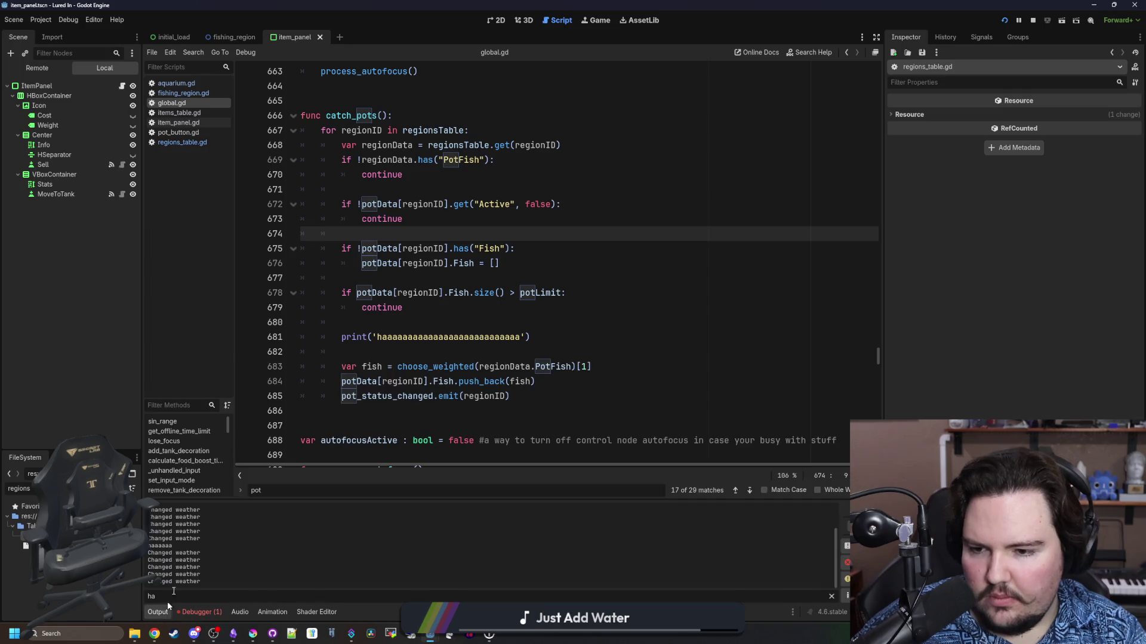
click(411, 280)
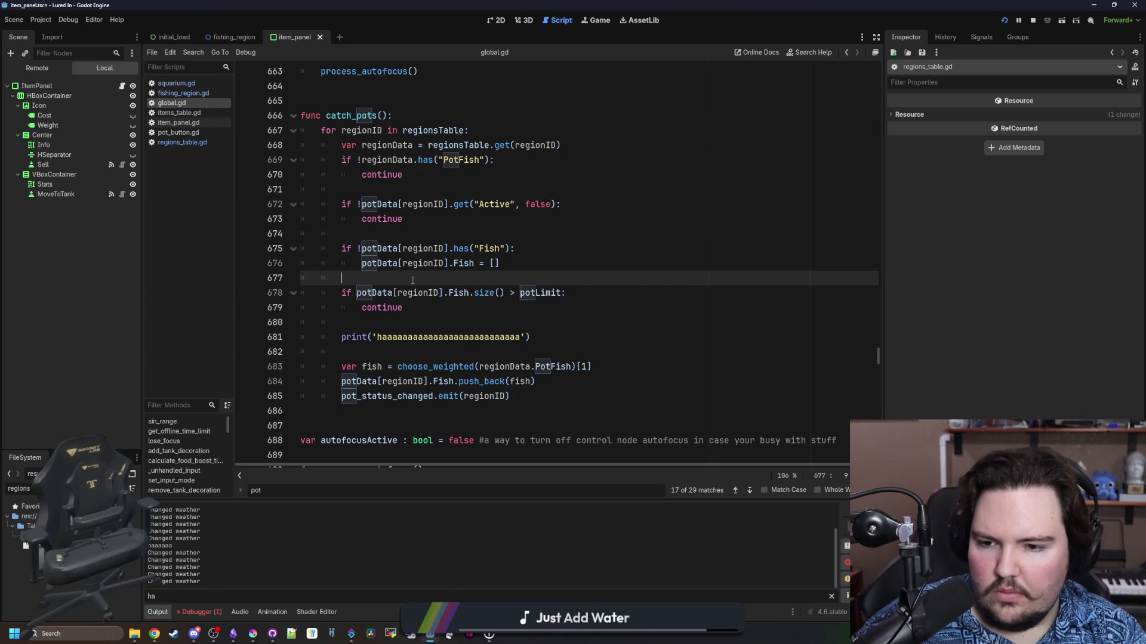
click(179, 85)
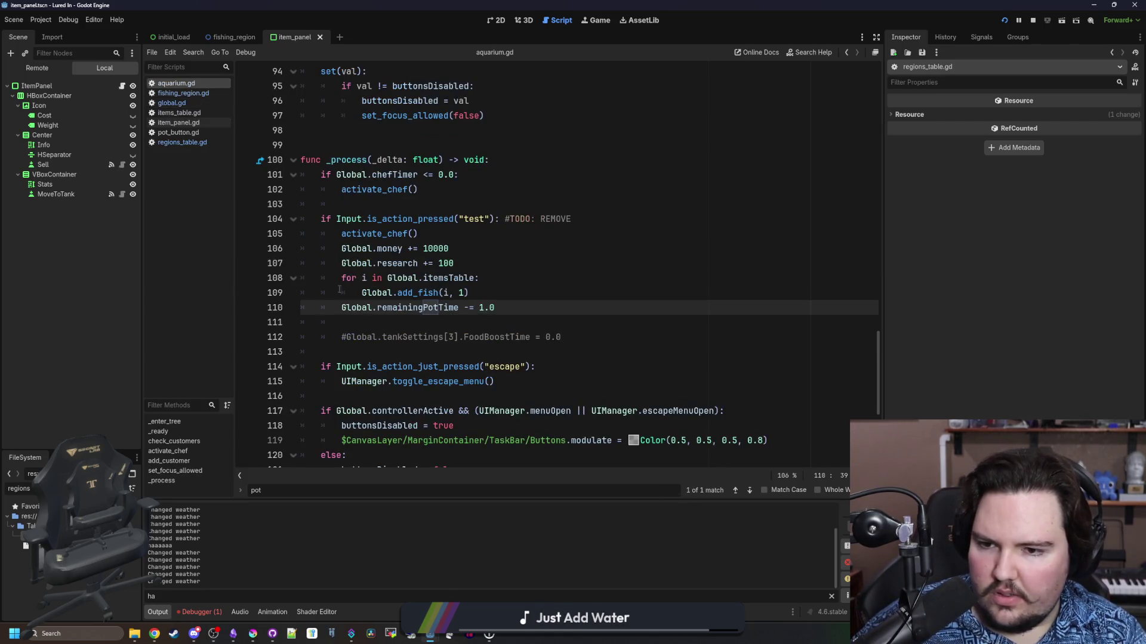
click(172, 102)
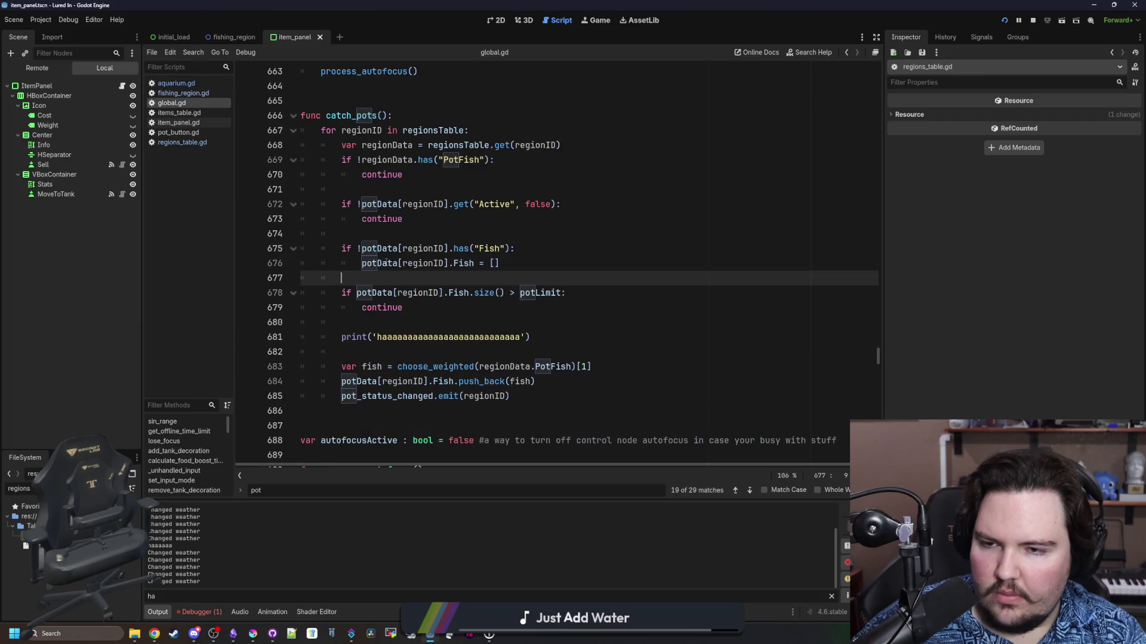
scroll(529, 237, up, 4)
click(529, 237)
click(325, 145)
key(ctrl+k)
key(Up)
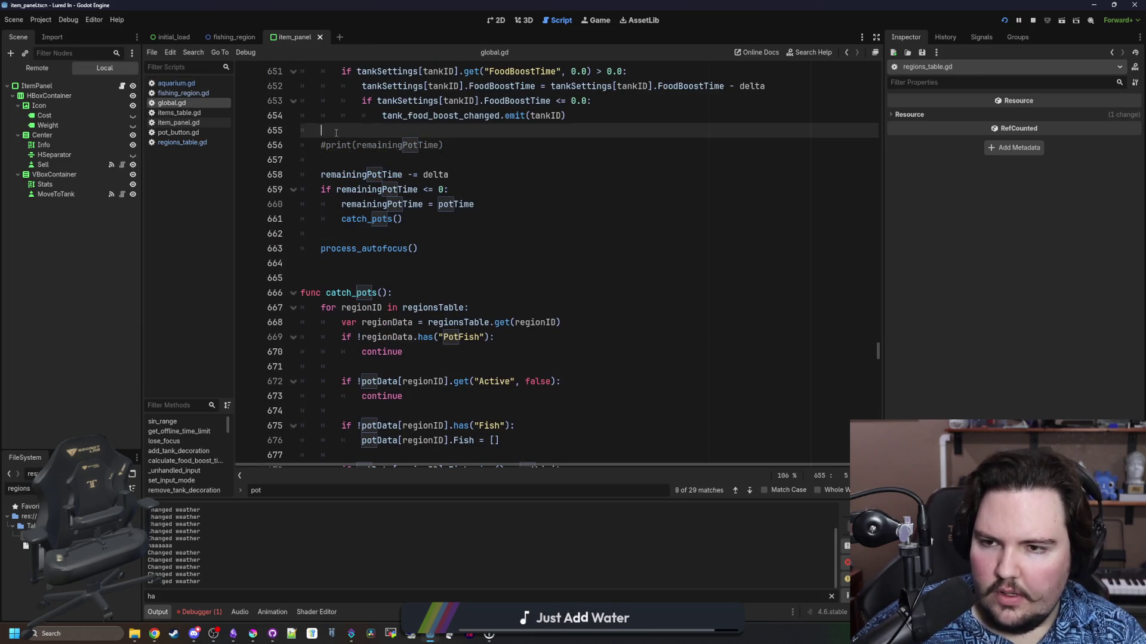
Run the game, dismiss Welcome Back with Nice!, then reopen global.gd via a 'glob' filter
click(1005, 22)
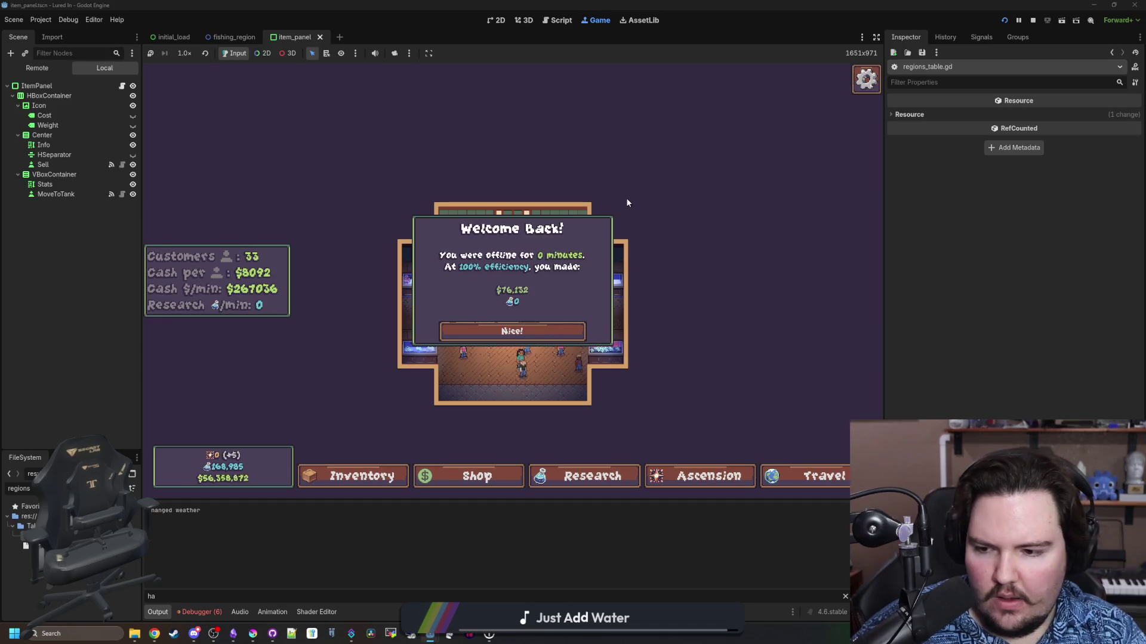
click(513, 331)
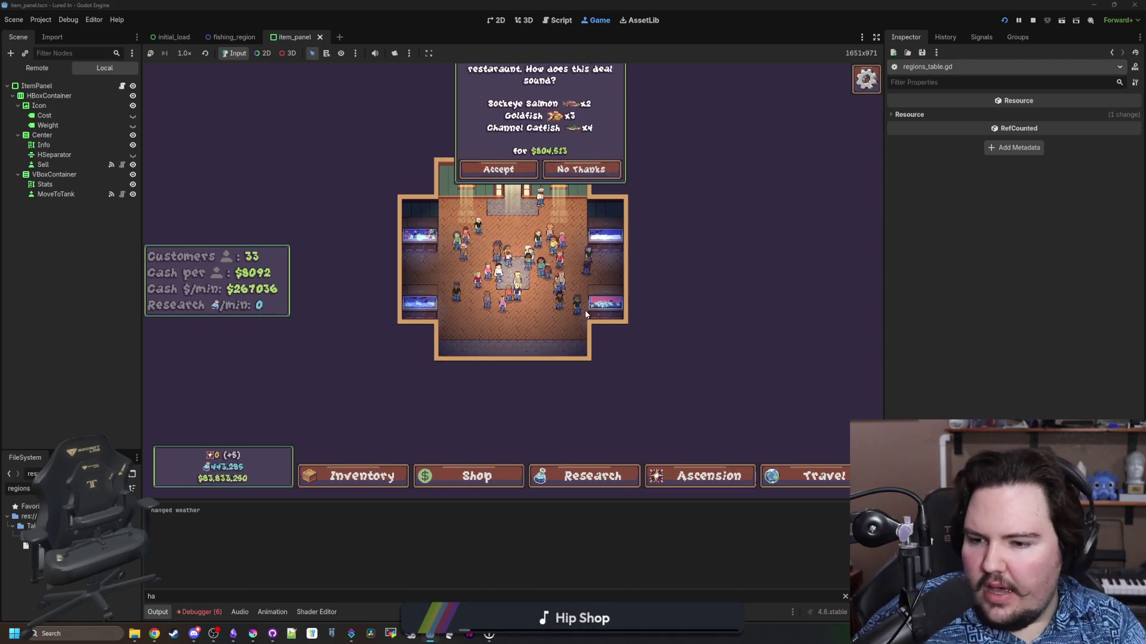
scroll(585, 310, up, 5)
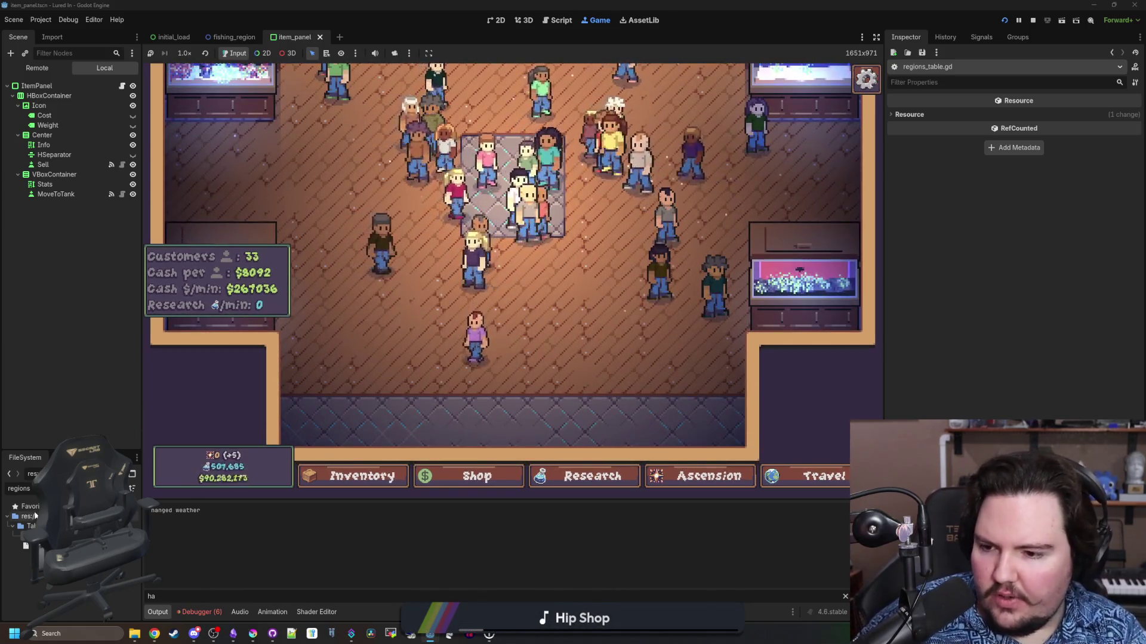
text(glo)
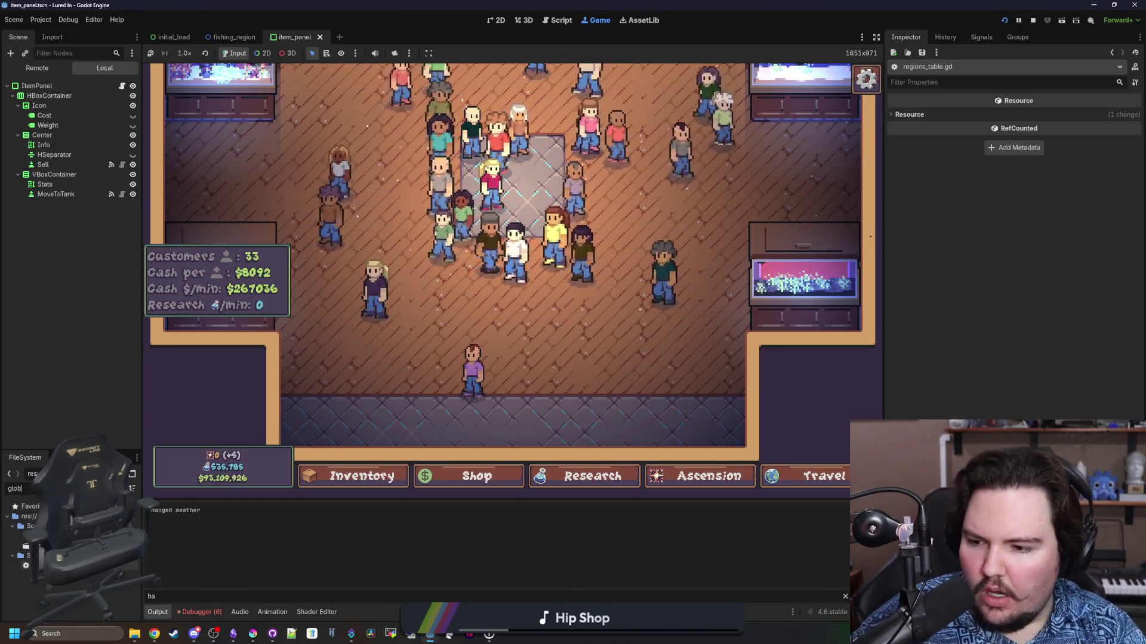
text(b)
key(Return)
click(417, 265)
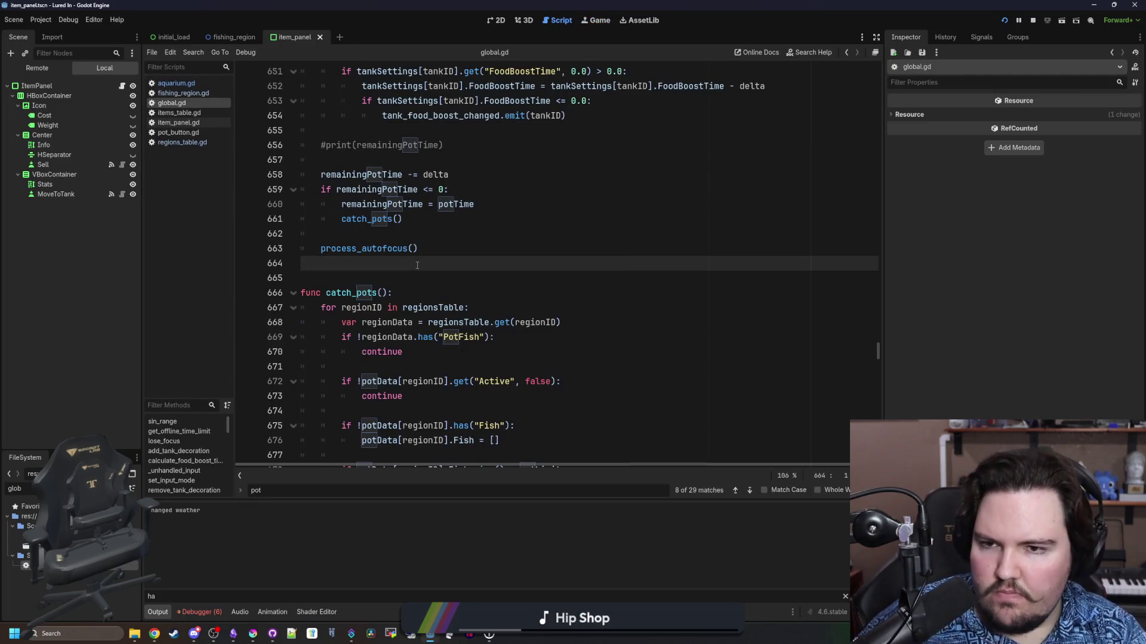
Add a print("ha") line under the PotFish check in catch_pots and save
scroll(406, 287, up, 2)
key(Down)
key(Down)
scroll(388, 323, down, 3)
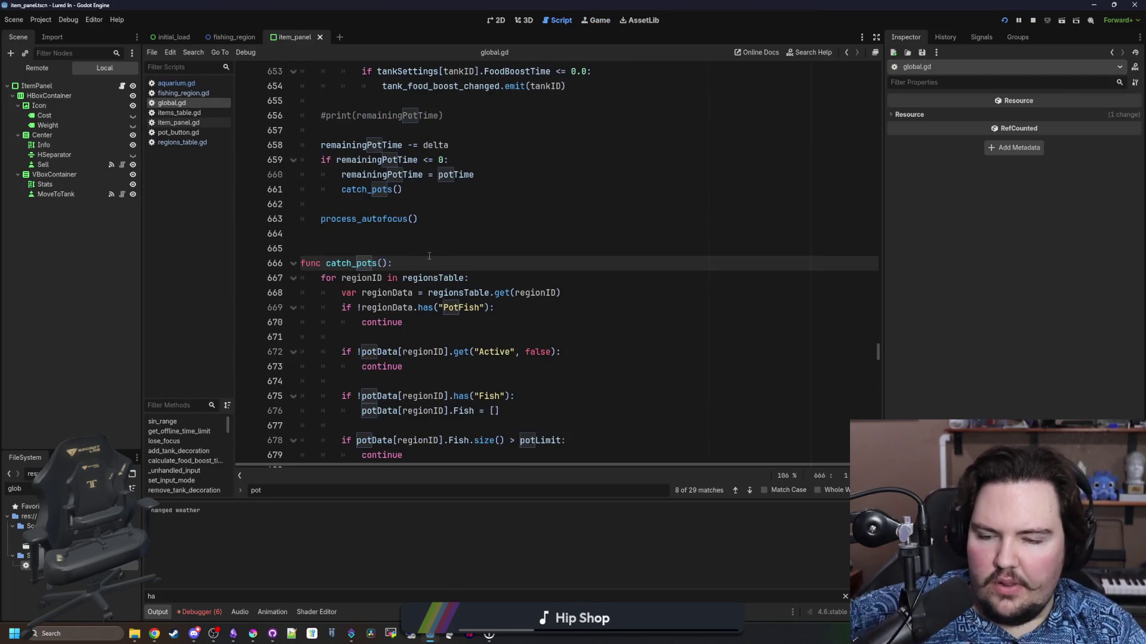
scroll(442, 247, down, 2)
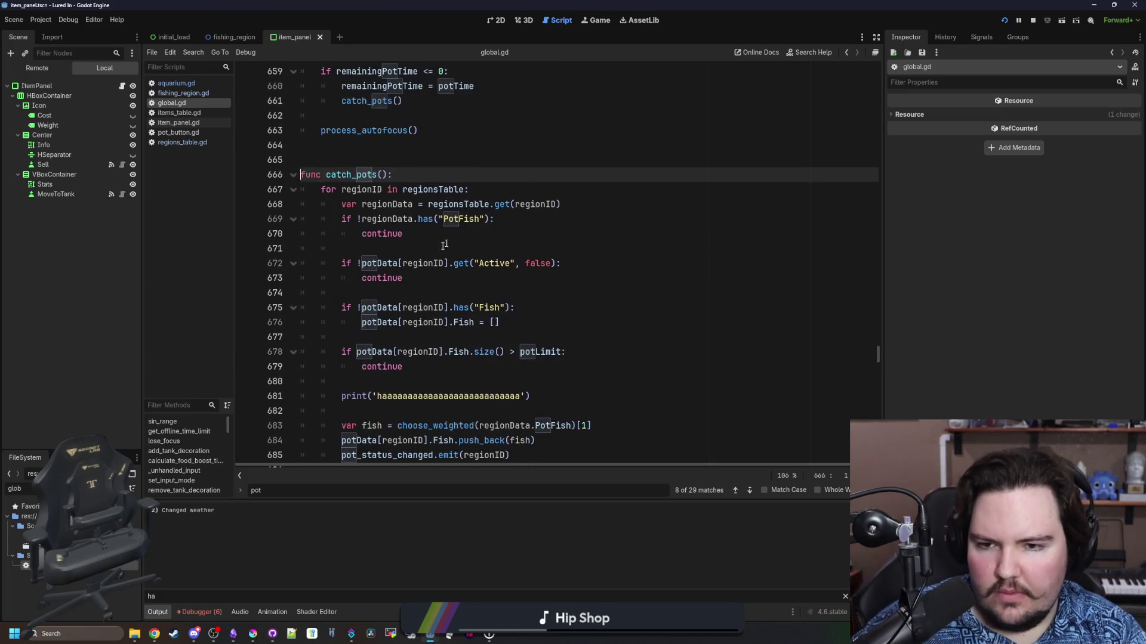
click(503, 219)
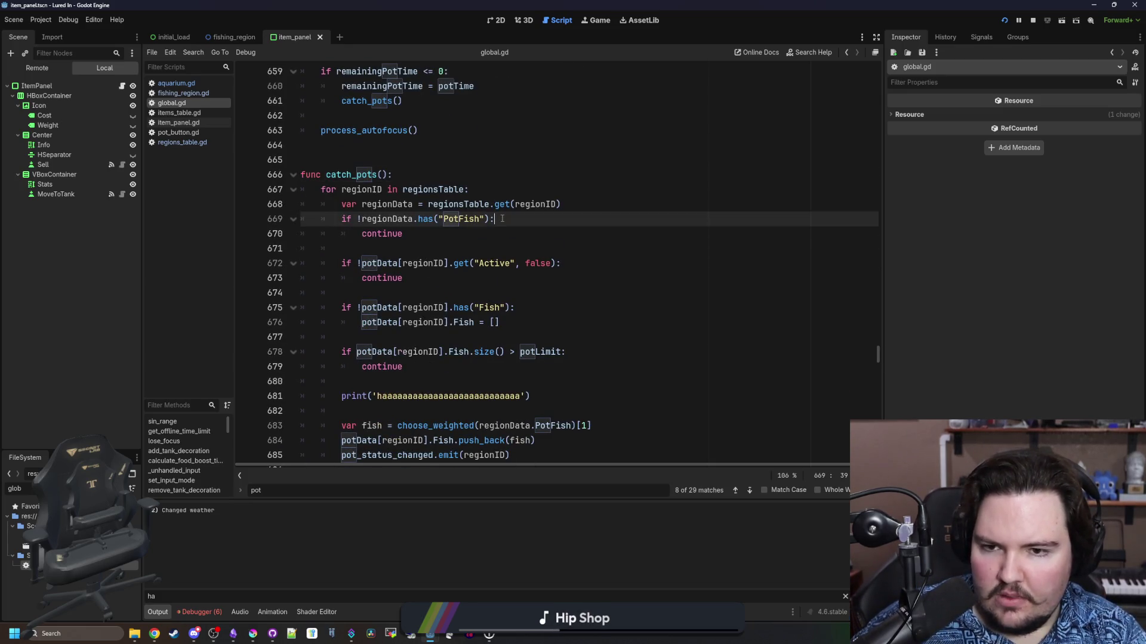
key(Return)
text(print("ha")
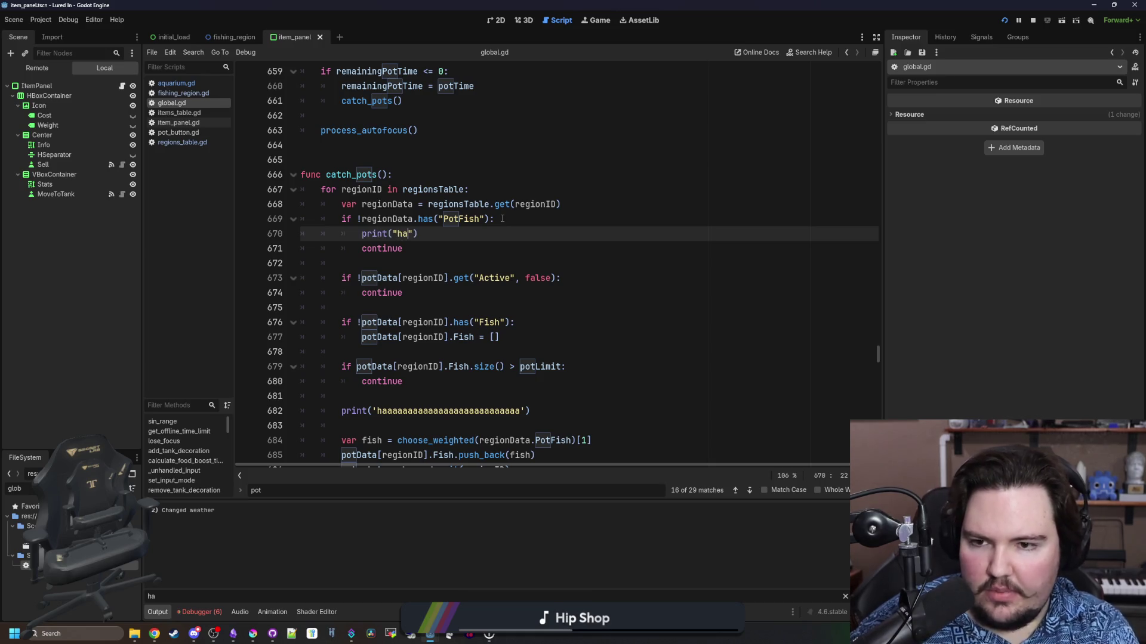
click(503, 219)
key(ctrl+s)
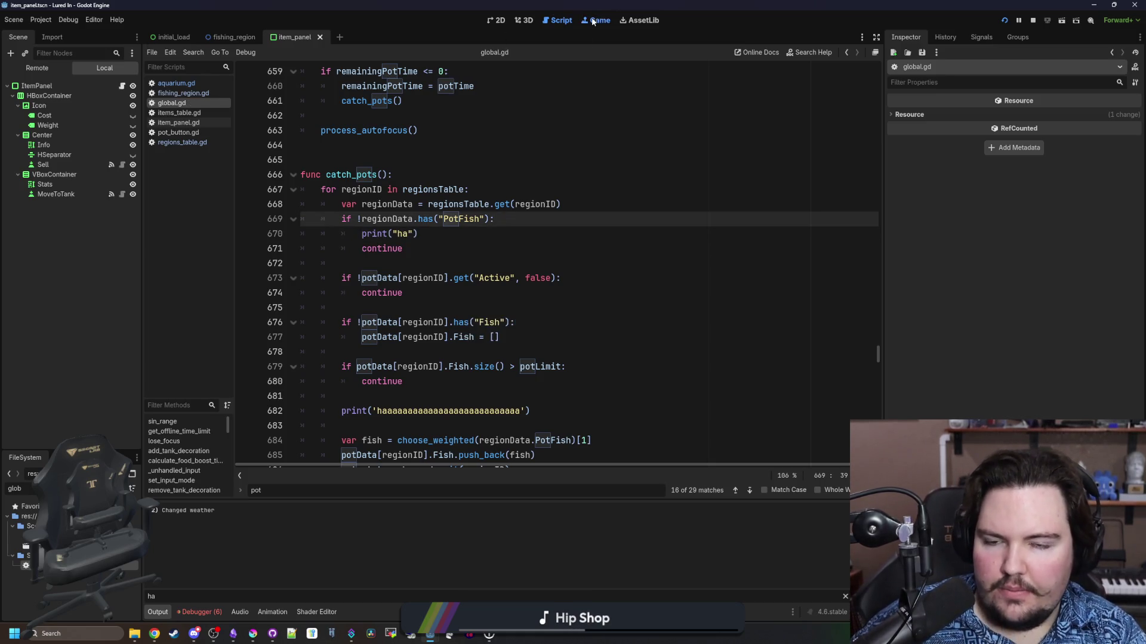
Move the debug print out of the PotFish check to after its block and save
scroll(571, 345, up, 5)
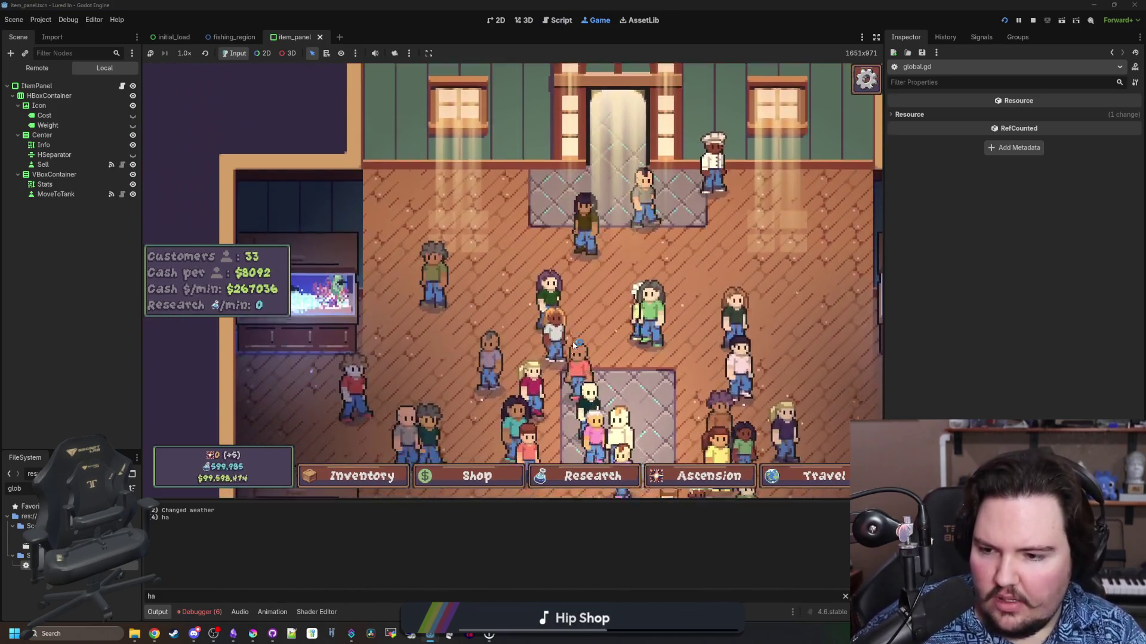
scroll(574, 345, down, 5)
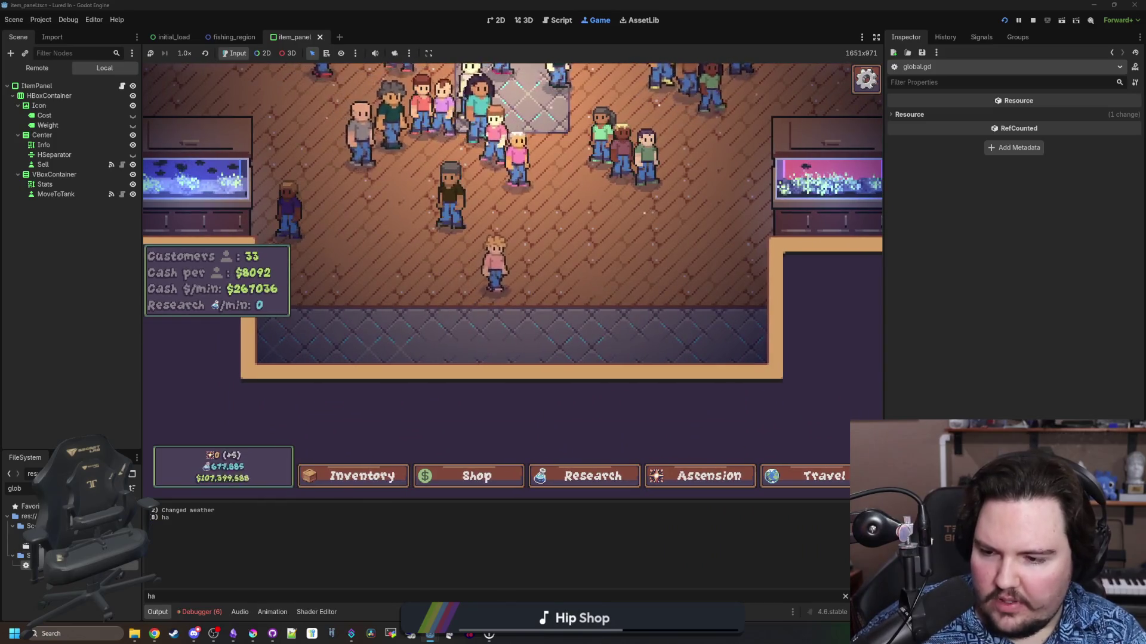
key(ctrl+F3)
click(471, 230)
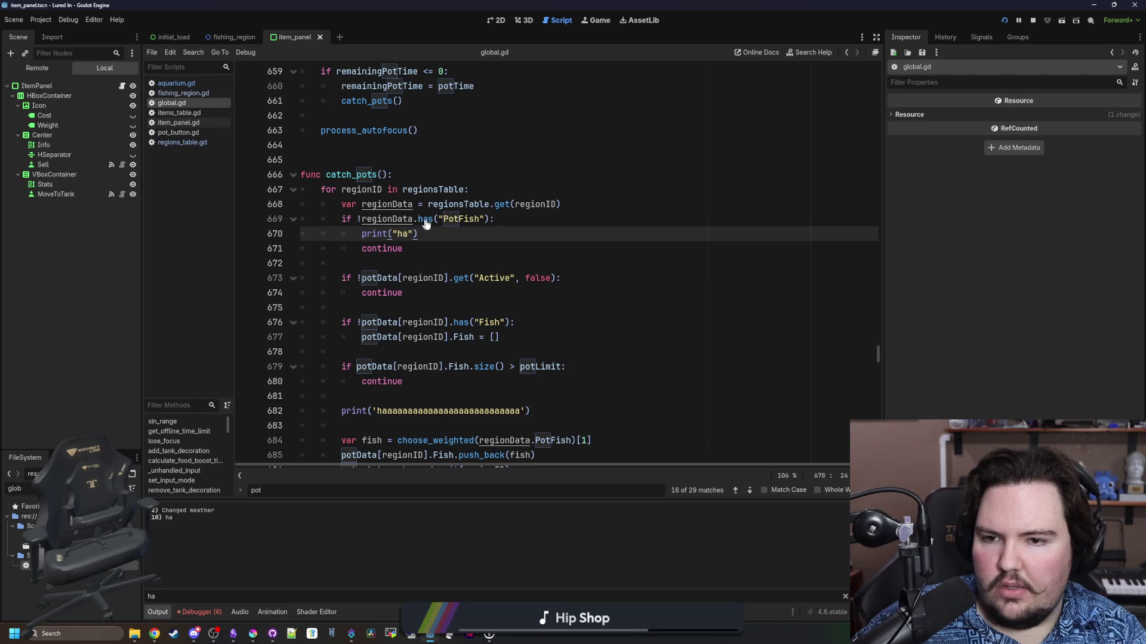
click(447, 218)
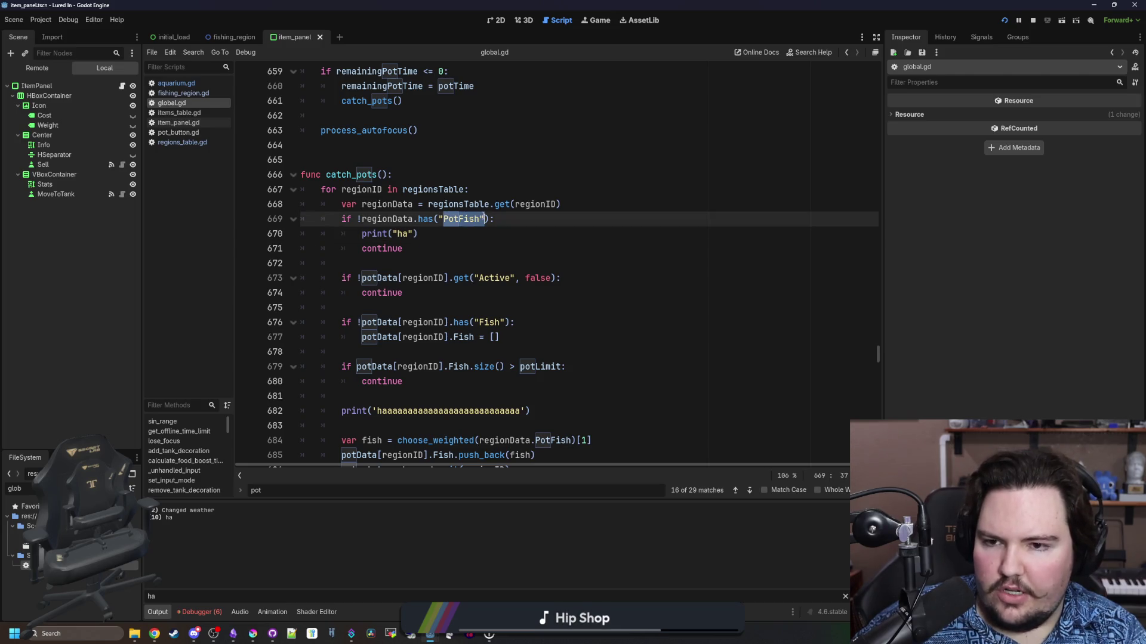
click(418, 233)
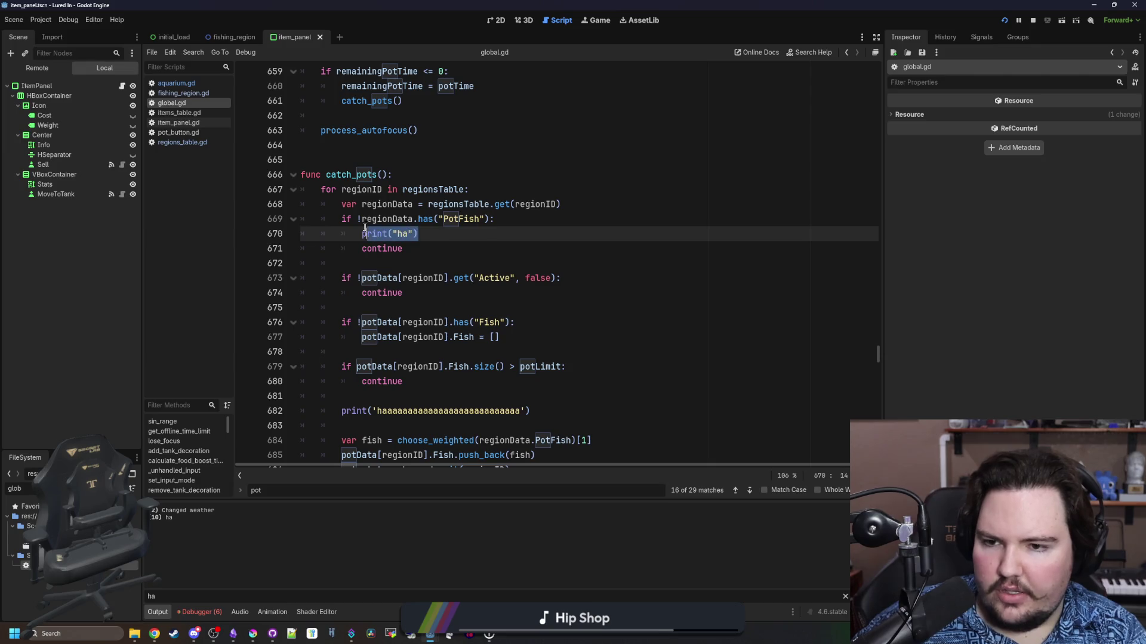
key(BackSpace)
key(BackSpace)
key(BackSpace)
key(Down)
key(Down)
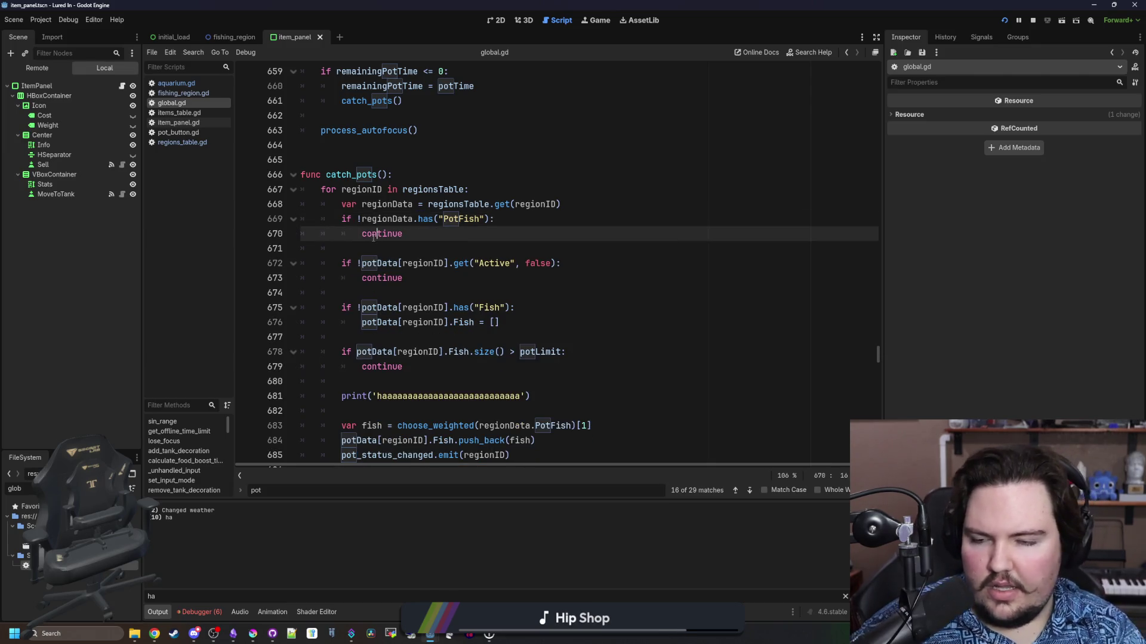
key(Return)
key(Return)
key(Up)
key(ctrl+s)
Check the running game's output, then shift the print below the Active check and save
click(598, 20)
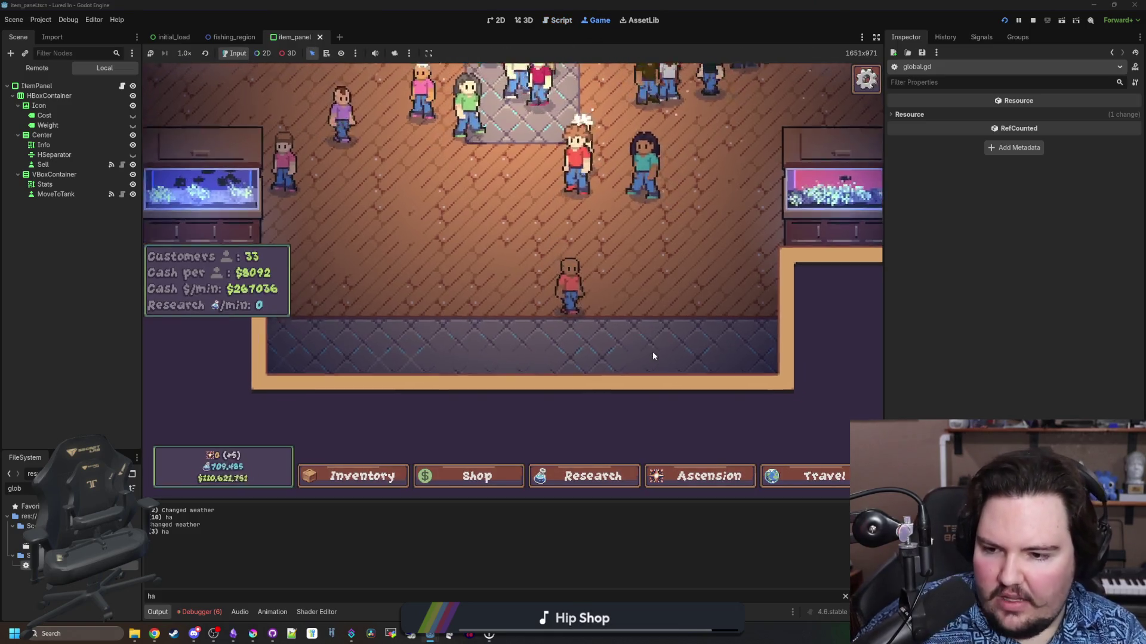
scroll(652, 352, down, 3)
scroll(653, 352, up, 3)
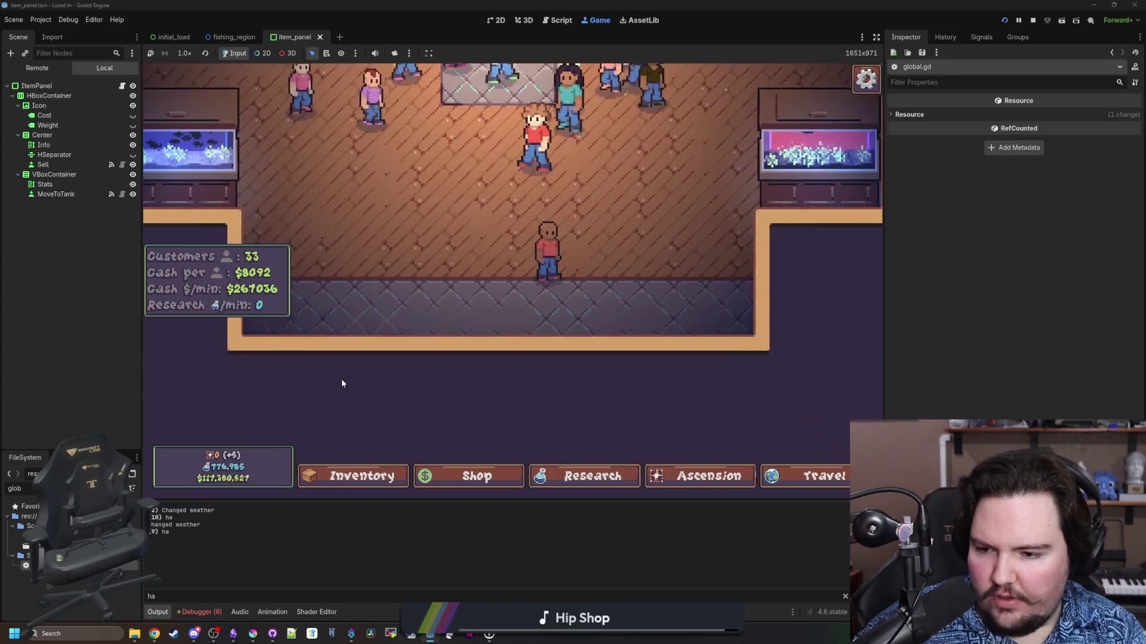
key(ctrl+F3)
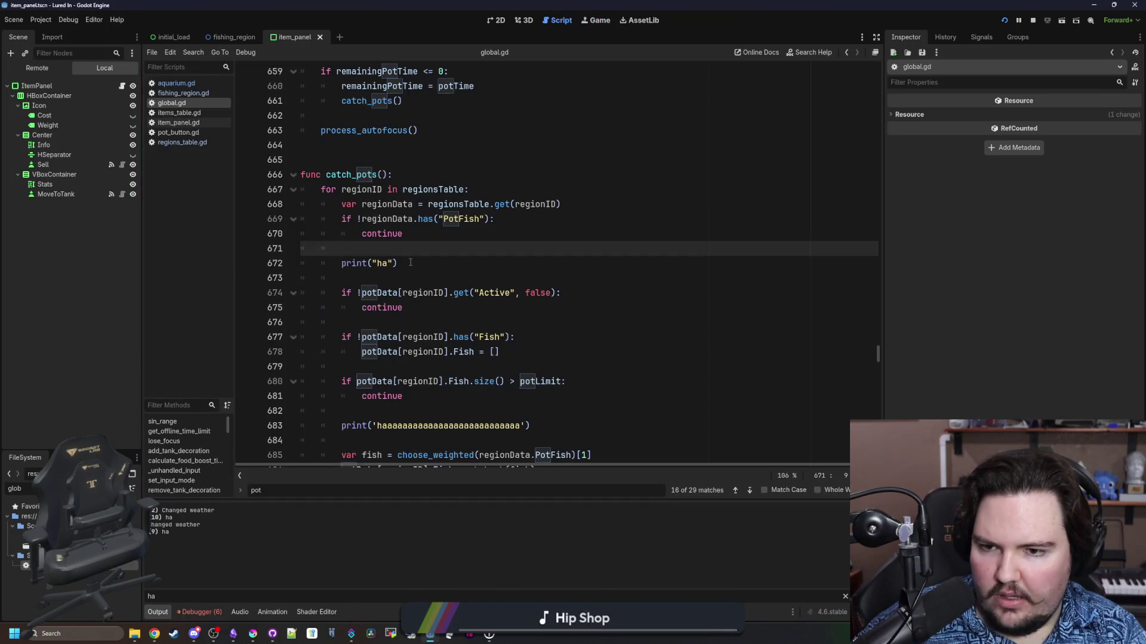
drag(345, 253, 342, 263)
key(alt+Down)
key(alt+Down)
key(alt+Down)
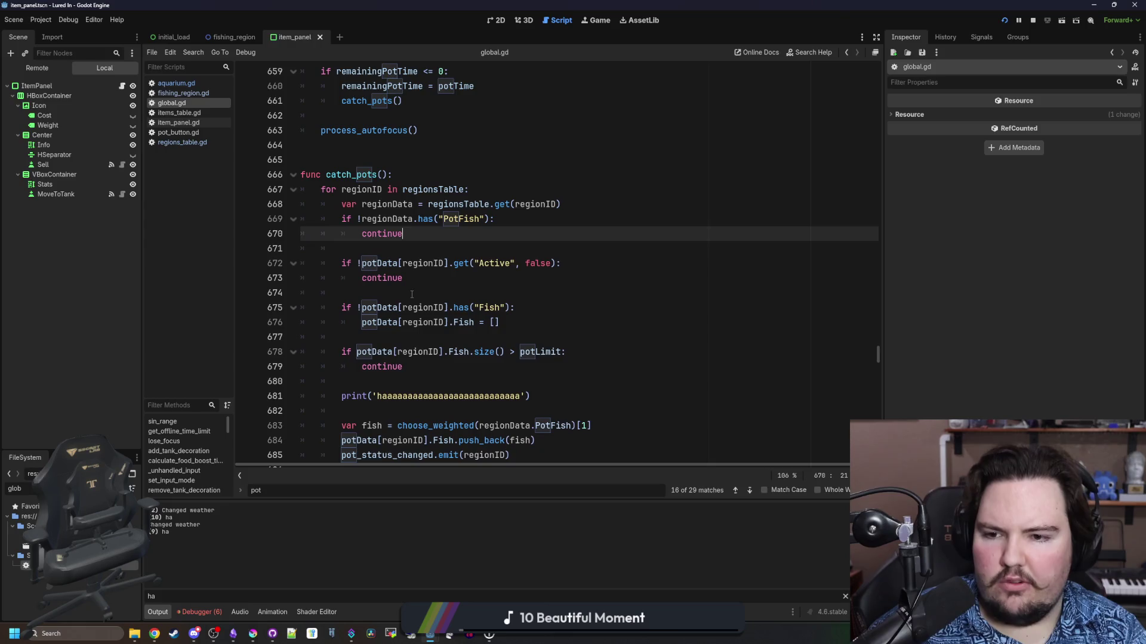
key(ctrl+s)
text(print("ha"))
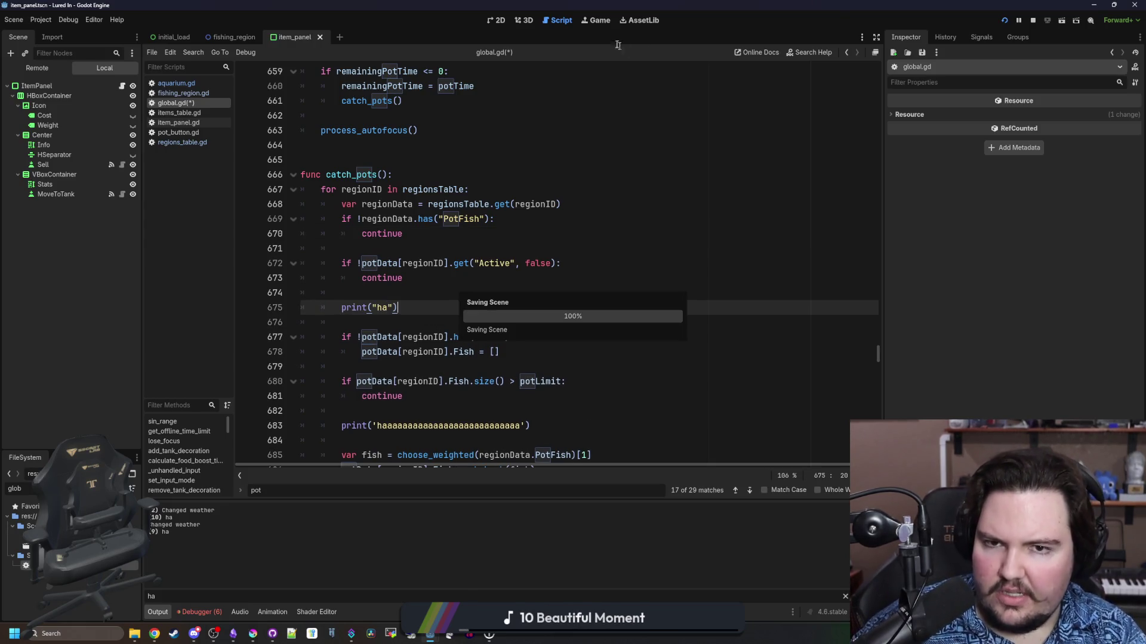
key(ctrl+F4)
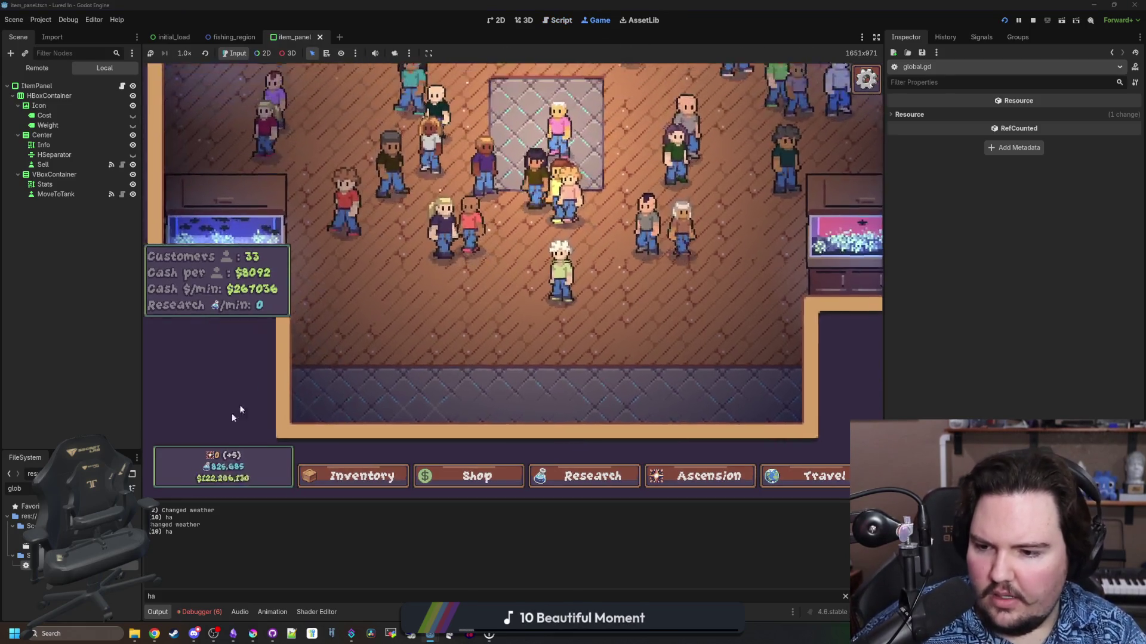
Delete the print below the Active check and tidy the leftover blank lines
key(ctrl+F3)
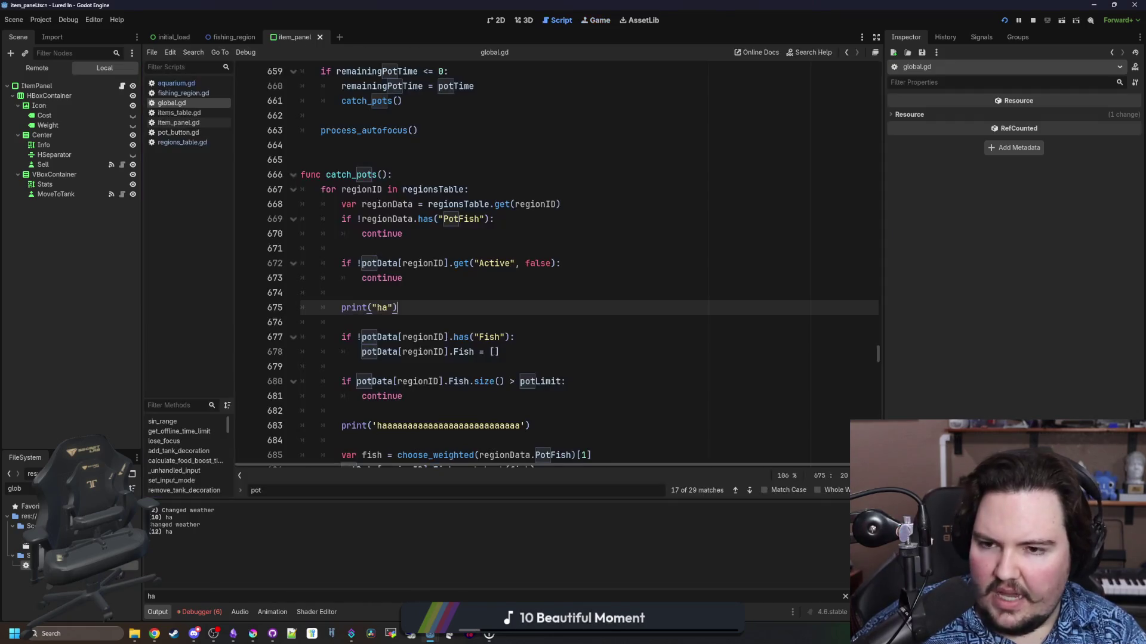
scroll(424, 274, down, 1)
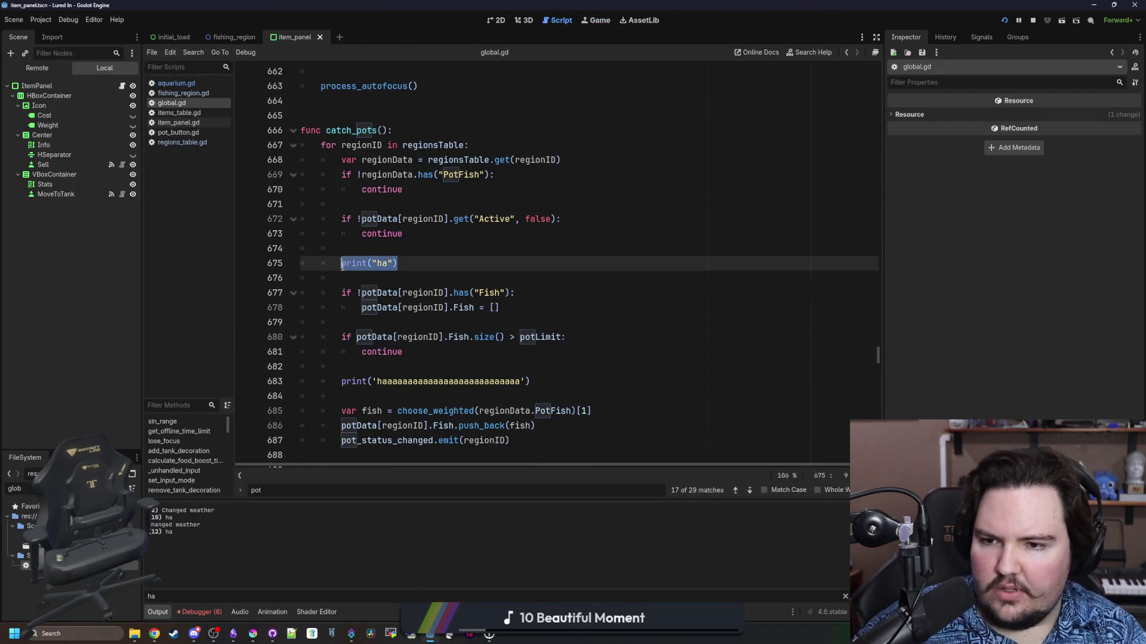
key(ctrl+shift+k)
key(ctrl+shift+k)
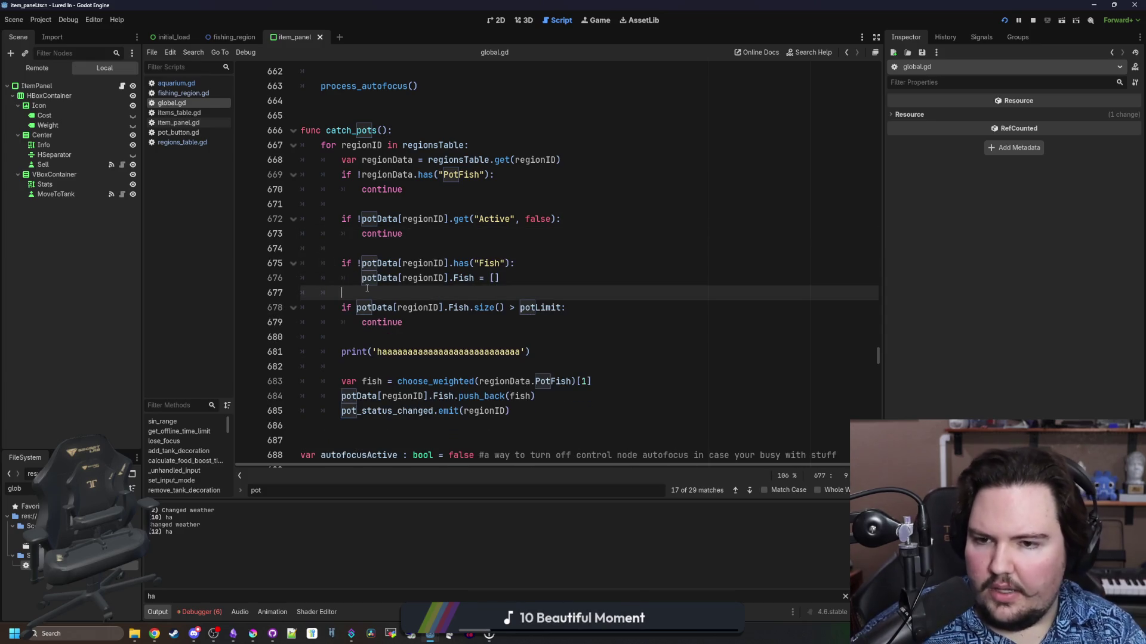
key(Down)
key(End)
key(Return)
key(Return)
key(BackSpace)
key(BackSpace)
key(BackSpace)
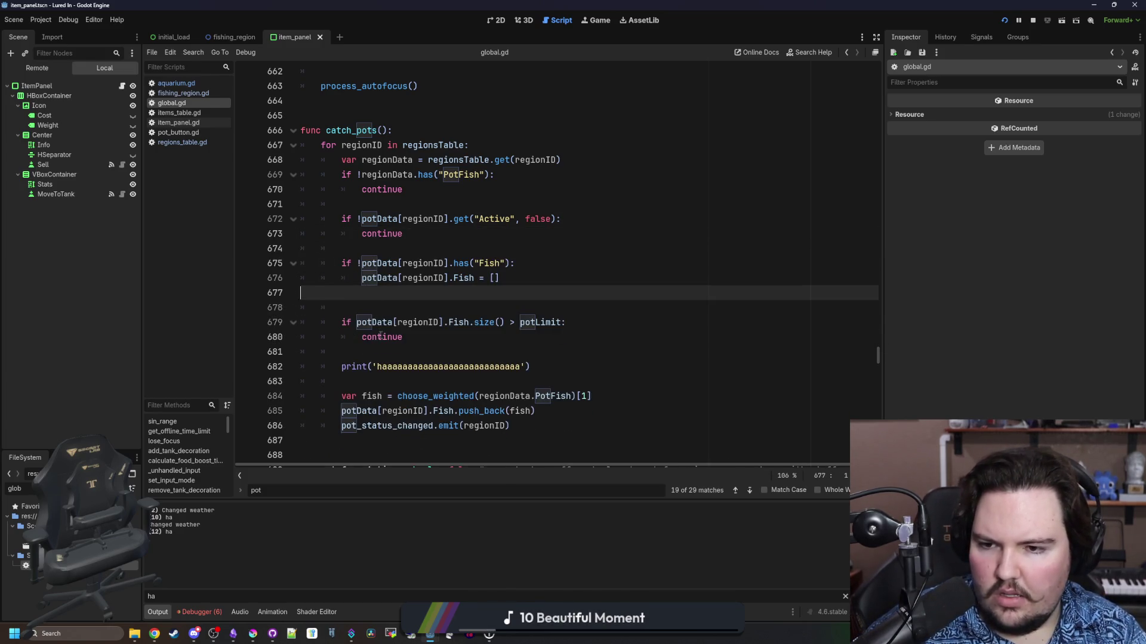
Add print("ha") inside the potLimit check, save, and look up where potLimit is declared
click(418, 322)
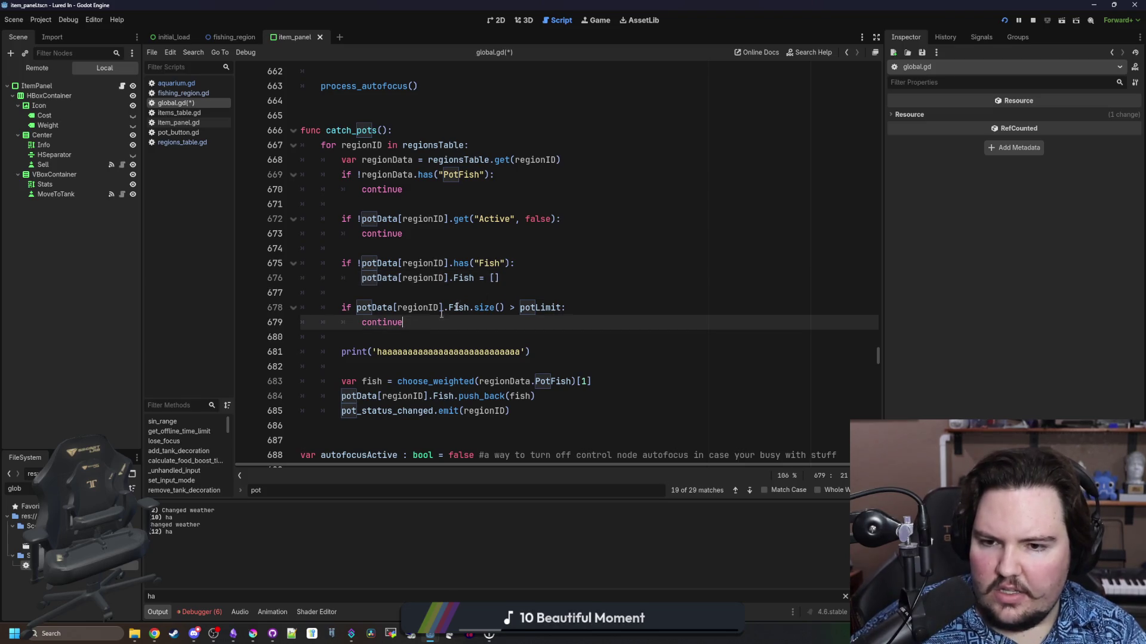
click(582, 311)
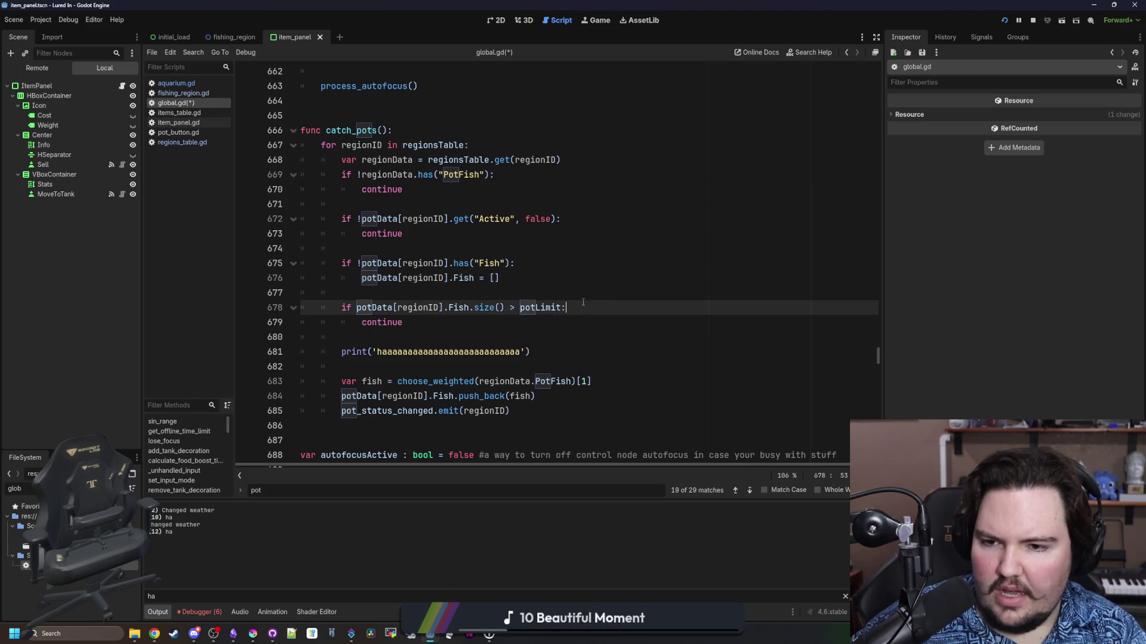
key(Return)
text(print("ha"))
key(ctrl+s)
click(582, 298)
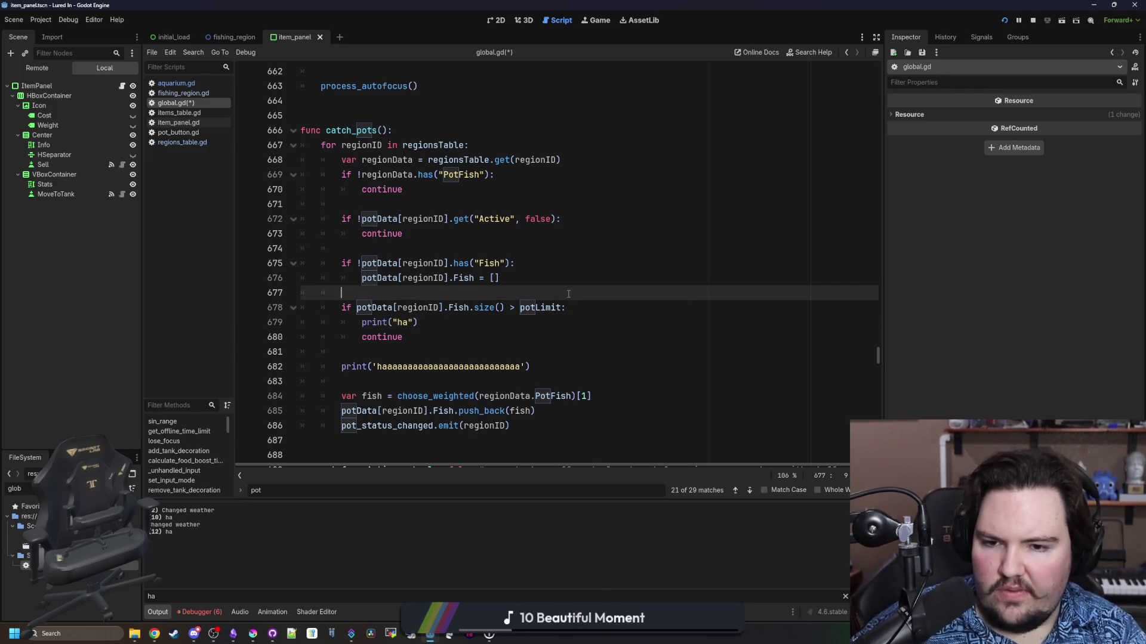
ctrl+click(535, 308)
key(alt+Left)
click(505, 292)
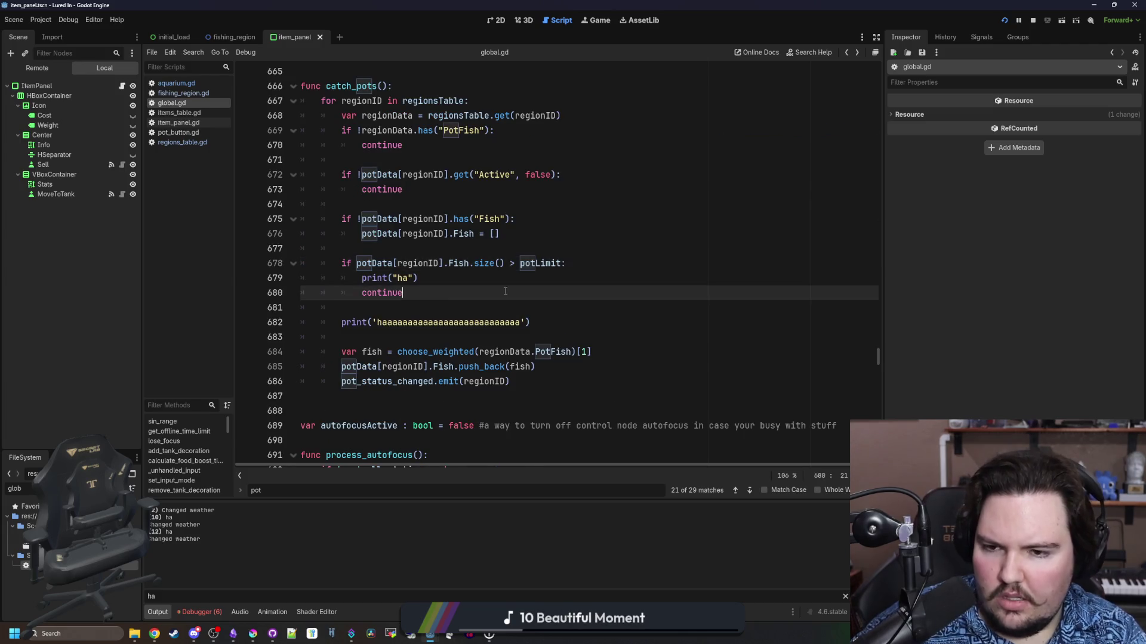
Add a print of the pot's fish count inside the potLimit check and save
click(595, 20)
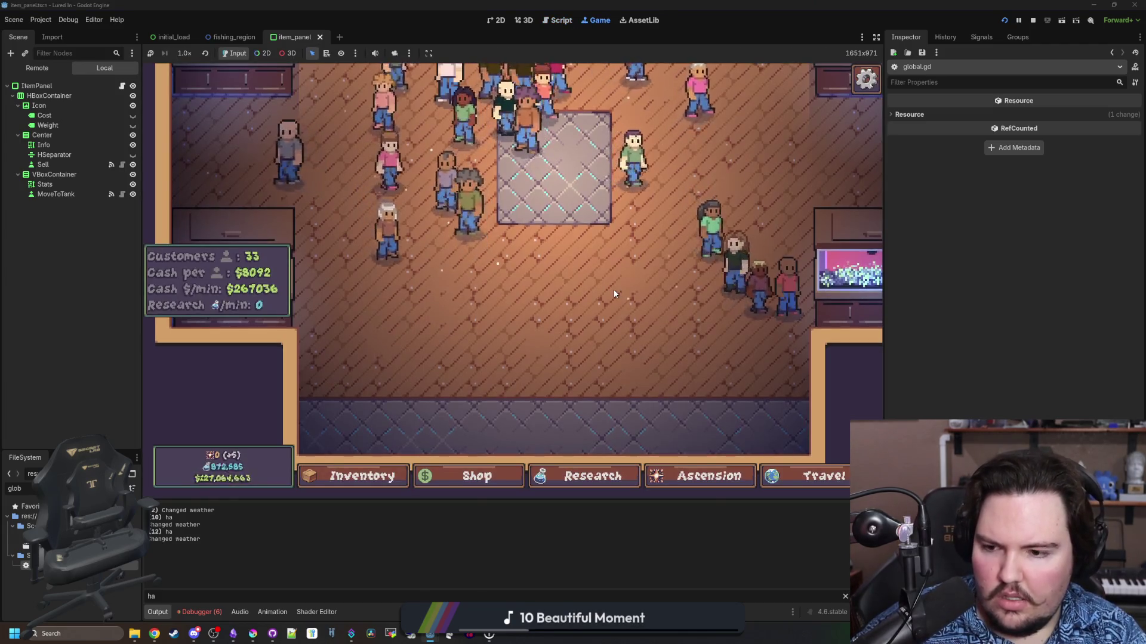
double_click(38, 568)
drag(505, 263, 357, 263)
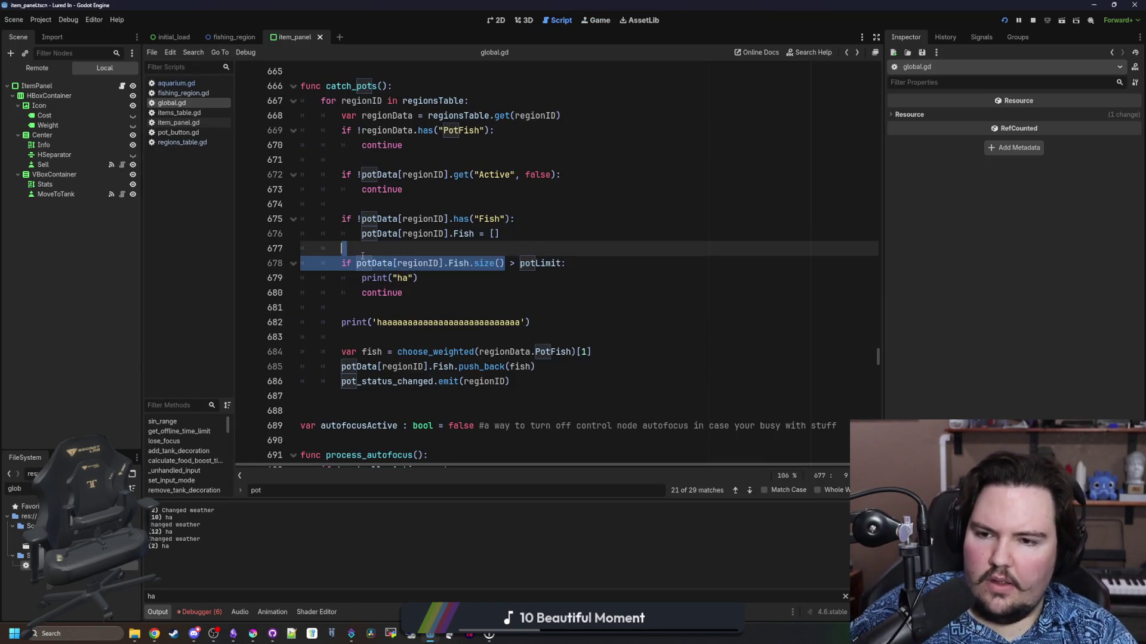
key(Return)
click(600, 258)
key(ctrl+s)
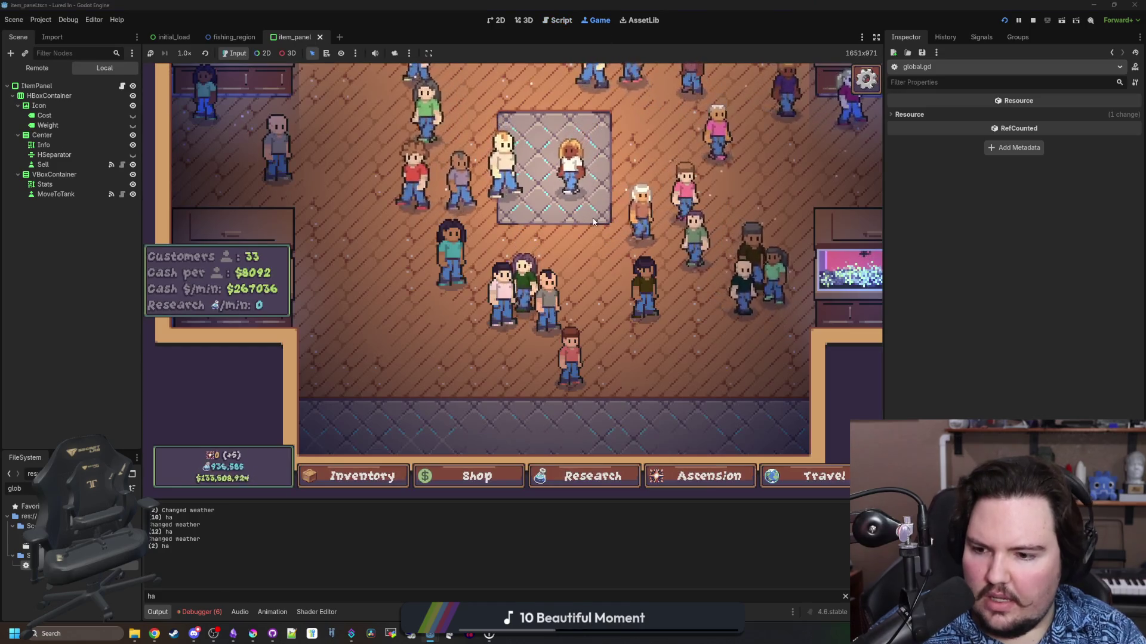
Review the fish-count and ha prints in the potLimit check against the running game
scroll(592, 220, up, 3)
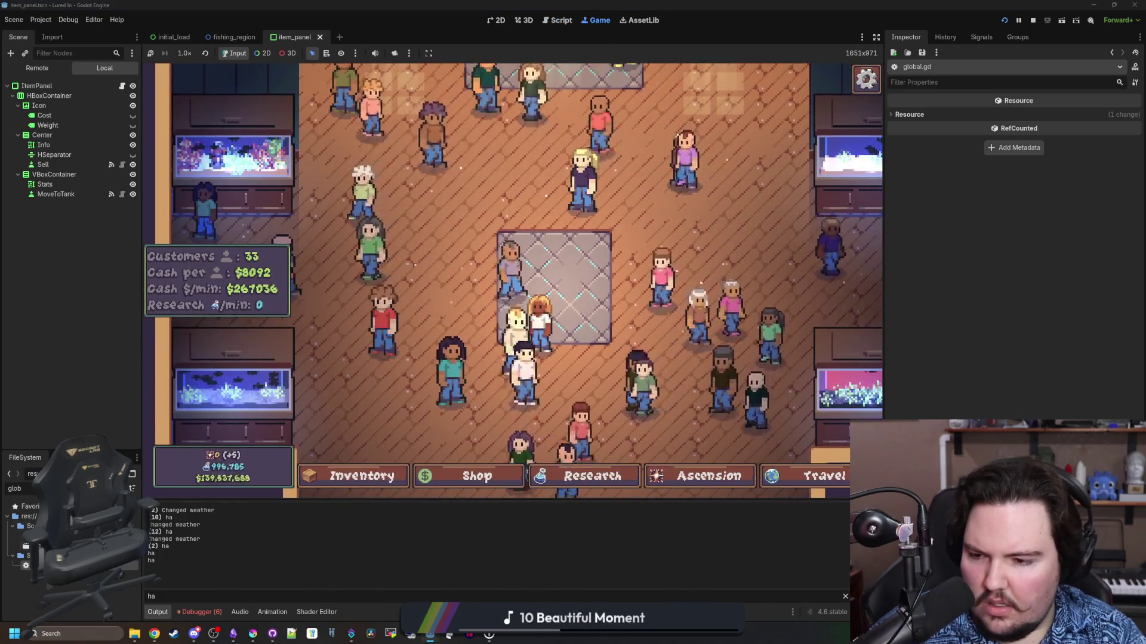
key(ctrl+F3)
click(441, 297)
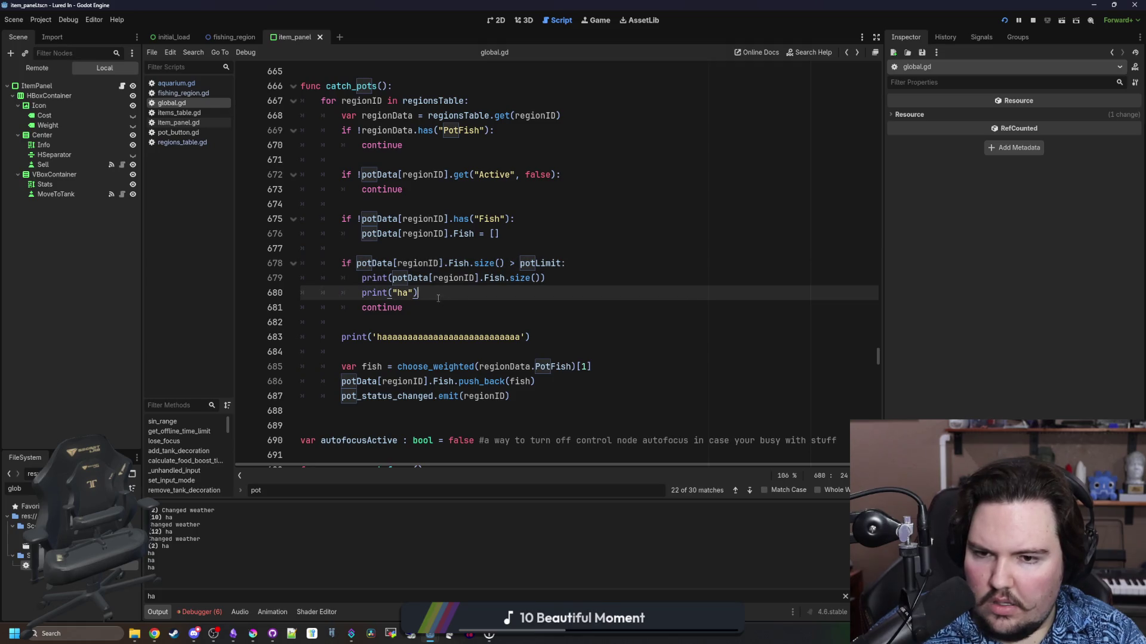
click(565, 281)
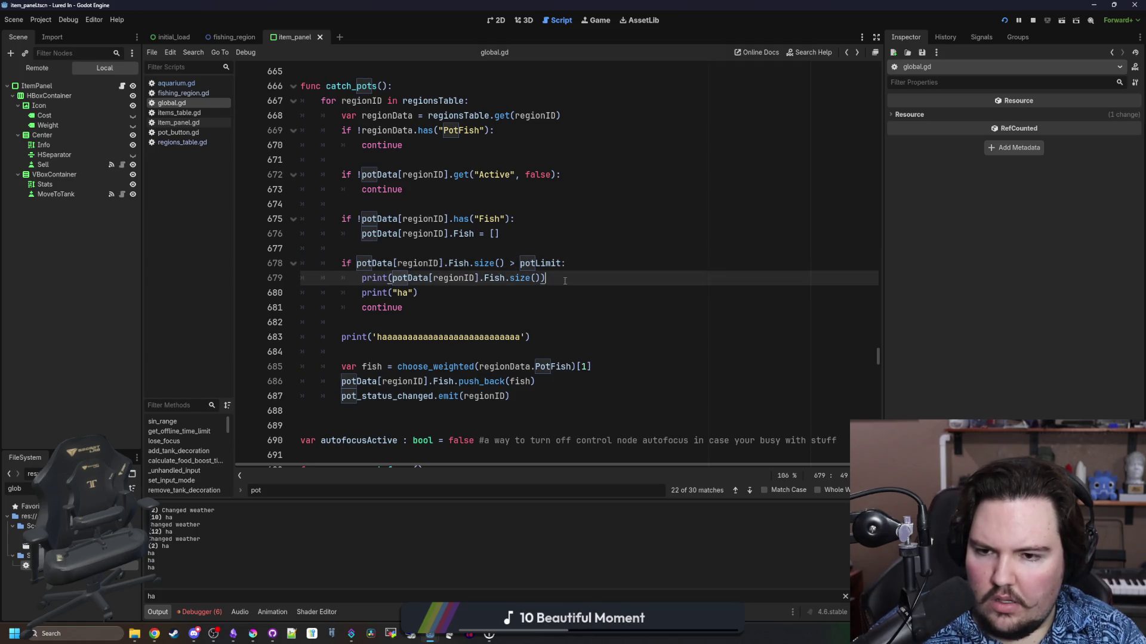
click(454, 292)
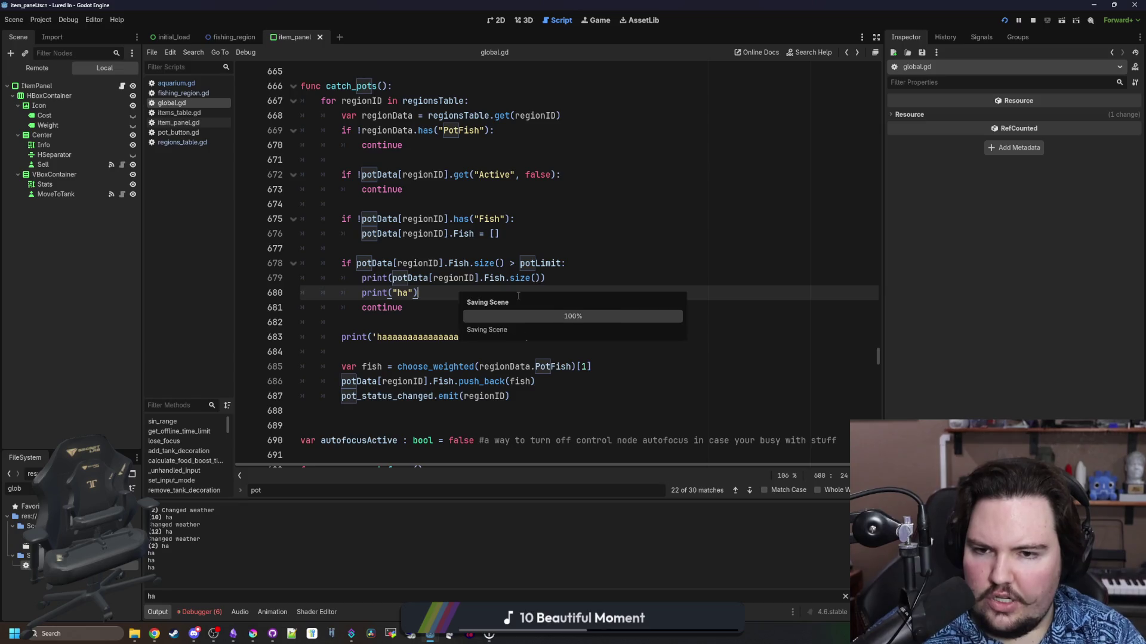
click(599, 21)
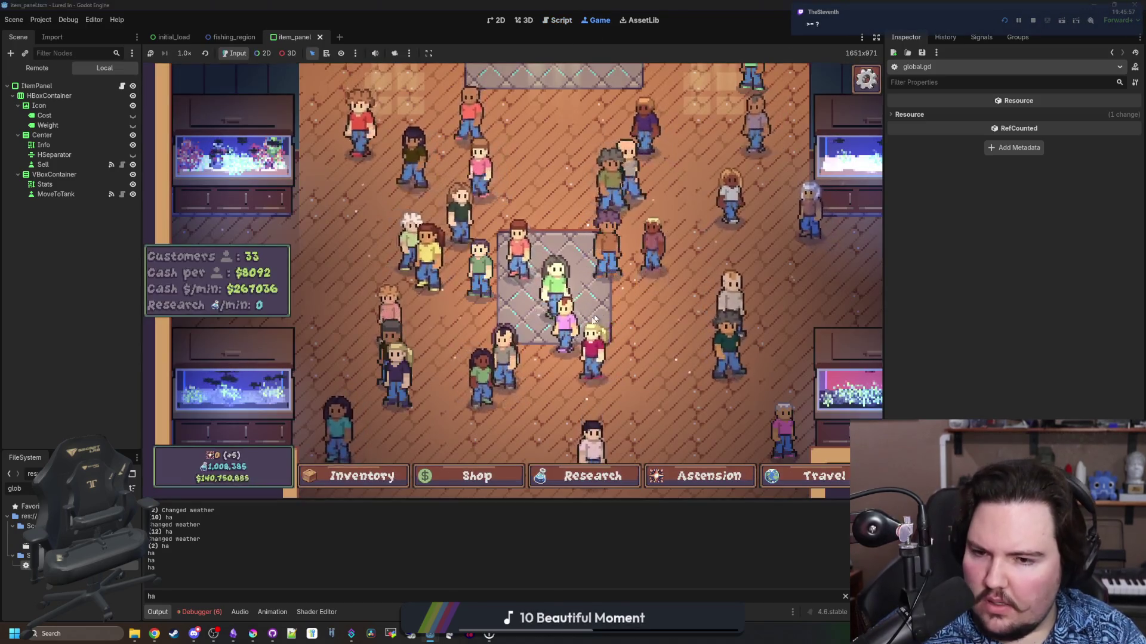
scroll(615, 381, down, 3)
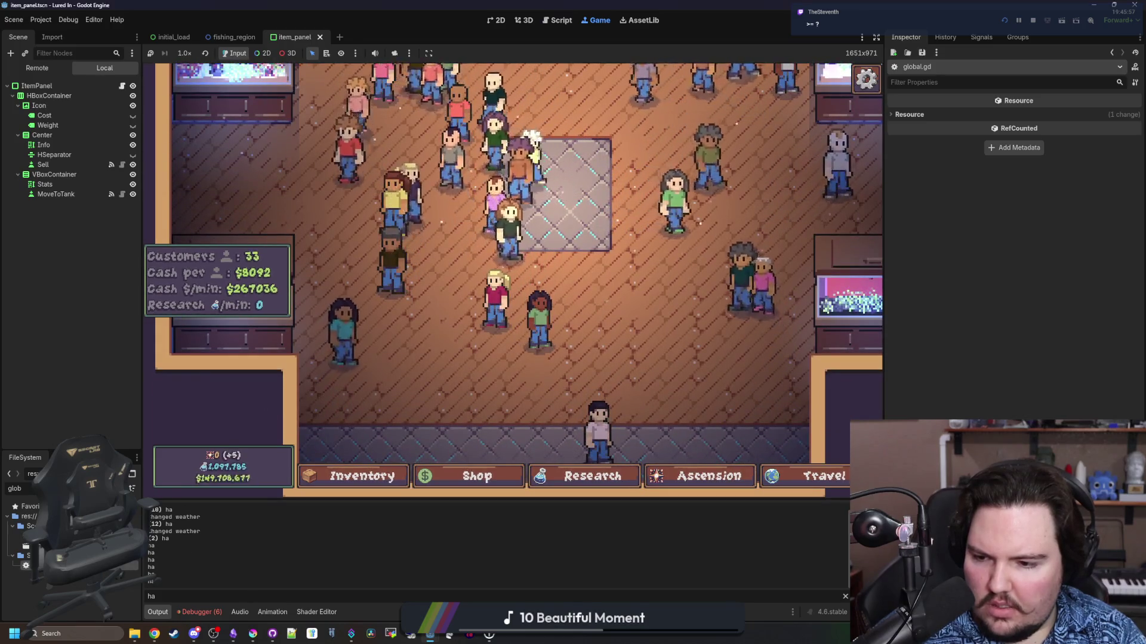
key(ctrl+F3)
Save, then inspect the debugger's error list and output for the running game
key(ctrl+s)
click(597, 21)
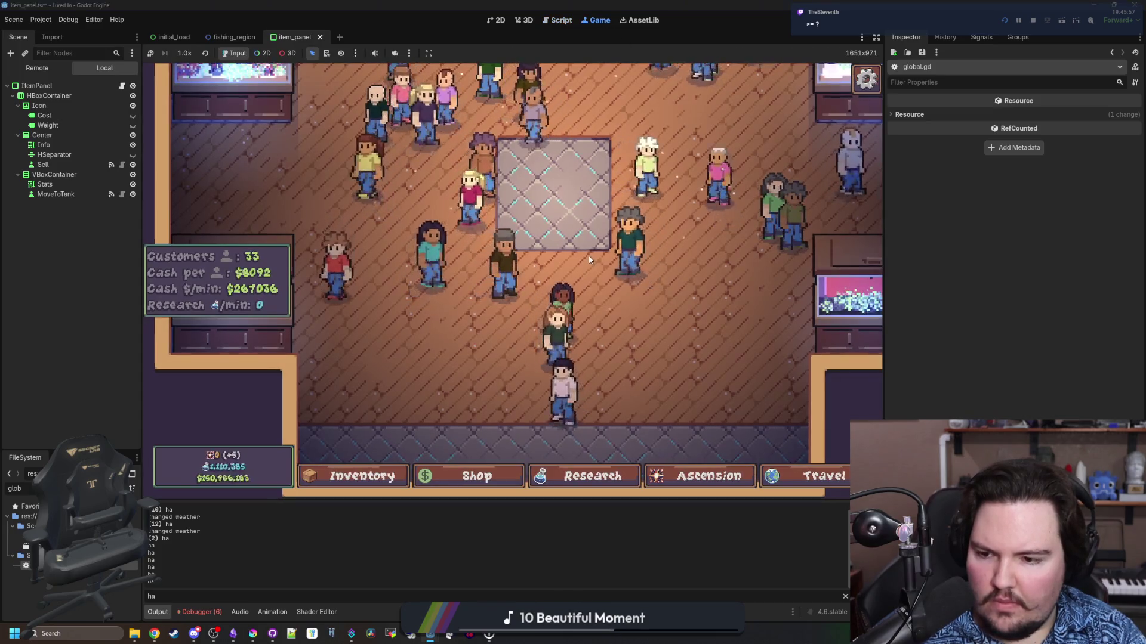
click(198, 613)
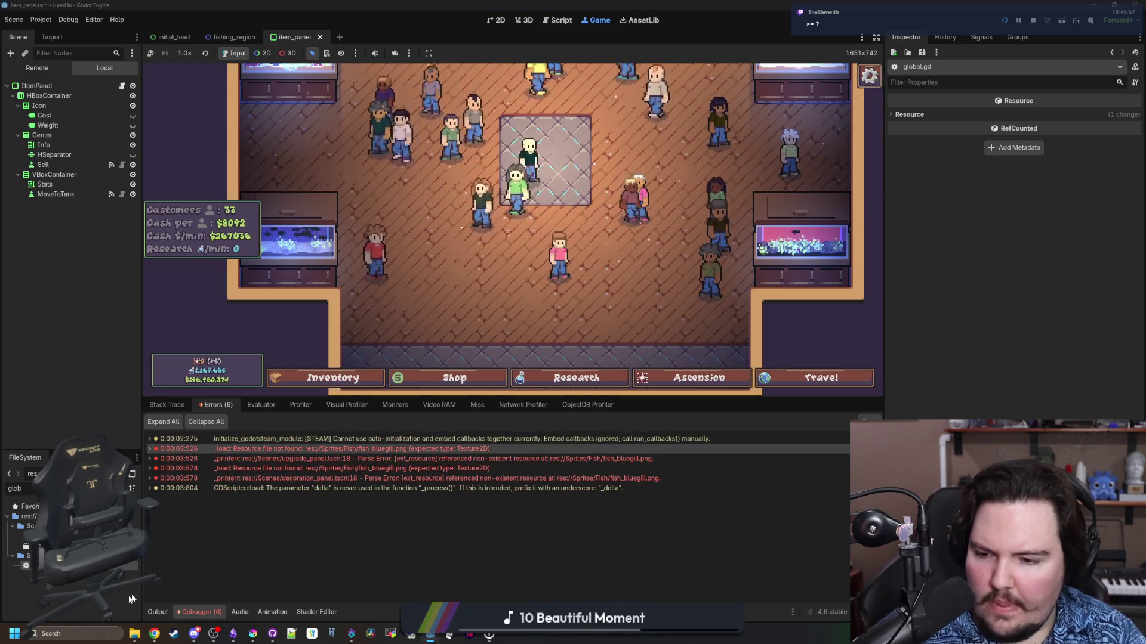
click(158, 612)
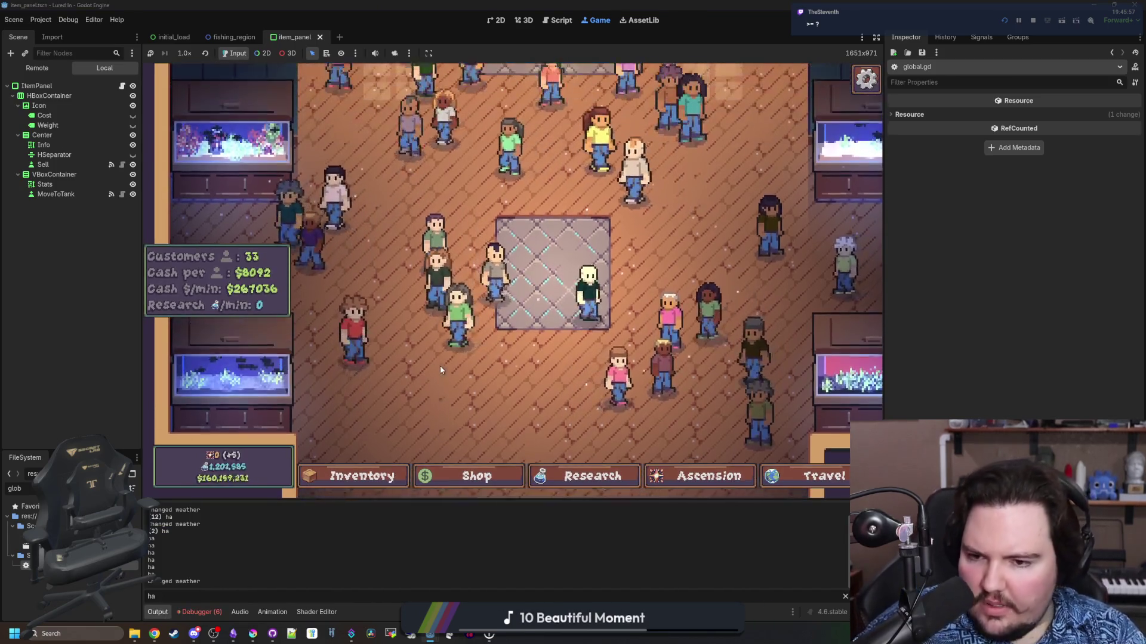
key(ctrl+F3)
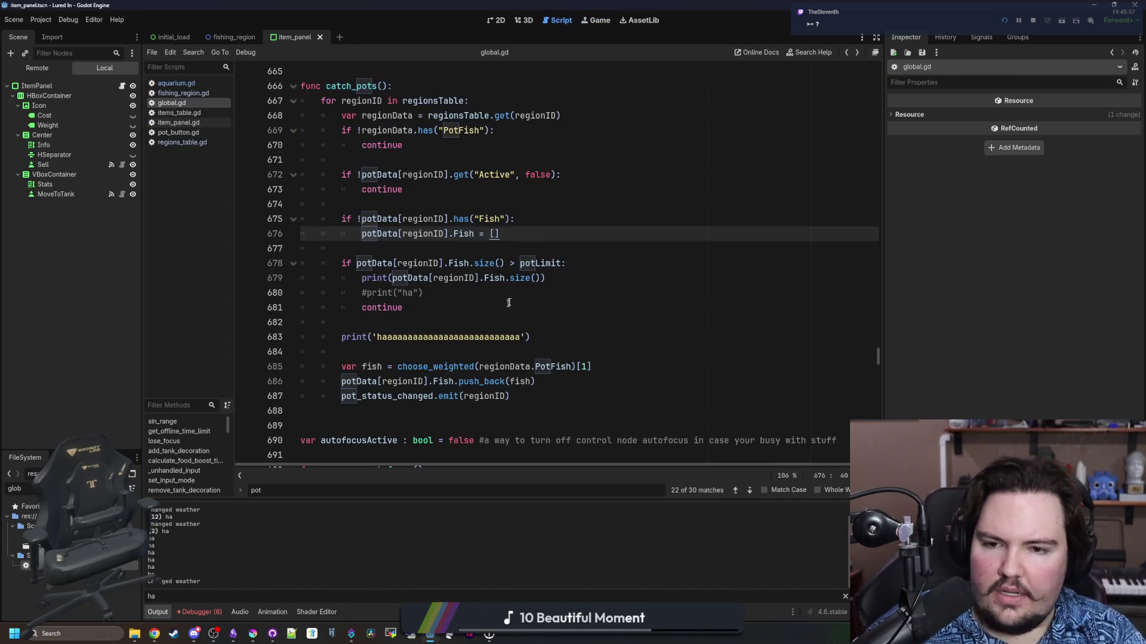
Change line 679 to print(potData[regionID]), save, and watch the running game's output
click(509, 302)
click(537, 278)
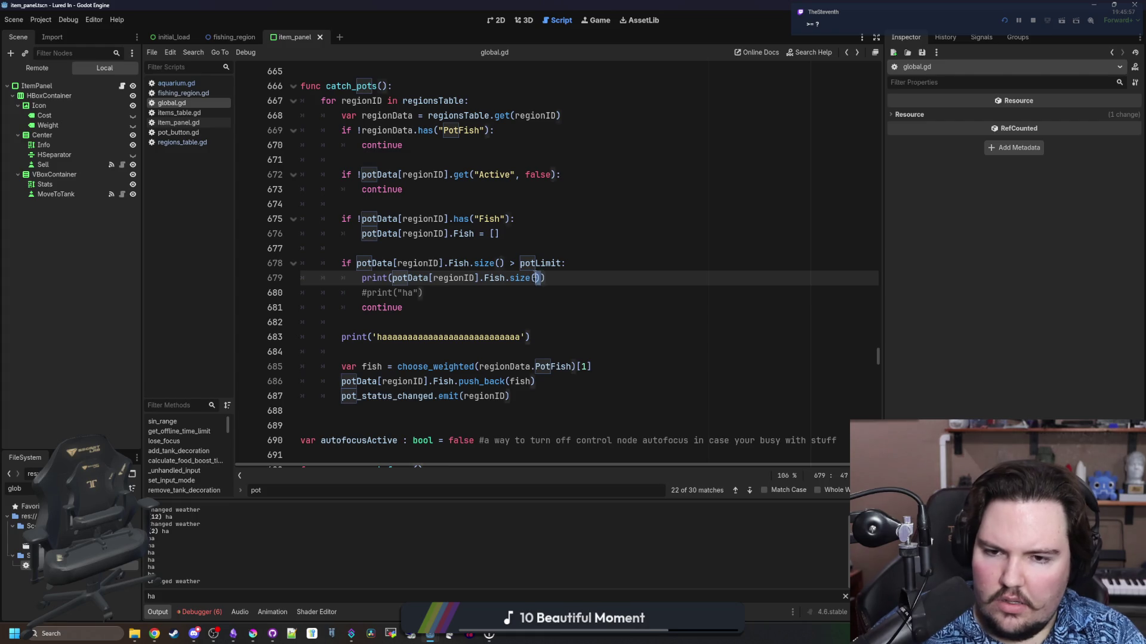
key(ctrl+s)
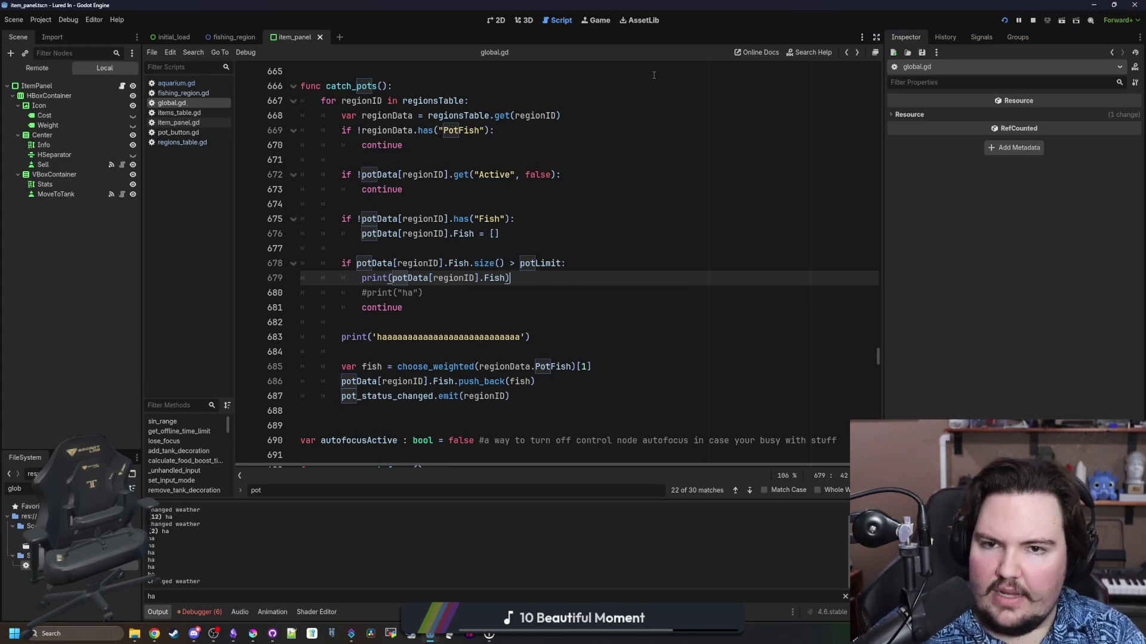
click(599, 20)
scroll(582, 323, down, 2)
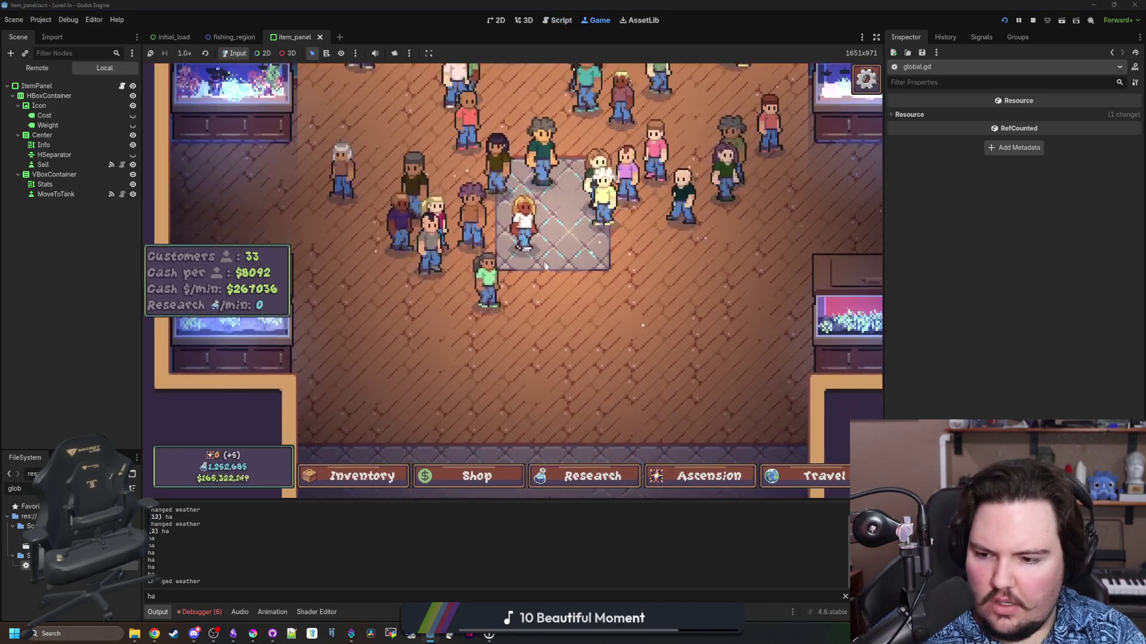
scroll(388, 402, up, 2)
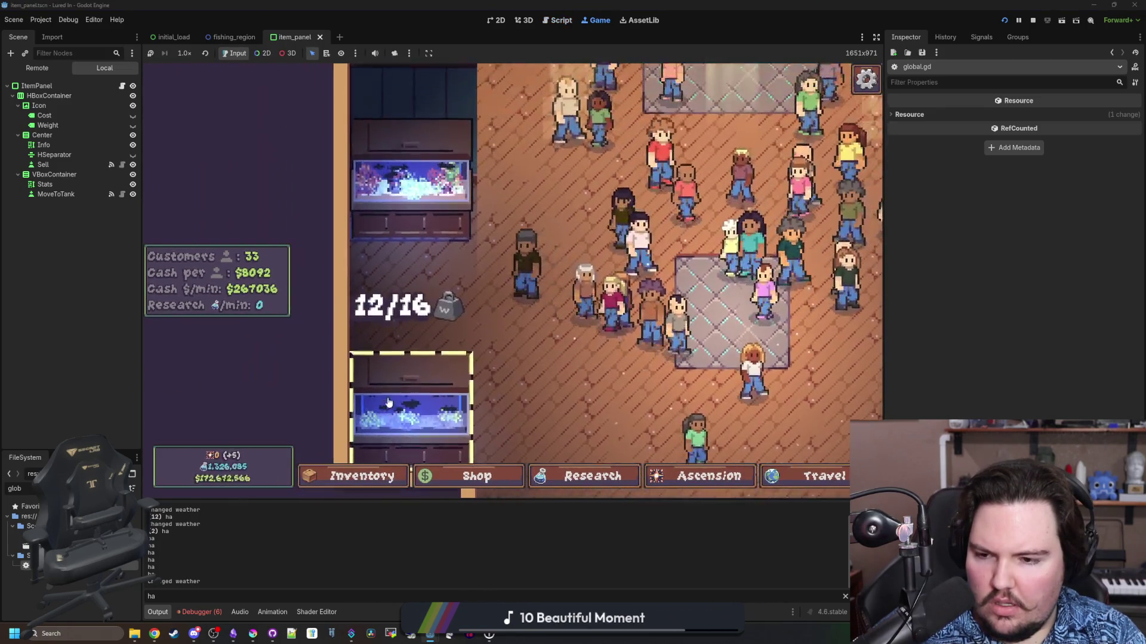
scroll(388, 403, down, 2)
scroll(458, 382, up, 2)
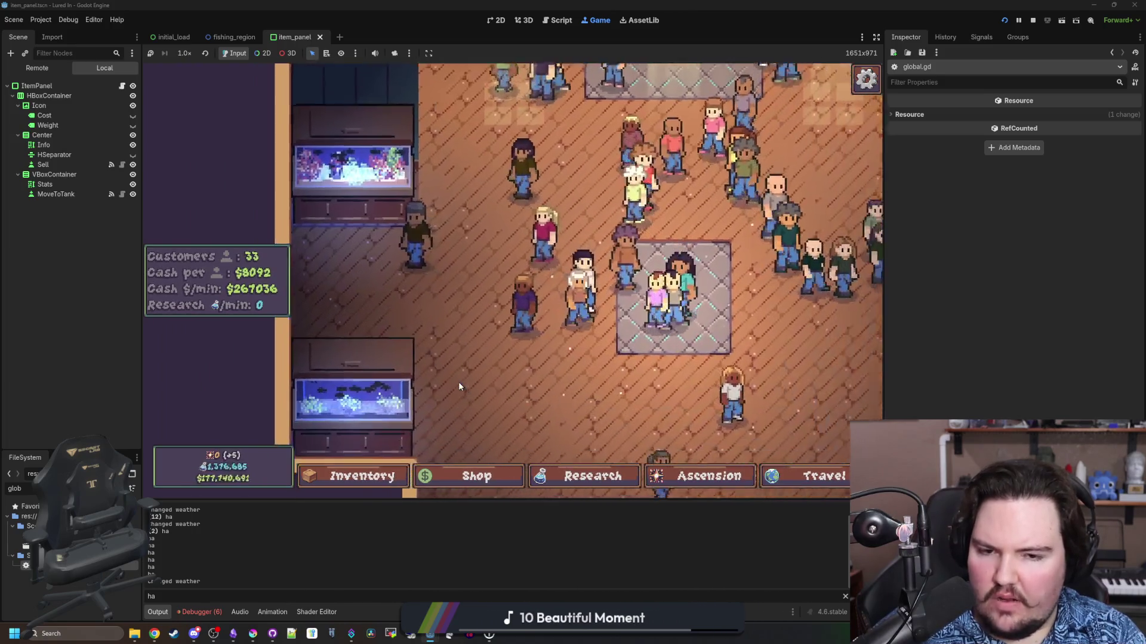
scroll(458, 382, down, 2)
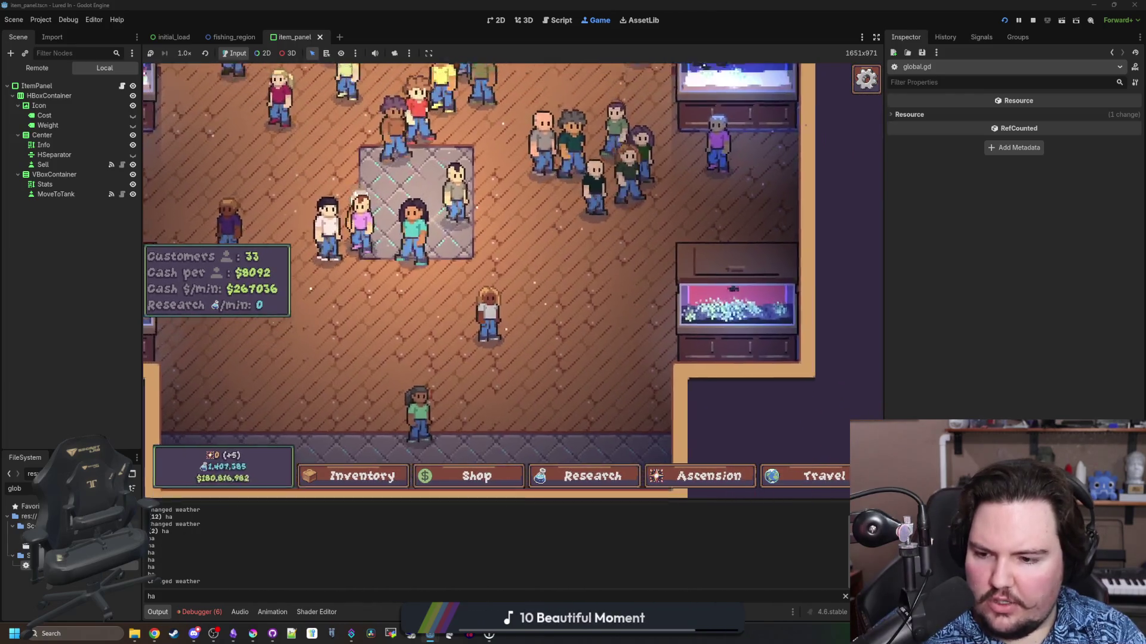
scroll(537, 269, up, 2)
key(ctrl+F3)
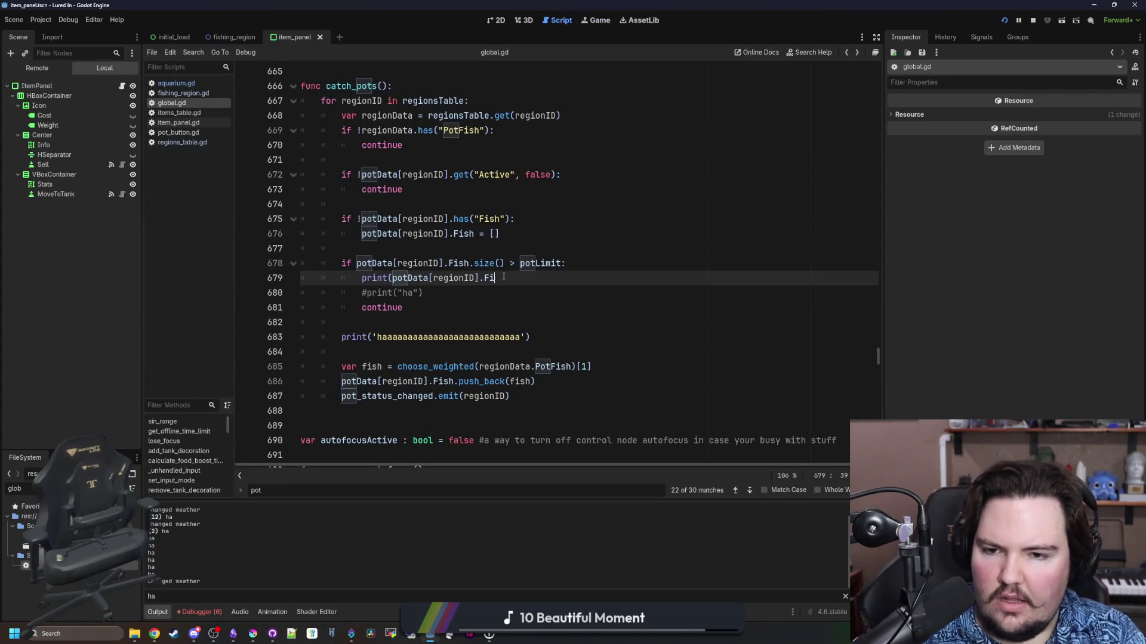
text())
Save again and travel to the fishing pond in the running game to check the pot
key(ctrl+s)
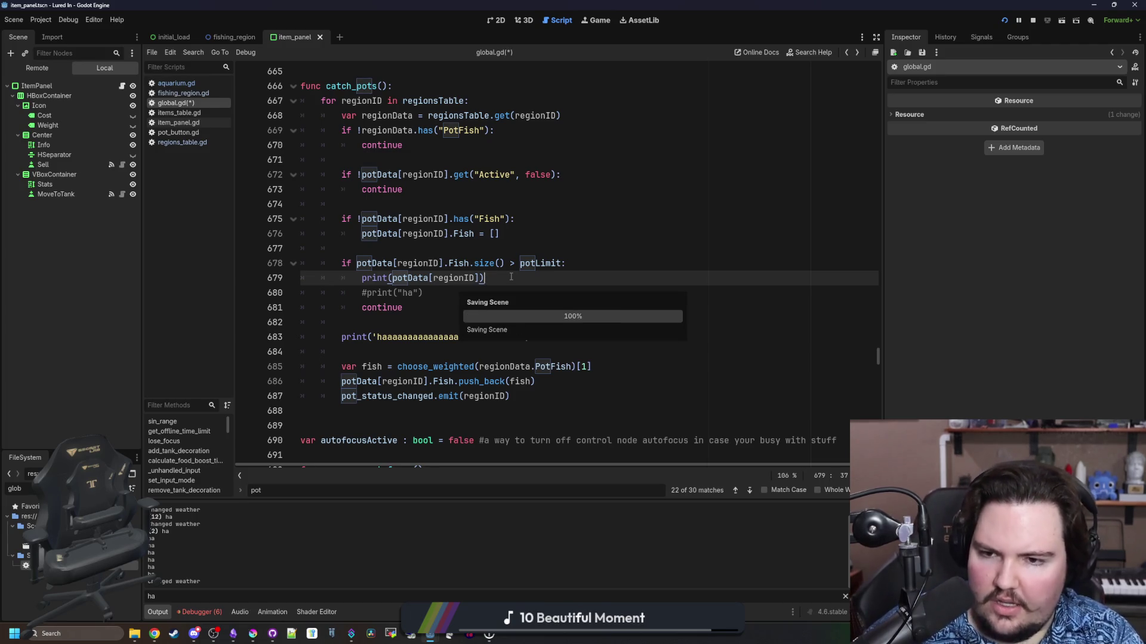
click(595, 22)
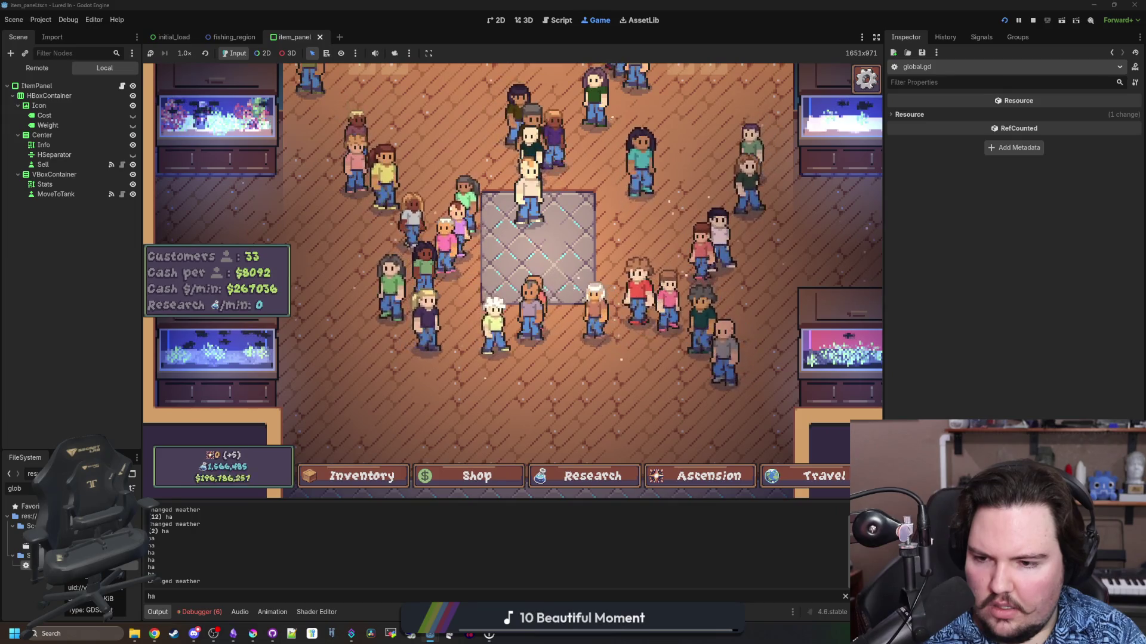
click(823, 476)
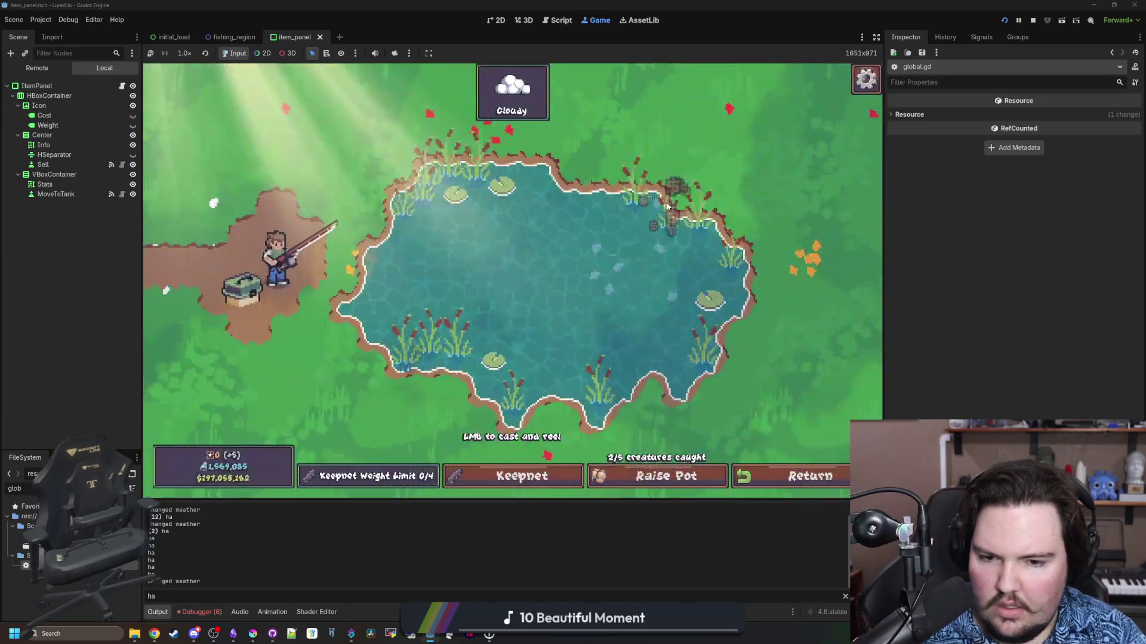
click(808, 476)
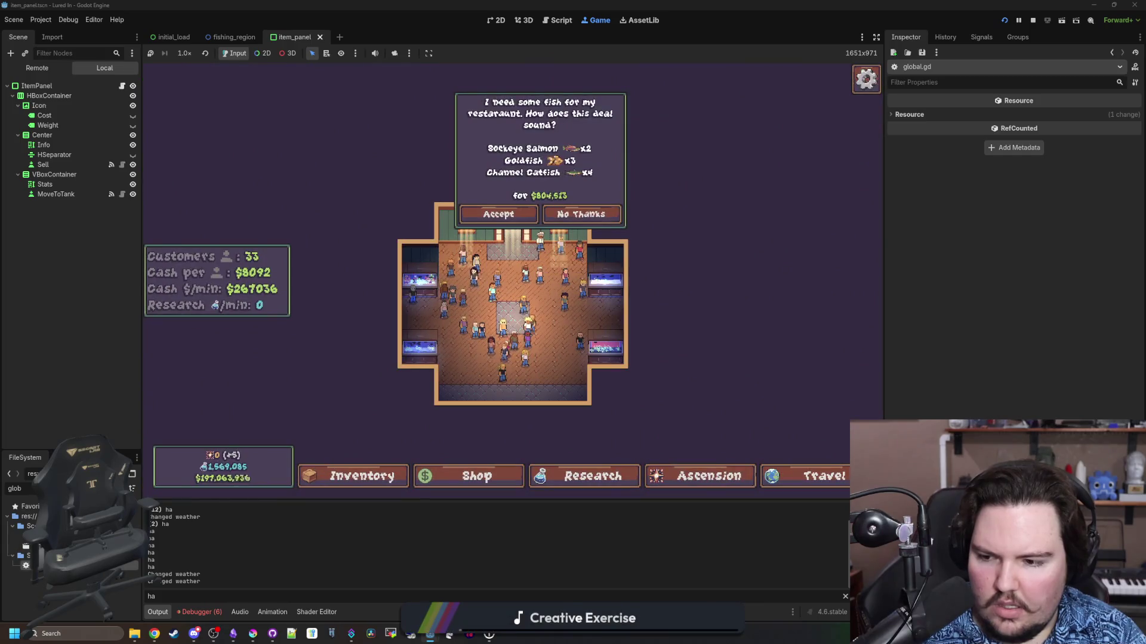
key(ctrl+F3)
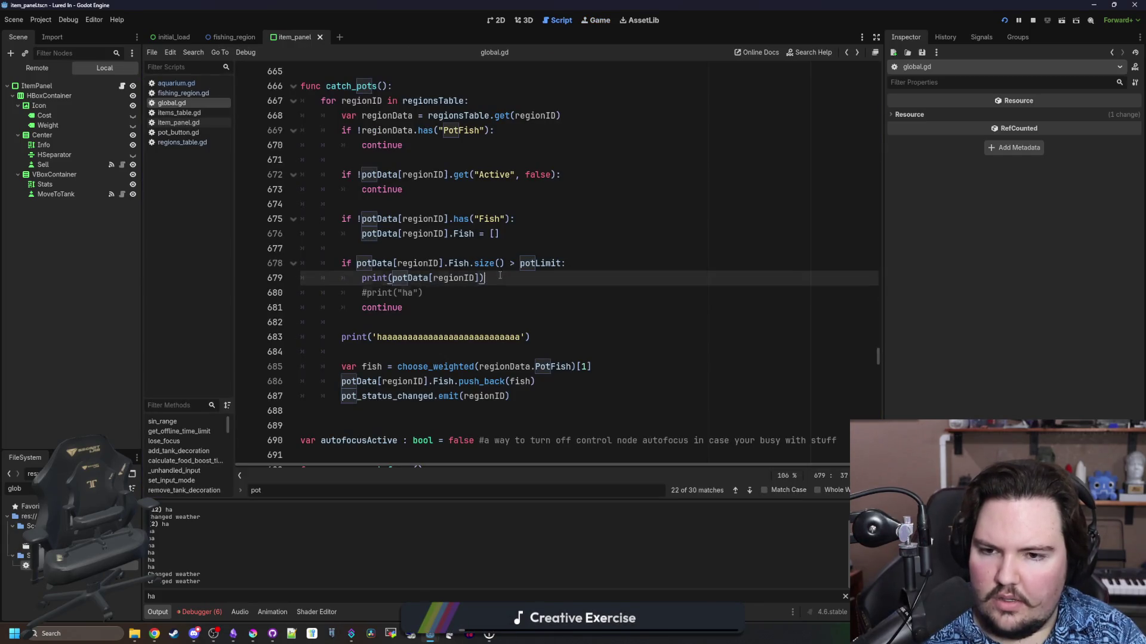
Select and delete the pot data print on line 679
shift+click(363, 269)
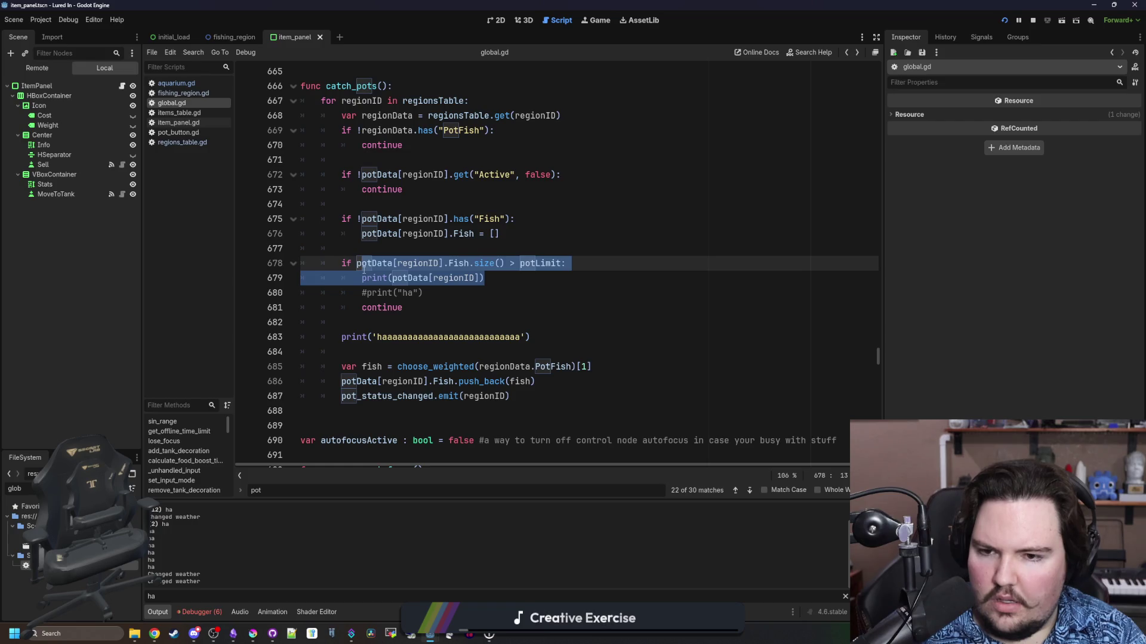
shift+click(363, 278)
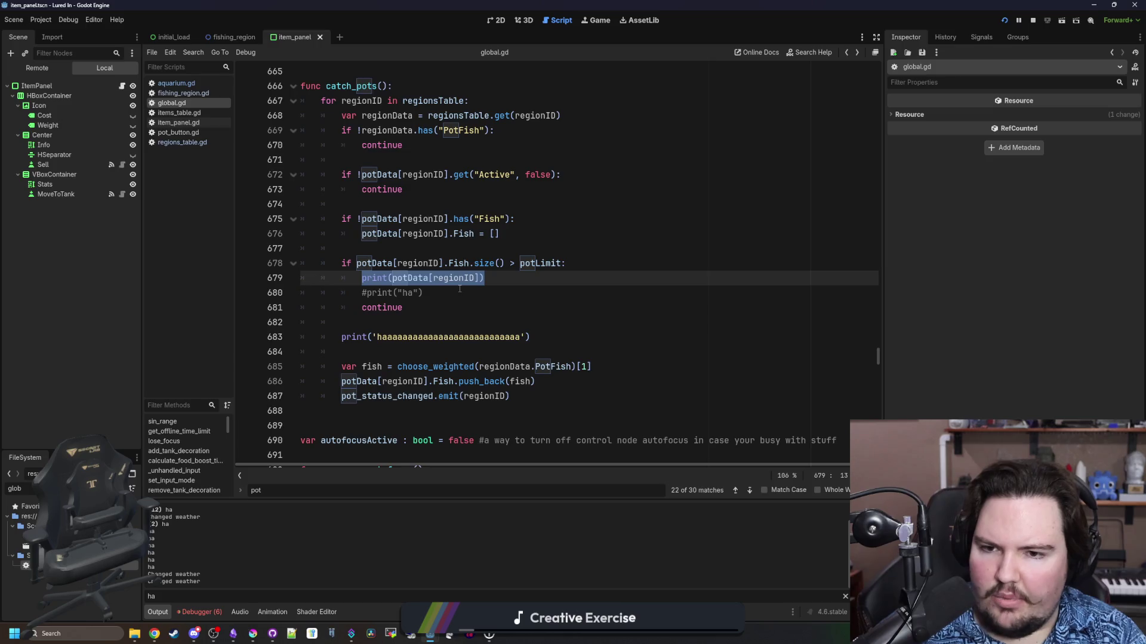
key(BackSpace)
key(BackSpace)
key(BackSpace)
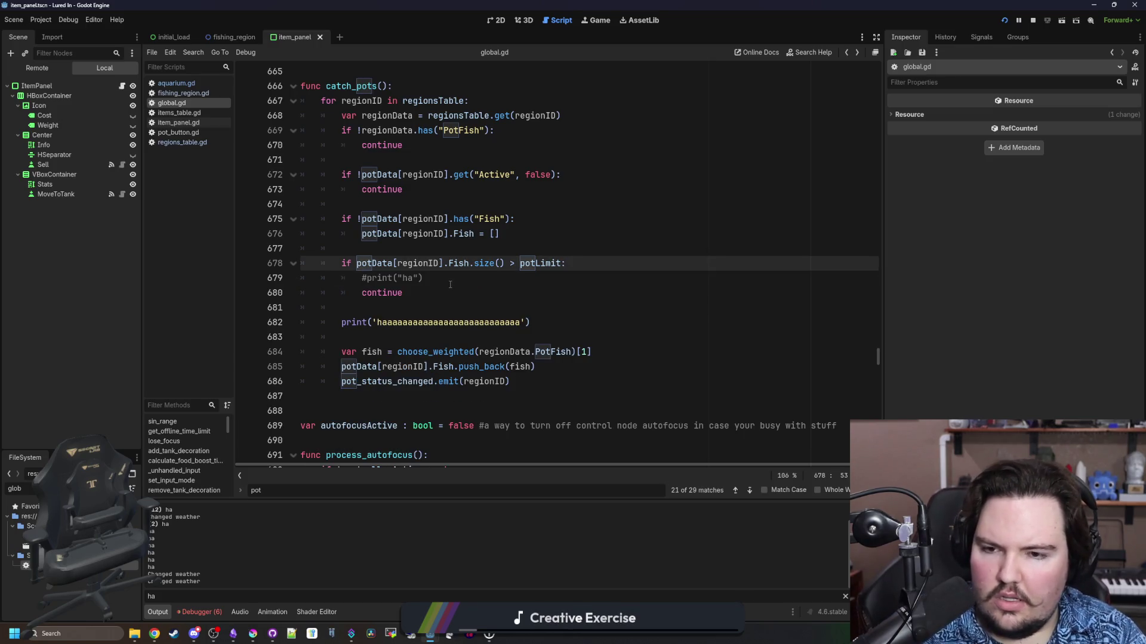
Delete the commented-out ha print line and save global.gd
click(464, 280)
key(BackSpace)
key(BackSpace)
click(441, 246)
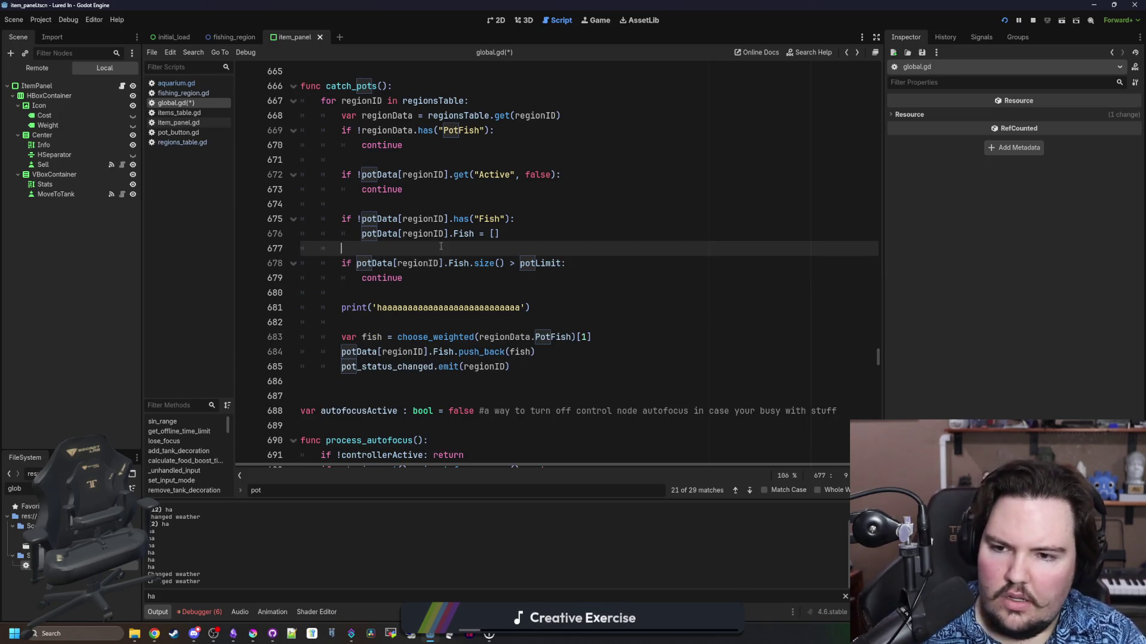
key(ctrl+s)
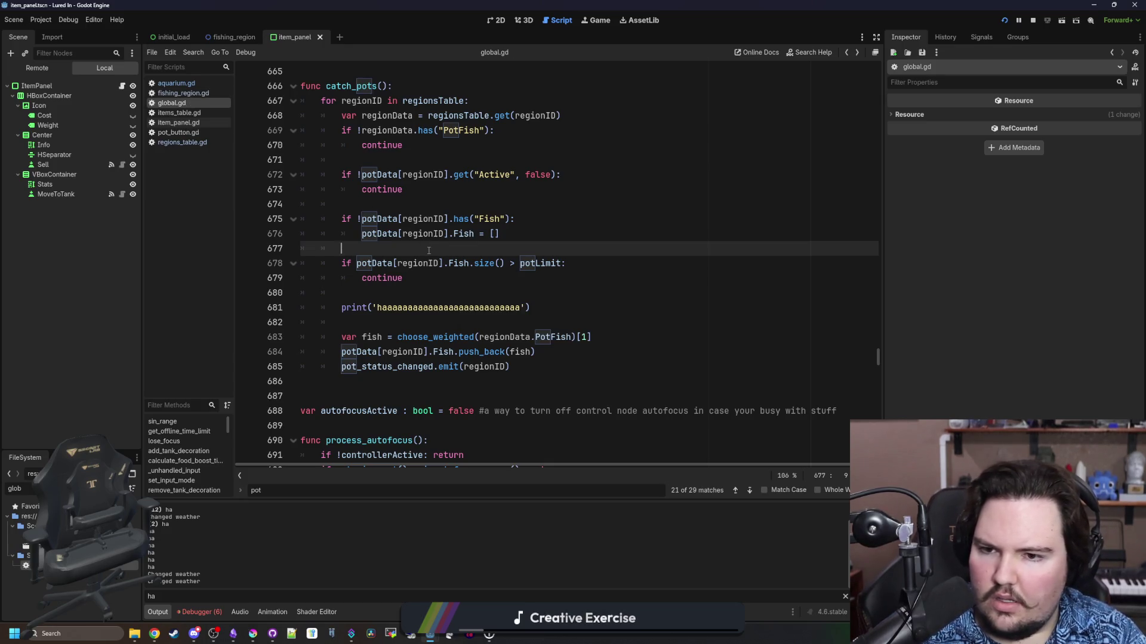
Browse the pot data setup loop in _ready around line 410 of global.gd
text(_ready)
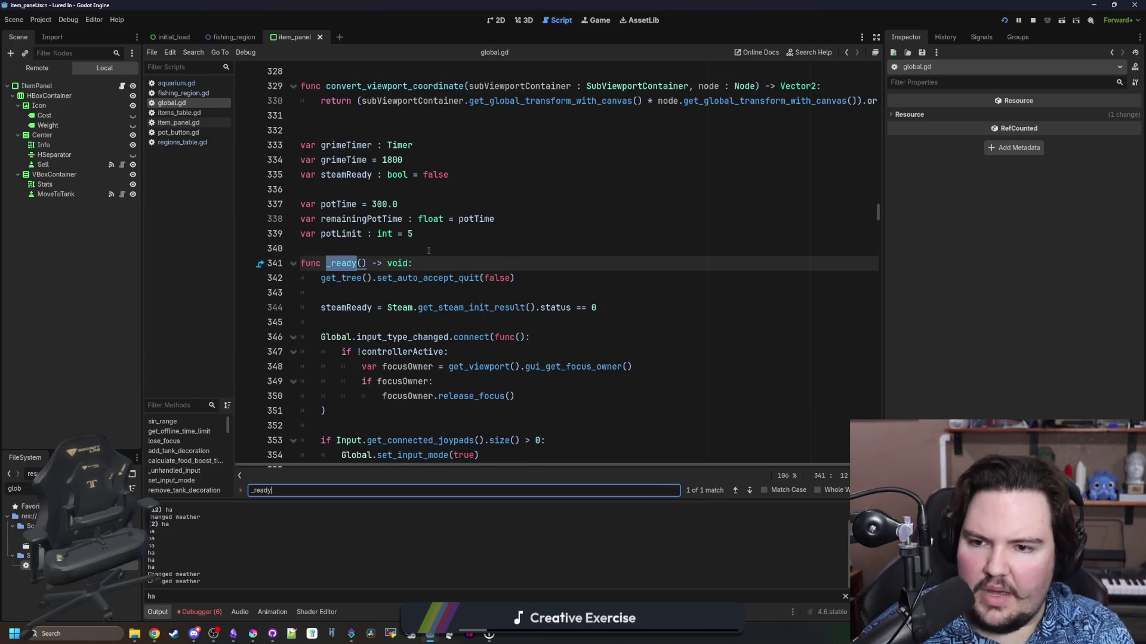
scroll(428, 219, down, 15)
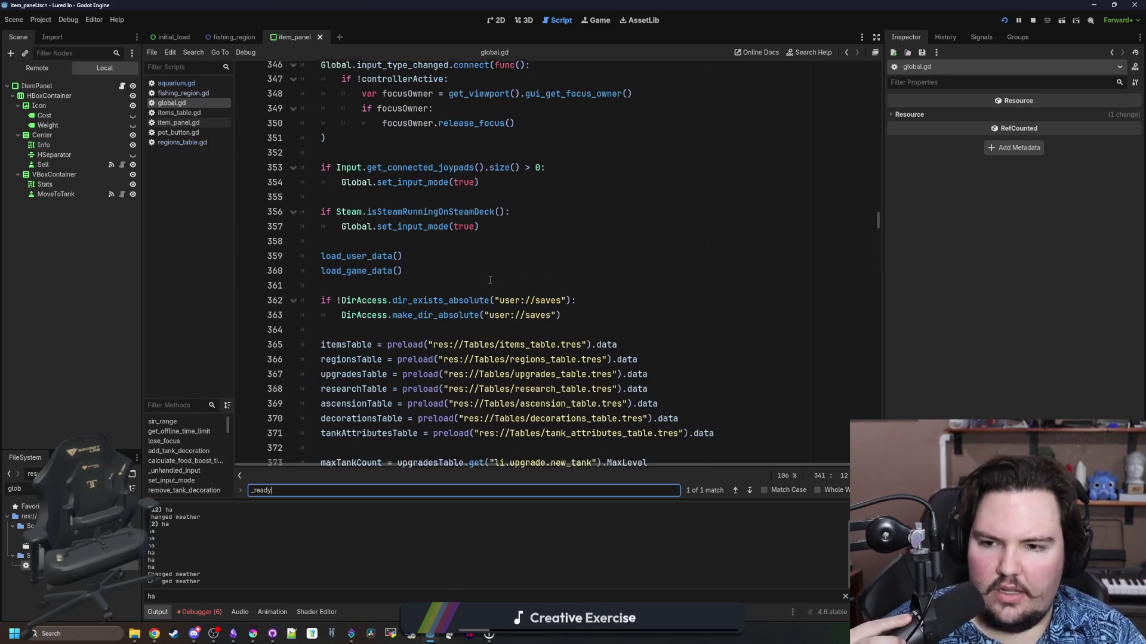
scroll(484, 289, down, 5)
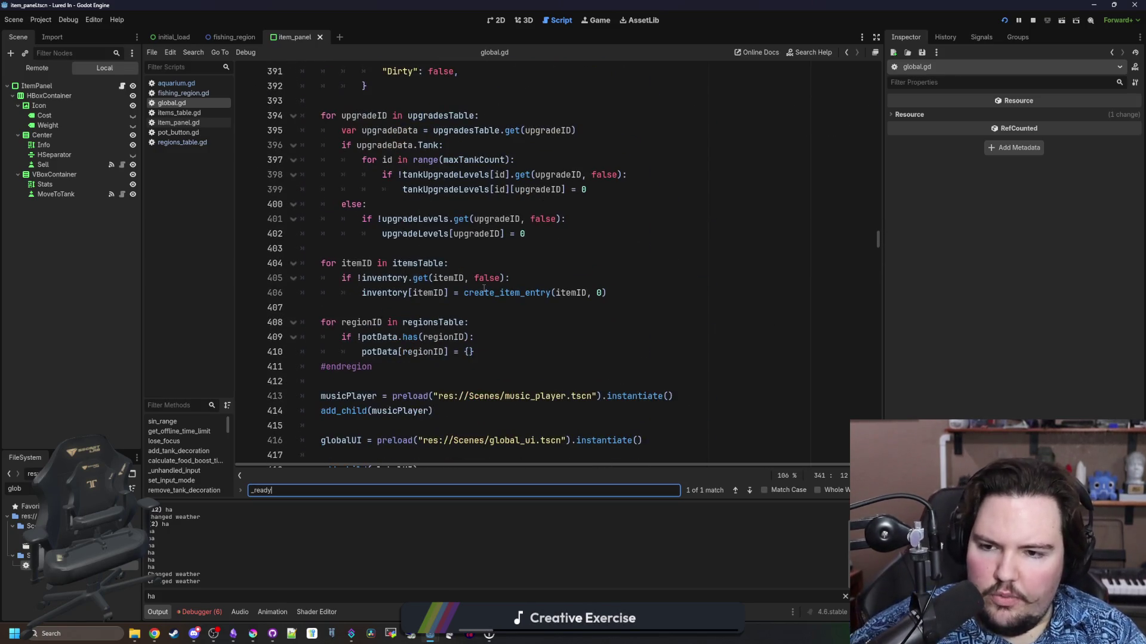
scroll(350, 317, down, 1)
click(484, 280)
scroll(487, 276, down, 1)
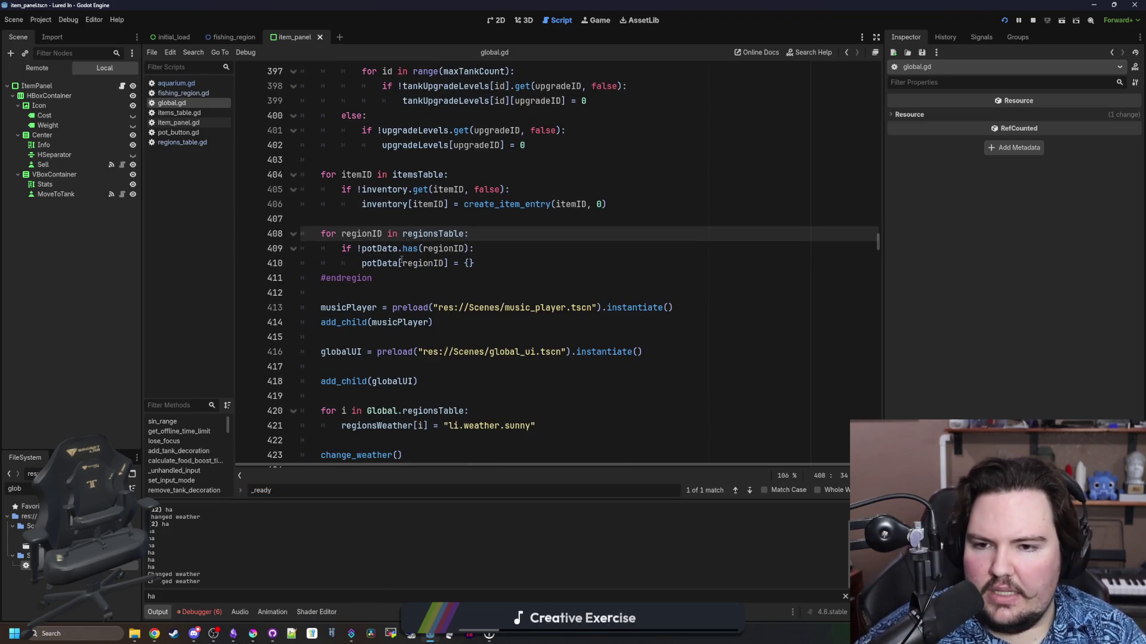
mouse_move(410, 250)
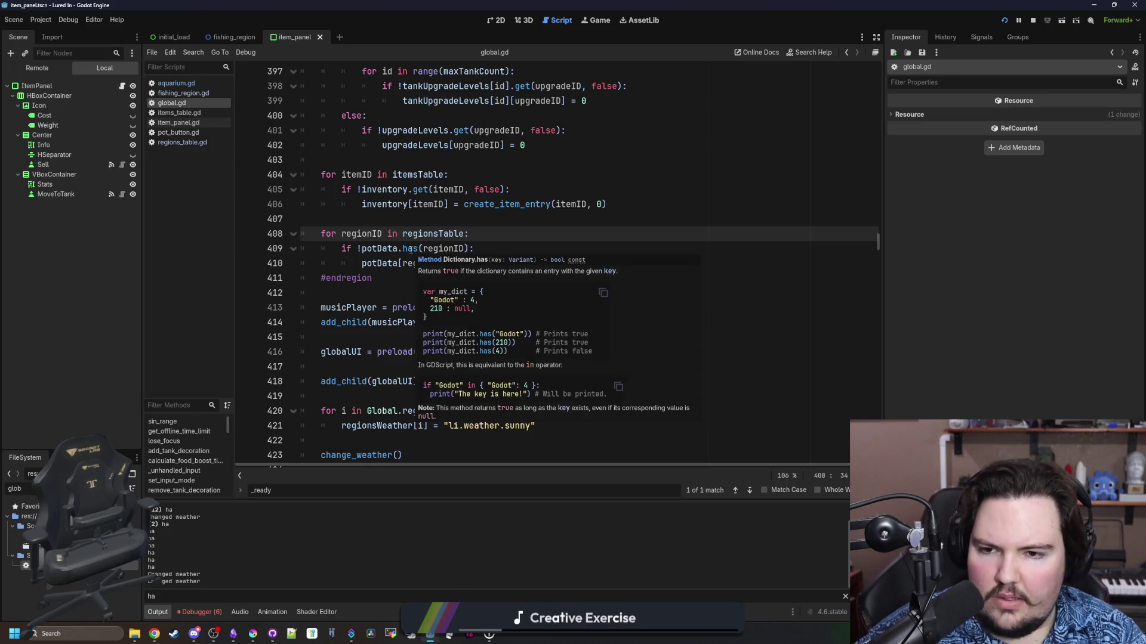
click(455, 248)
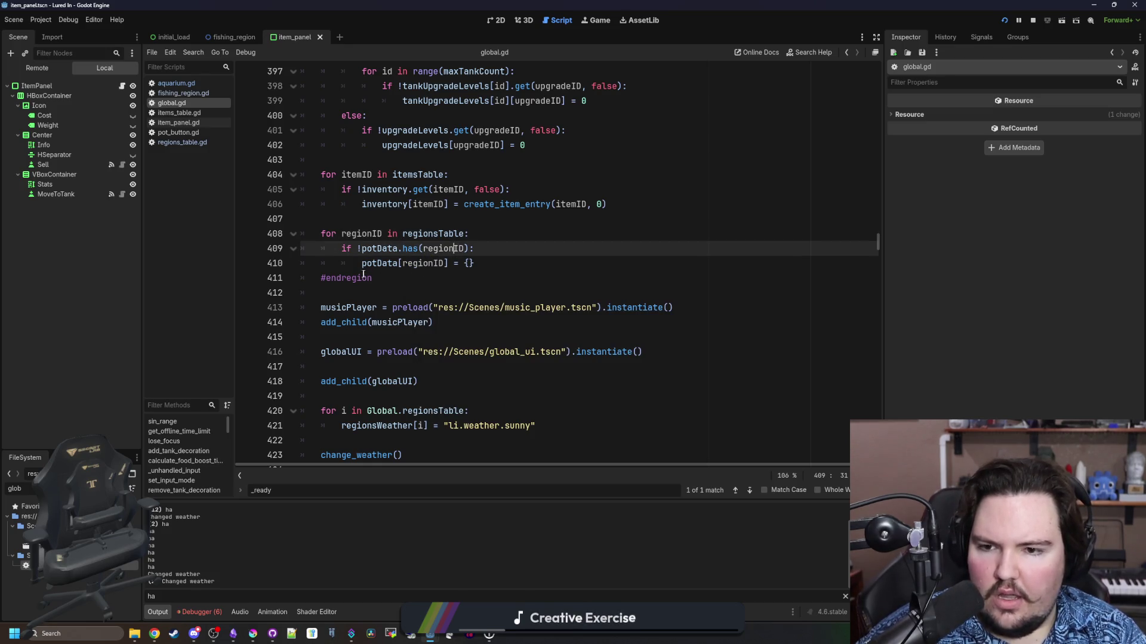
drag(359, 263, 384, 265)
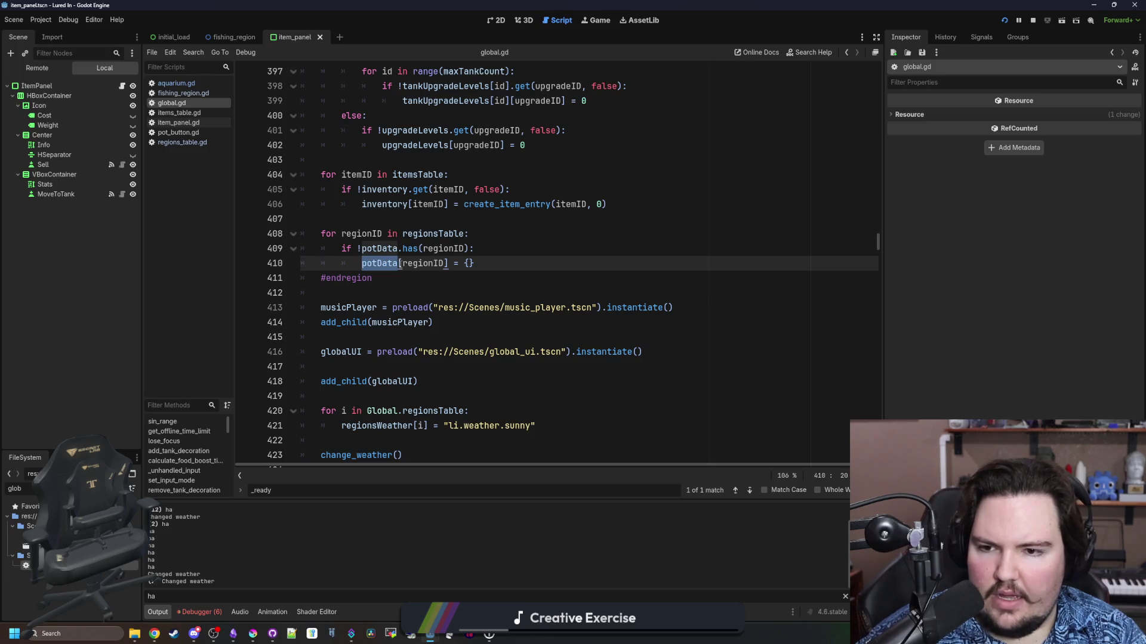
click(404, 263)
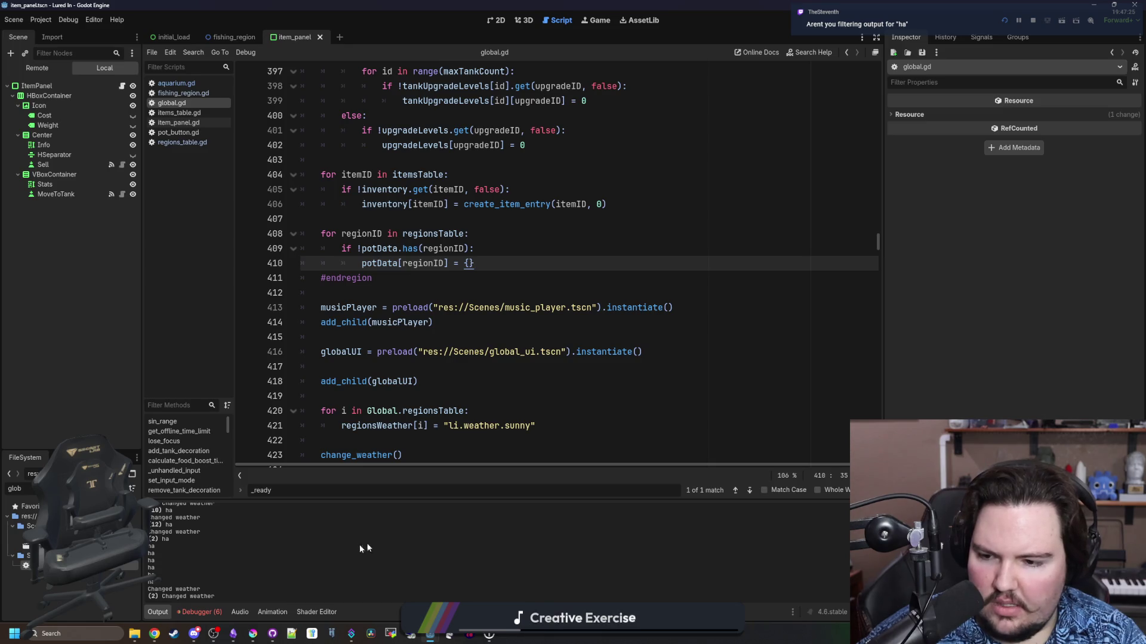
click(531, 307)
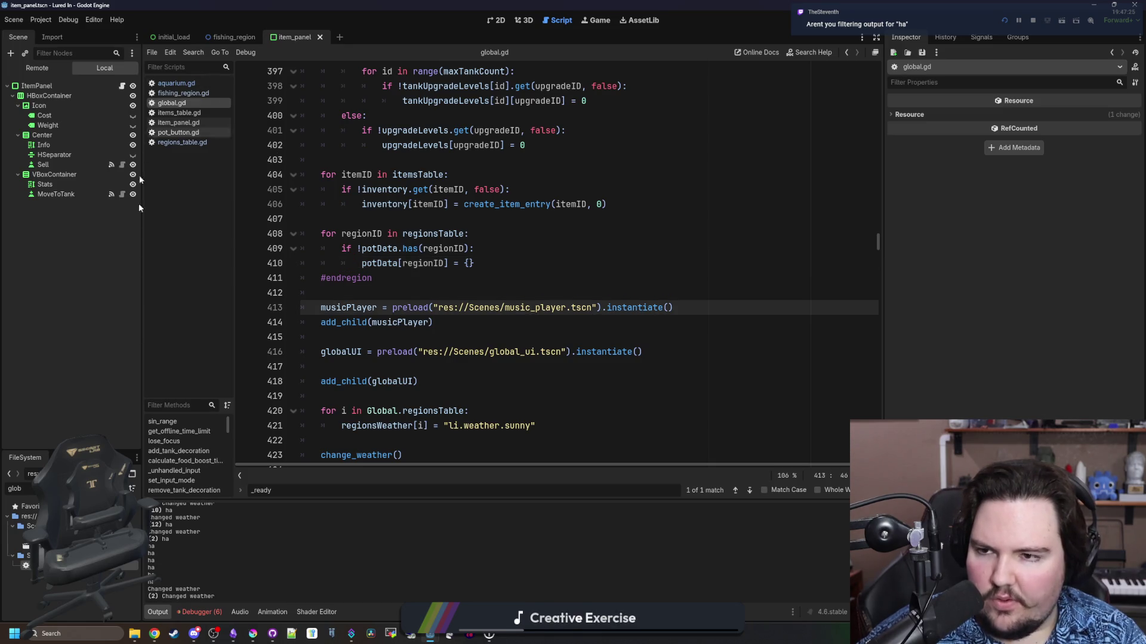
Search global.gd for 'pot' and jump to the catch_pots function definition
click(198, 82)
click(196, 104)
scroll(564, 281, down, 7)
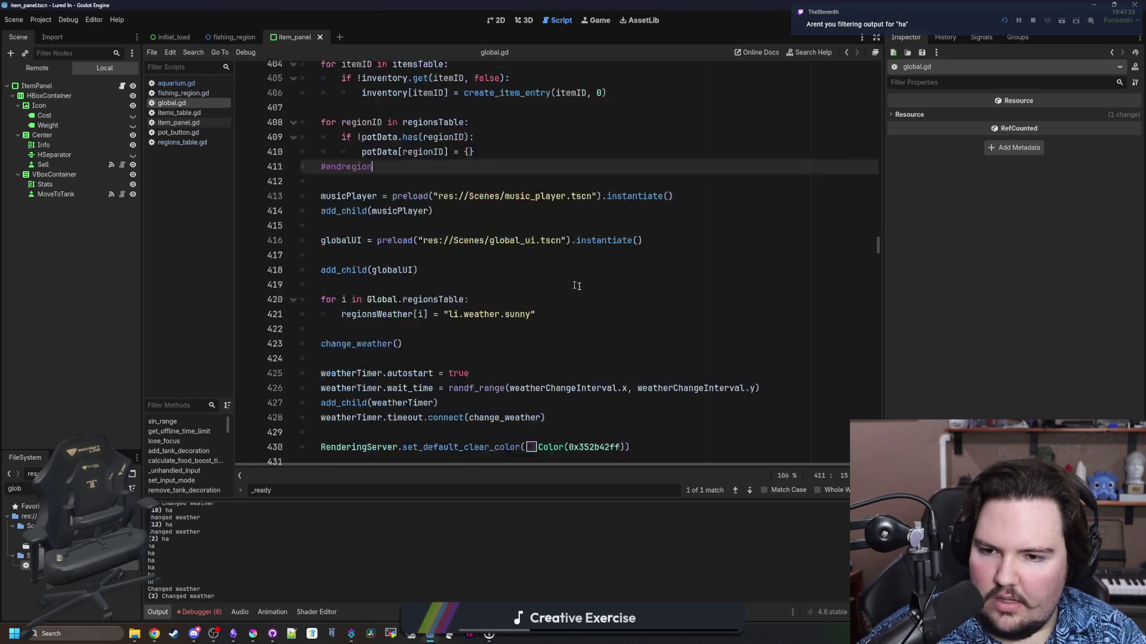
click(628, 297)
text(pot)
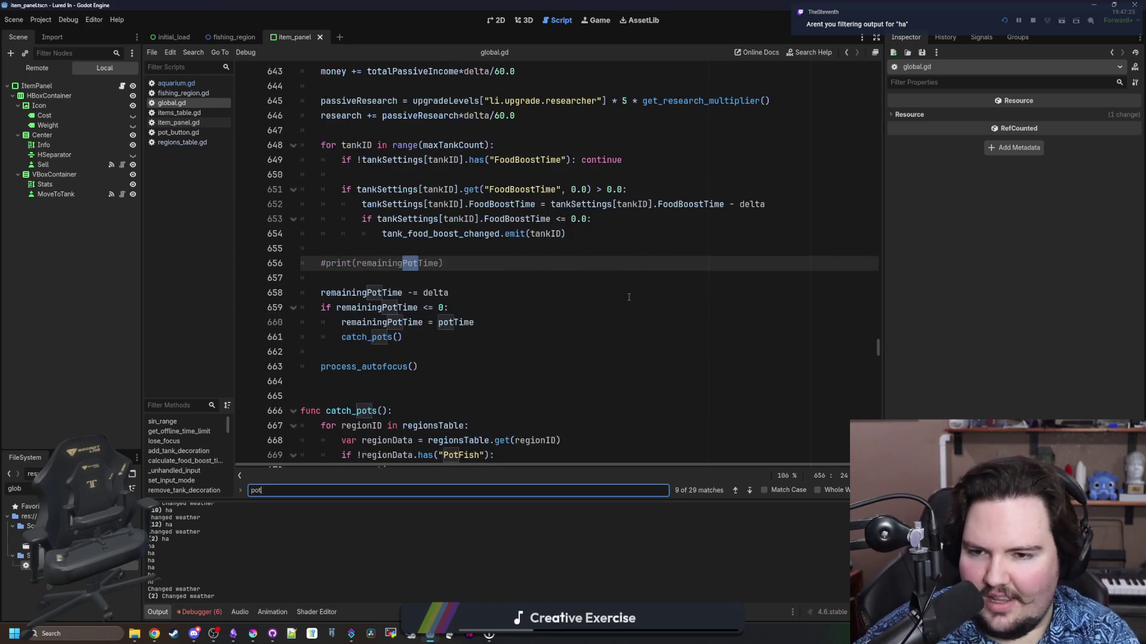
ctrl+click(376, 292)
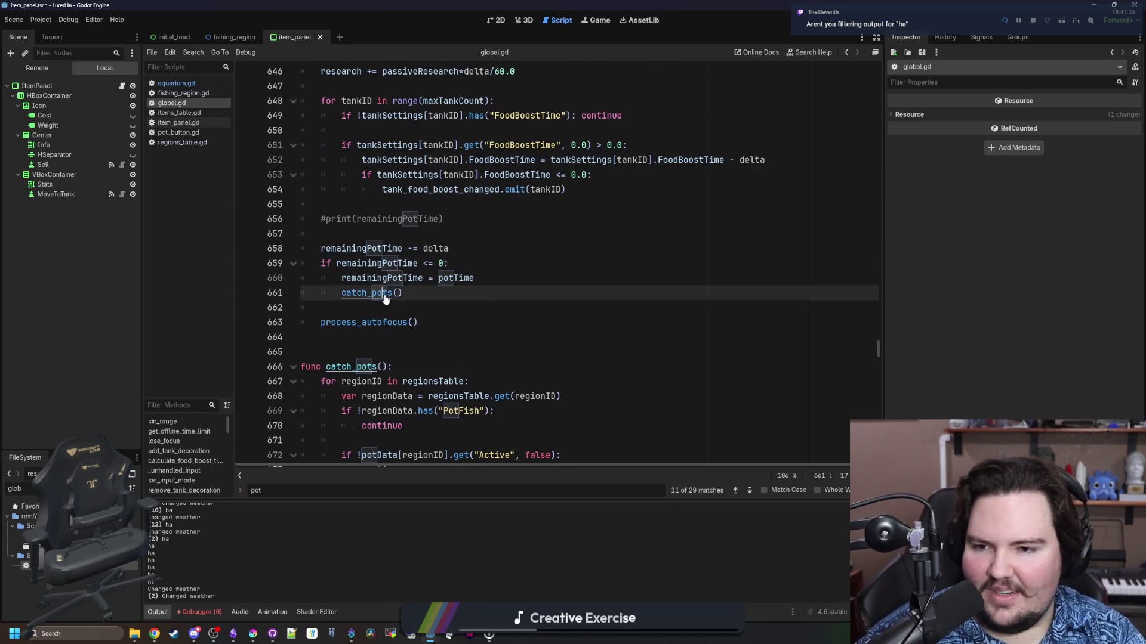
Open a new line in the potLimit check and run the project with F5
scroll(468, 296, down, 1)
click(603, 233)
click(606, 214)
key(Return)
text(print(potData[regionID]))
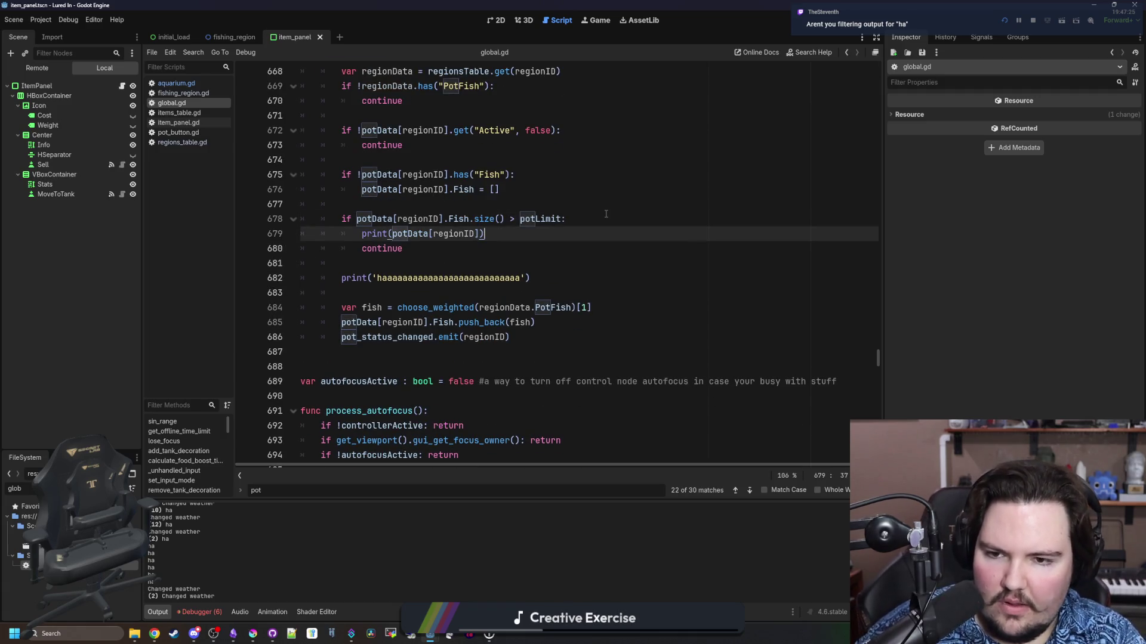
click(606, 213)
key(F5)
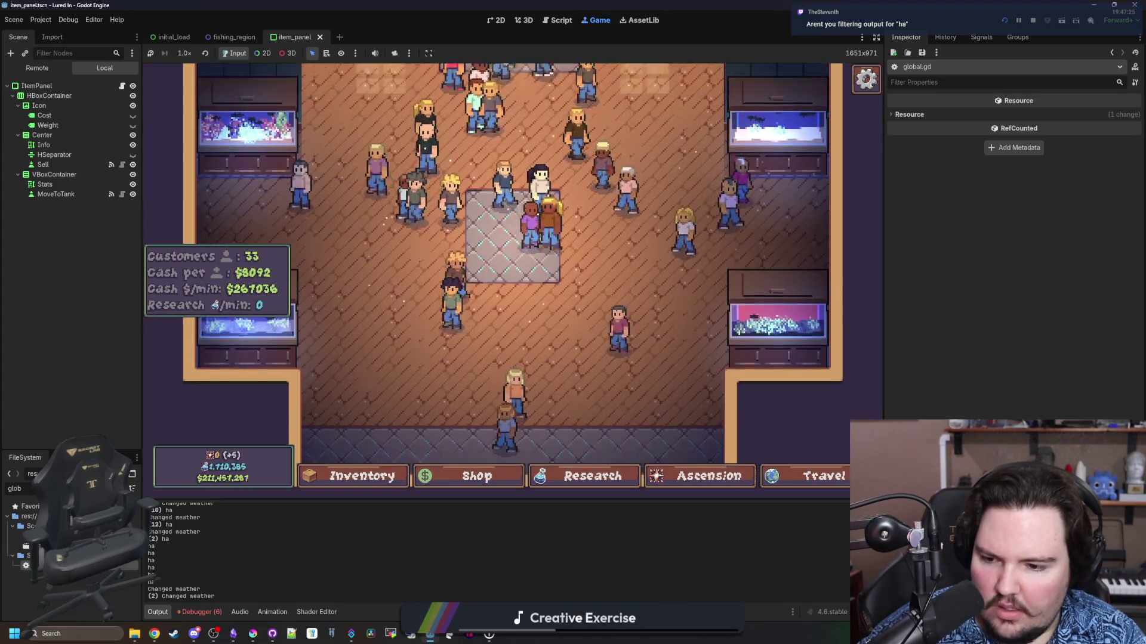
Move the print(potData[regionID]) line to just after the PotFish check, save, and watch the output
key(ctrl+F3)
scroll(426, 277, up, 2)
click(470, 366)
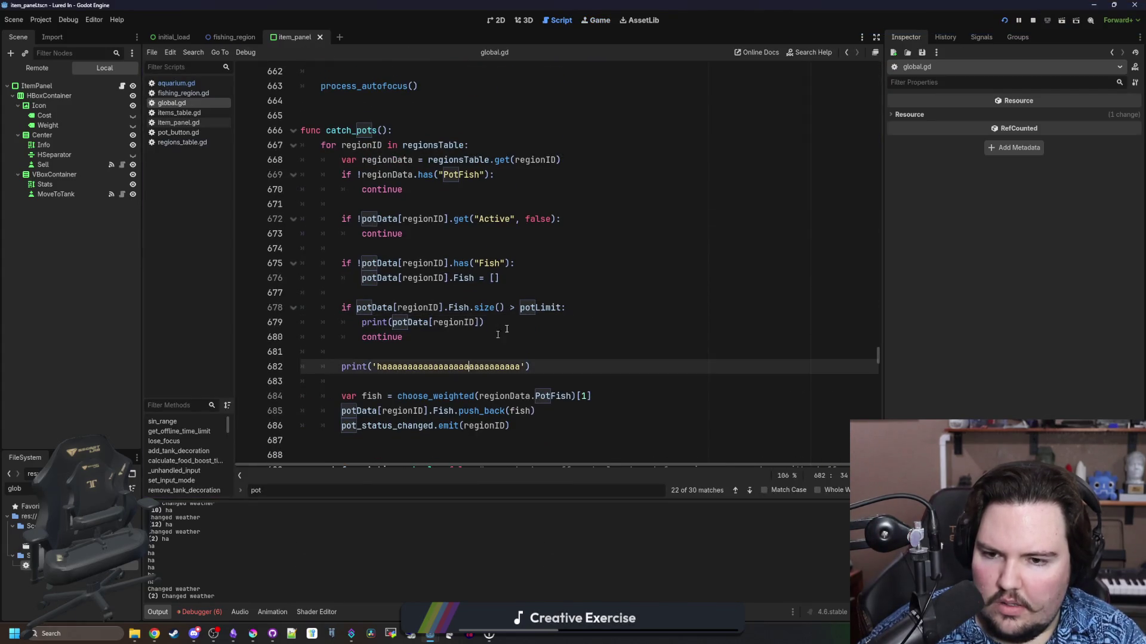
drag(504, 326, 366, 322)
click(385, 204)
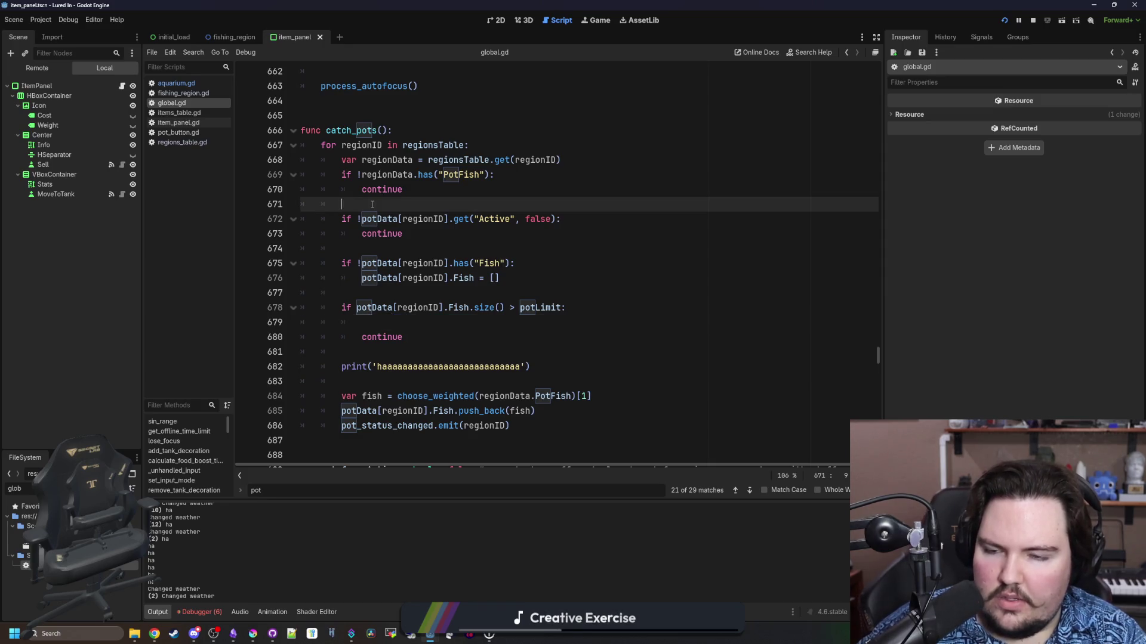
key(Return)
key(Return)
key(Up)
text(print(potData[regionID]))
key(Up)
key(ctrl+s)
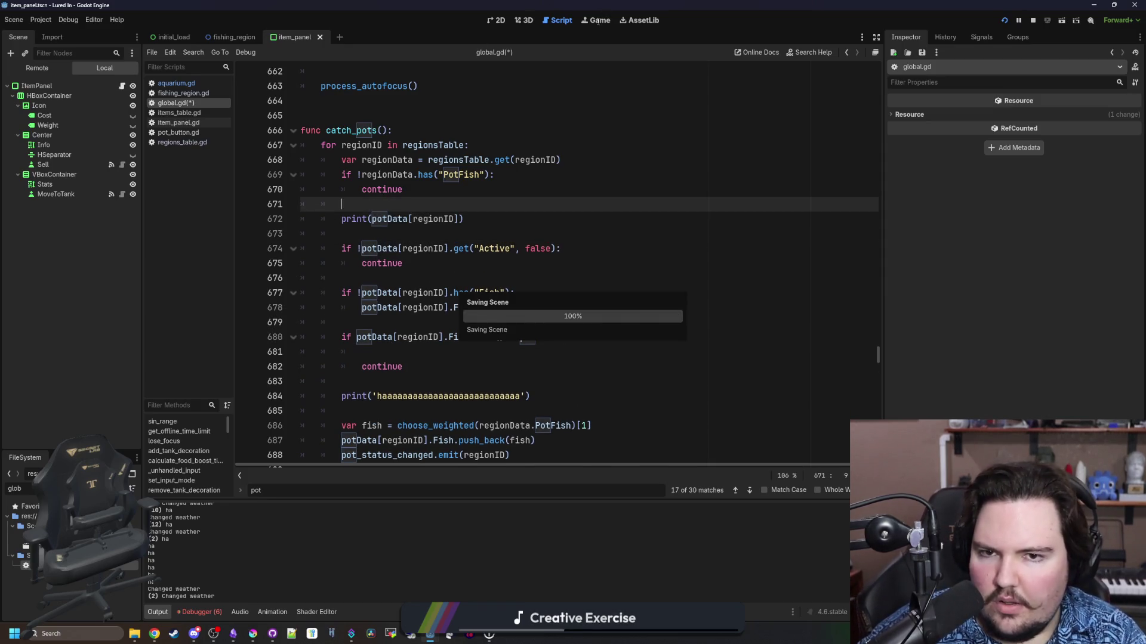
click(599, 21)
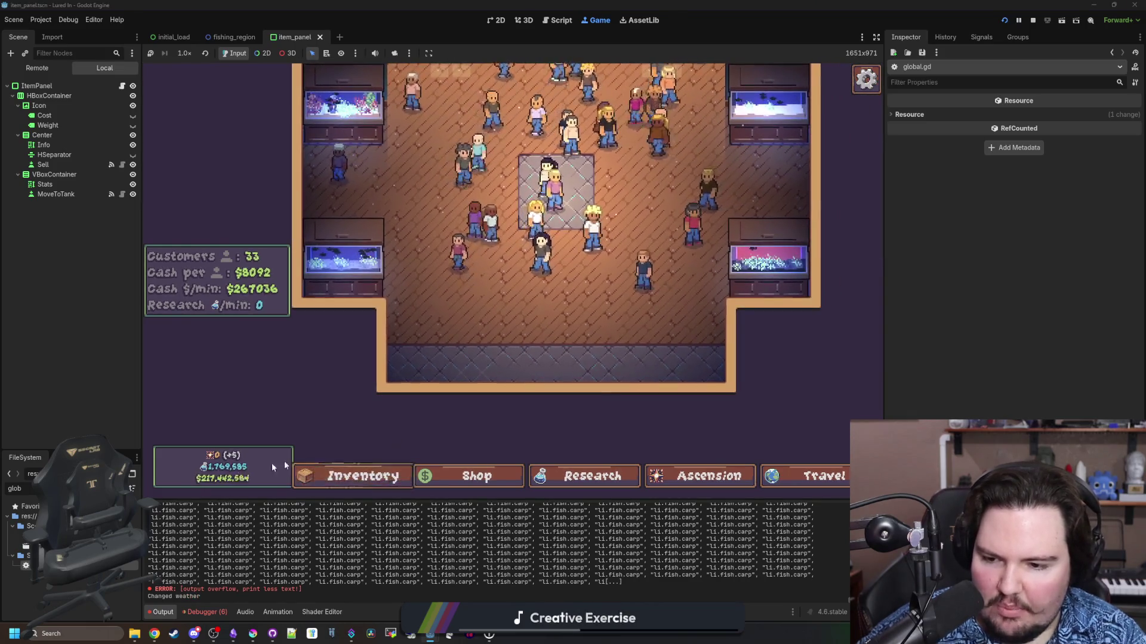
key(ctrl+F3)
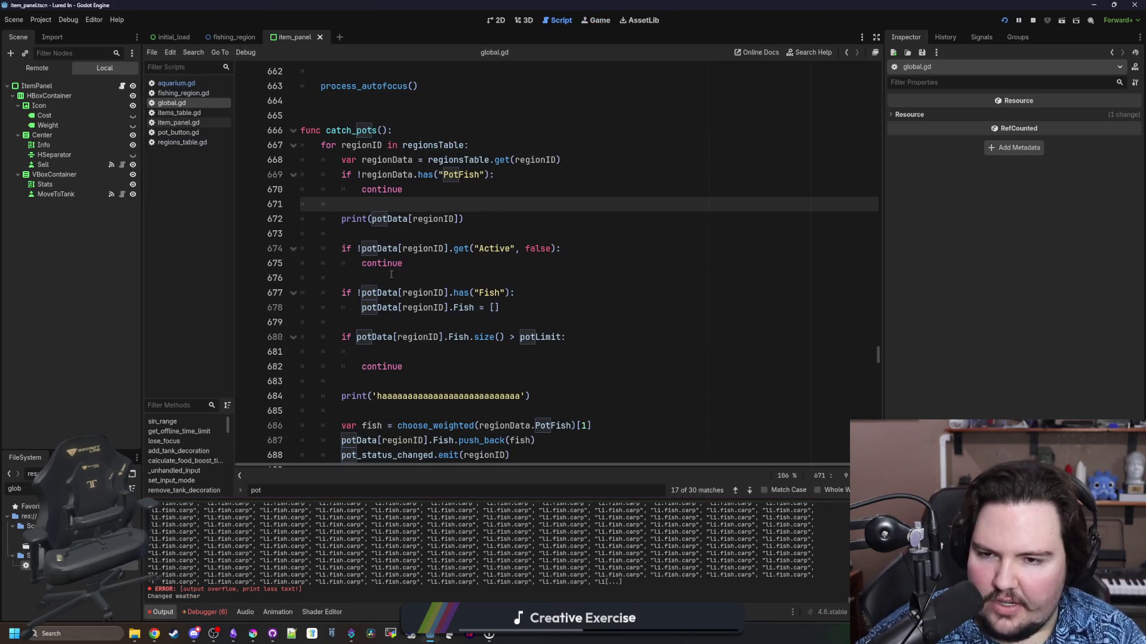
Remove the early pot data print from catch_pots and run the game to print fish counts
click(427, 233)
click(501, 224)
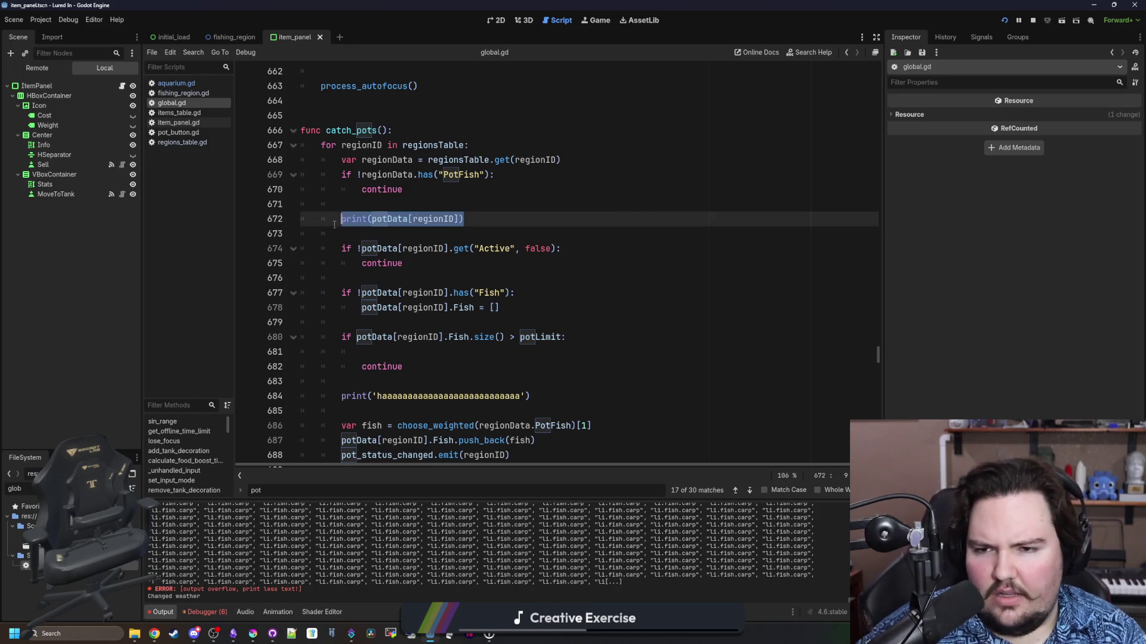
key(ctrl+shift+k)
key(ctrl+shift+k)
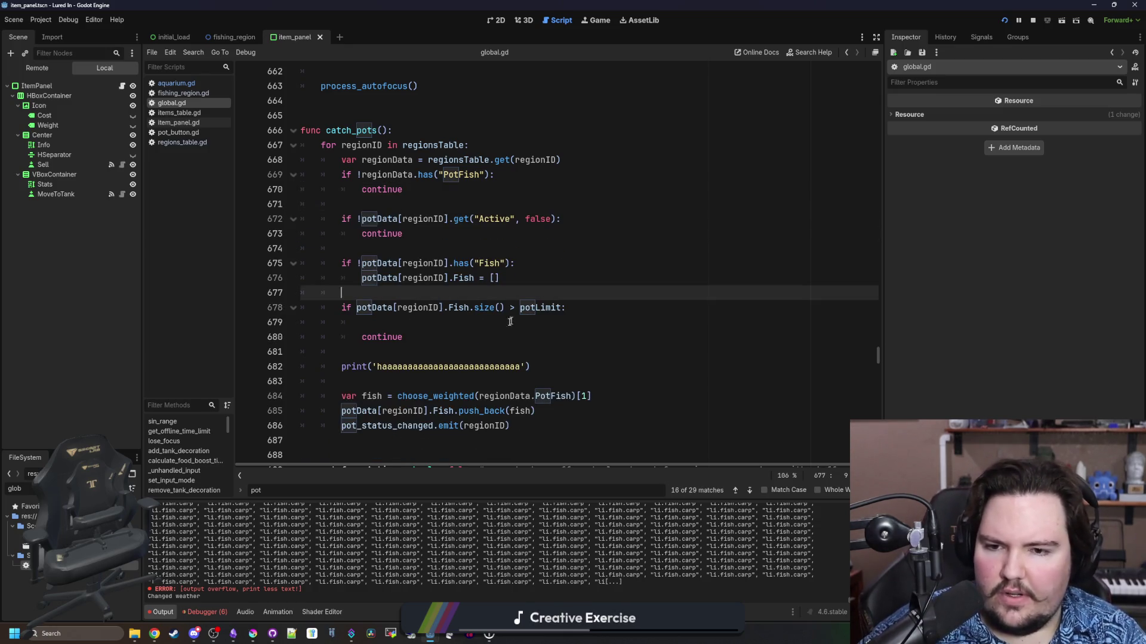
click(484, 320)
drag(504, 309, 452, 307)
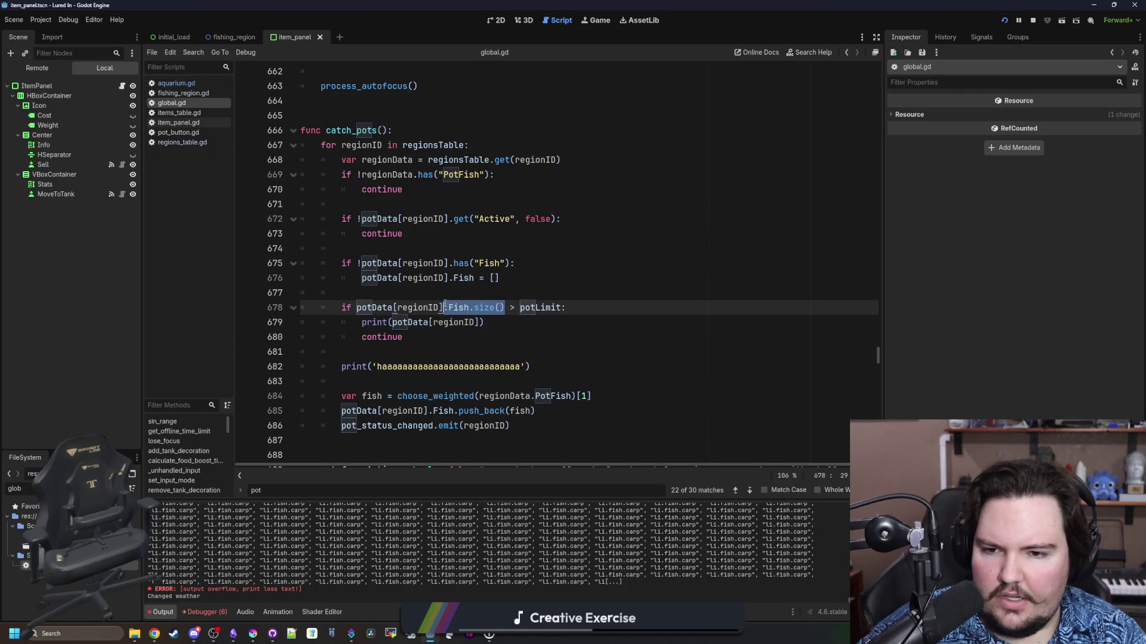
click(480, 322)
key(F5)
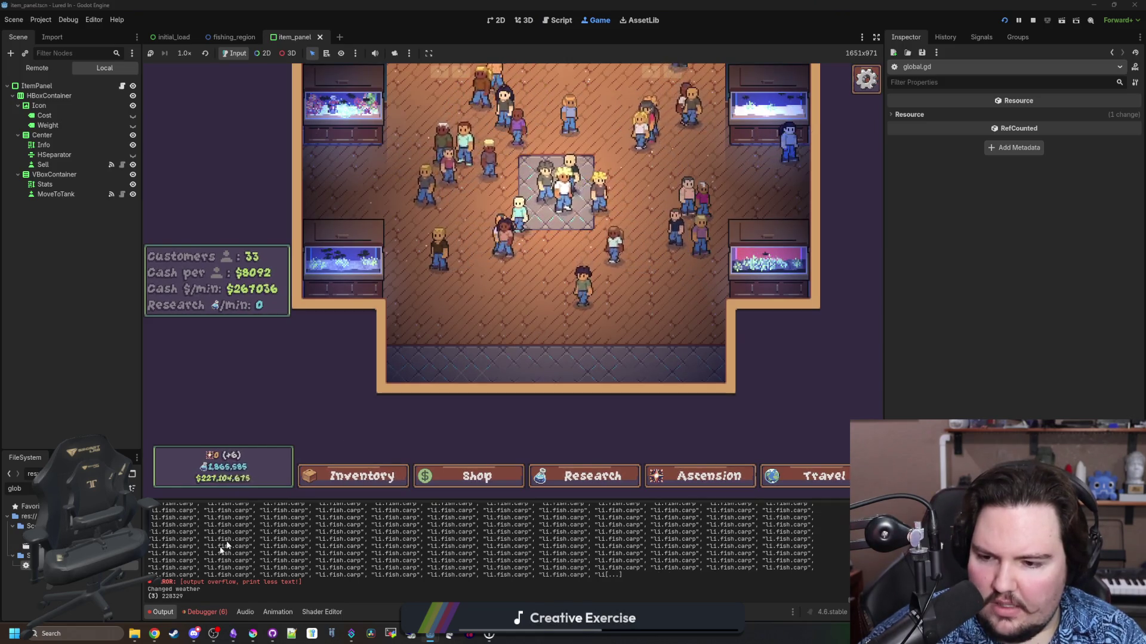
key(ctrl+F3)
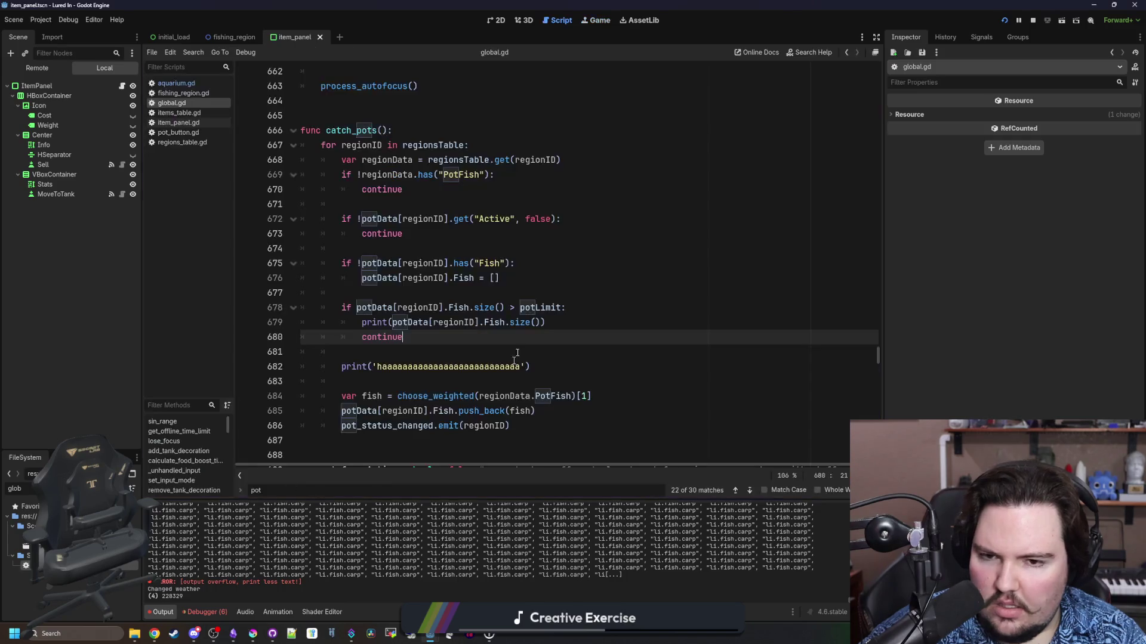
Replace Fish.size() with Fish.length() on line 678 and save to test it
click(501, 307)
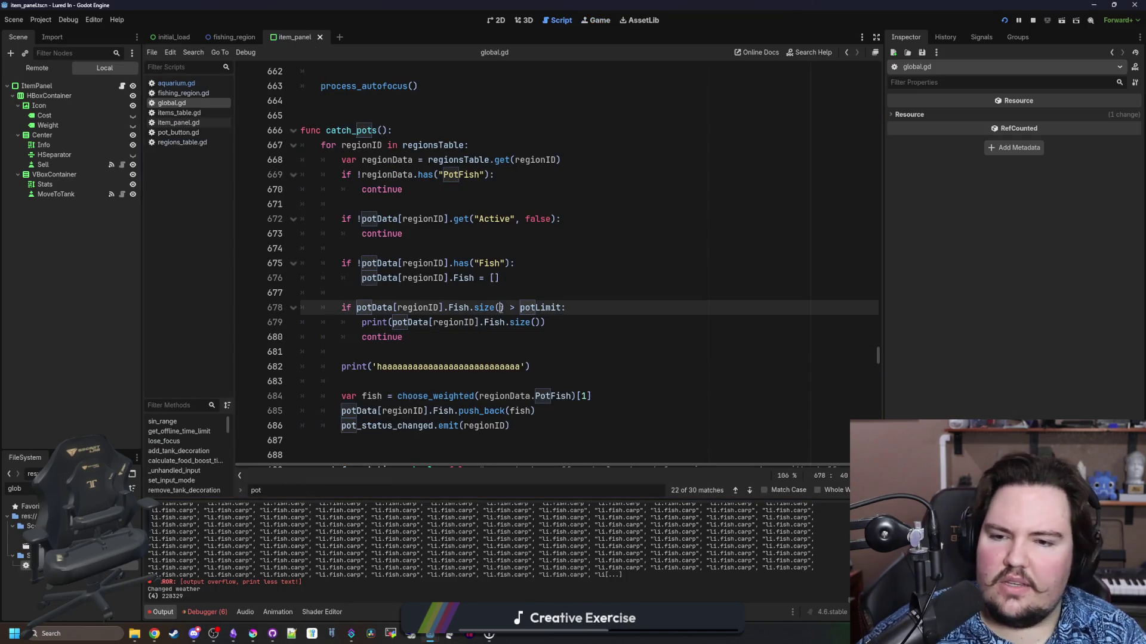
key(BackSpace)
key(BackSpace)
key(BackSpace)
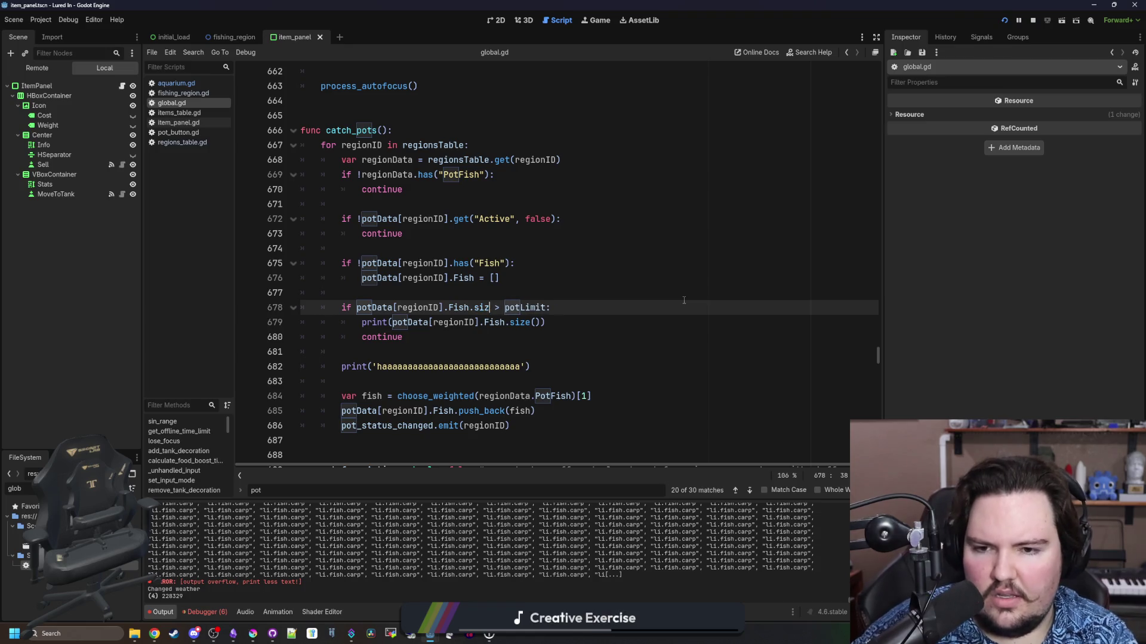
text(length())
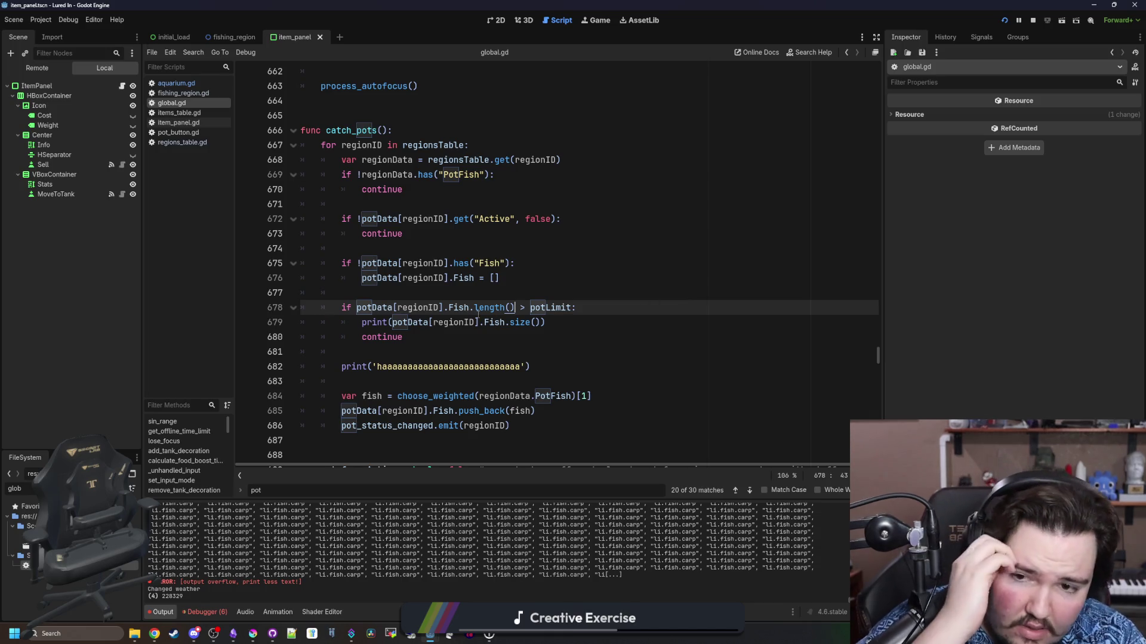
click(528, 294)
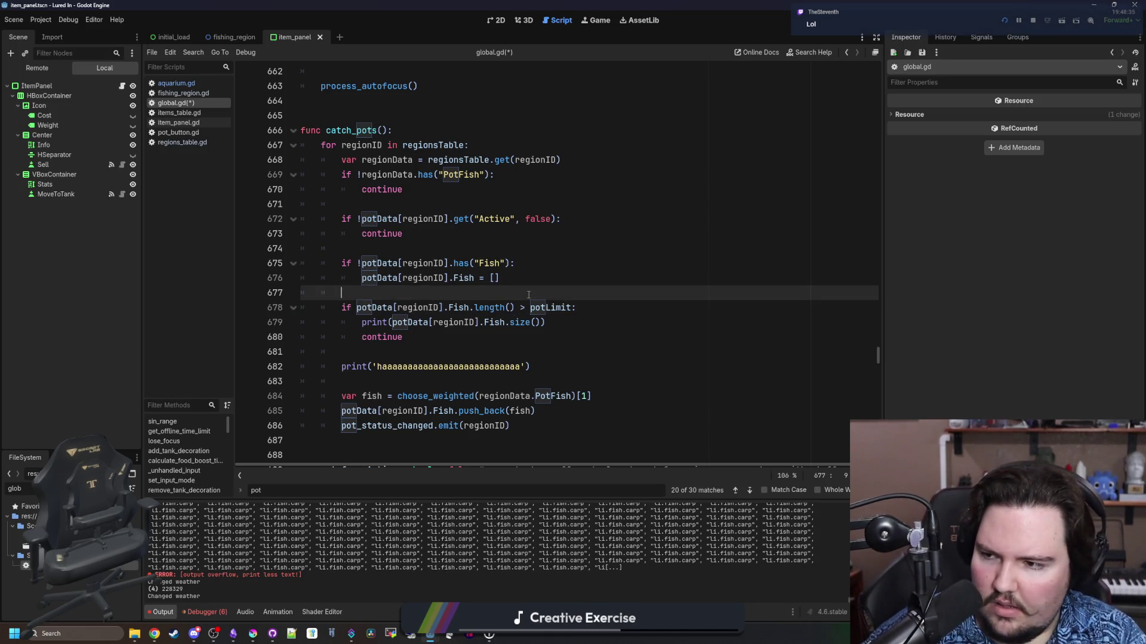
drag(514, 308, 474, 307)
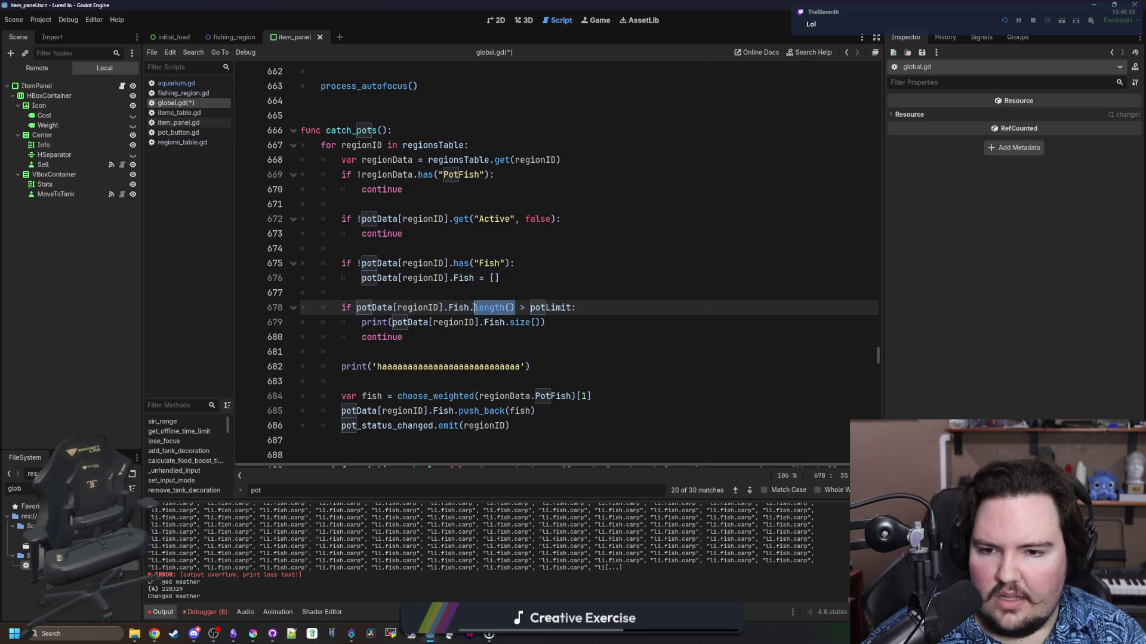
click(514, 335)
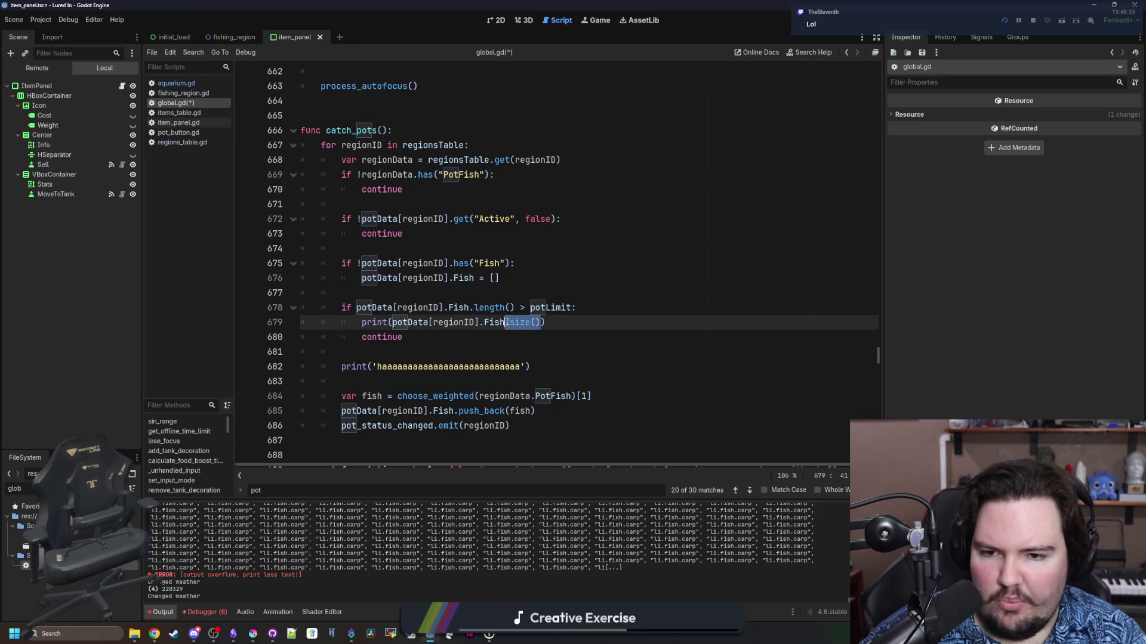
key(ctrl+s)
text(length)
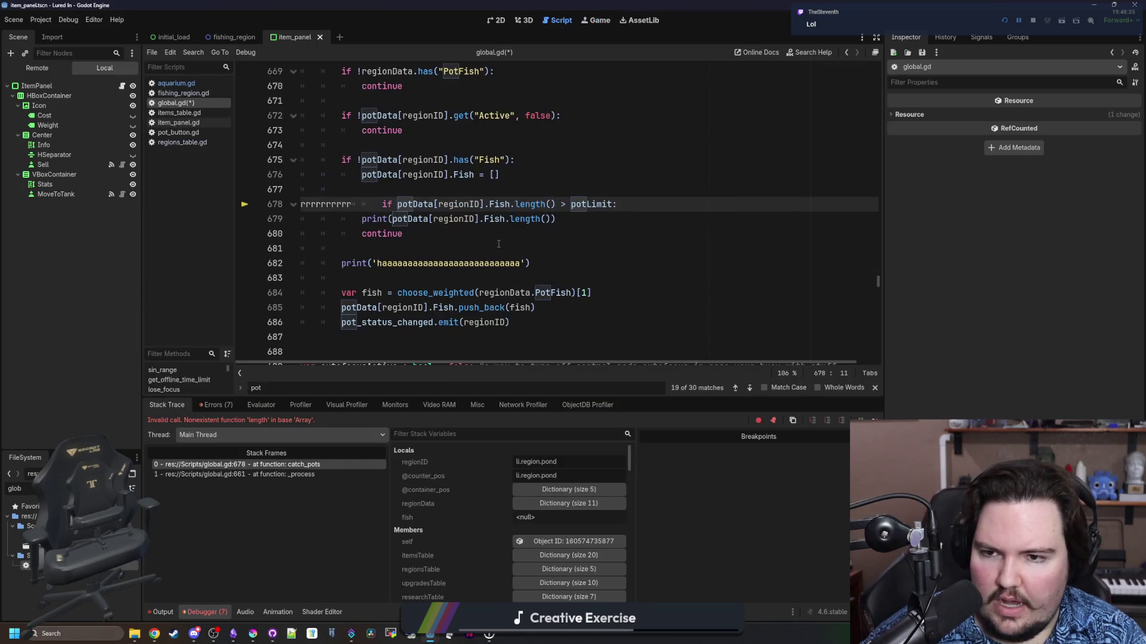
Revert line 678 to Fish.size() and make the print on line 679 use size() too
click(484, 250)
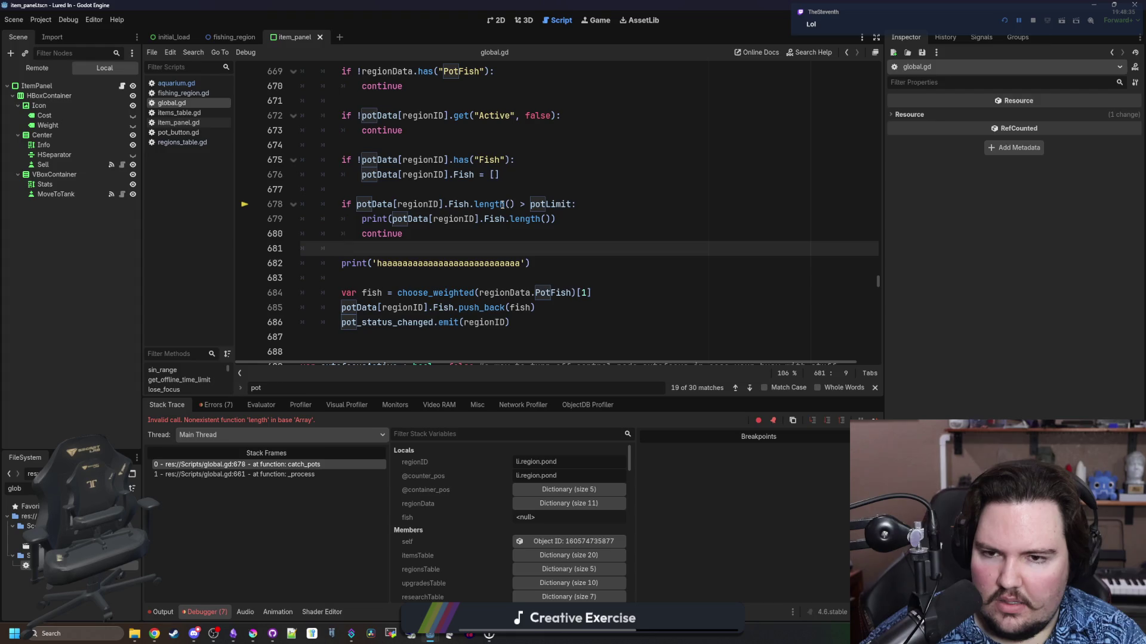
click(510, 179)
drag(516, 204, 475, 204)
text(size())
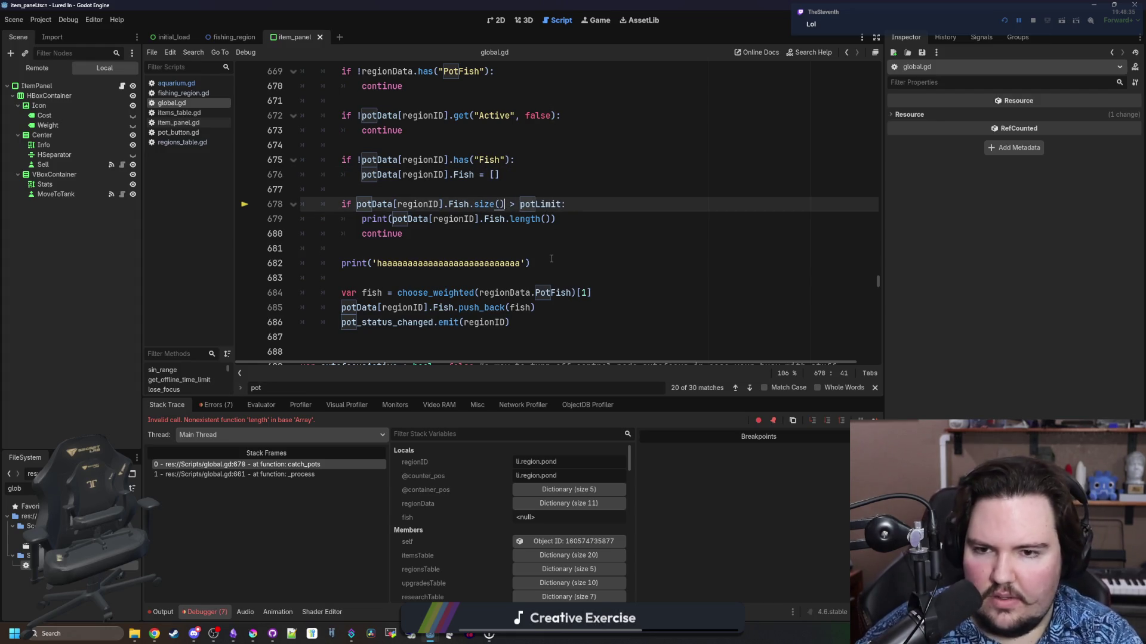
double_click(529, 219)
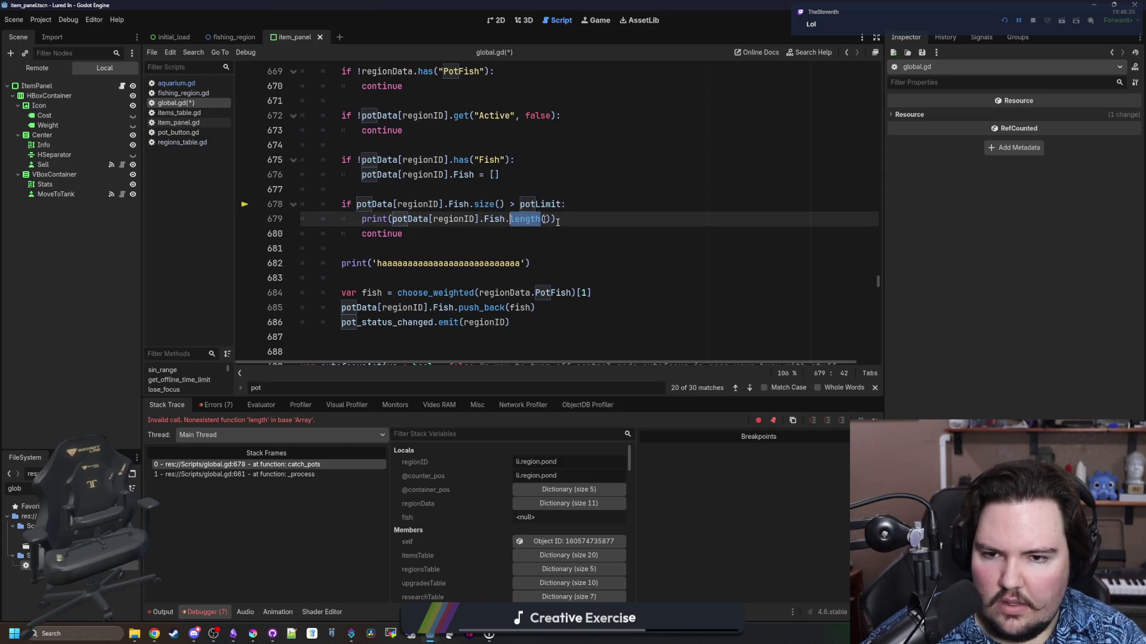
key(BackSpace)
text(size()))
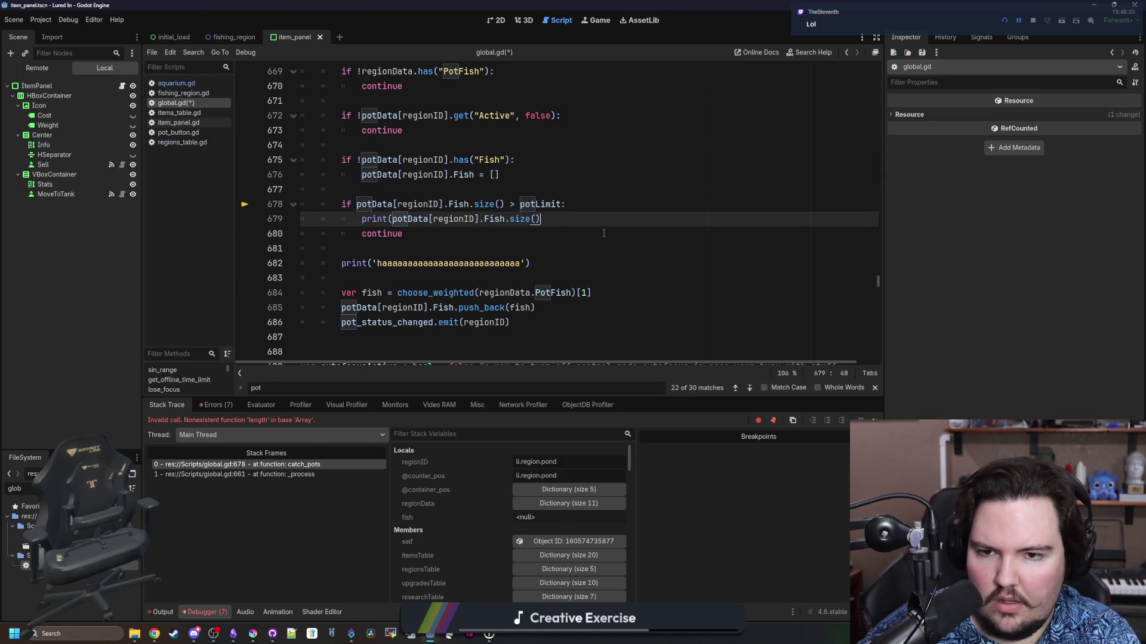
click(603, 234)
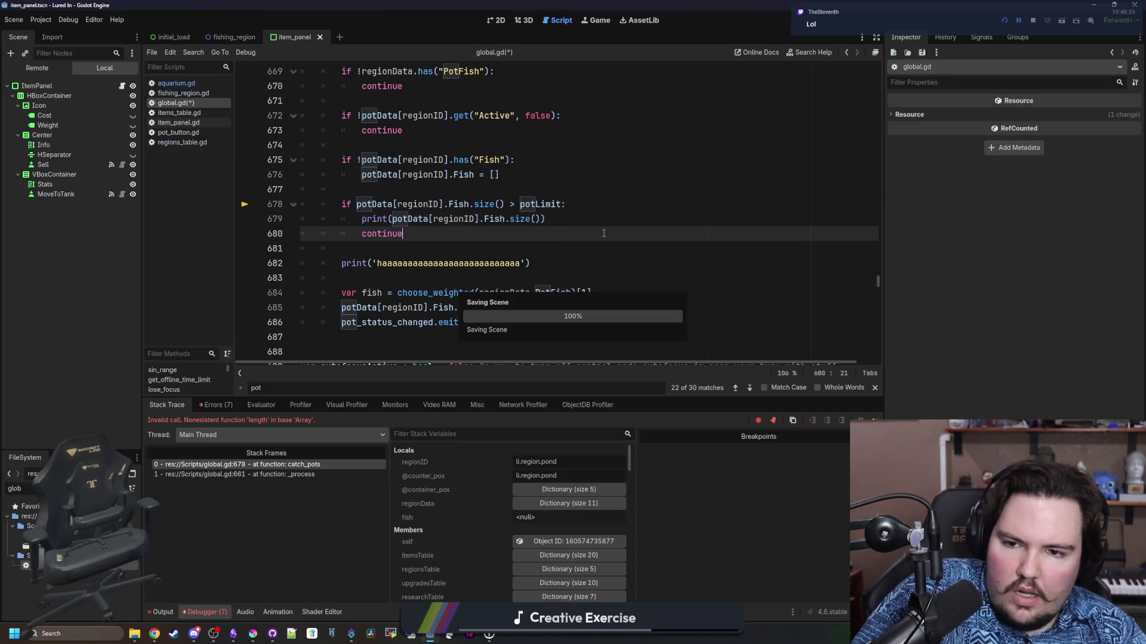
Resume the paused game, check the Output log, and stop the game
key(F12)
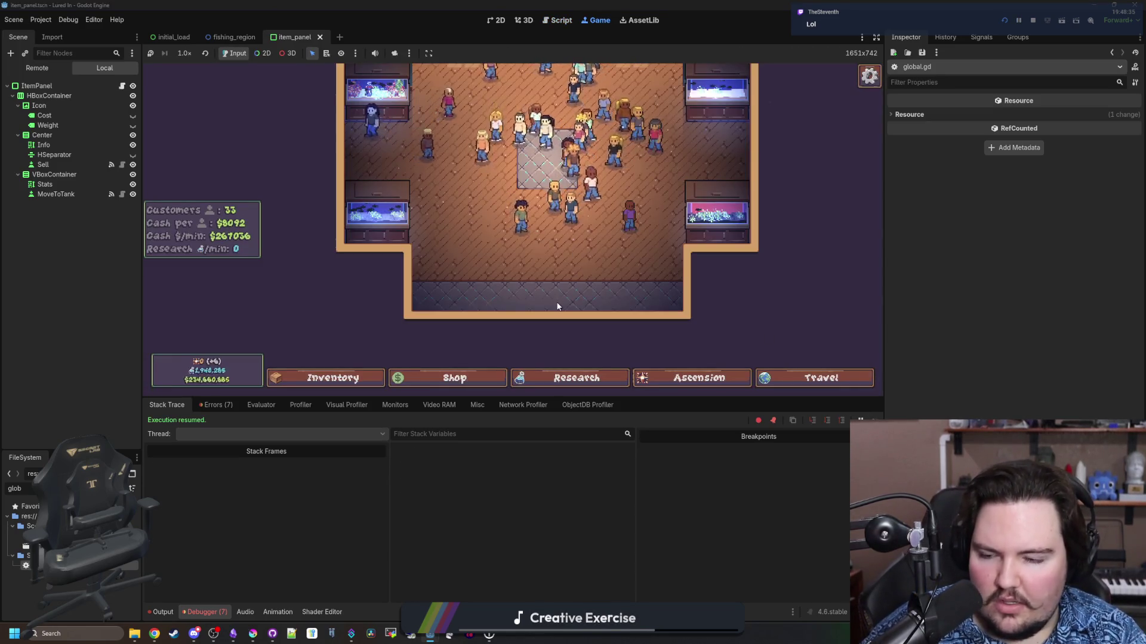
click(162, 612)
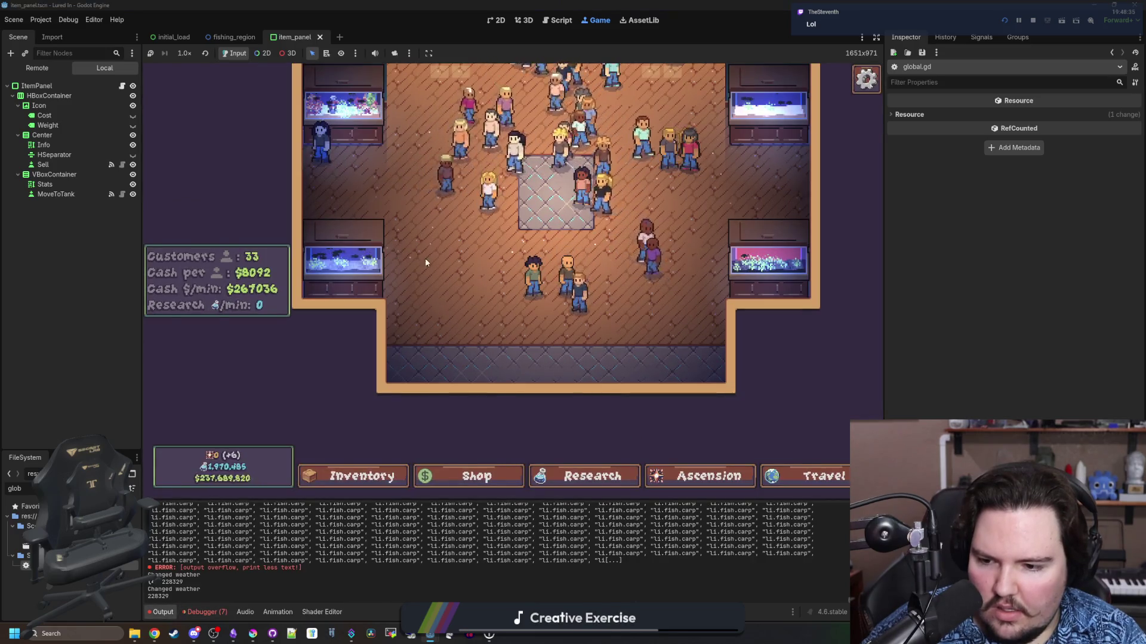
key(F8)
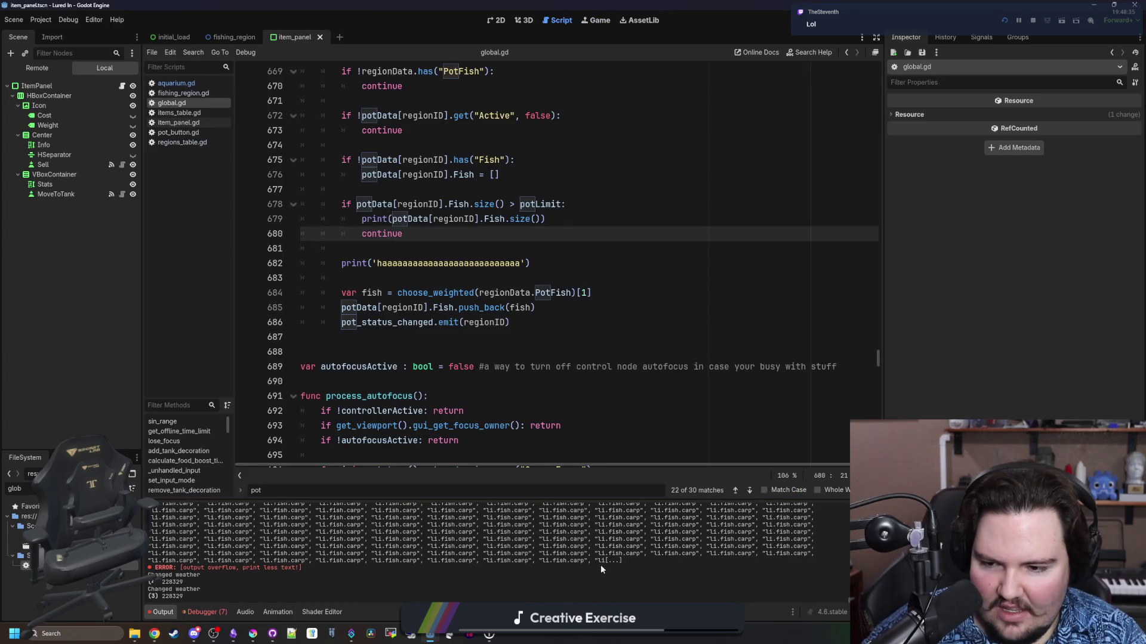
scroll(600, 564, up, 5)
scroll(338, 574, up, 2)
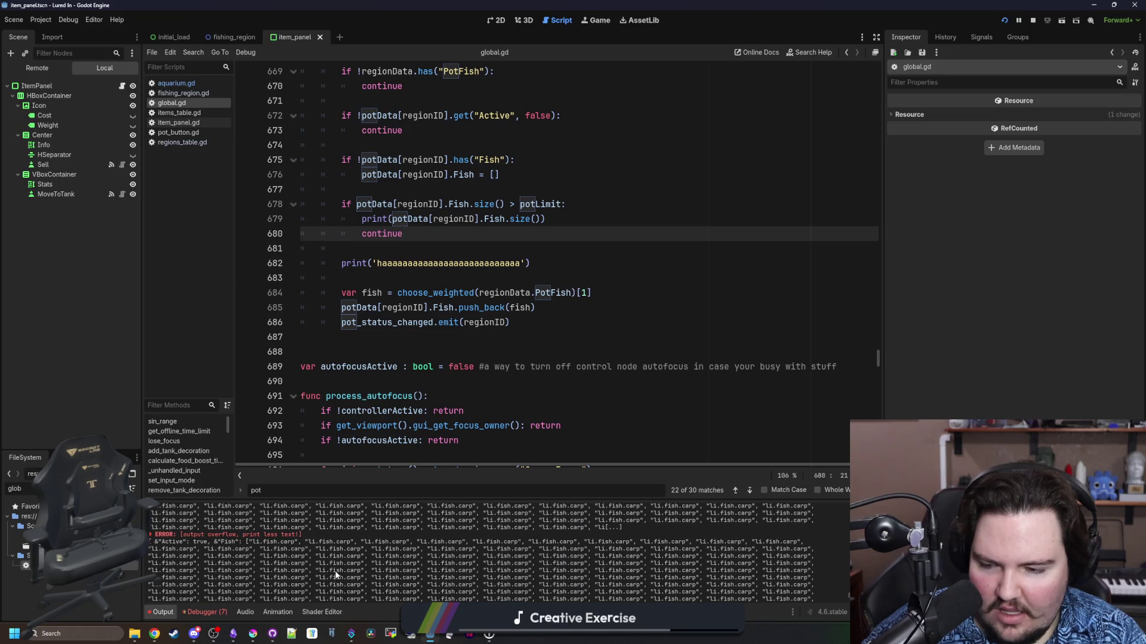
scroll(336, 574, down, 5)
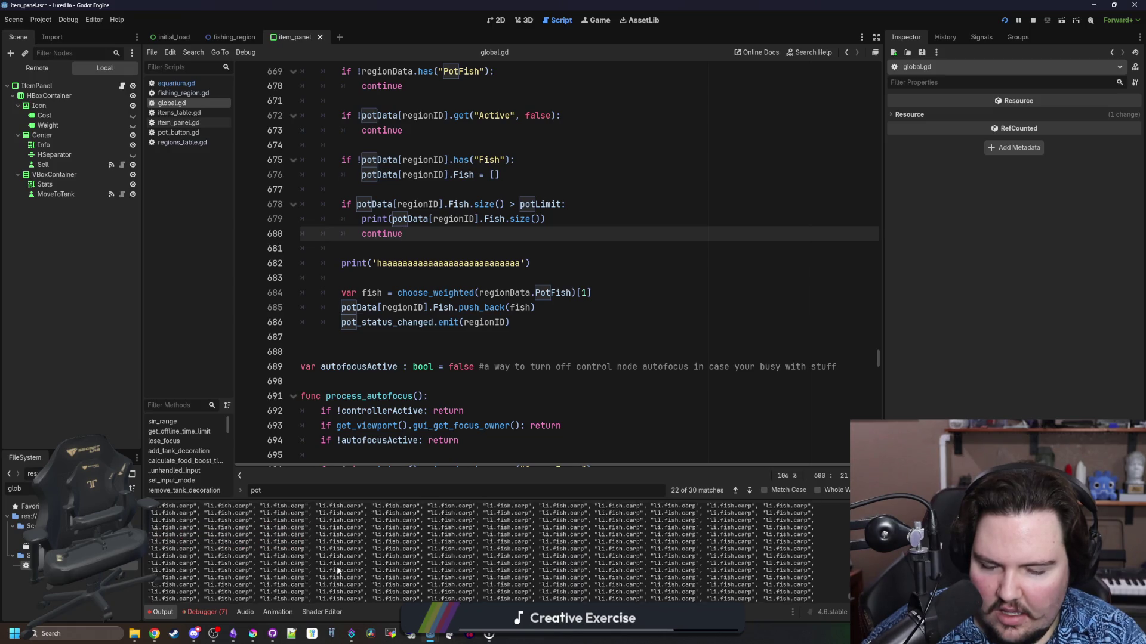
Delete the haaaa placeholder print and the fish-count print from catch_pots, then save global.gd
triple_click(429, 264)
key(shift+Up)
key(BackSpace)
click(491, 255)
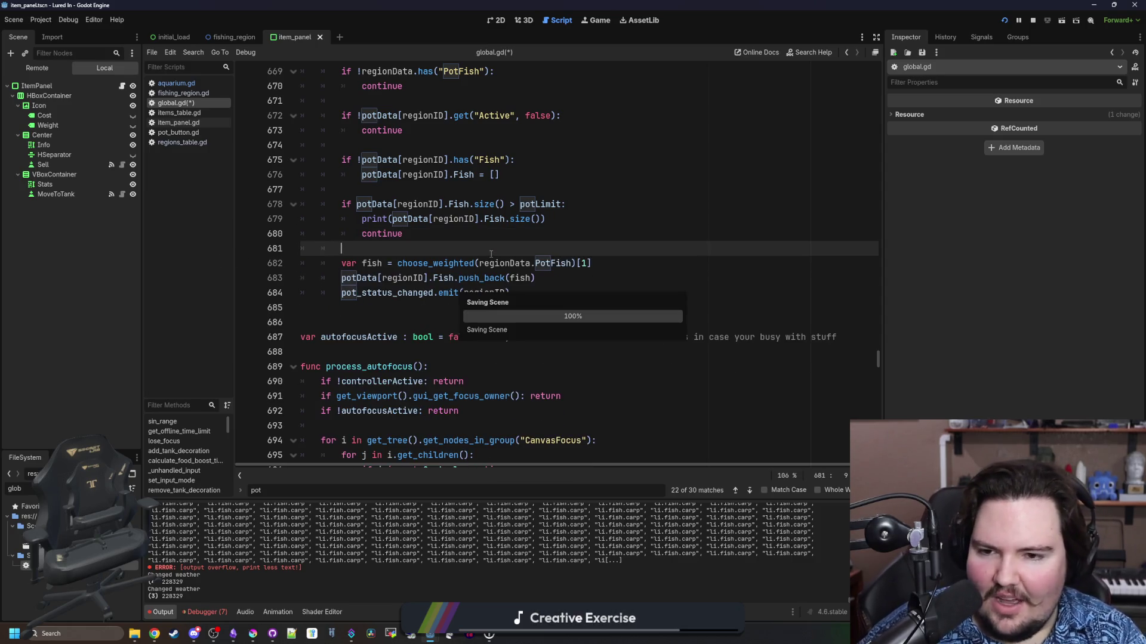
triple_click(374, 219)
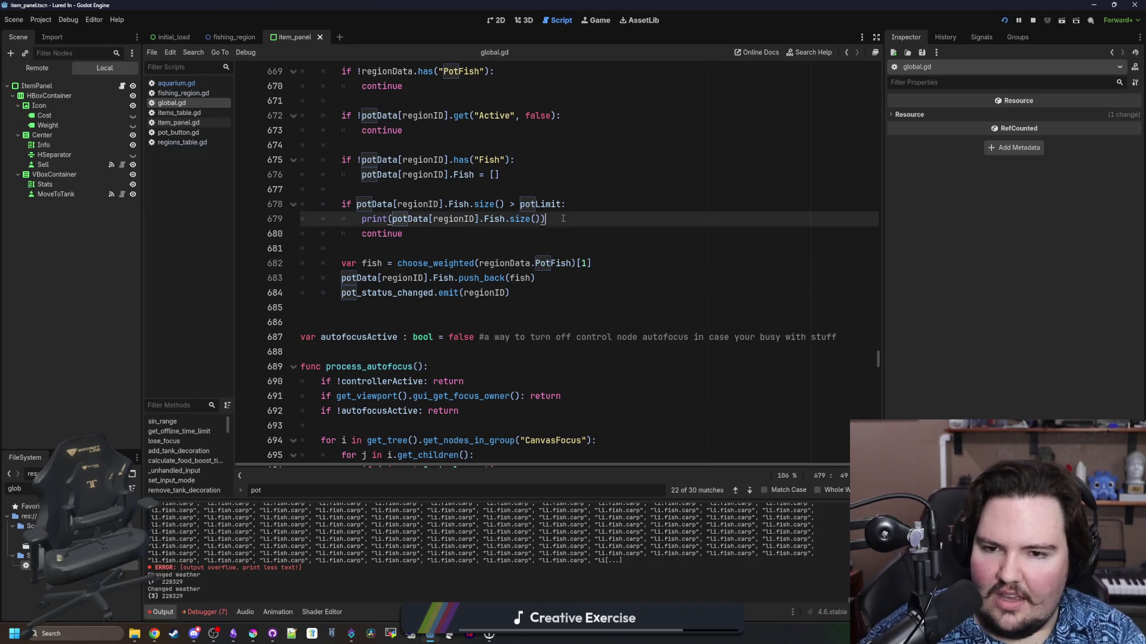
key(BackSpace)
key(BackSpace)
click(374, 228)
key(ctrl+s)
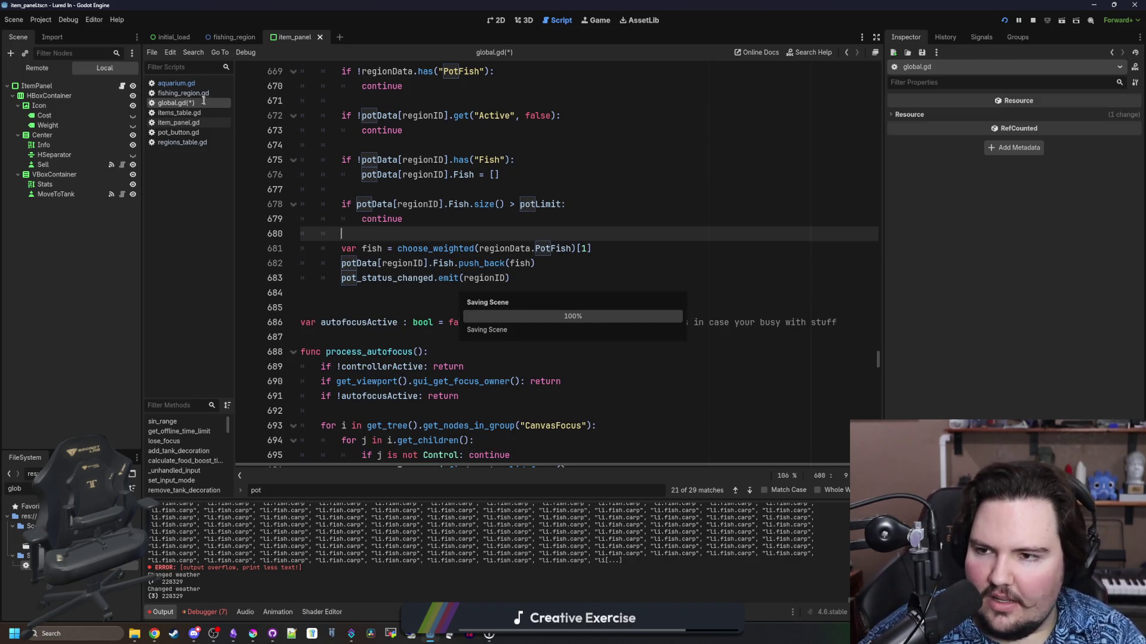
click(191, 93)
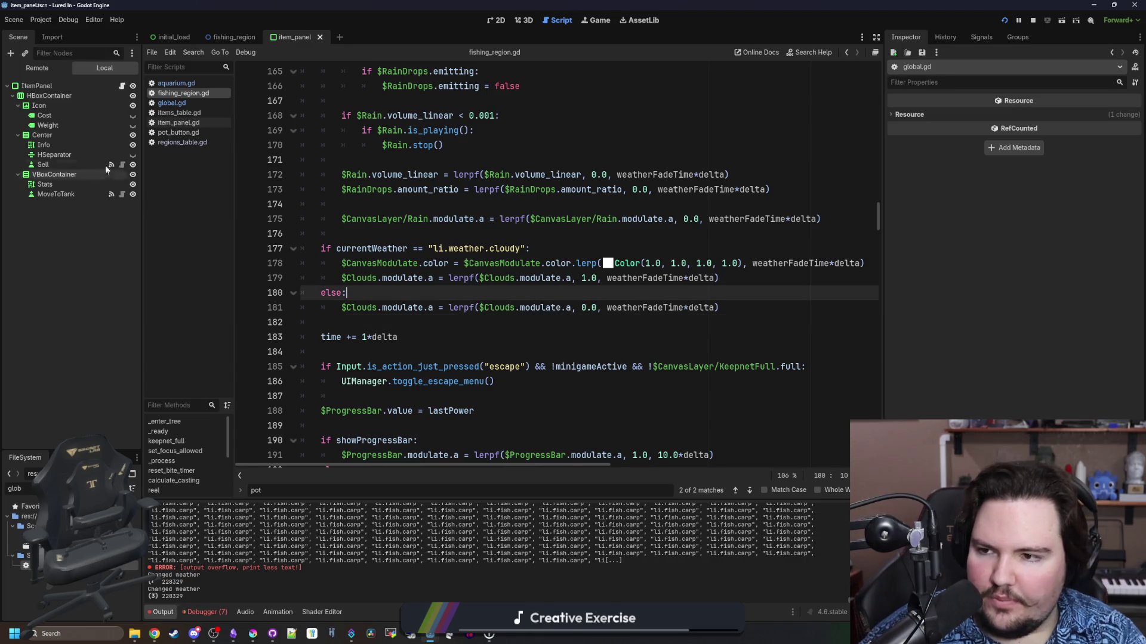
Open the Pot node's script from the fishing_region scene and scroll to its update function
click(230, 37)
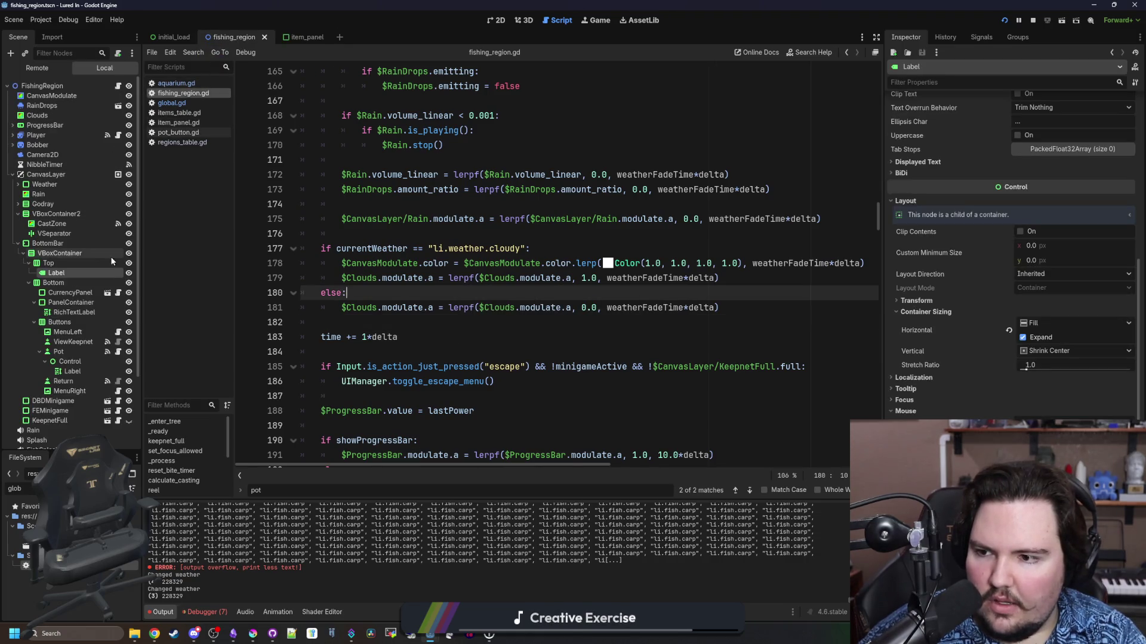
click(117, 352)
scroll(511, 357, up, 10)
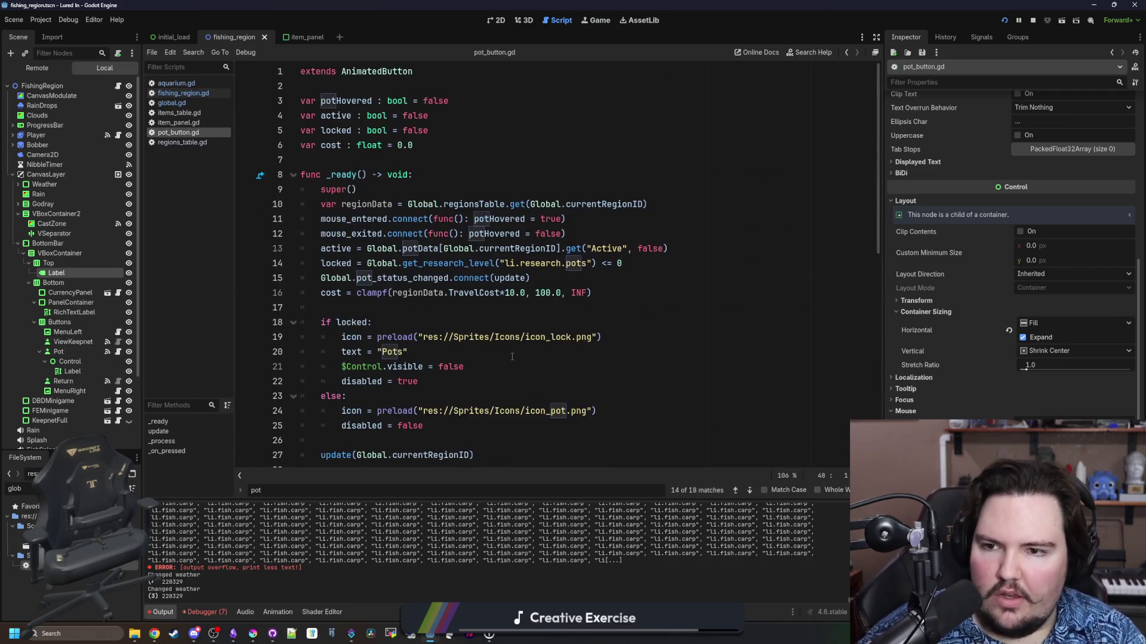
drag(883, 293, 1044, 293)
scroll(628, 384, down, 2)
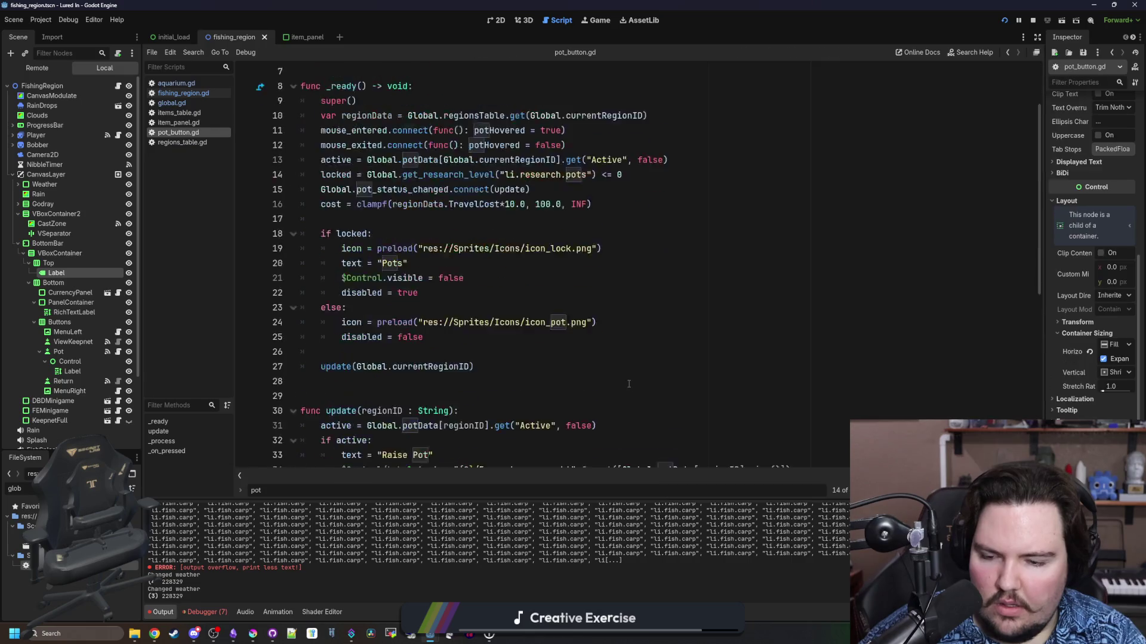
scroll(629, 383, down, 1)
click(505, 338)
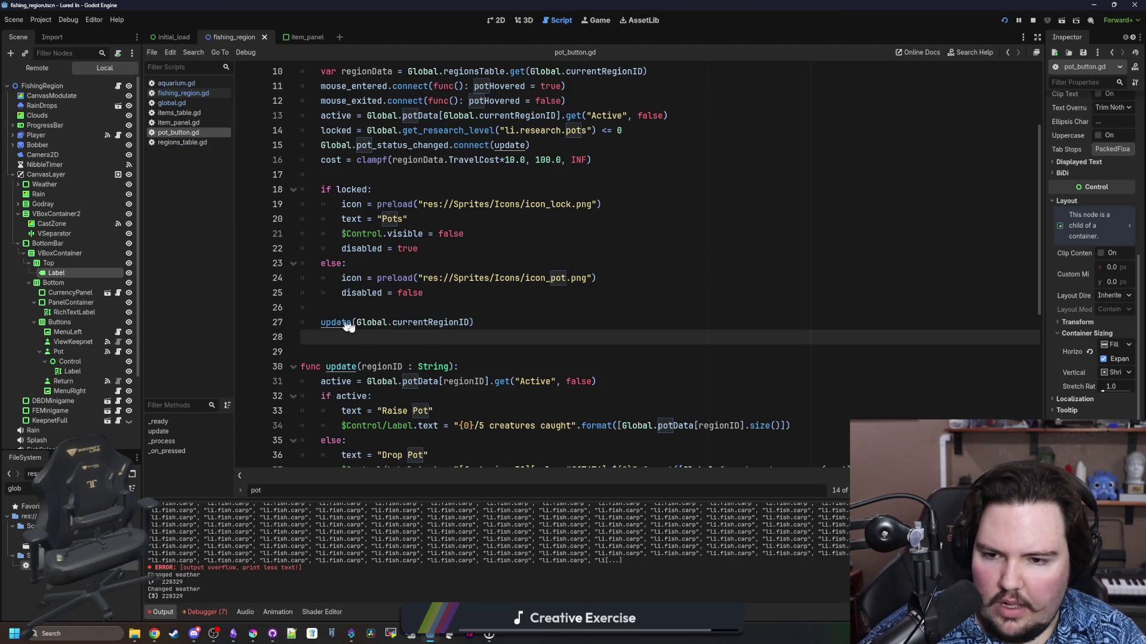
scroll(455, 315, down, 3)
scroll(456, 313, down, 1)
Make line 34's creatures-caught label use potData[regionID].Fish.size(), then travel to the pond in-game
click(437, 220)
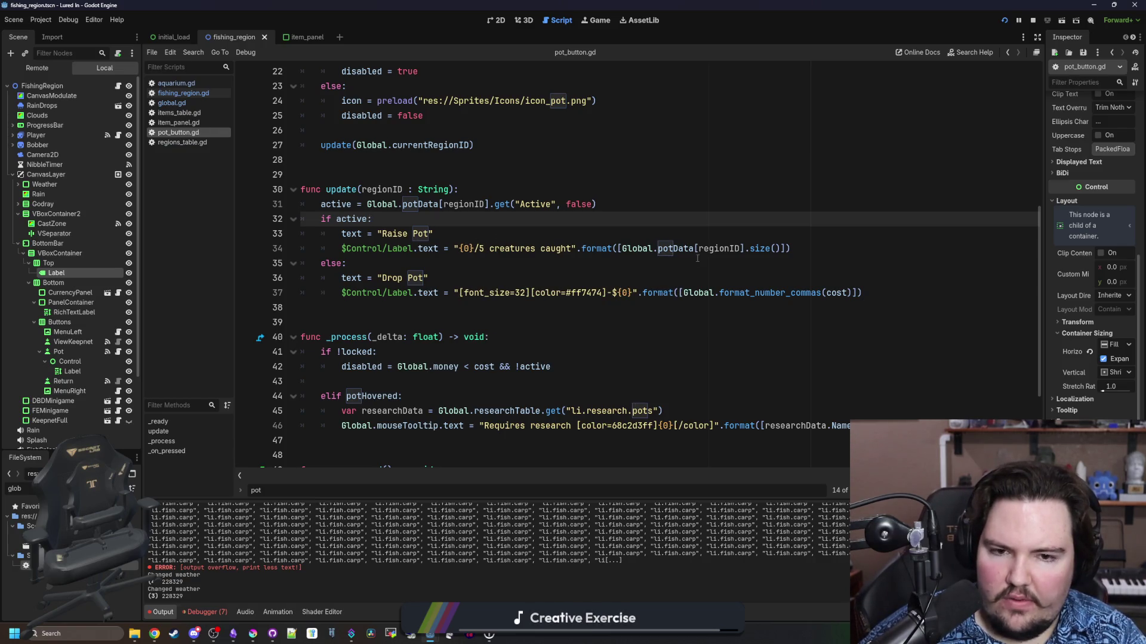
click(800, 251)
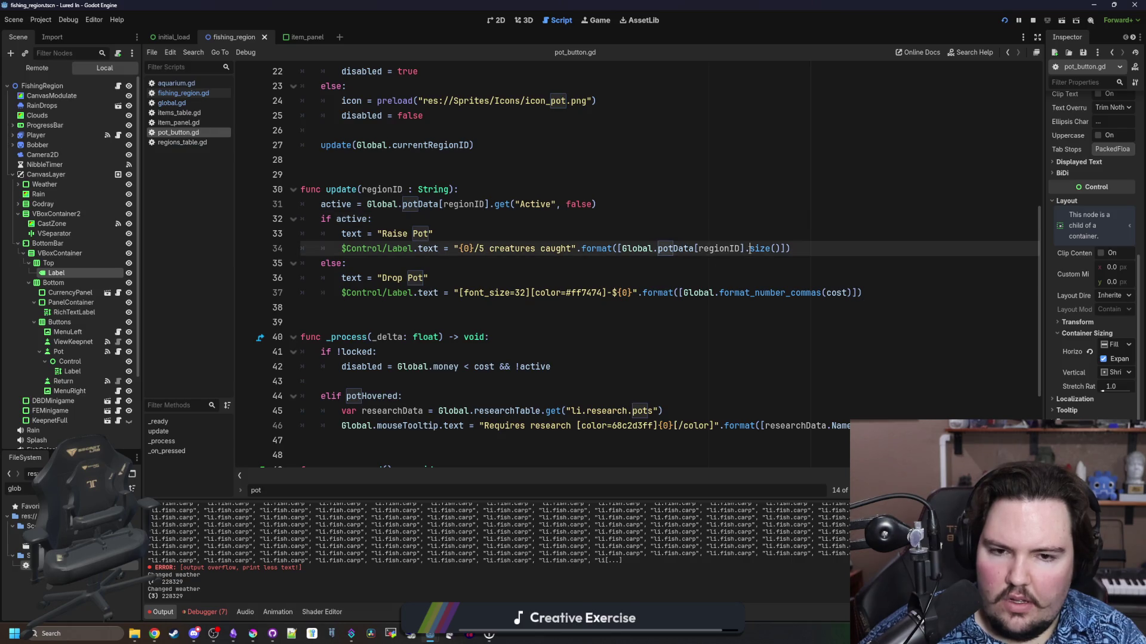
text(h.s)
click(840, 280)
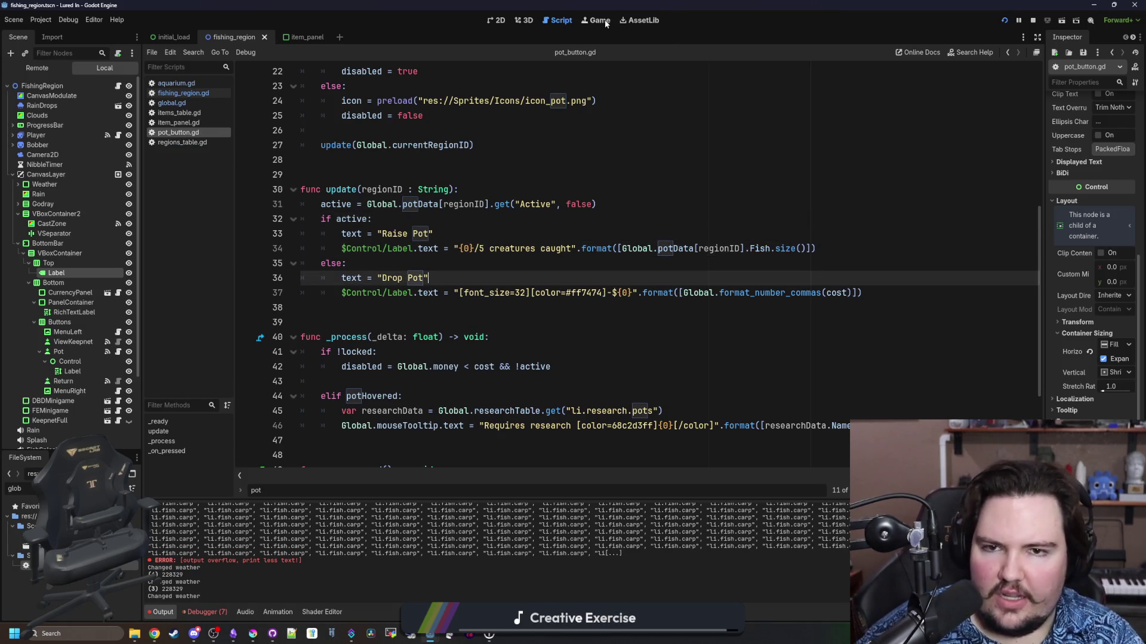
click(597, 21)
click(742, 197)
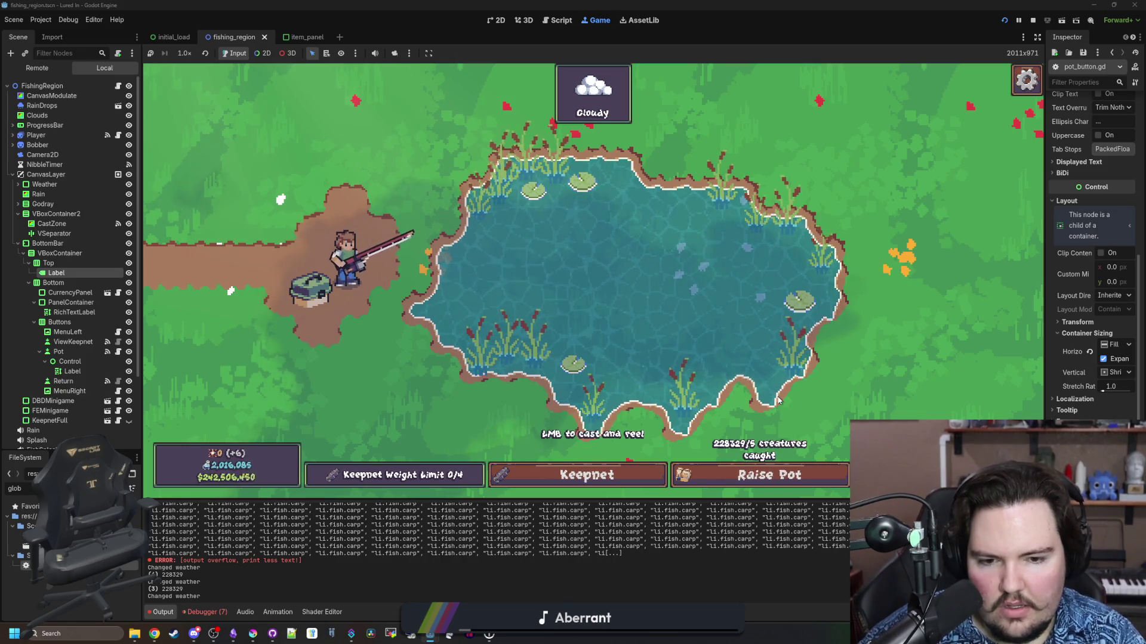
Raise the pond pot, return to the restaurant, and accept the $804,513 fish deal
click(782, 475)
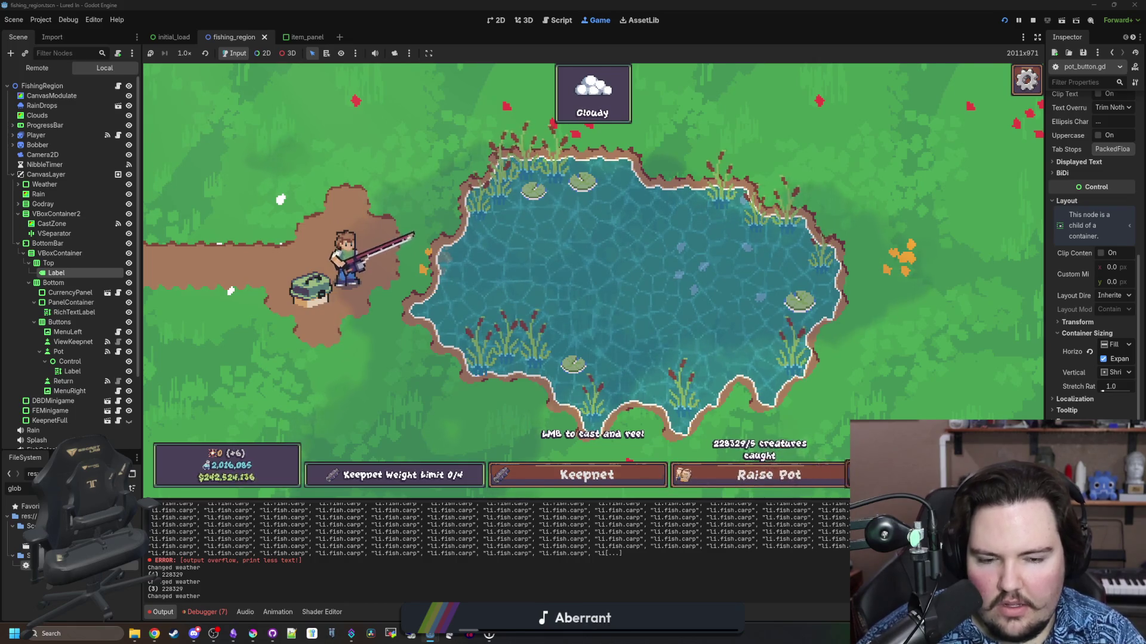
click(842, 475)
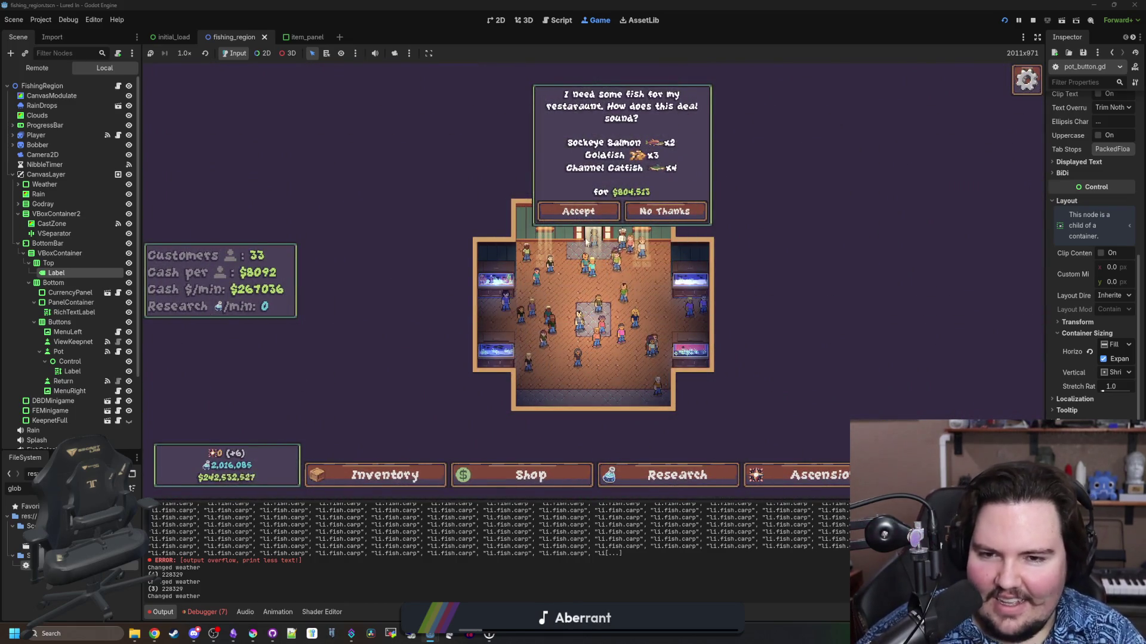
click(578, 211)
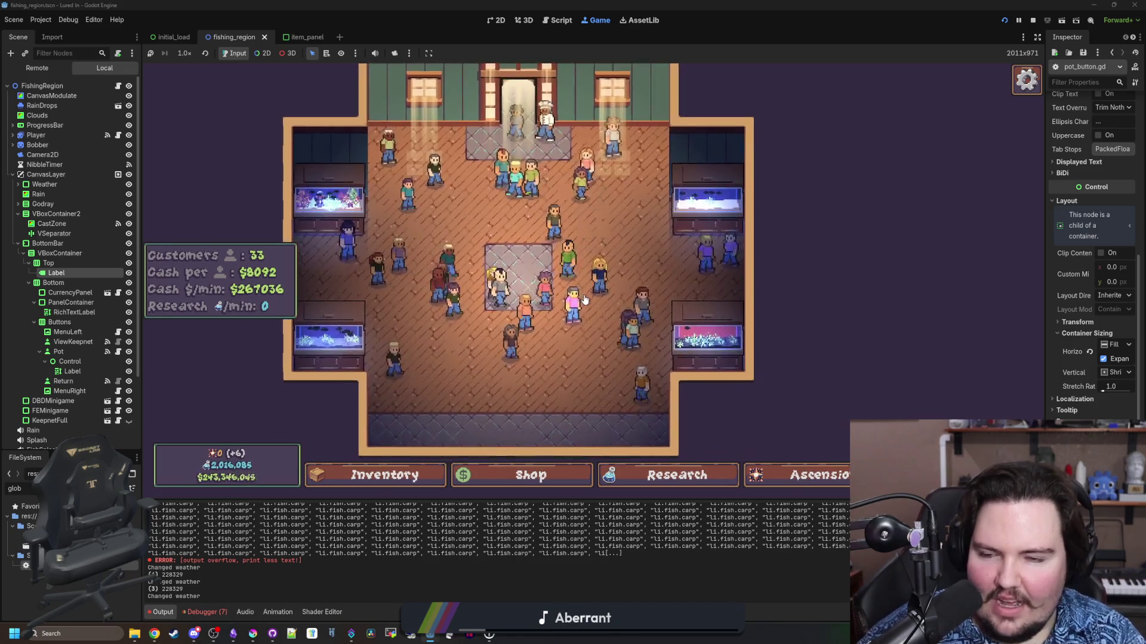